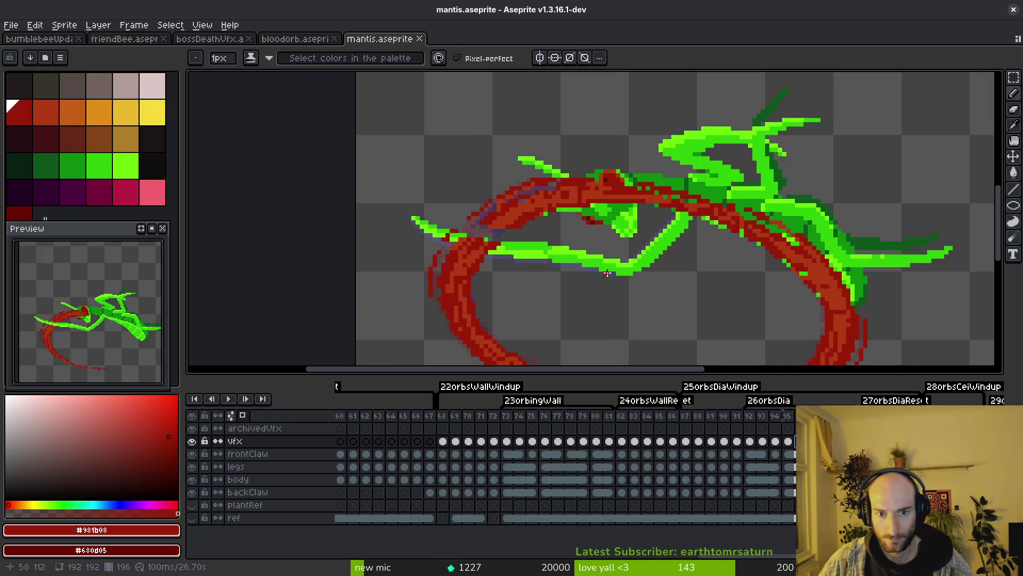
Repaint stray purple-grey edge pixels on the ring with eyedropped orange-red and dark red
alt+click(646, 224)
scroll(647, 224, up, 2)
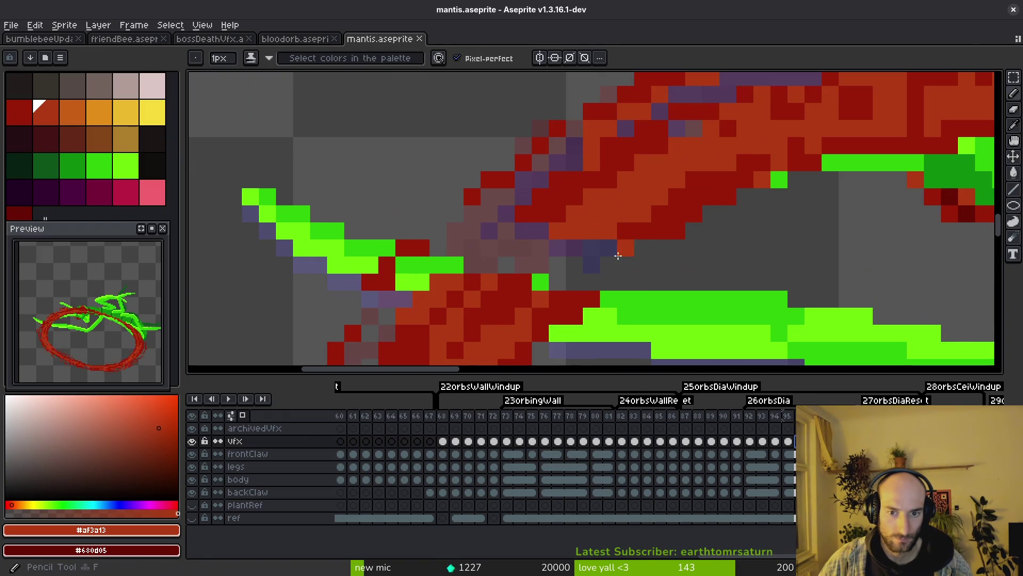
mouse_move(659, 231)
mouse_down()
mouse_move(608, 266)
mouse_move(643, 231)
mouse_up()
alt+click(582, 260)
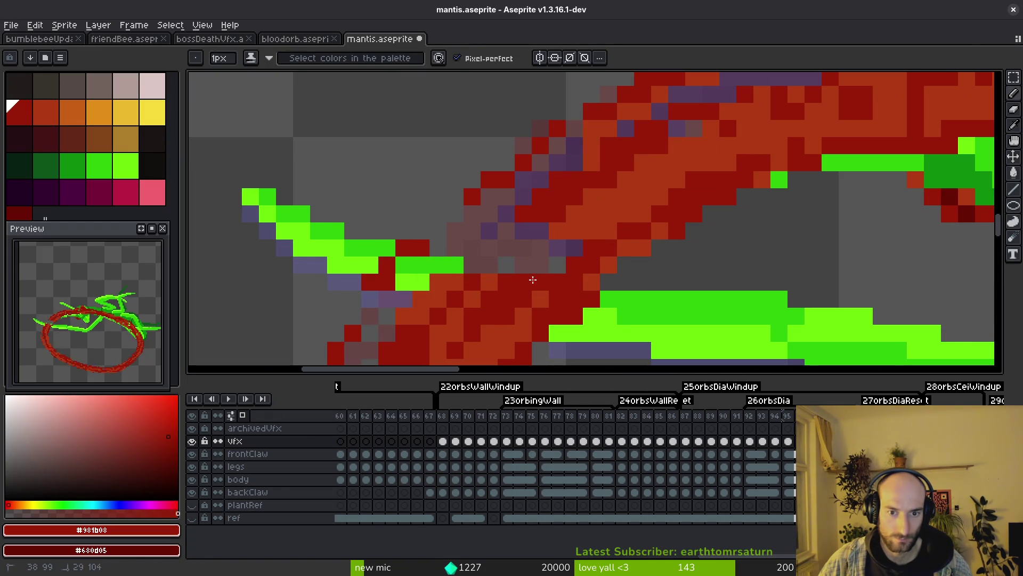
mouse_move(533, 279)
mouse_down()
mouse_move(501, 250)
mouse_move(469, 266)
mouse_up()
alt+click(570, 222)
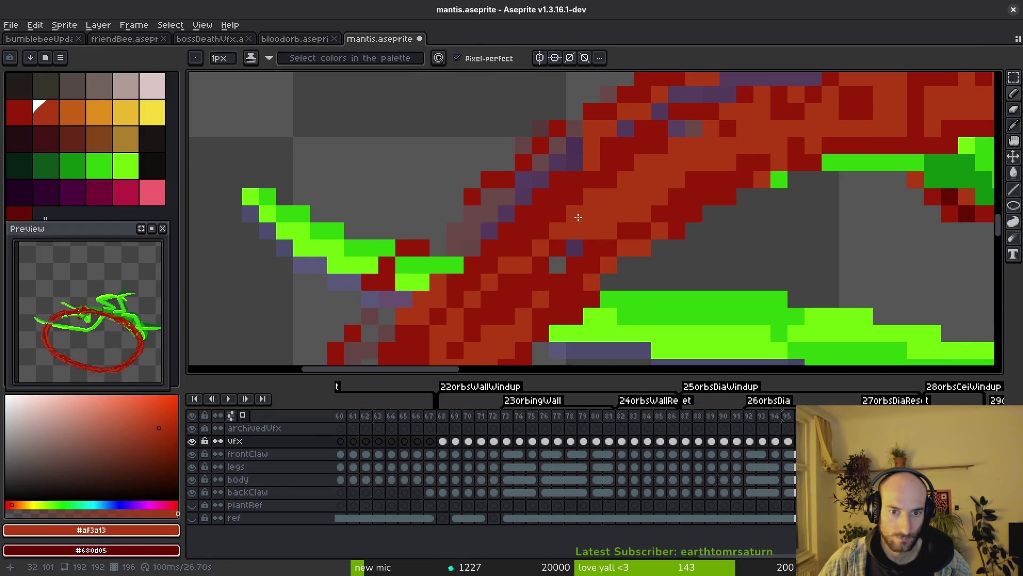
drag(549, 246, 520, 263)
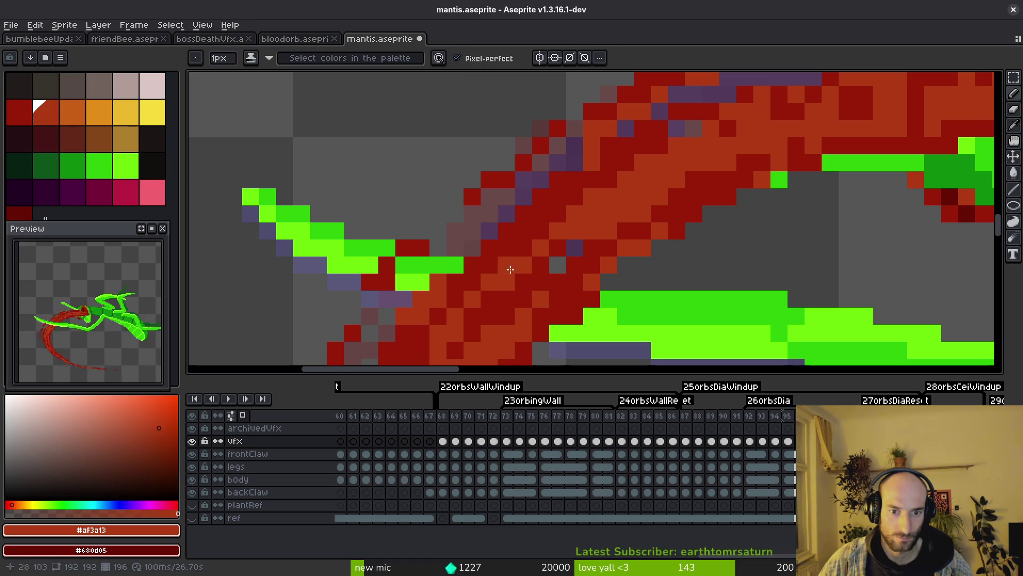
alt+click(509, 281)
click(510, 270)
Paint a long orange-red highlight along the ring band
alt+click(540, 248)
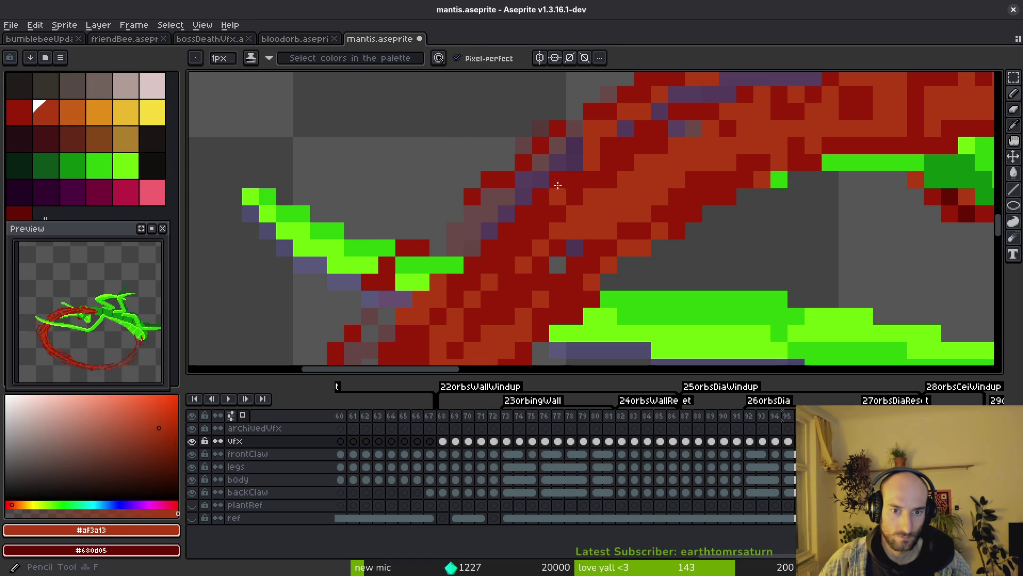
scroll(522, 235, down, 2)
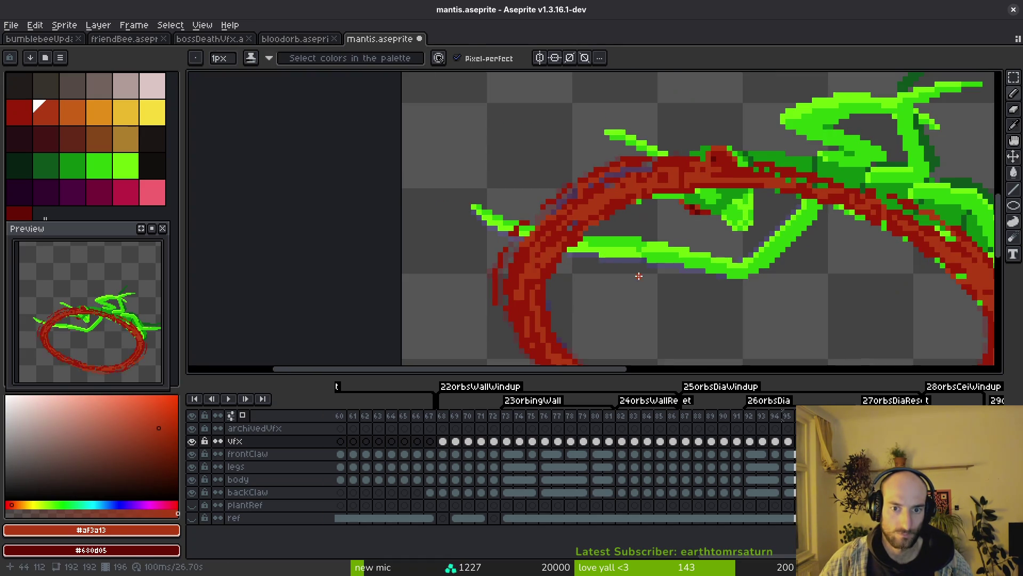
scroll(630, 240, up, 2)
click(525, 237)
mouse_move(522, 235)
mouse_down()
mouse_move(592, 226)
mouse_move(851, 239)
mouse_up()
Try two dark red strokes on the band, undo both, and add orange-red pixels instead
scroll(848, 240, right, 3)
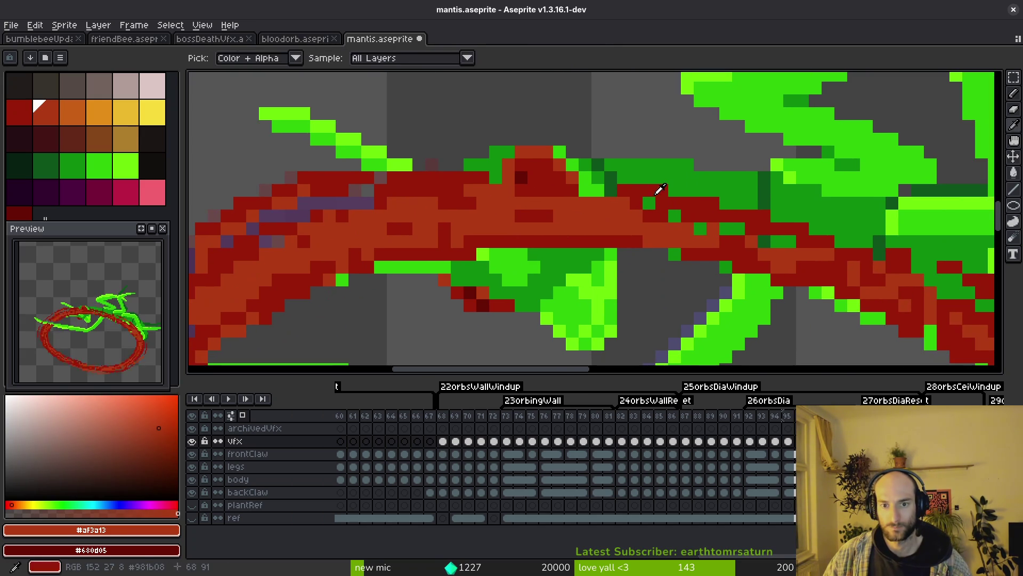
alt+click(658, 190)
drag(646, 236, 690, 241)
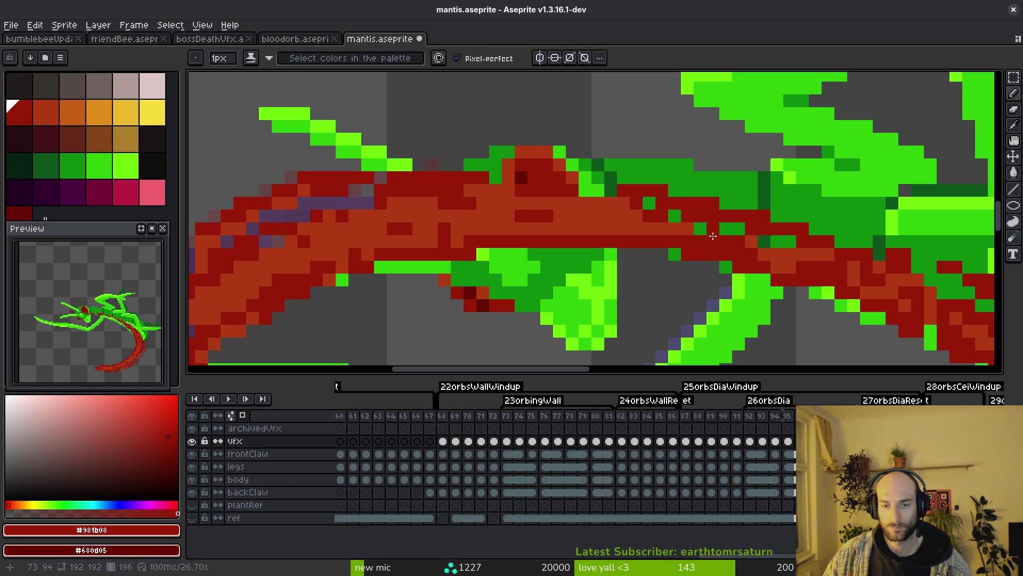
key(ctrl+z)
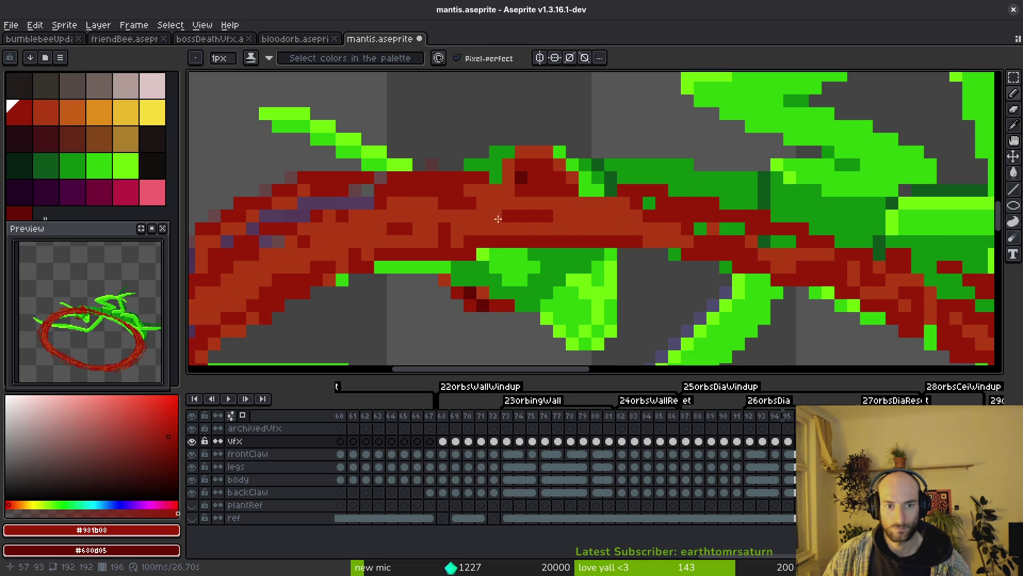
mouse_move(497, 219)
mouse_down()
mouse_move(338, 238)
mouse_move(512, 228)
mouse_up()
key(ctrl+z)
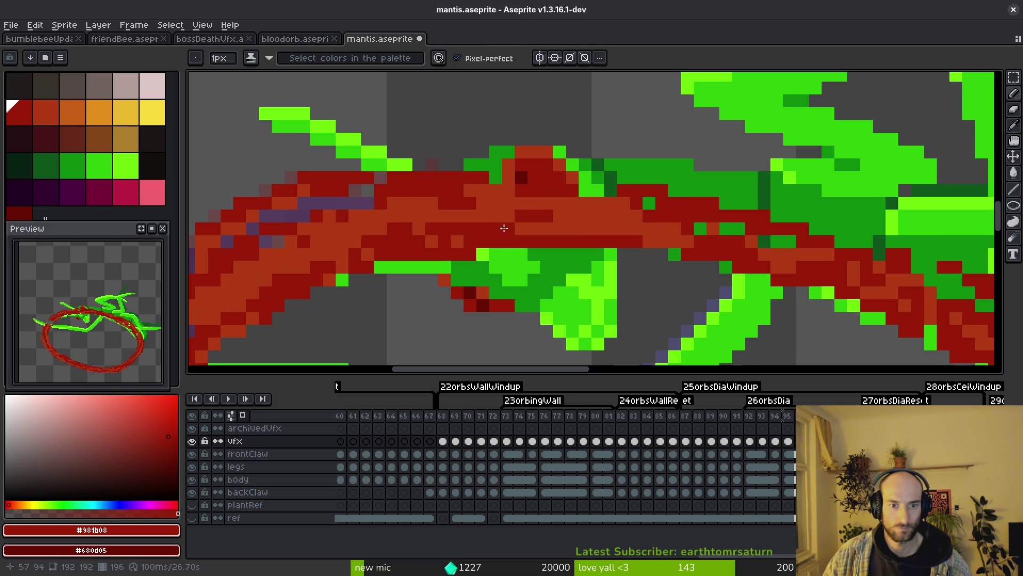
alt+click(394, 241)
drag(394, 242, 532, 225)
Eyedrop the ring's dark red and zoom in and out to inspect the retouched edges
scroll(467, 242, up, 2)
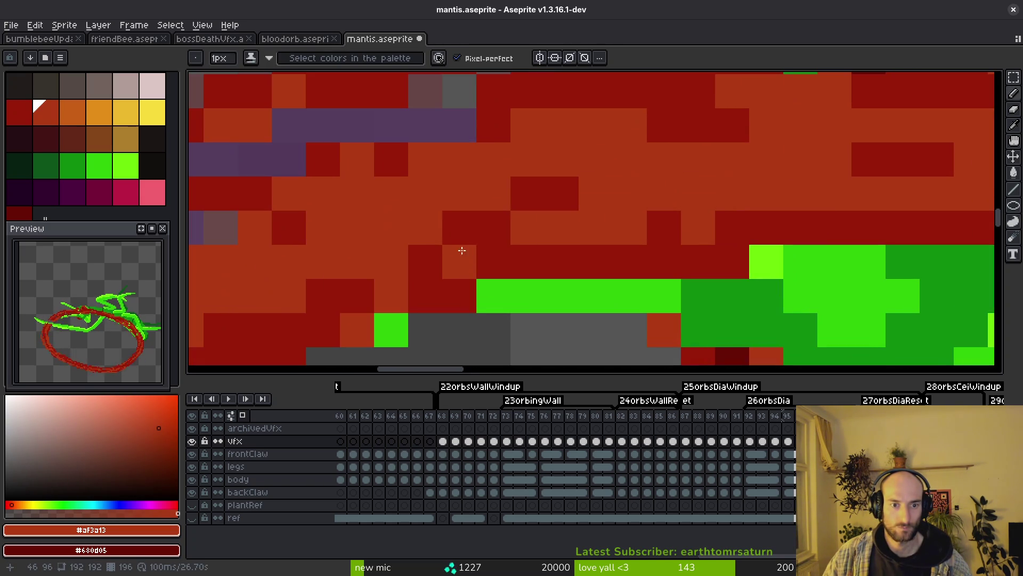
scroll(441, 284, down, 2)
key(alt)
alt+click(441, 284)
scroll(440, 284, up, 2)
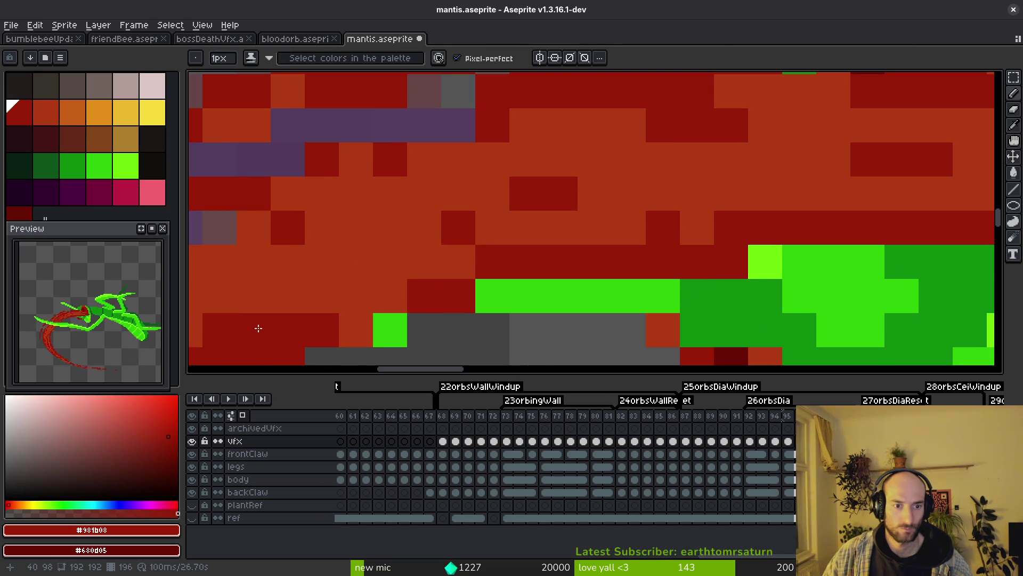
scroll(459, 269, down, 3)
scroll(459, 269, up, 3)
scroll(496, 267, down, 4)
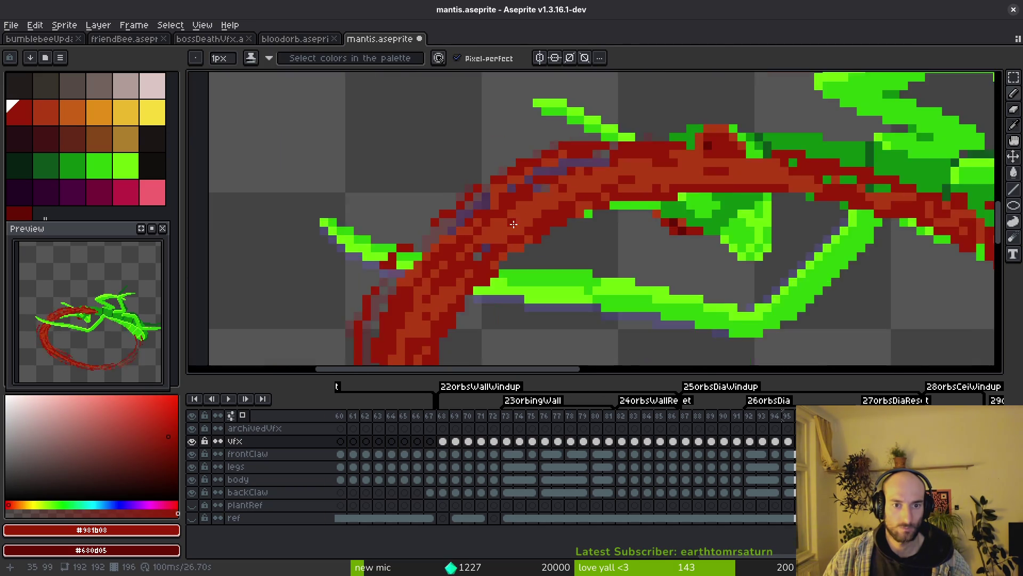
scroll(480, 171, up, 4)
scroll(453, 171, down, 1)
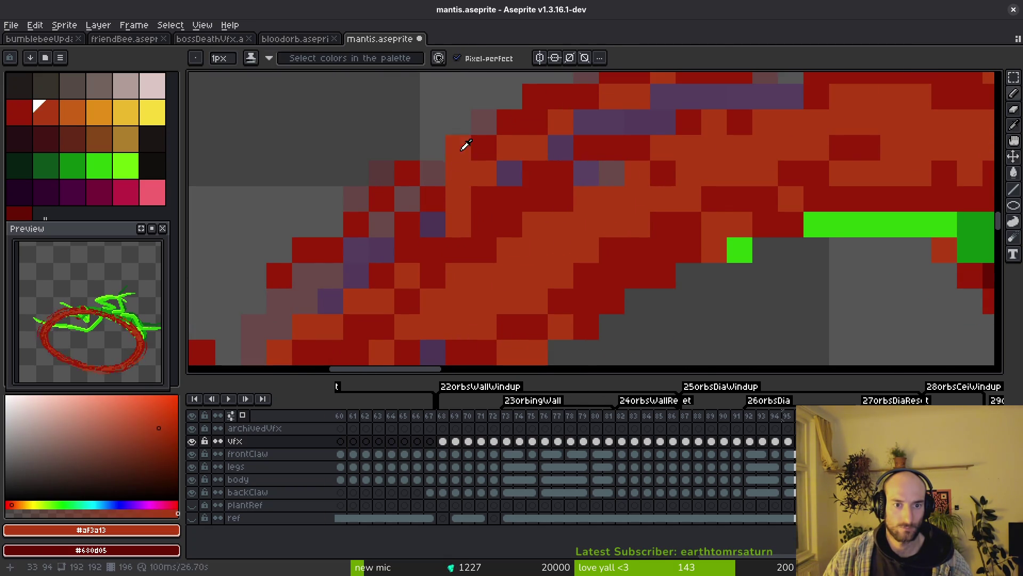
scroll(479, 189, down, 2)
scroll(484, 194, up, 3)
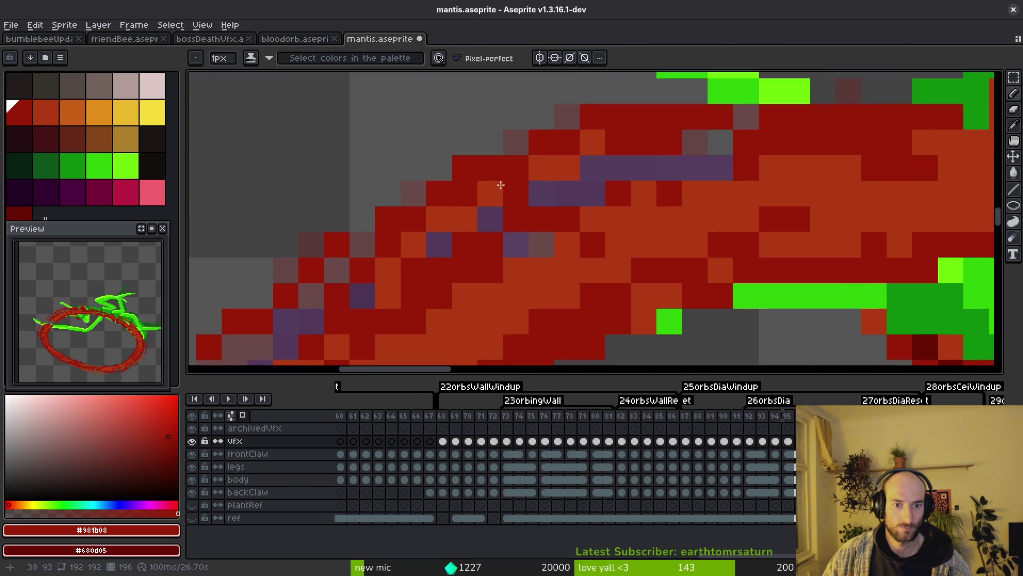
scroll(500, 185, down, 4)
scroll(529, 155, up, 3)
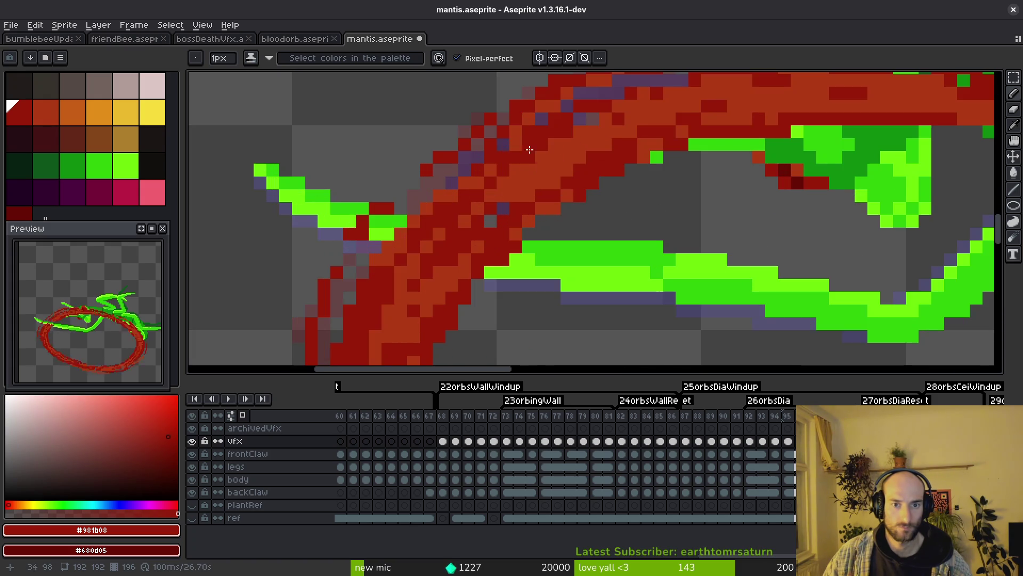
scroll(517, 149, down, 3)
scroll(872, 227, up, 2)
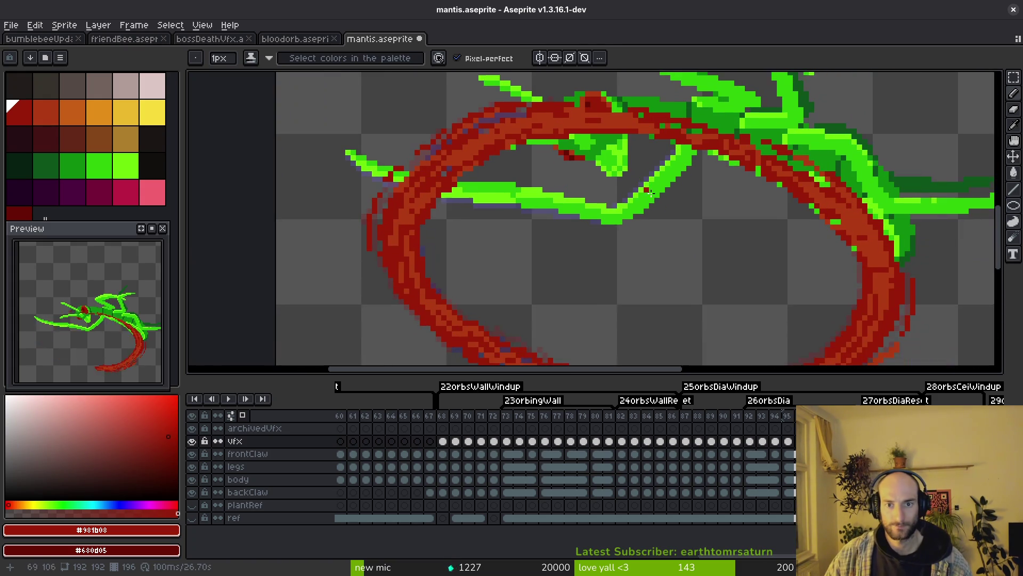
On the next frame, paint dark red diagonally over the ring's lighter upper-right band
scroll(680, 171, up, 4)
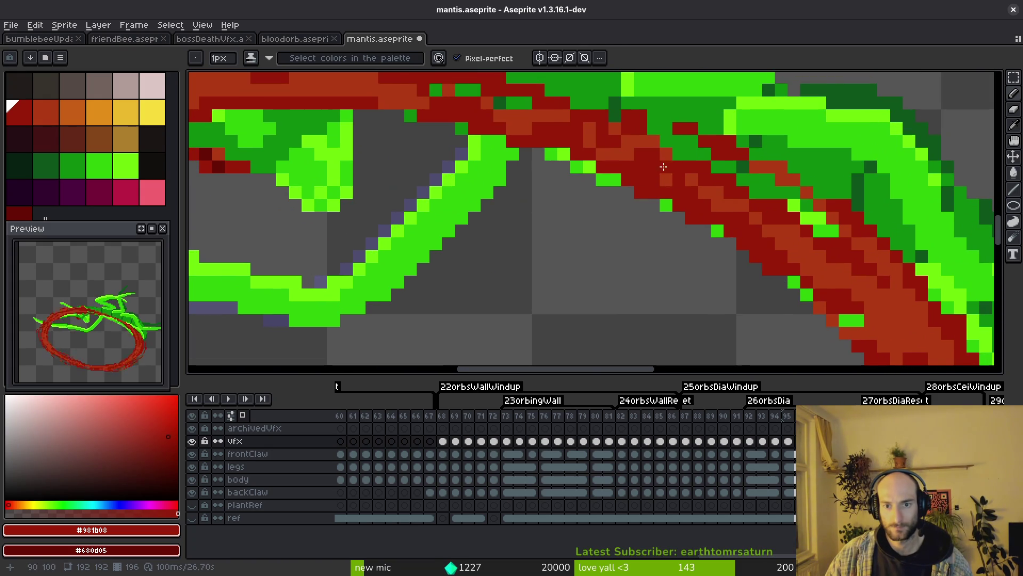
alt+click(606, 132)
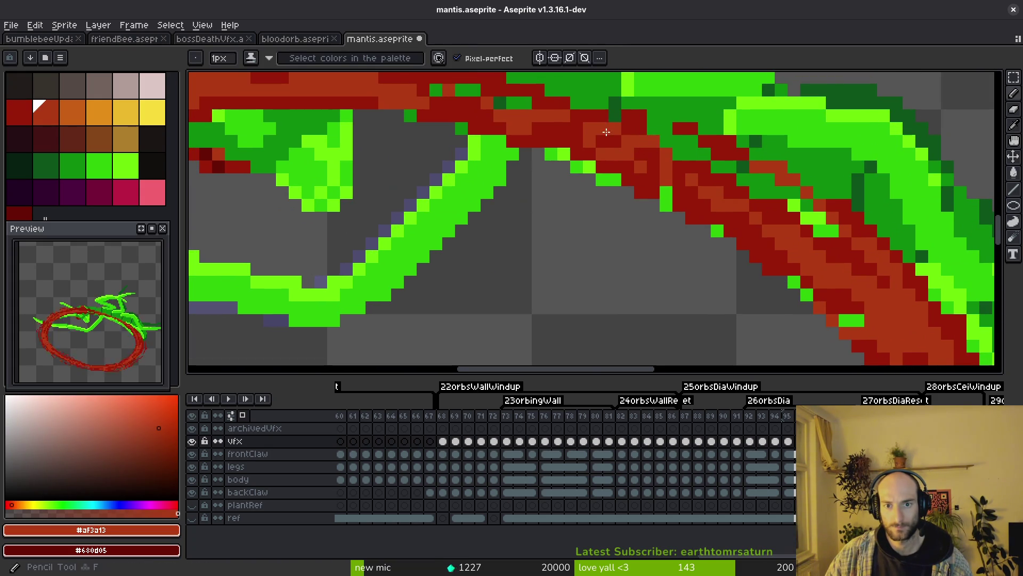
alt+click(644, 152)
drag(720, 201, 603, 165)
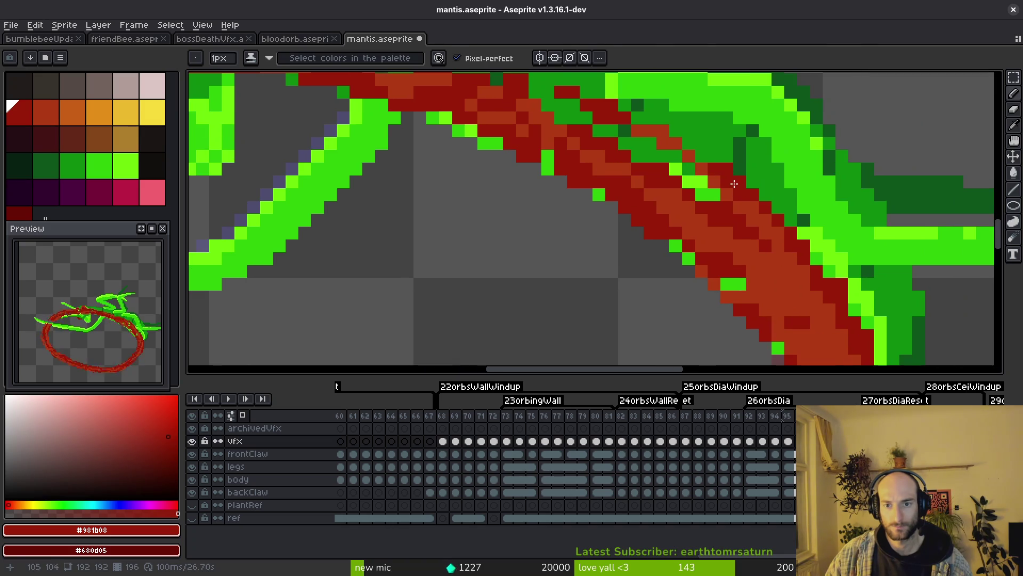
key(Right)
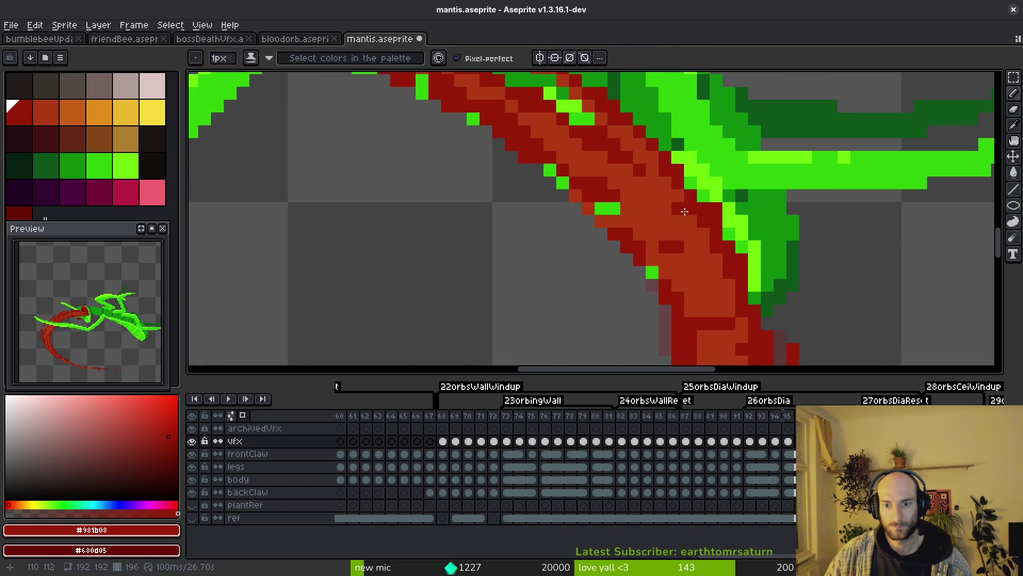
mouse_move(579, 173)
mouse_down()
mouse_move(653, 220)
mouse_move(735, 314)
mouse_up()
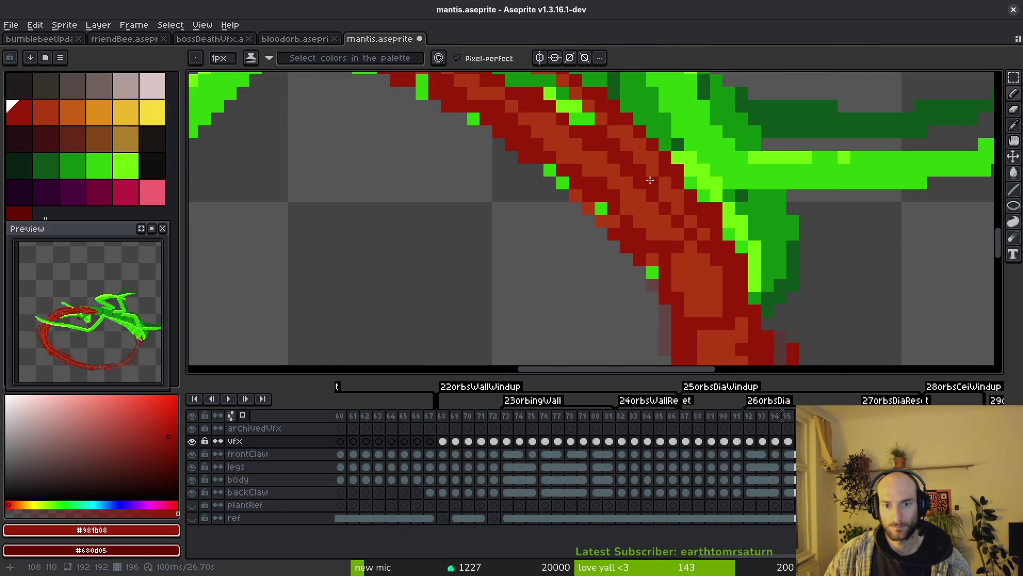
mouse_move(651, 180)
mouse_down()
mouse_move(708, 303)
mouse_move(714, 272)
mouse_up()
Sample orange-red and dark red while advancing two more frames to the arc
alt+click(685, 263)
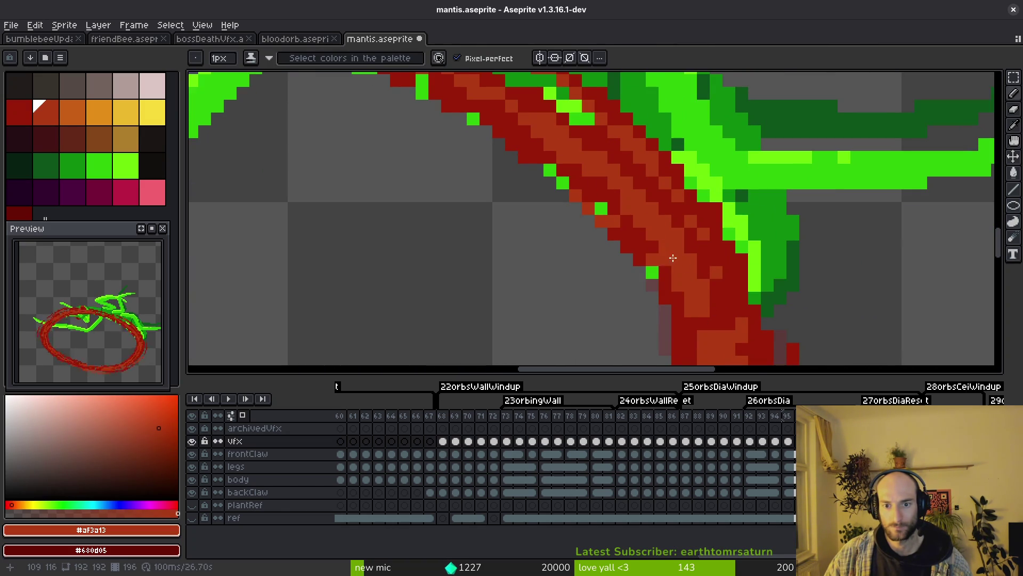
scroll(674, 258, down, 3)
key(Right)
scroll(661, 223, up, 2)
alt+click(657, 214)
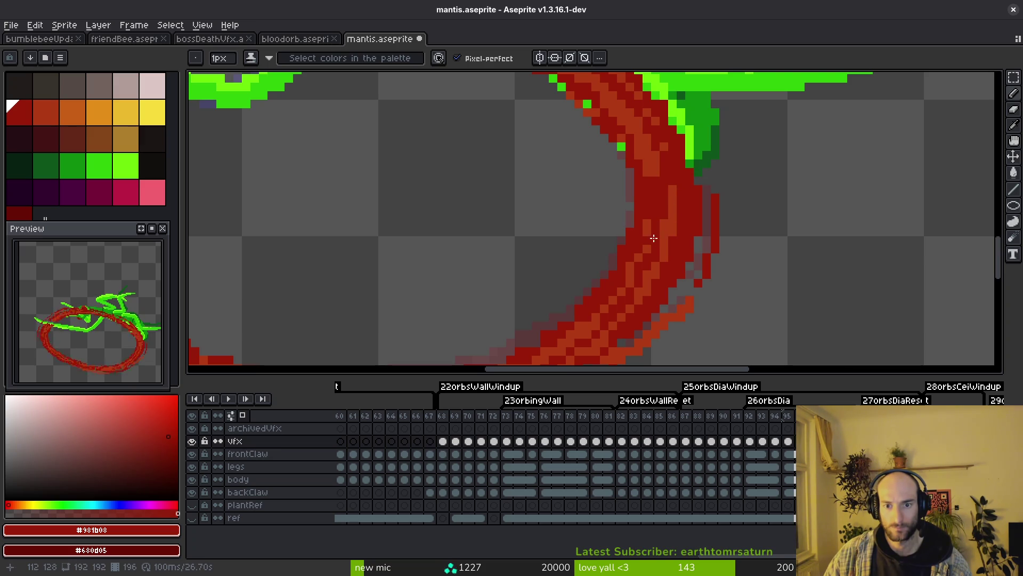
scroll(654, 238, down, 3)
key(Right)
scroll(693, 266, up, 3)
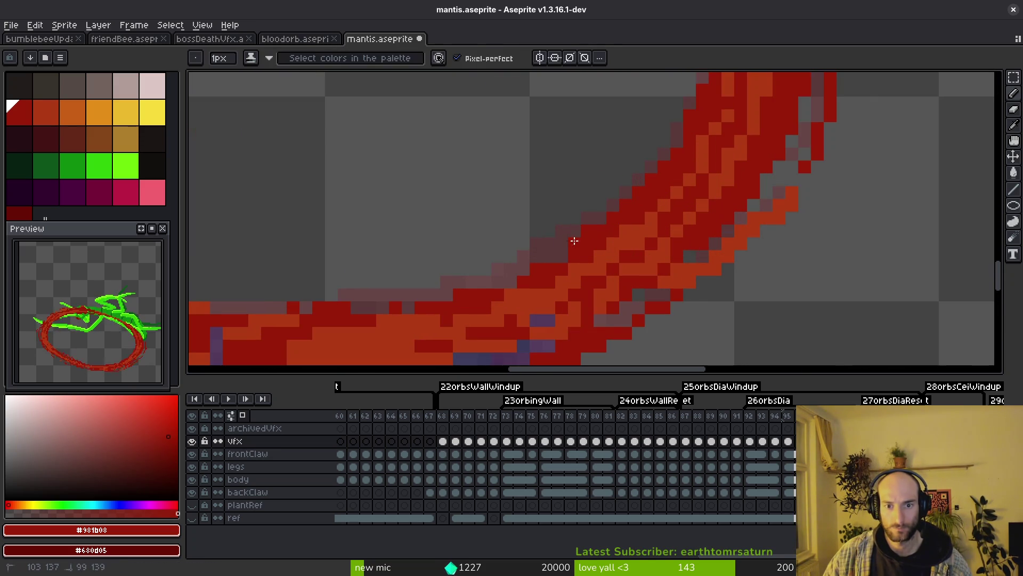
Paint dark red strokes along the arc, then move ahead to later frames
drag(568, 250, 444, 291)
drag(380, 290, 614, 266)
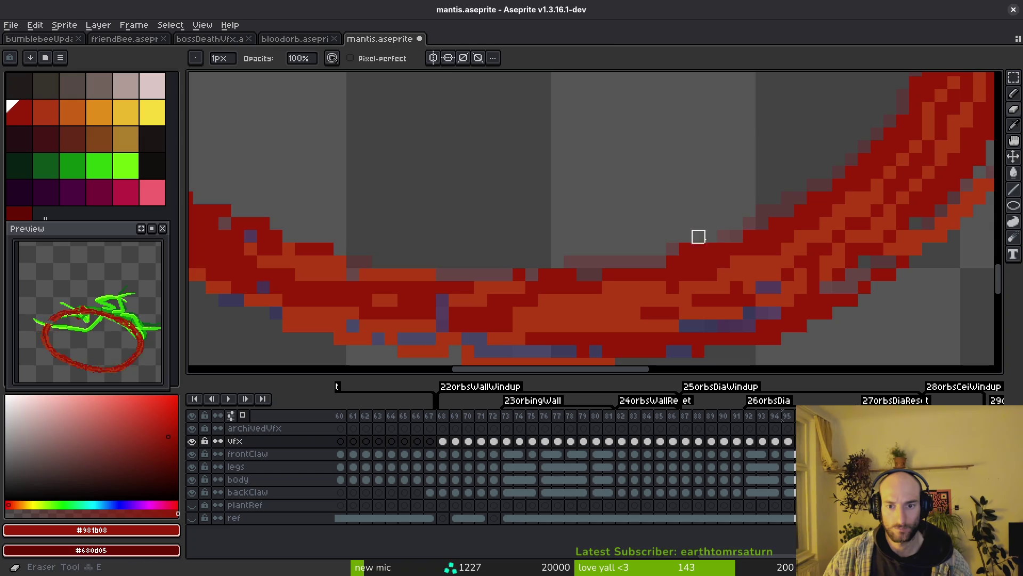
key(Right)
key(Right)
key(i)
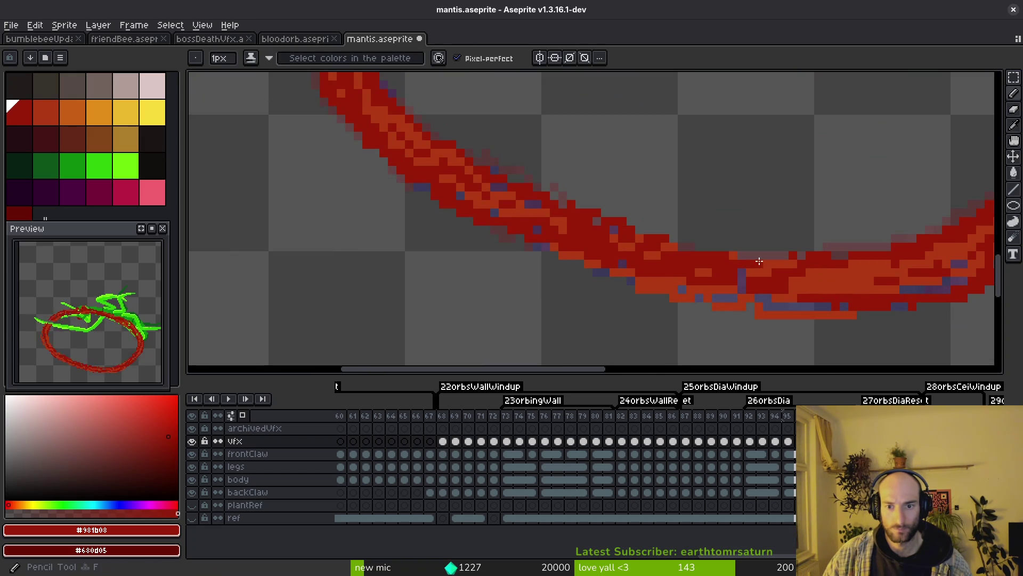
Repaint the arc's lower edge in dark red and erase stray pixels beneath it
scroll(670, 256, right, 3)
alt+click(699, 264)
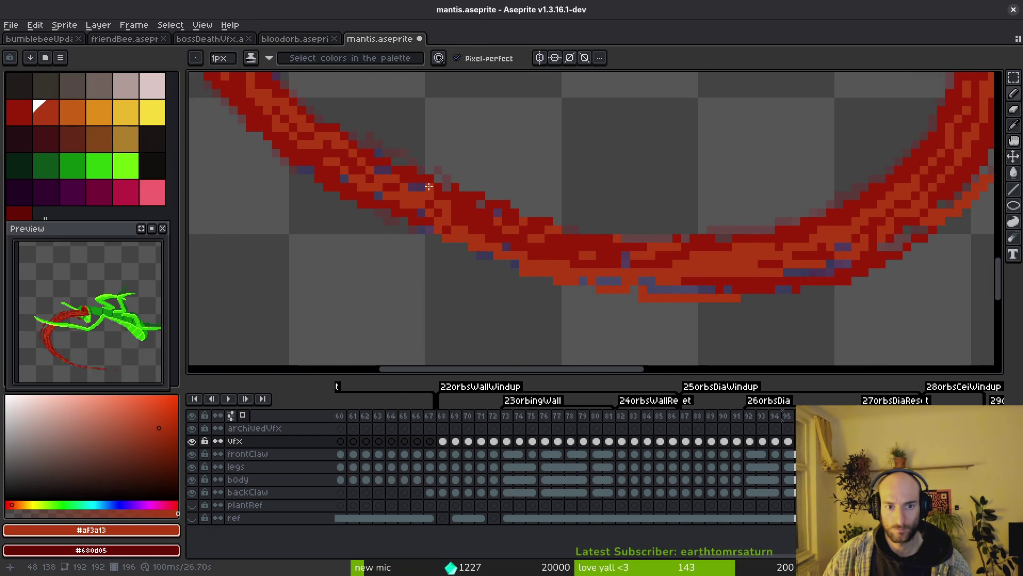
alt+click(564, 251)
drag(393, 217, 574, 271)
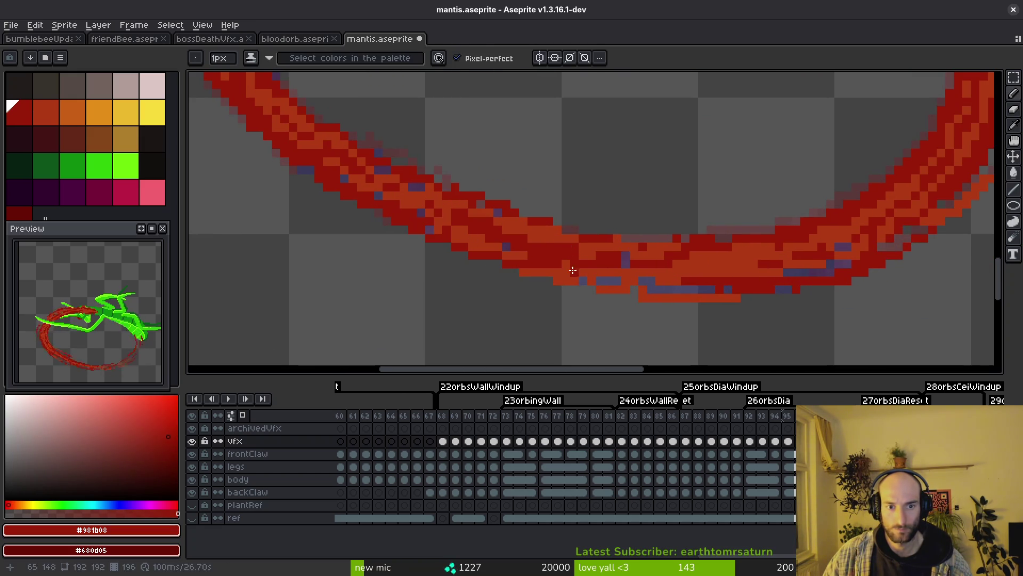
key(e)
drag(507, 262, 544, 273)
Darken the pixels along the arc's lower edge with shading strokes
scroll(720, 307, down, 5)
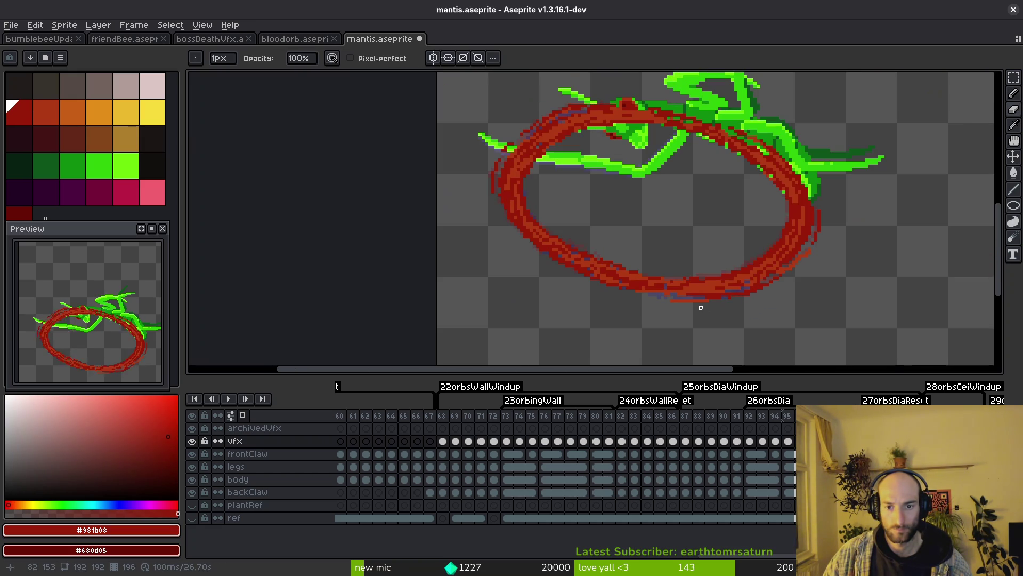
key(Tab)
key(Tab)
scroll(709, 290, up, 4)
scroll(709, 289, up, 2)
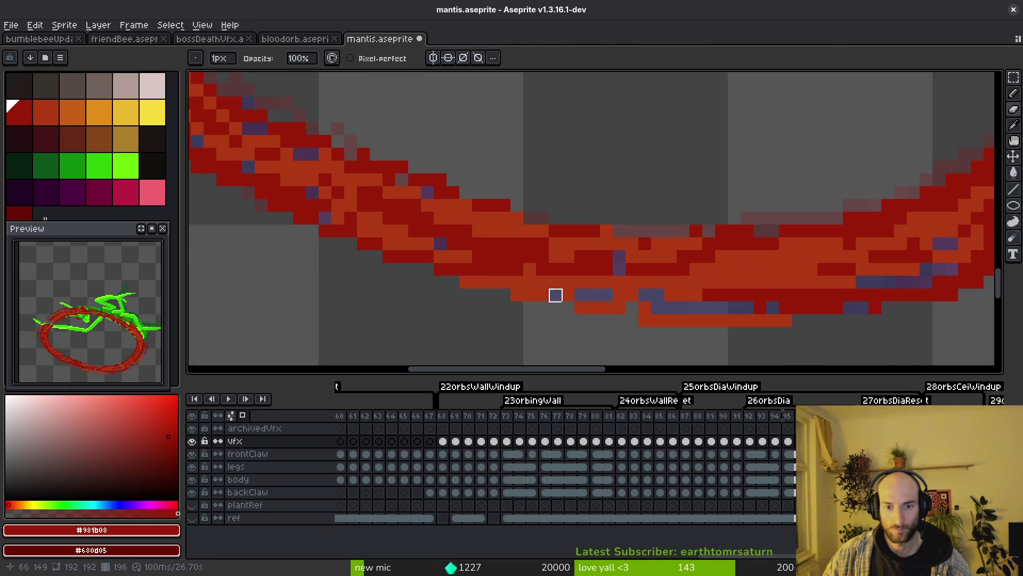
key(b)
drag(505, 265, 712, 301)
drag(933, 261, 760, 273)
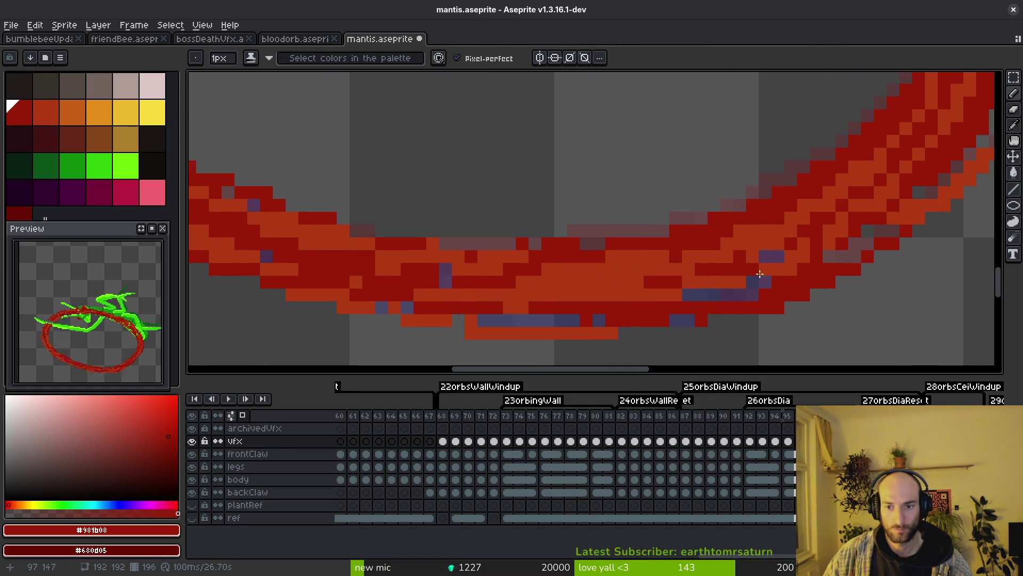
Zoom in and out to inspect the arc edge, returning from the Eraser to single-pixel drawing
scroll(783, 338, down, 3)
scroll(743, 323, up, 2)
key(e)
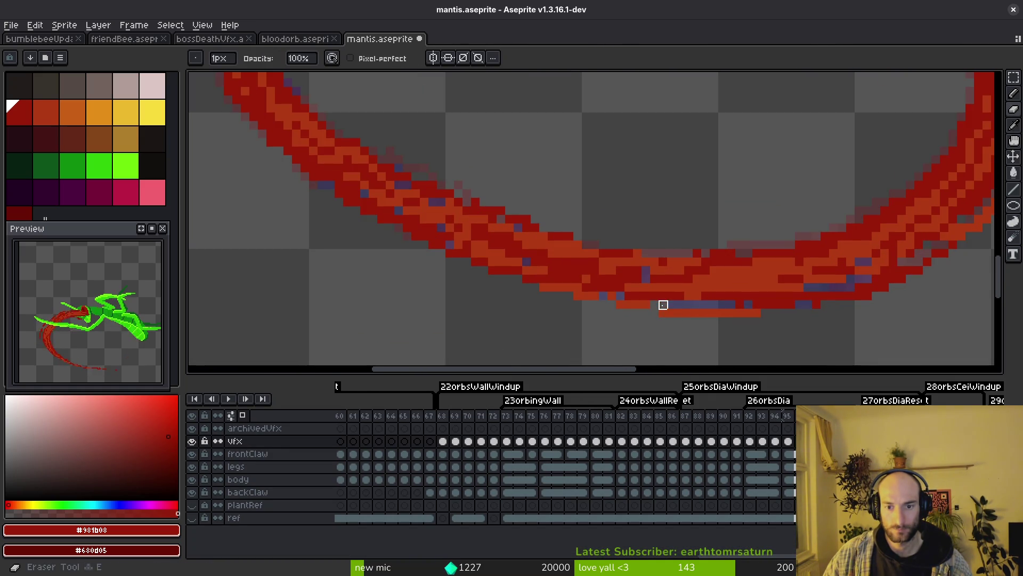
scroll(736, 326, down, 1)
scroll(628, 285, up, 2)
scroll(628, 283, down, 2)
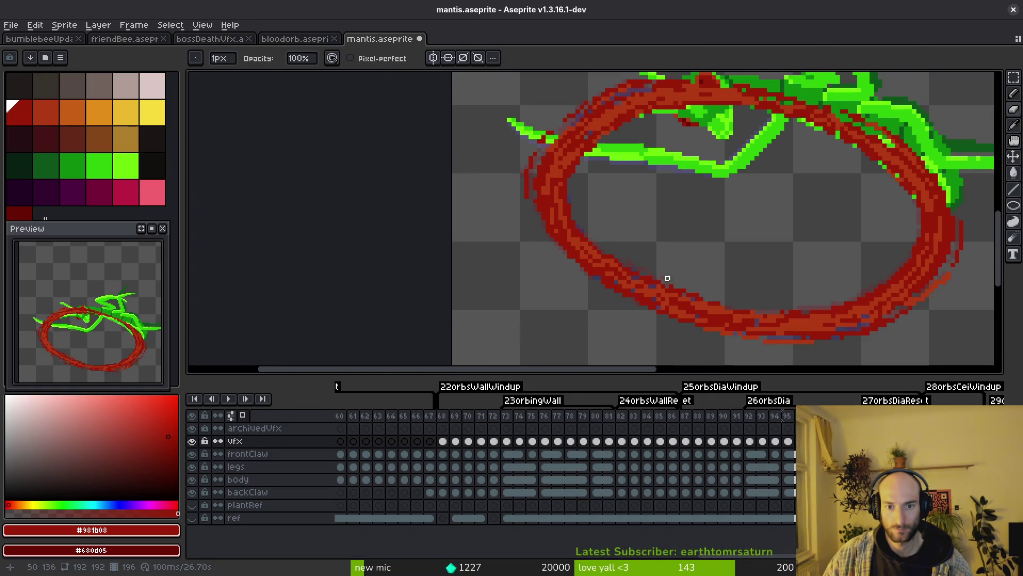
scroll(648, 283, up, 1)
scroll(648, 283, down, 1)
scroll(655, 288, down, 1)
scroll(682, 298, up, 2)
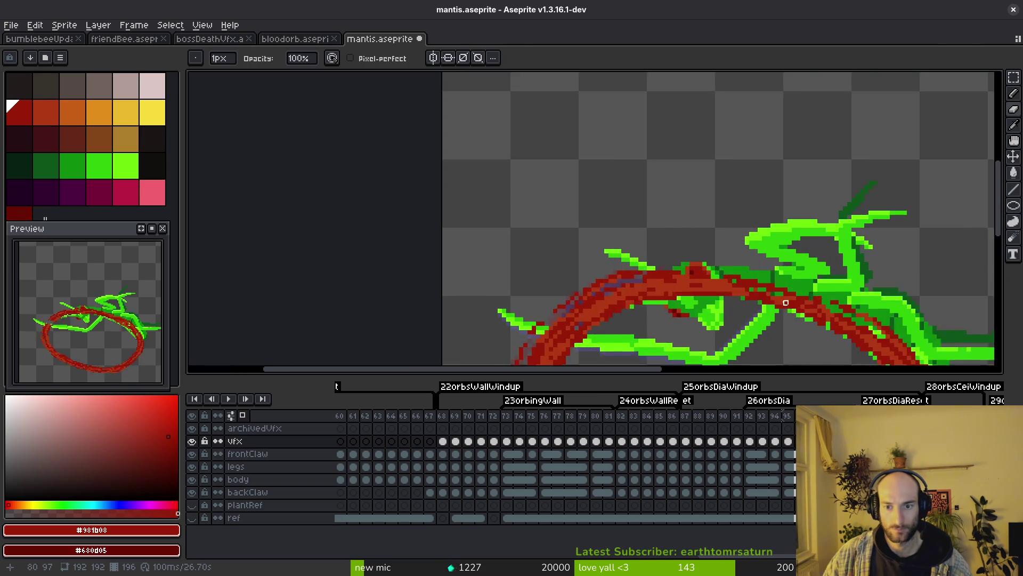
scroll(696, 307, down, 1)
scroll(621, 185, up, 2)
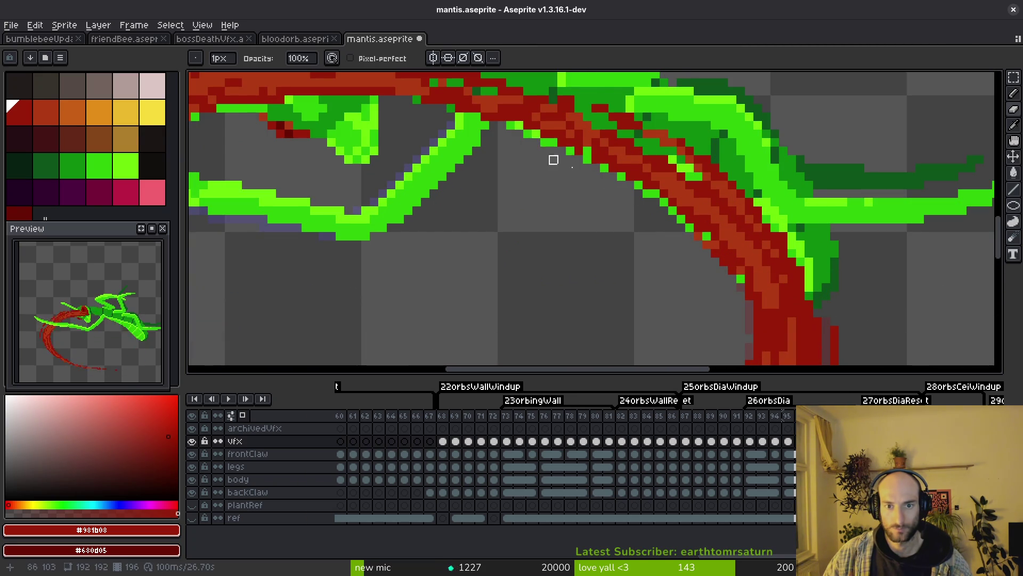
scroll(587, 187, down, 1)
scroll(639, 208, up, 1)
key(f)
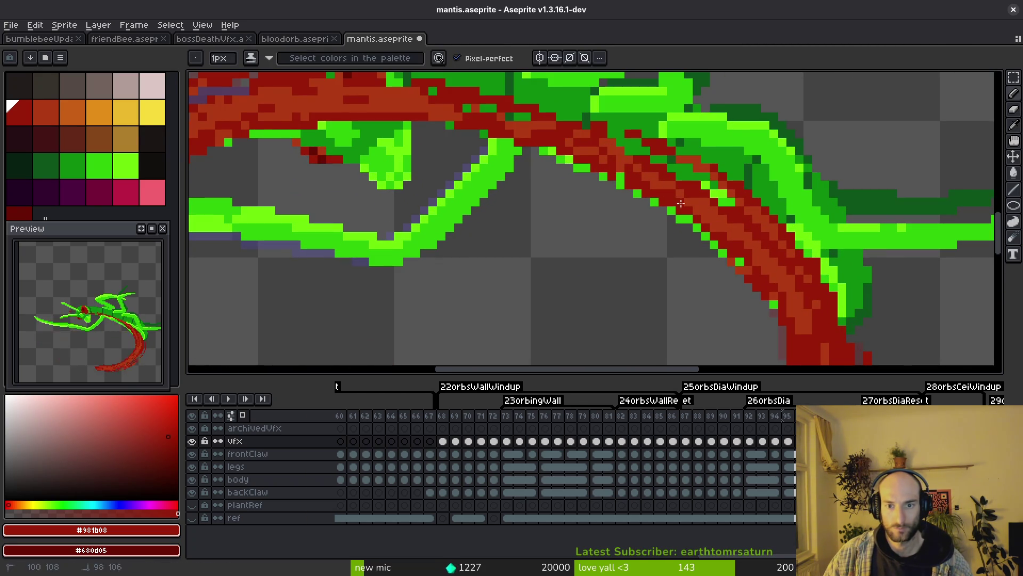
Eyedrop the ring's lighter orange-red and dark red on its left edge while zooming
scroll(510, 140, down, 2)
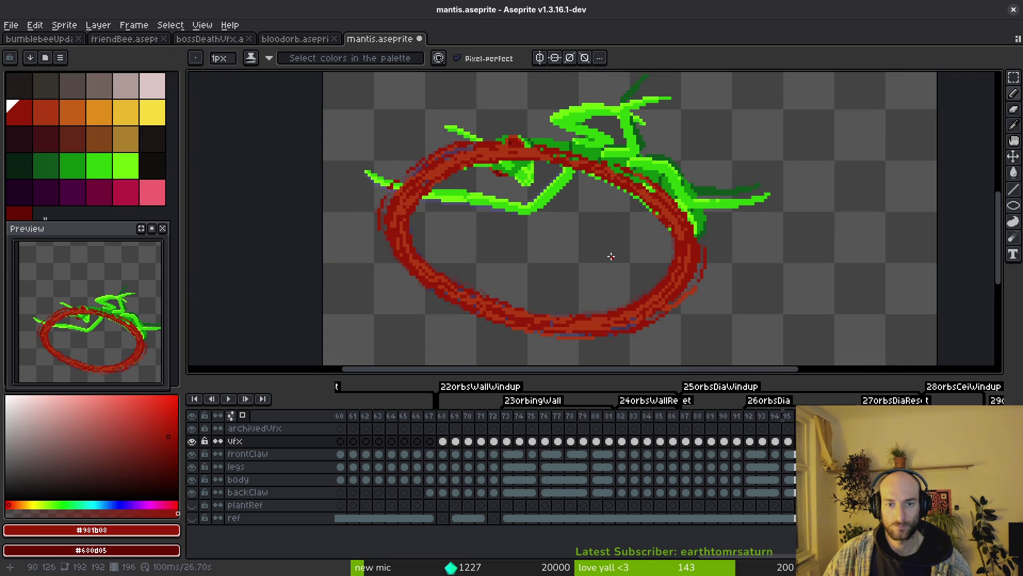
scroll(434, 201, up, 2)
scroll(420, 207, up, 1)
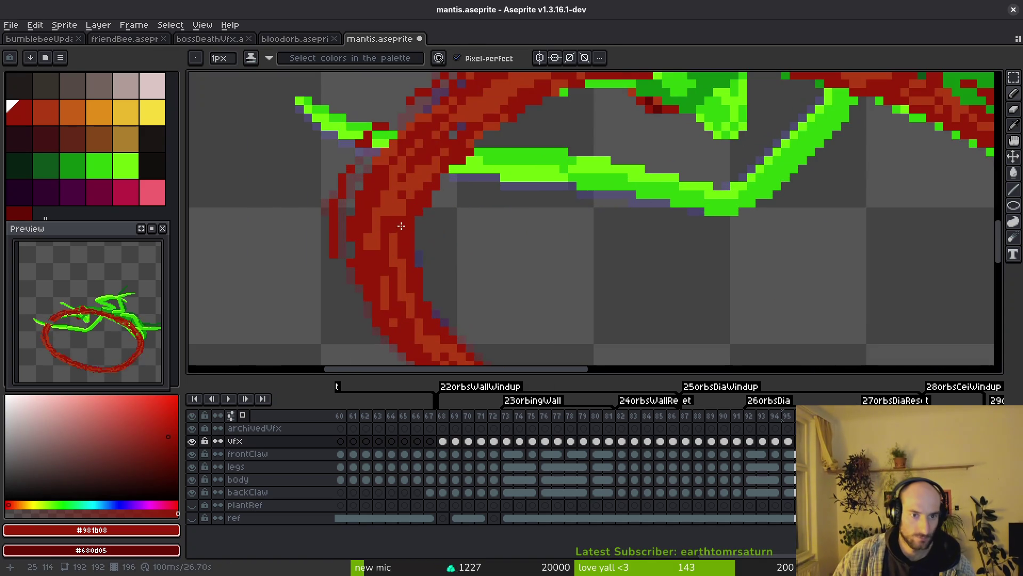
alt+click(395, 210)
alt+click(389, 251)
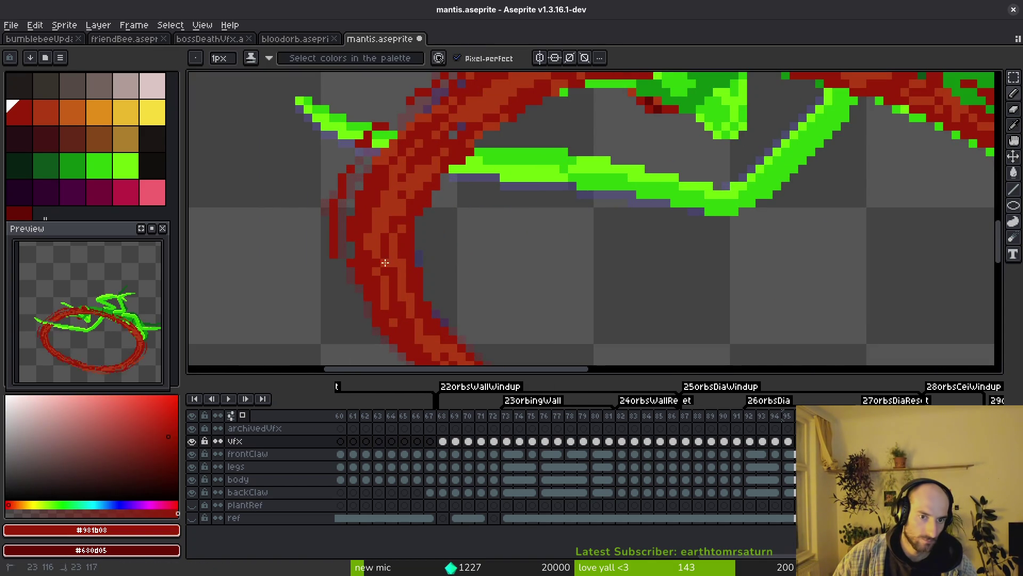
scroll(400, 260, down, 2)
scroll(407, 312, up, 2)
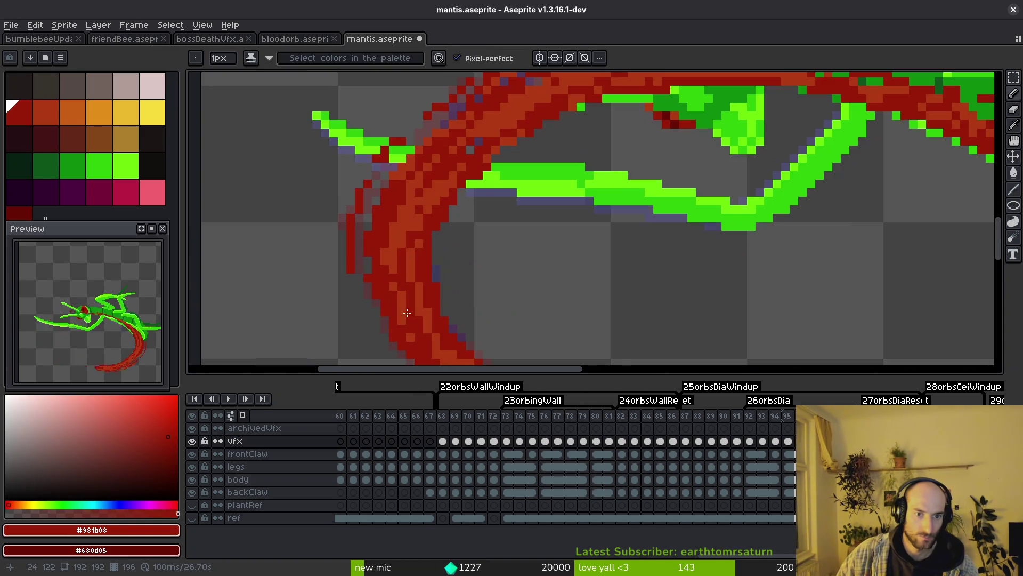
scroll(403, 298, down, 2)
scroll(421, 223, up, 2)
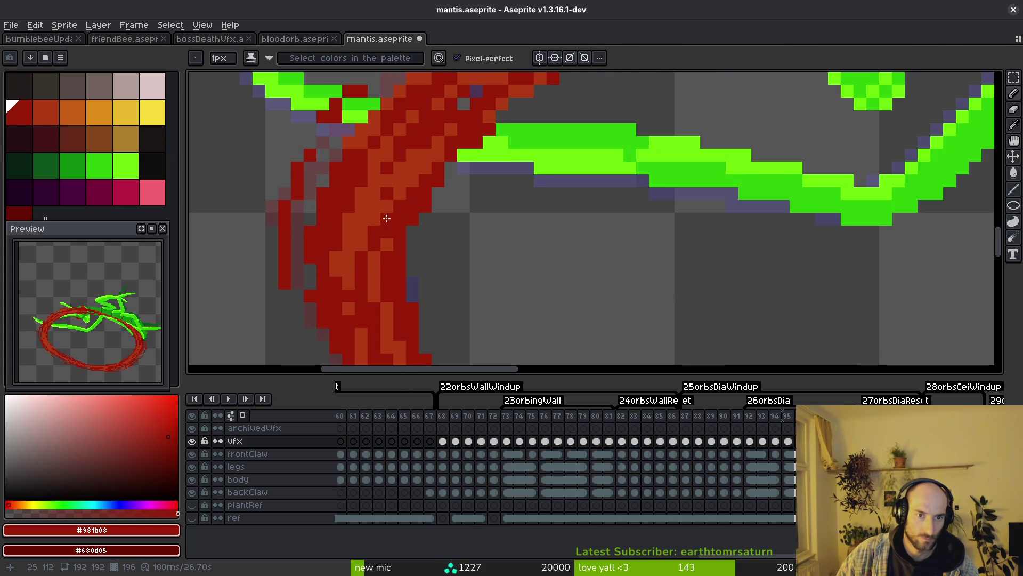
scroll(423, 219, down, 1)
scroll(423, 219, up, 2)
Re-sample the orange-red and dark red from the ring's upper edge and stroke
alt+click(346, 181)
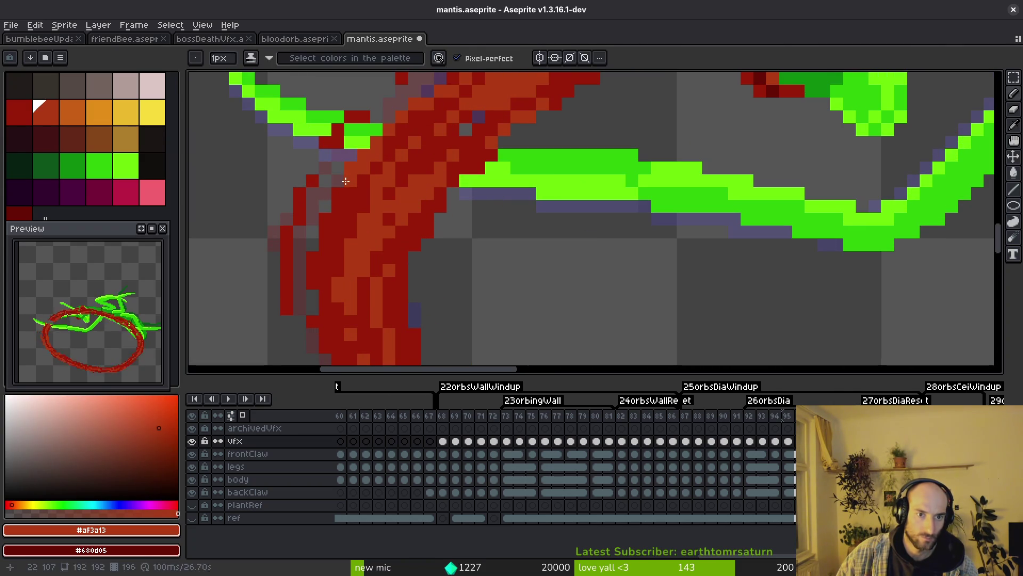
alt+click(422, 159)
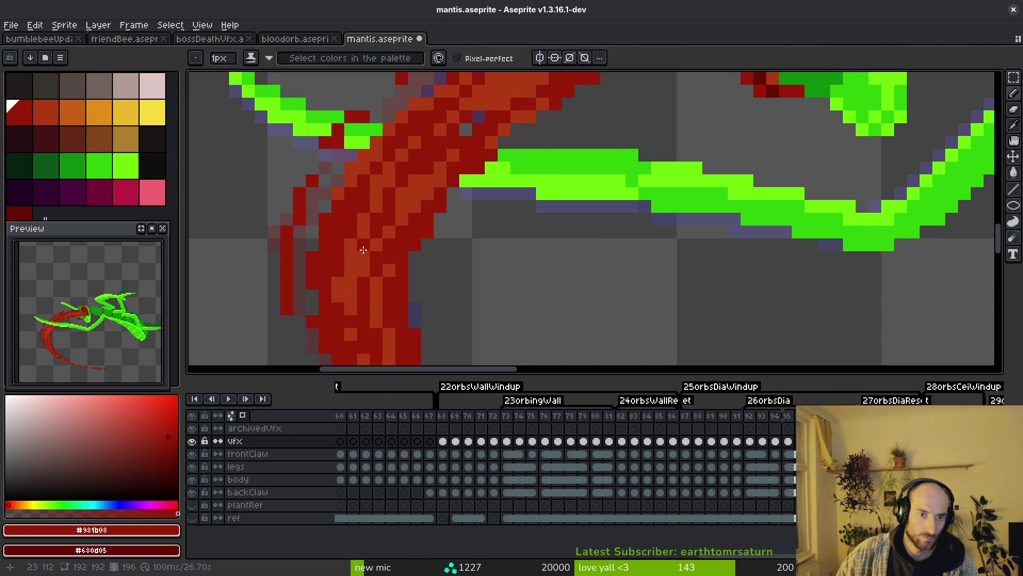
scroll(363, 249, down, 2)
scroll(535, 272, up, 4)
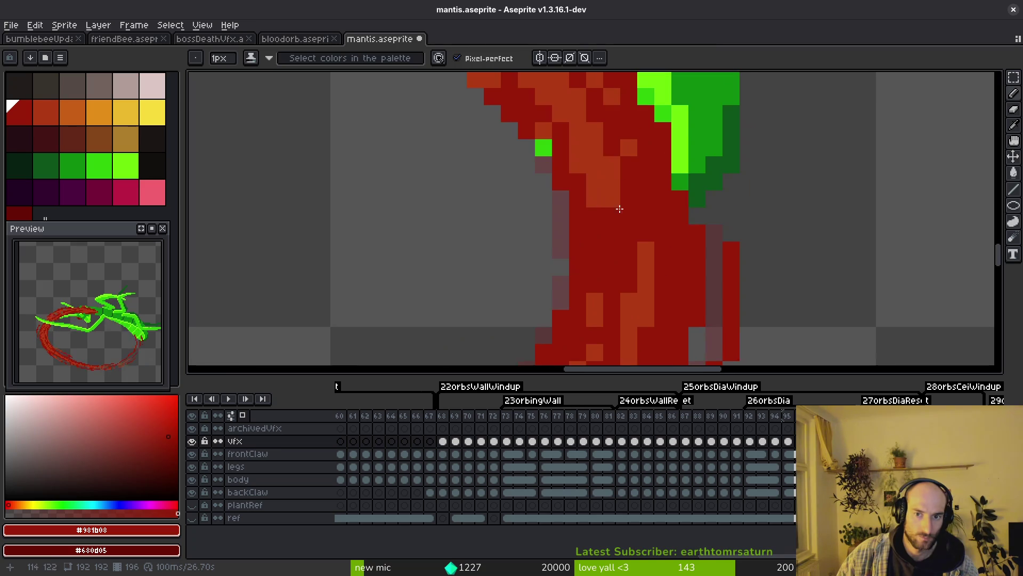
alt+click(606, 165)
alt+click(621, 229)
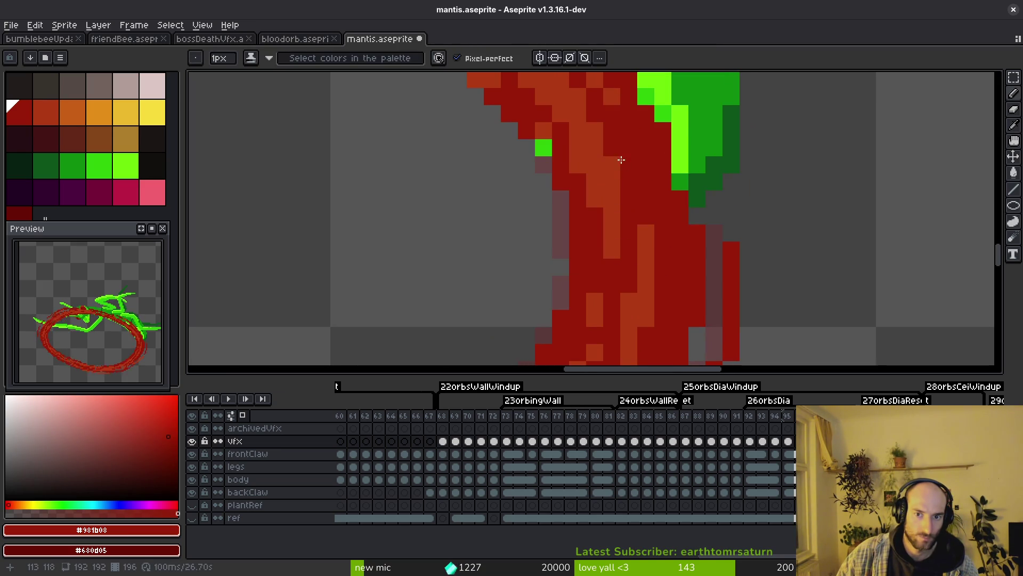
scroll(622, 160, down, 3)
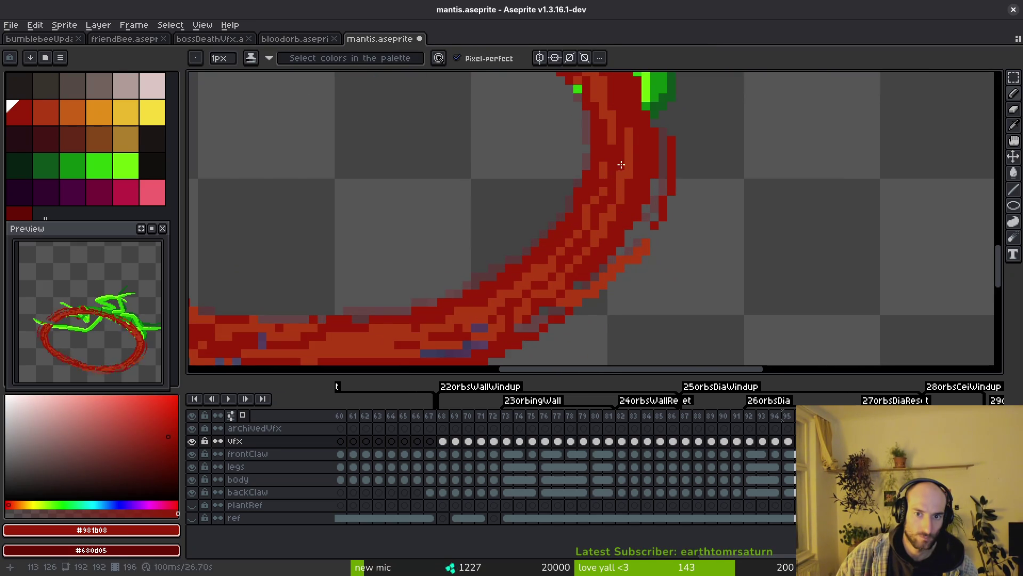
Bring the ring's lower curve into view and zoom to inspect its edges
drag(586, 211, 594, 193)
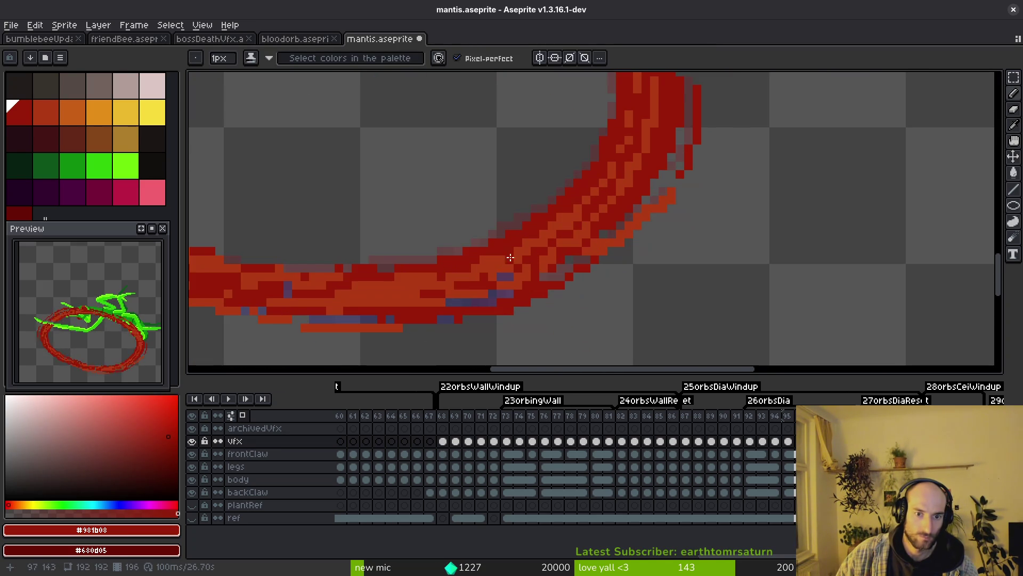
scroll(511, 258, up, 1)
scroll(495, 278, up, 1)
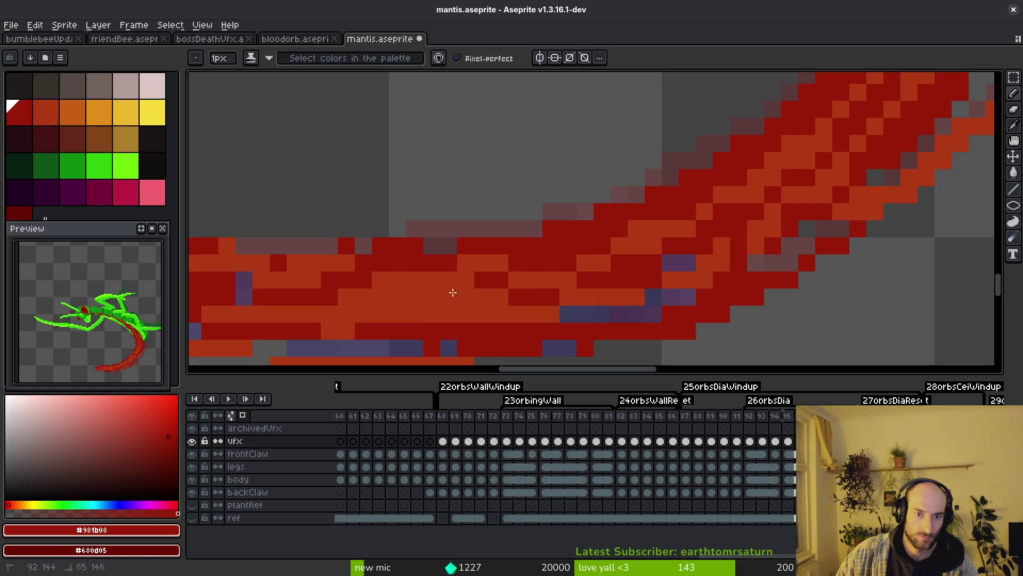
scroll(452, 293, down, 2)
scroll(385, 232, up, 2)
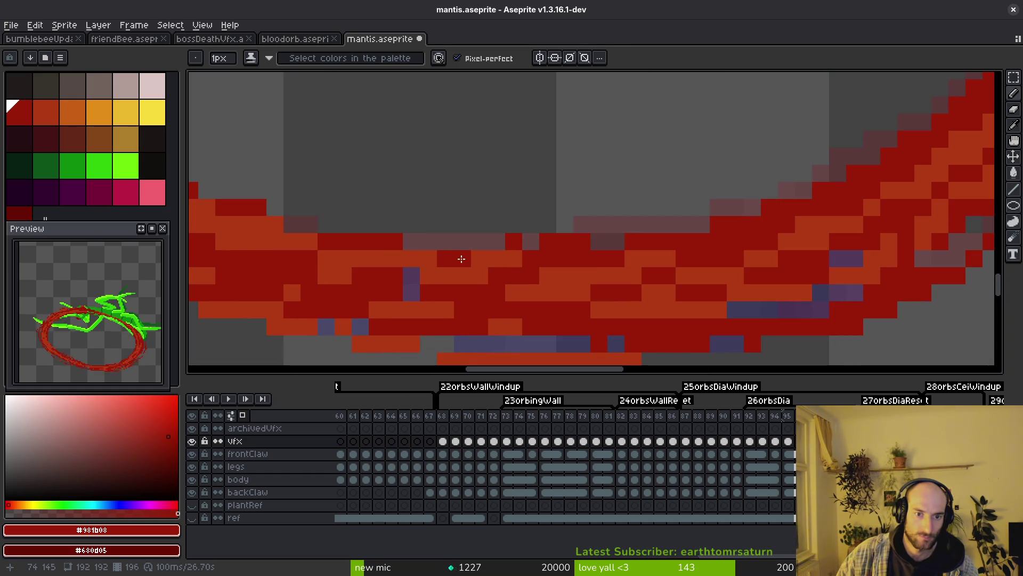
scroll(490, 261, down, 4)
scroll(387, 275, up, 3)
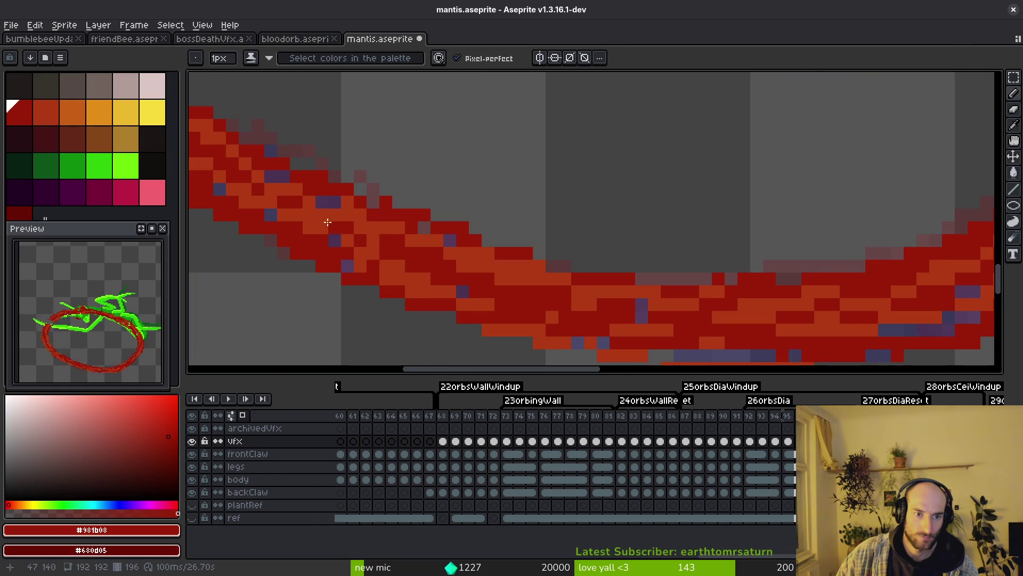
scroll(421, 266, down, 5)
scroll(444, 278, up, 3)
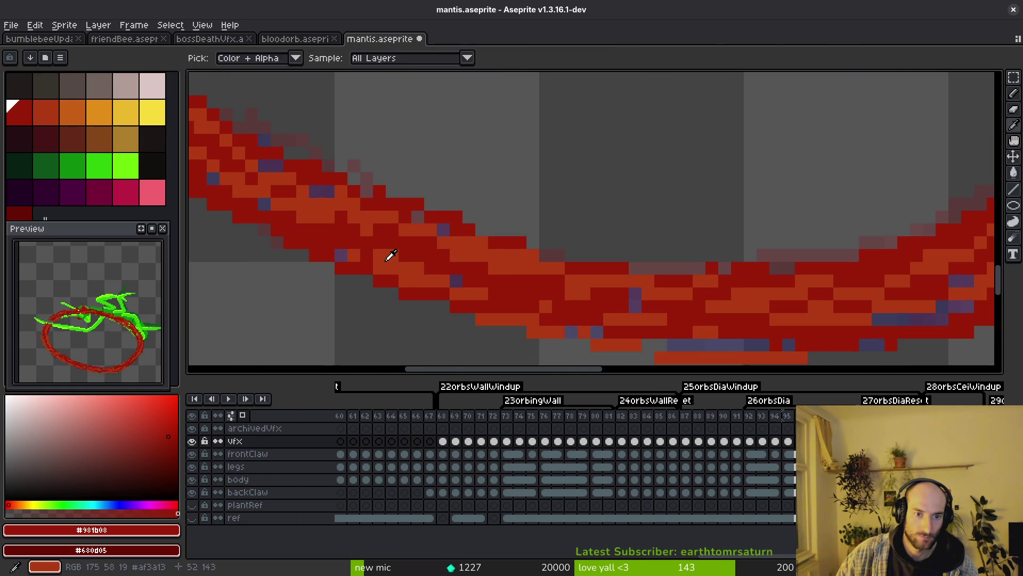
Sample both reds on the lower curve and save mantis.aseprite
alt+click(388, 256)
scroll(475, 282, down, 3)
scroll(378, 232, up, 4)
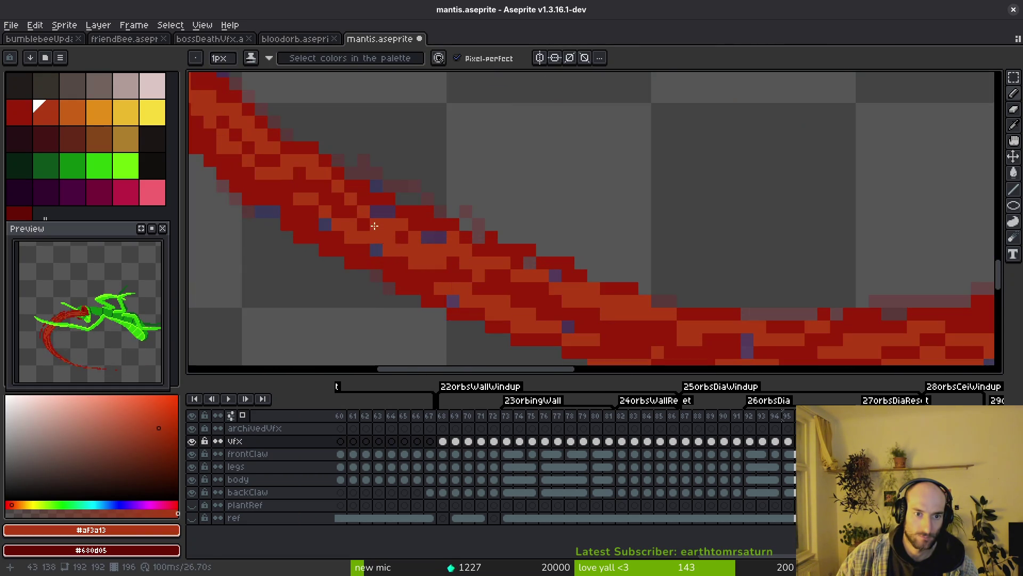
scroll(447, 226, down, 2)
alt+click(449, 230)
scroll(453, 245, down, 2)
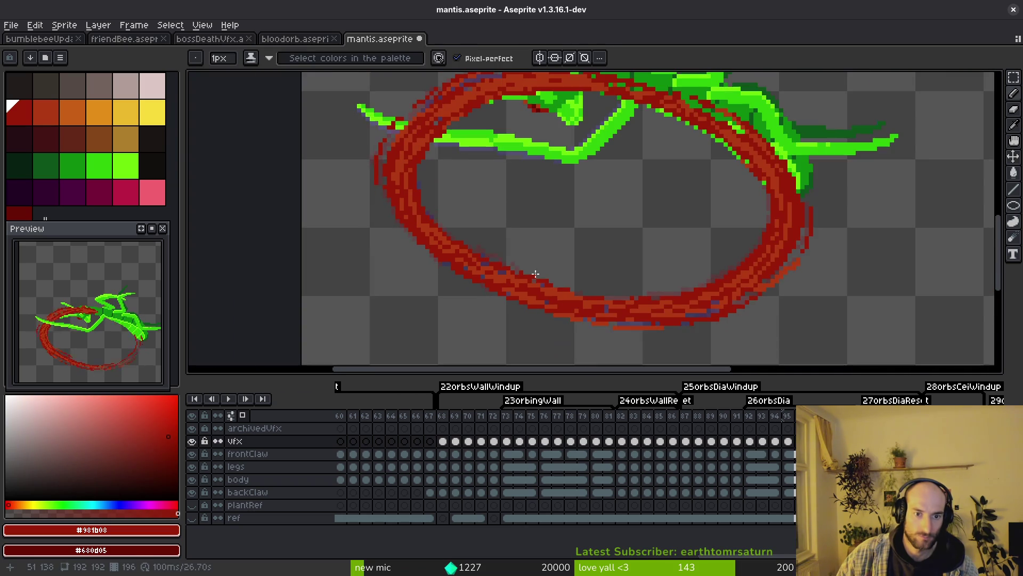
key(ctrl+s)
scroll(651, 222, down, 3)
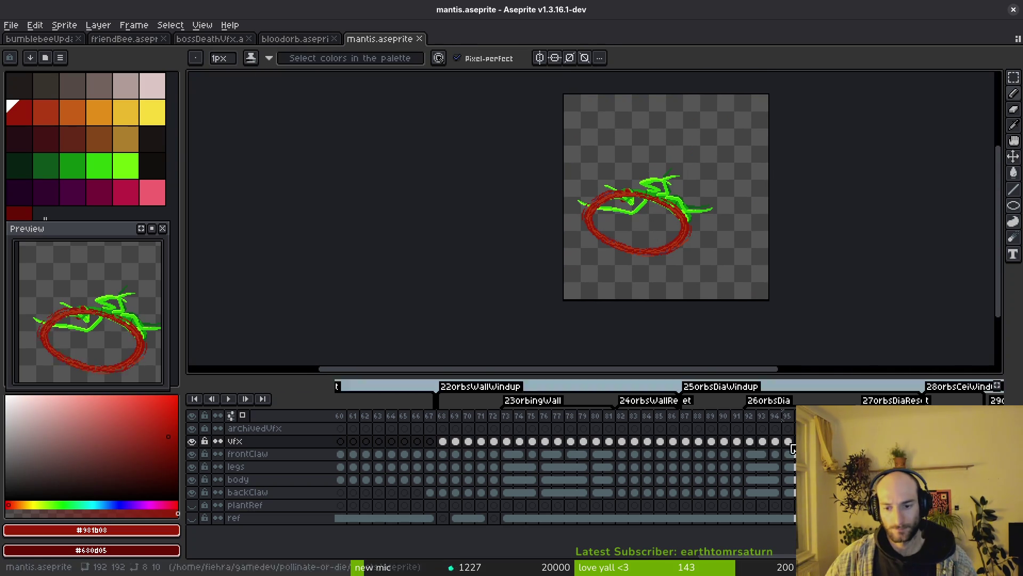
Play the animation to preview the orbiting red ring
key(Return)
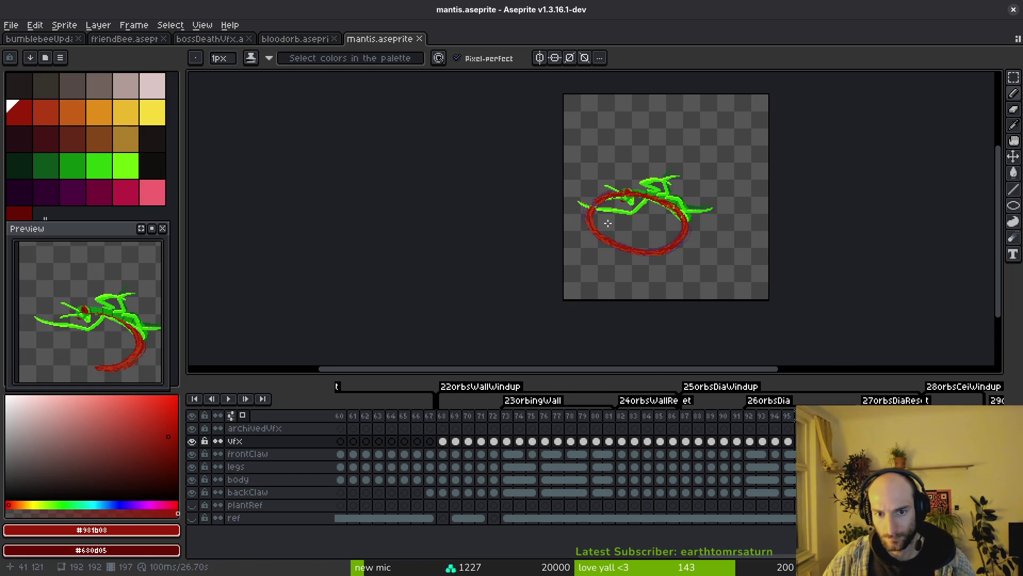
scroll(608, 222, up, 3)
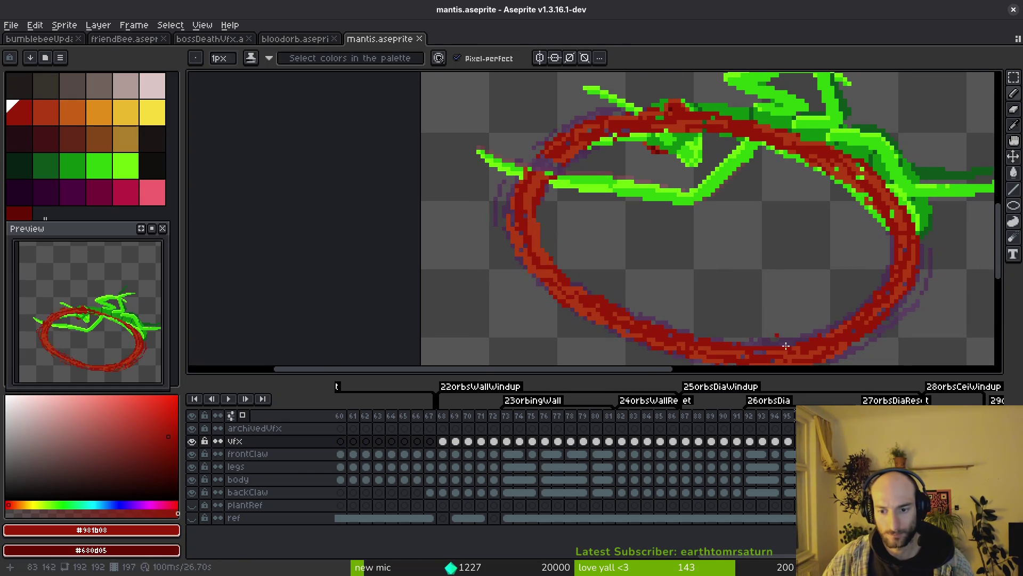
scroll(591, 219, up, 1)
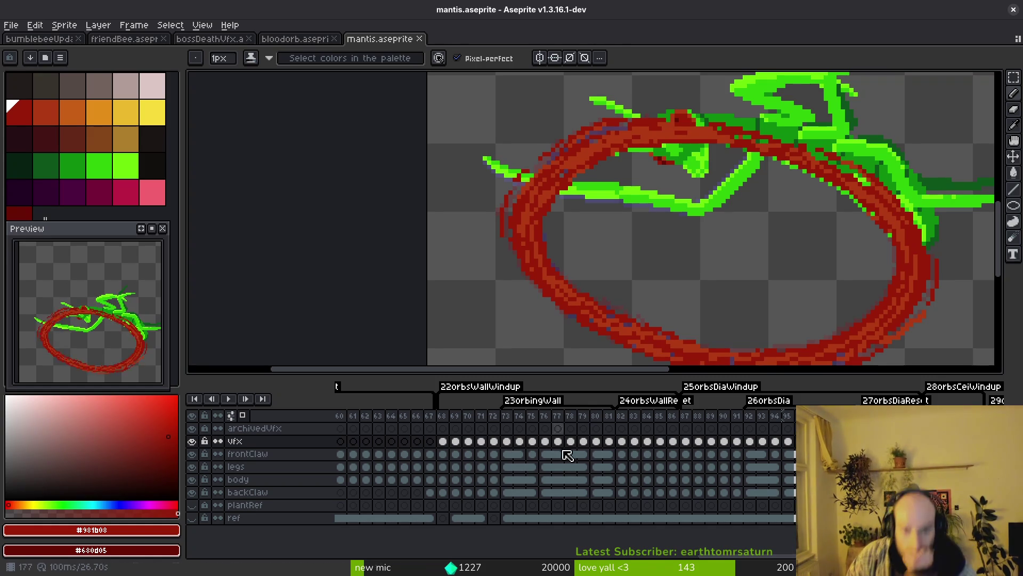
Select frame 76 on the vfx layer and step forward through frame 80
click(545, 442)
scroll(683, 190, down, 2)
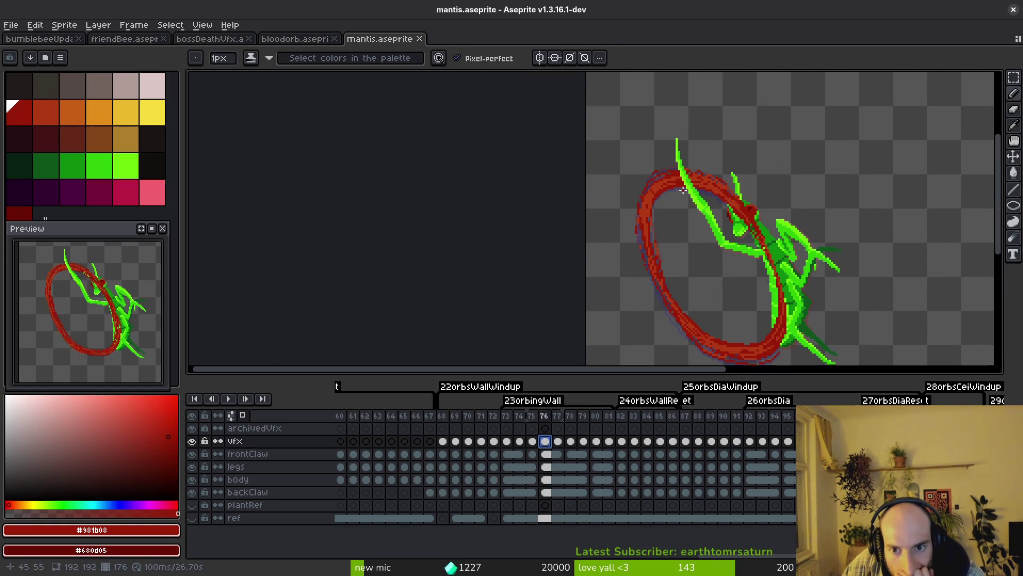
key(alt)
key(Right)
key(Right)
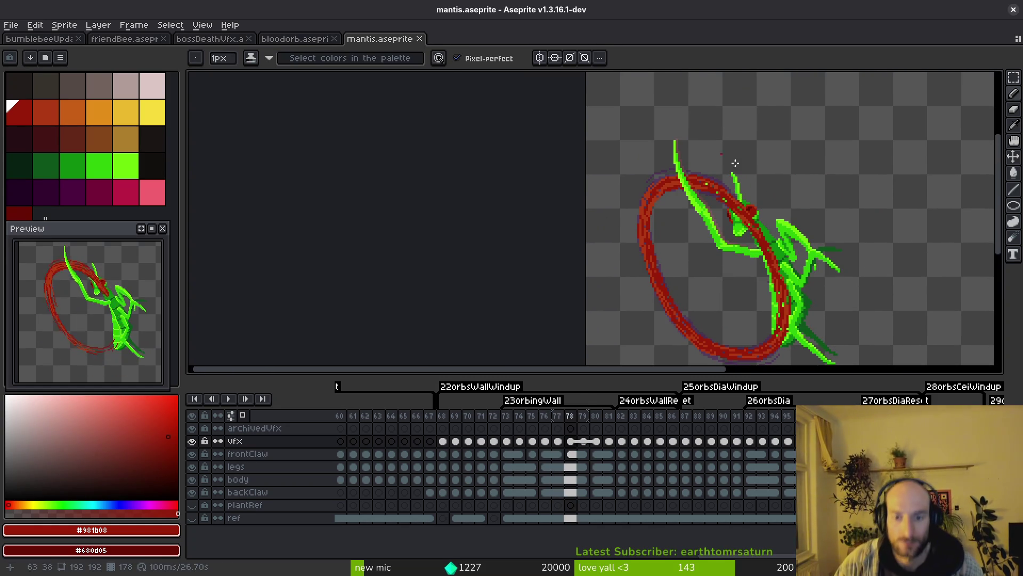
scroll(734, 219, up, 3)
key(alt)
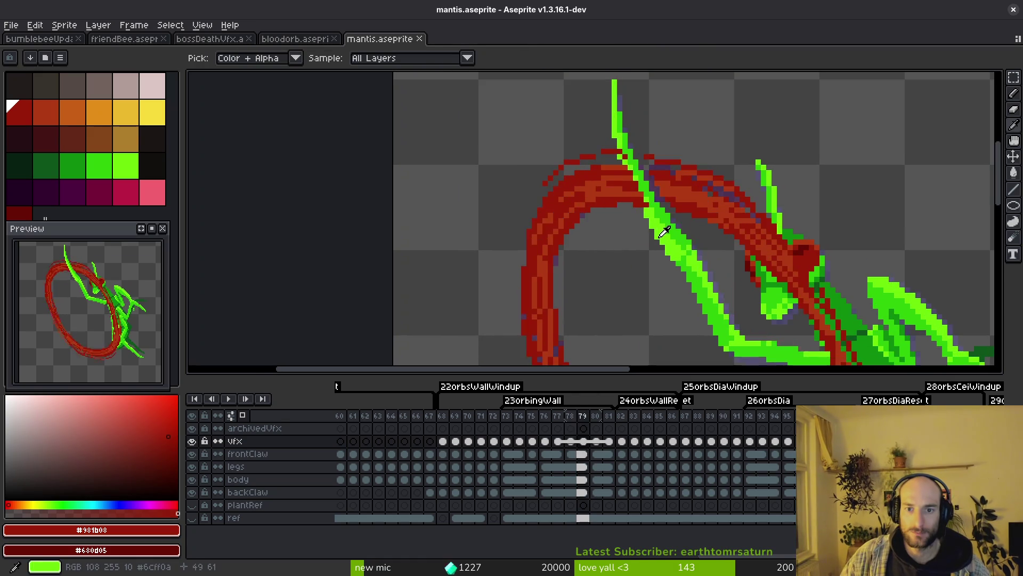
key(Right)
key(Right)
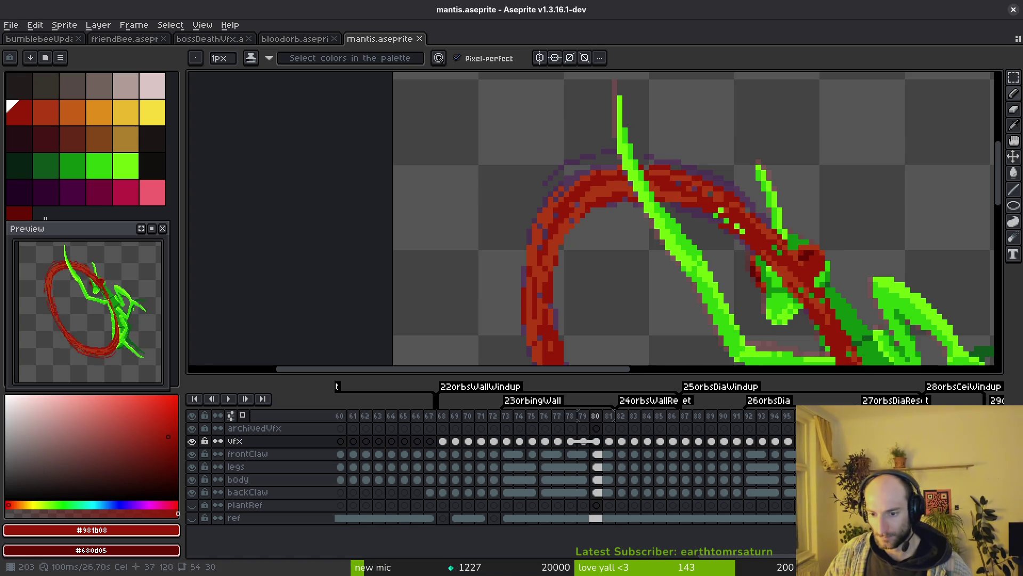
Jump ahead a frame, pan over the mantis, and return to the frame showing the full ring
key(Right)
drag(686, 211, 751, 208)
key(Left)
key(Left)
key(Left)
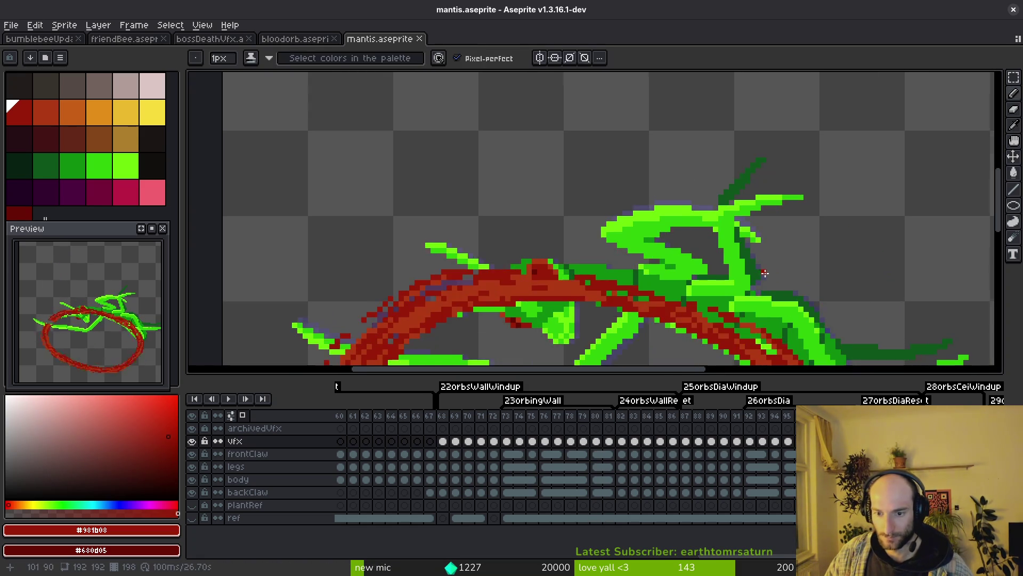
scroll(730, 248, down, 2)
Draw a rectangular selection over the mantis sprite, then clear it
key(m)
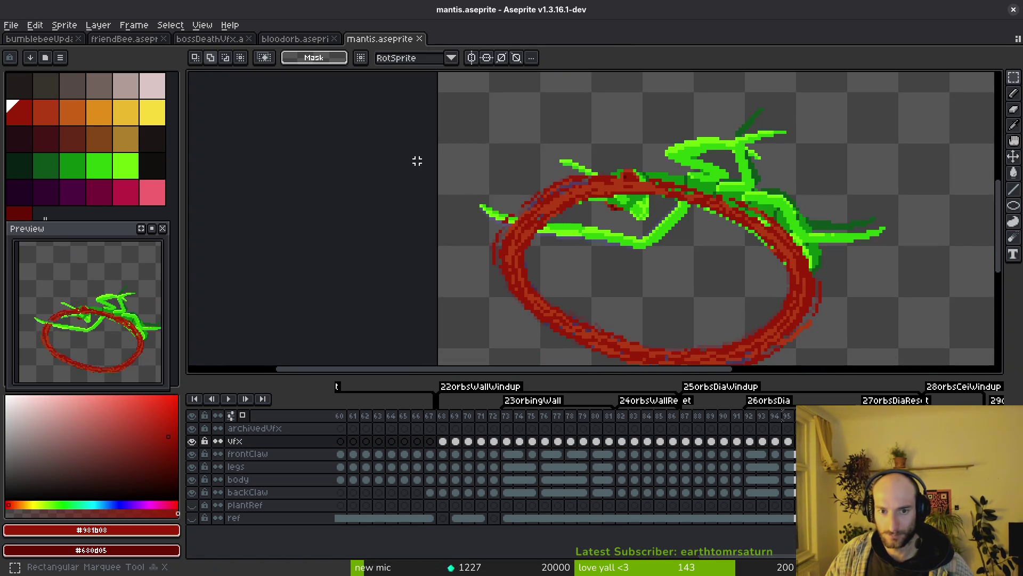
mouse_move(416, 160)
mouse_down()
mouse_move(845, 363)
mouse_move(883, 364)
mouse_move(906, 262)
mouse_up()
scroll(883, 364, down, 2)
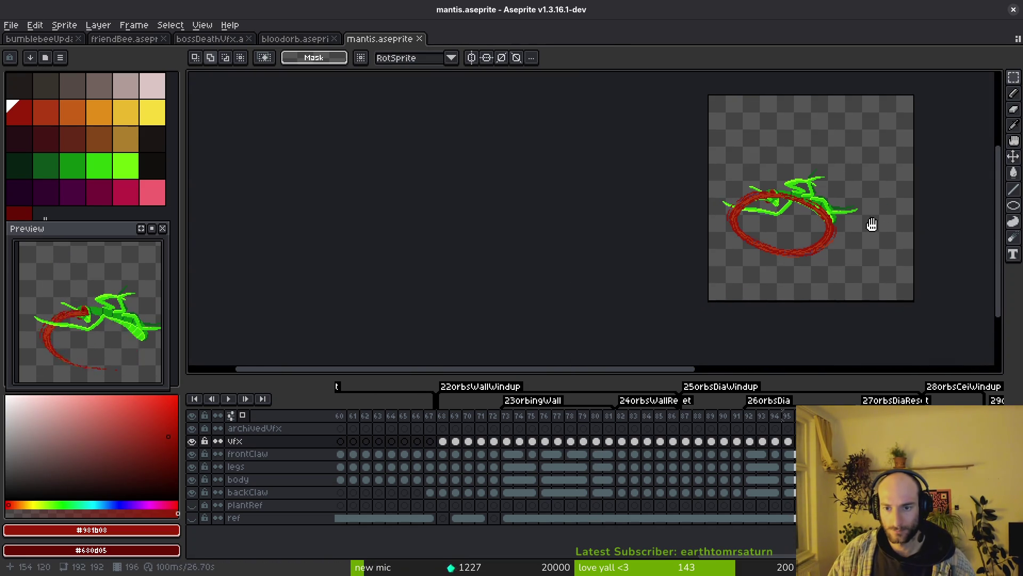
mouse_move(635, 80)
mouse_down()
mouse_move(862, 294)
mouse_move(866, 313)
mouse_up()
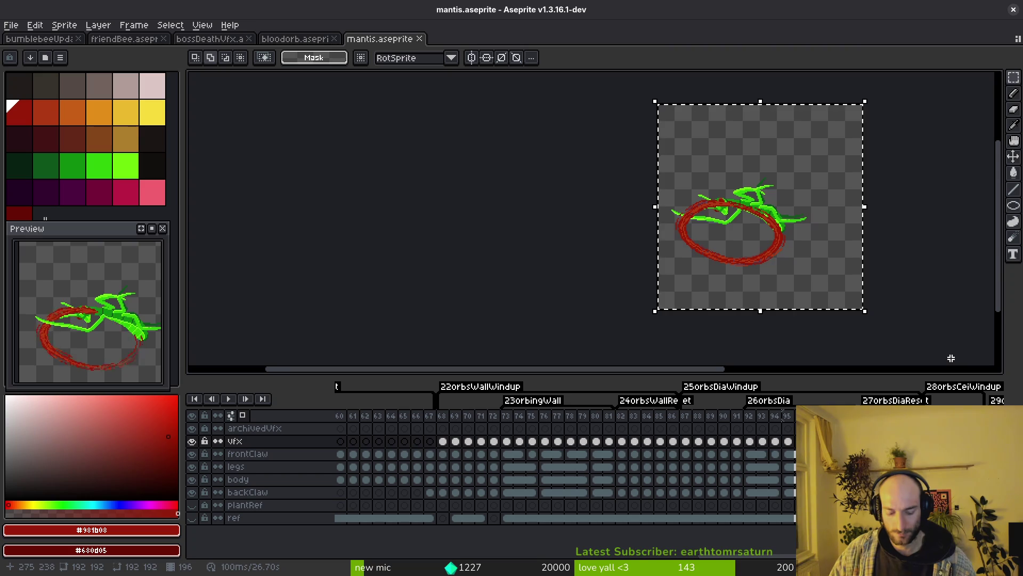
click(925, 347)
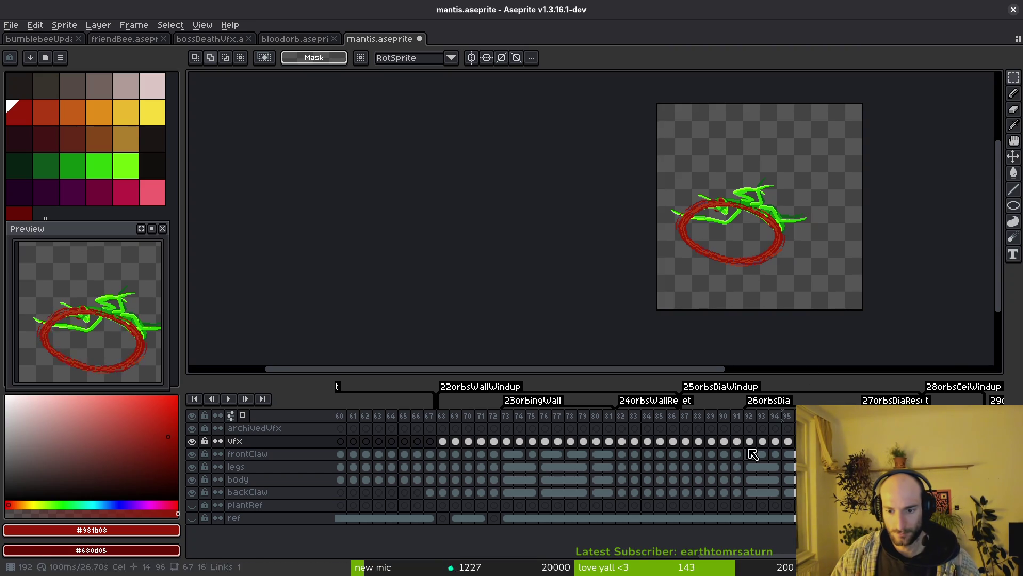
Undo the last pencil and eraser strokes on the ring and check frames 79–81
key(ctrl+z)
key(ctrl+z)
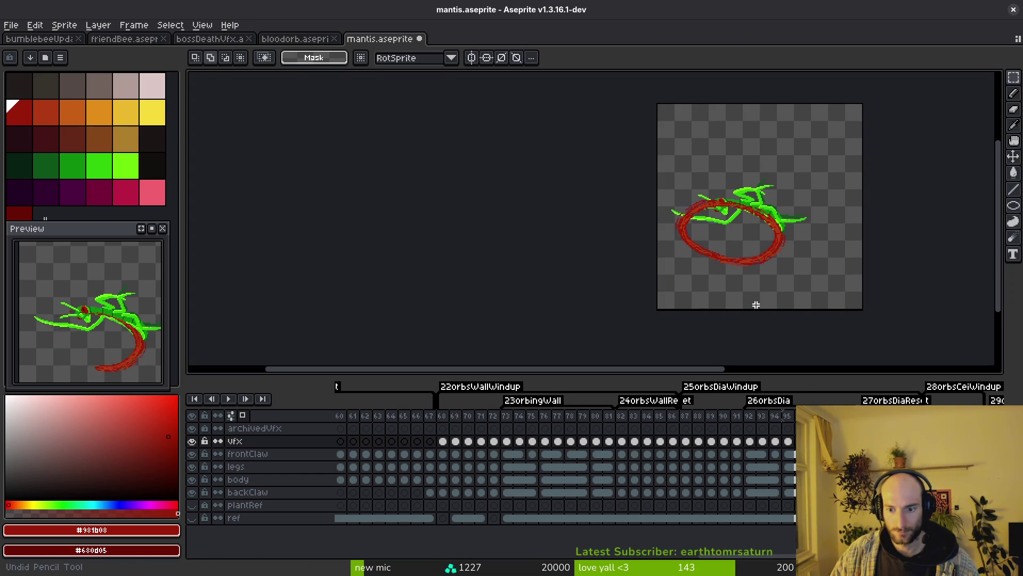
key(ctrl+z)
key(ctrl+z)
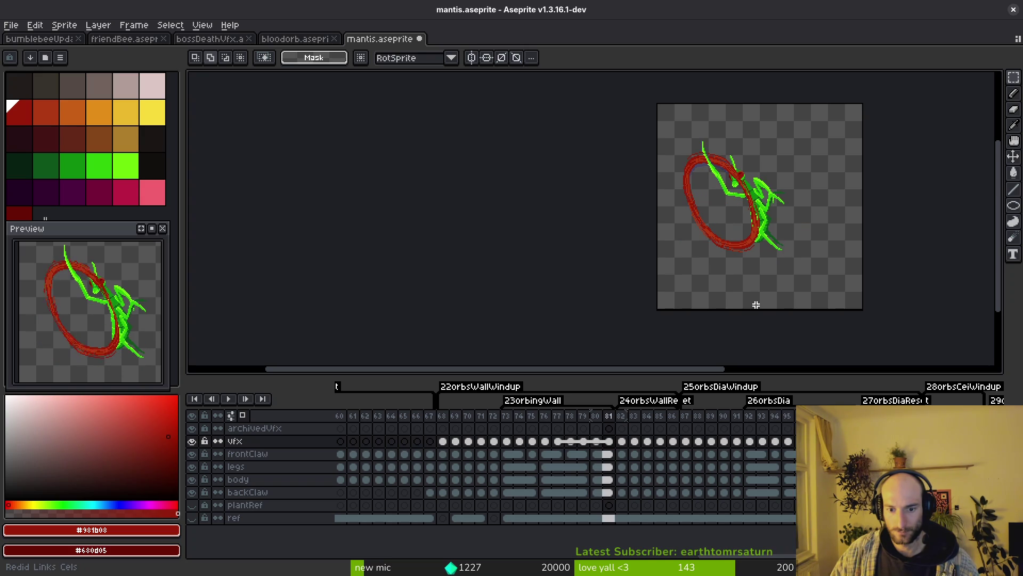
key(ctrl+z)
click(608, 442)
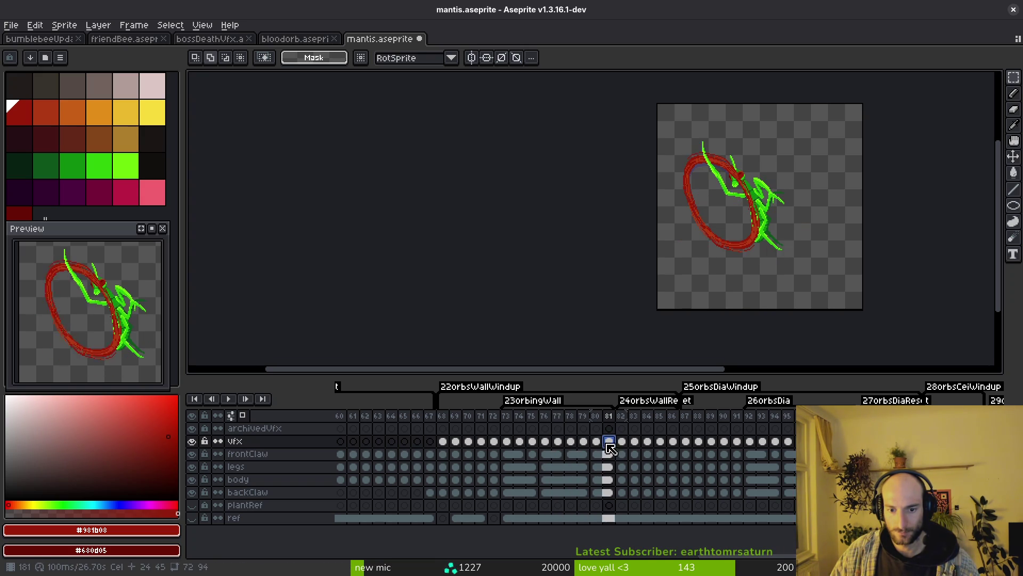
click(596, 441)
click(583, 442)
scroll(714, 126, up, 4)
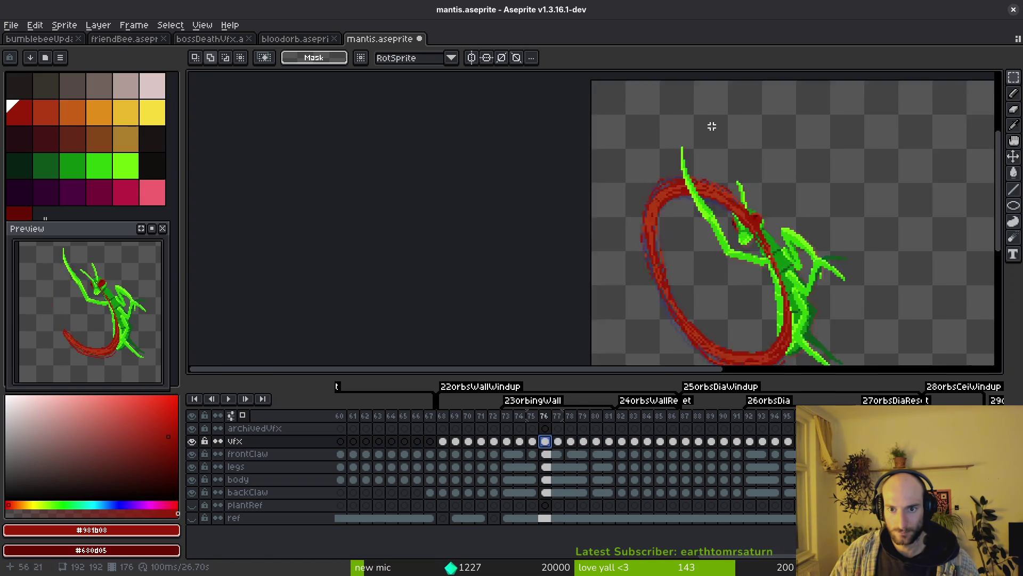
key(Right)
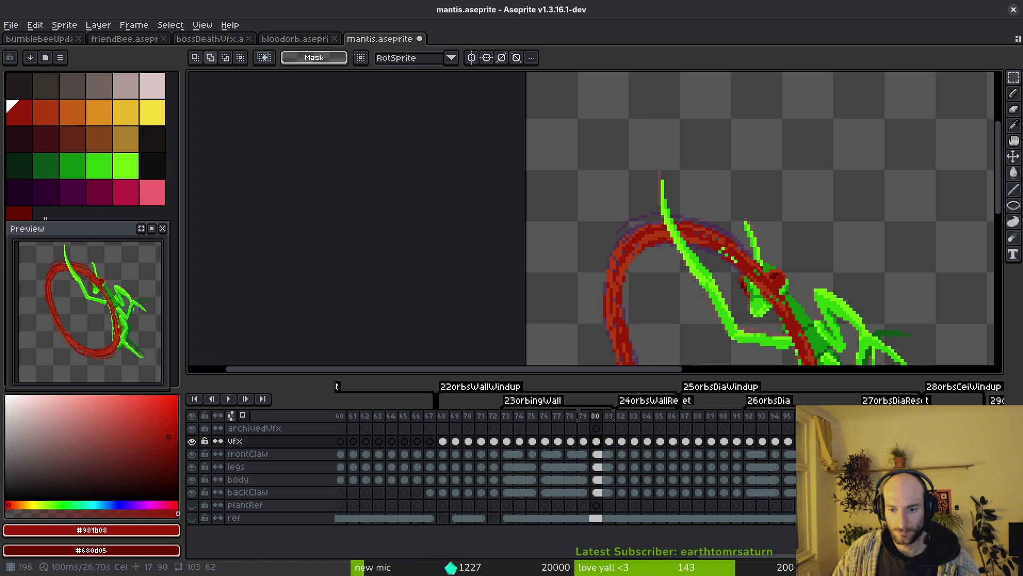
Undo once more, select the whole frame, step back a frame and save mantis.aseprite
key(ctrl+z)
scroll(736, 190, down, 4)
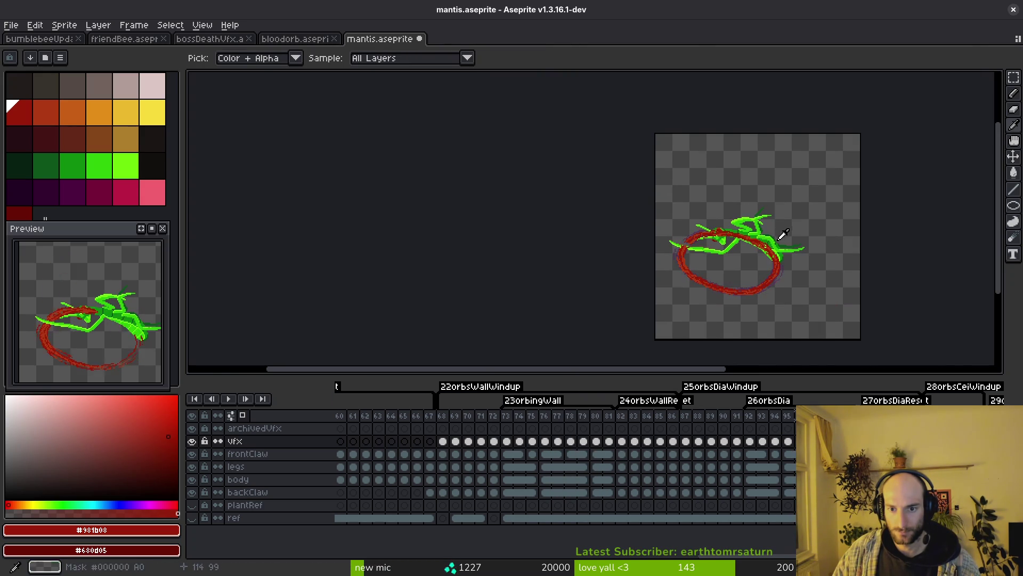
key(v)
key(ctrl+a)
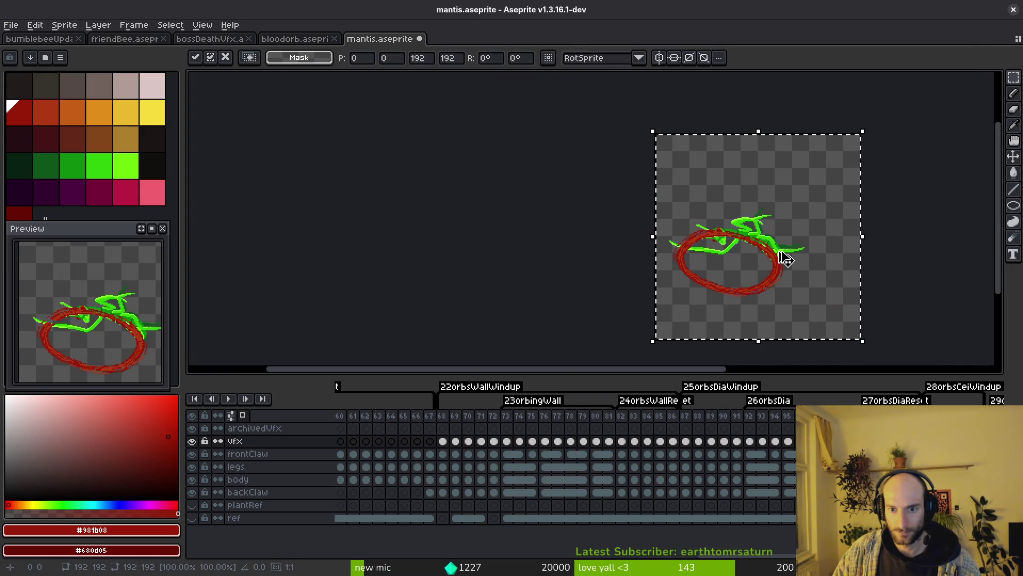
scroll(767, 258, up, 2)
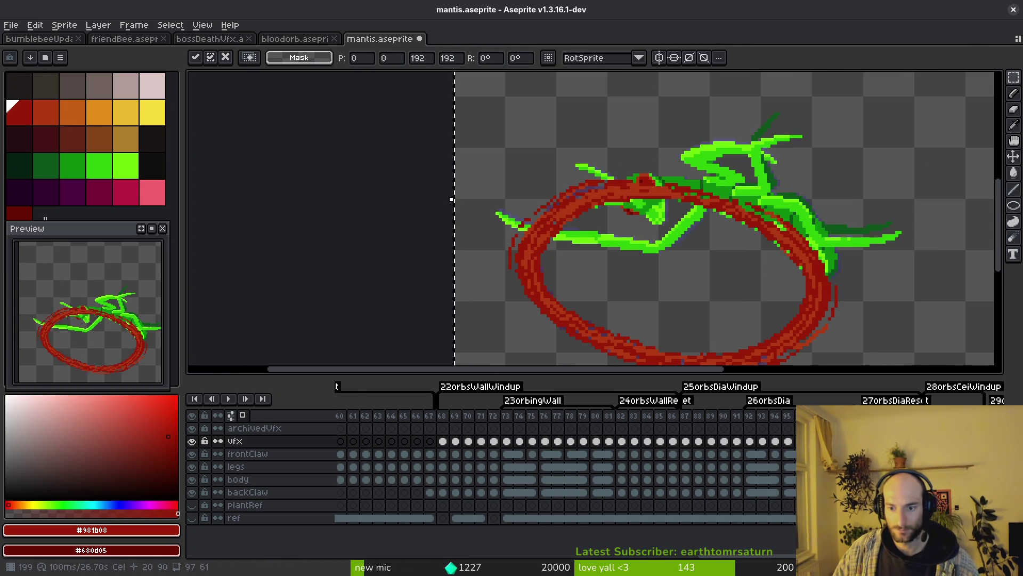
key(Left)
key(Left)
key(Left)
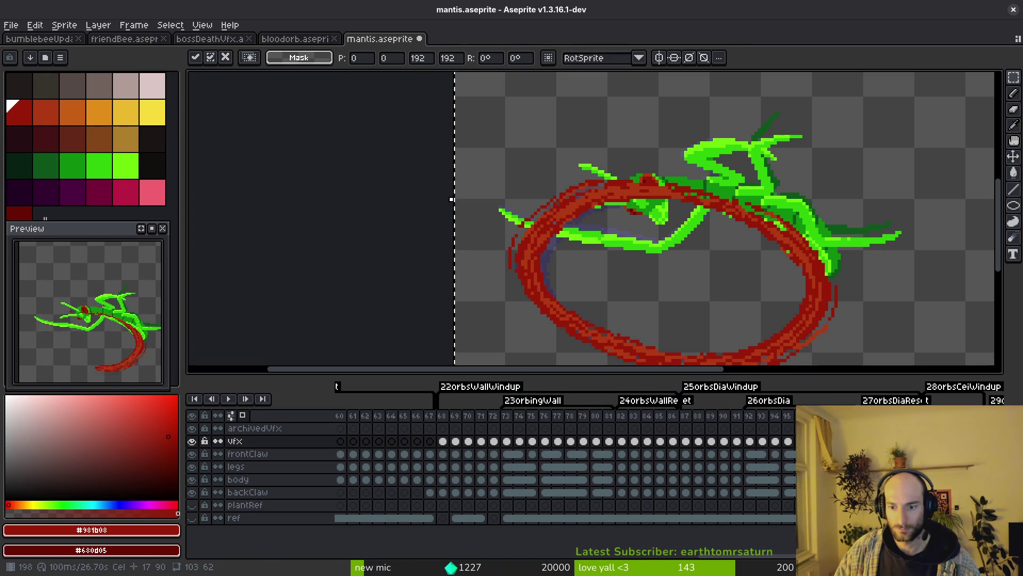
drag(734, 305, 701, 272)
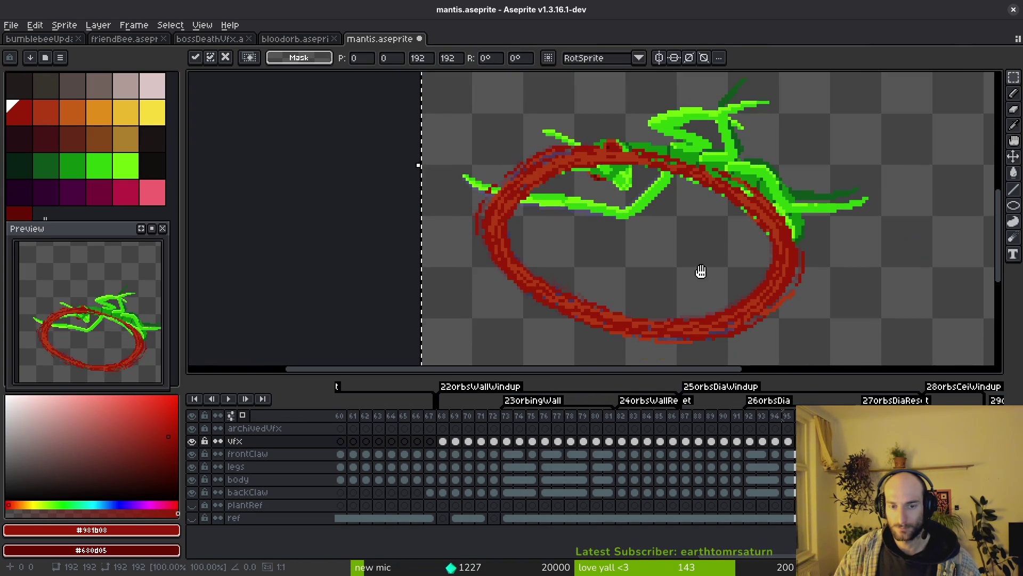
key(ctrl+s)
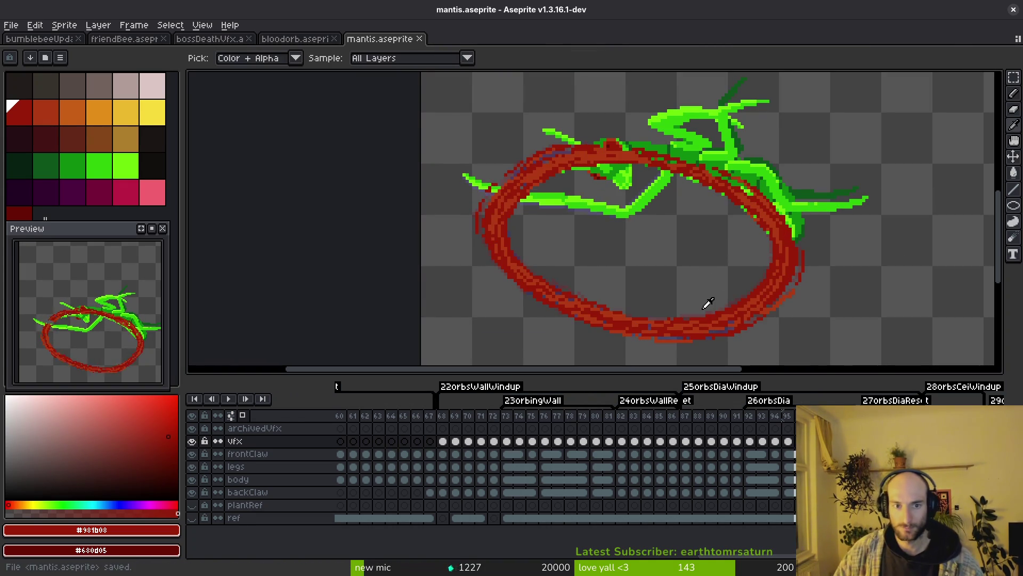
Paste the differently shaped red ring, then delete the ring area and restore it with undo
key(ctrl+v)
scroll(551, 226, up, 1)
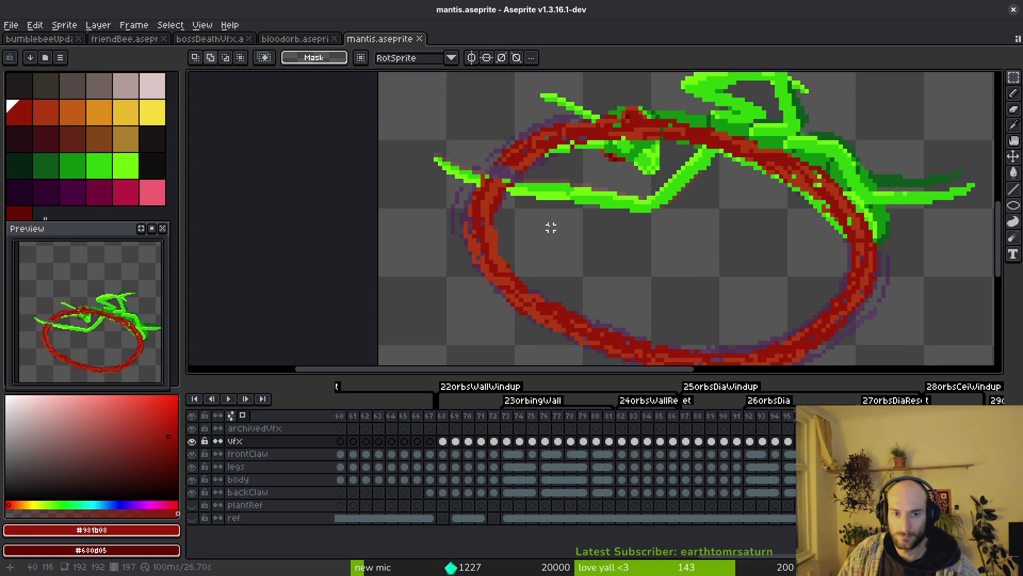
scroll(663, 229, down, 1)
scroll(663, 229, up, 1)
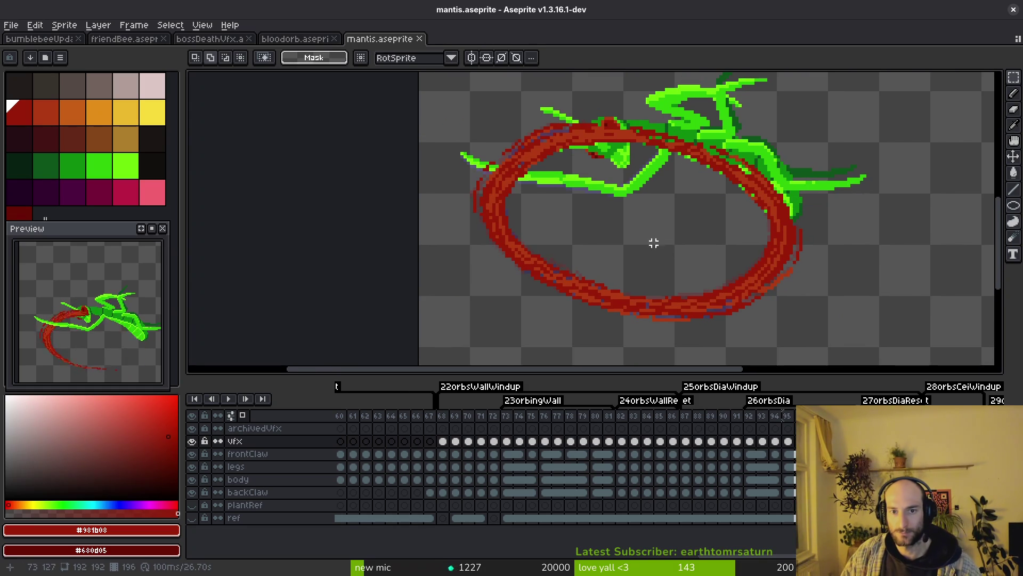
scroll(716, 262, down, 4)
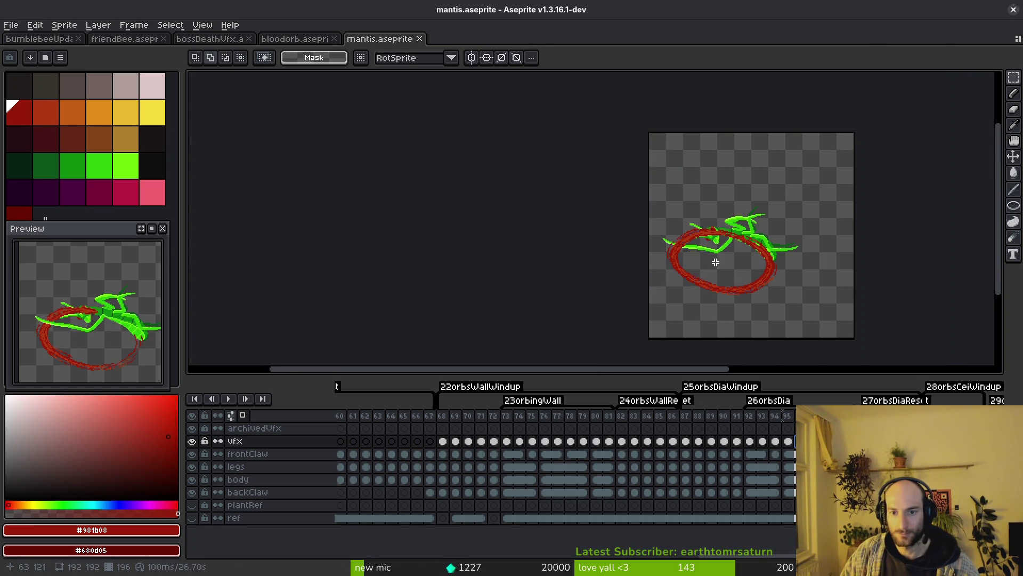
drag(651, 194, 811, 338)
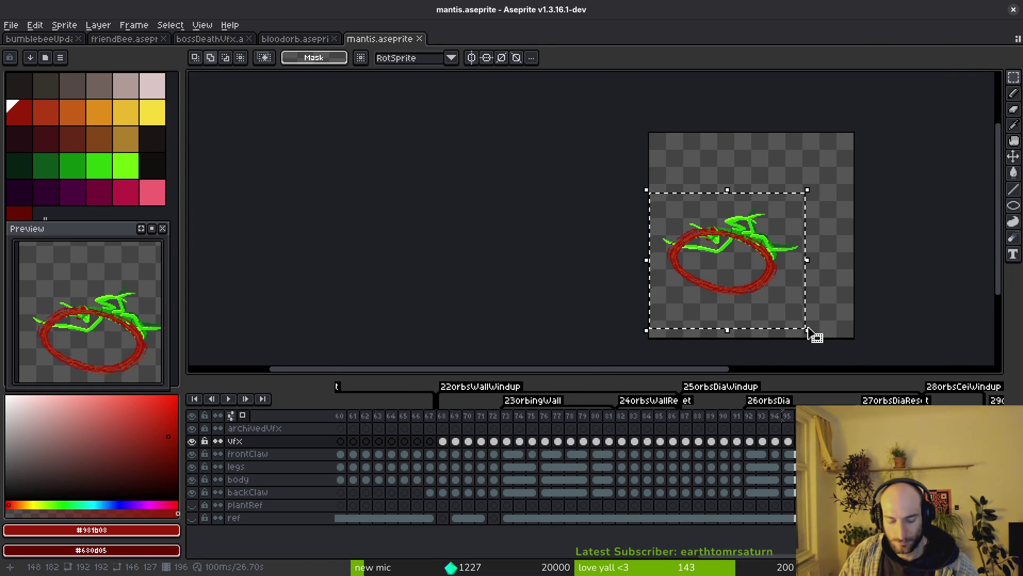
key(Delete)
scroll(777, 301, up, 2)
key(ctrl+z)
key(i)
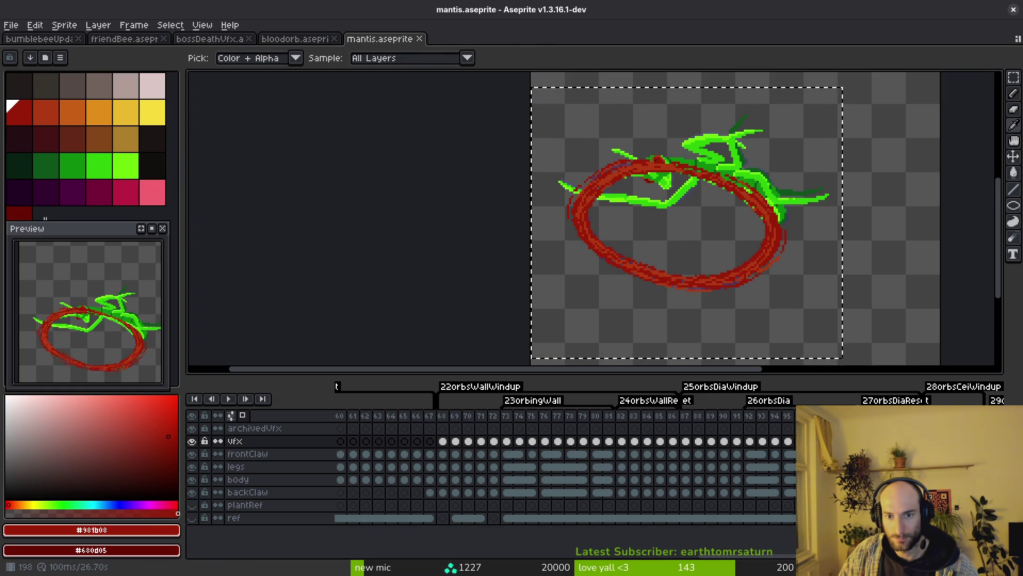
Rotate the ring on frame 95 by 180° and commit the transform
click(783, 416)
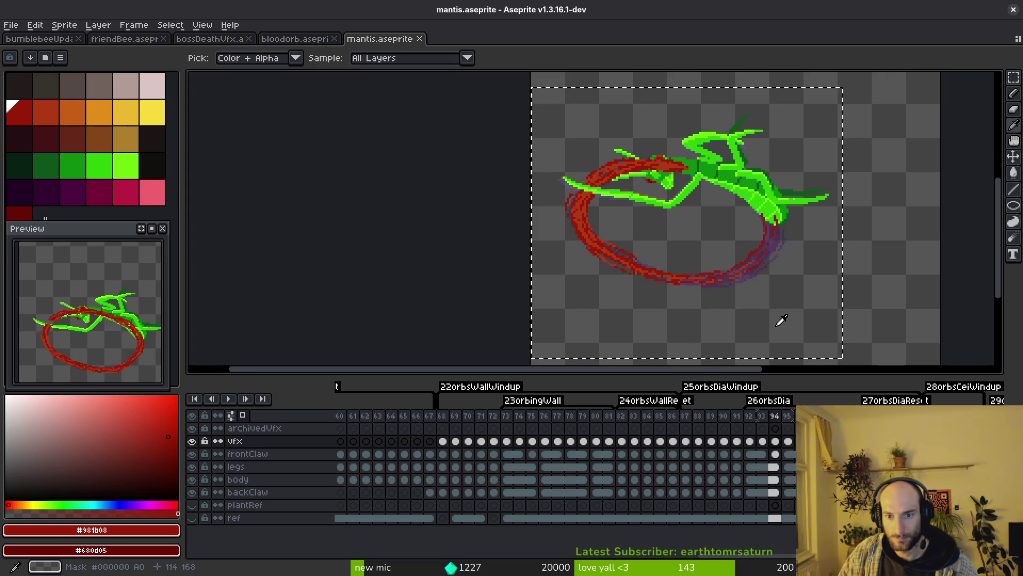
key(Right)
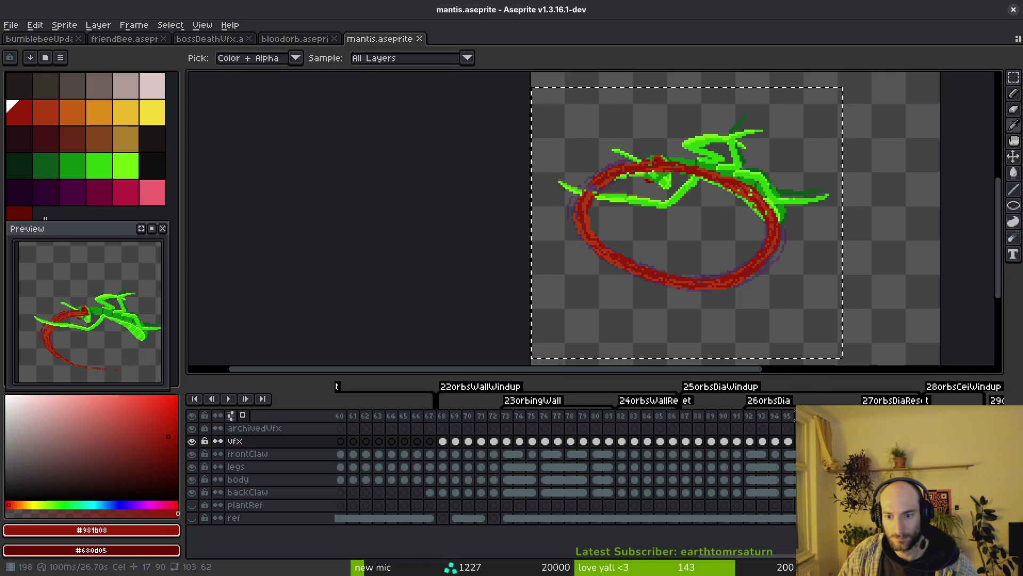
key(ctrl+t)
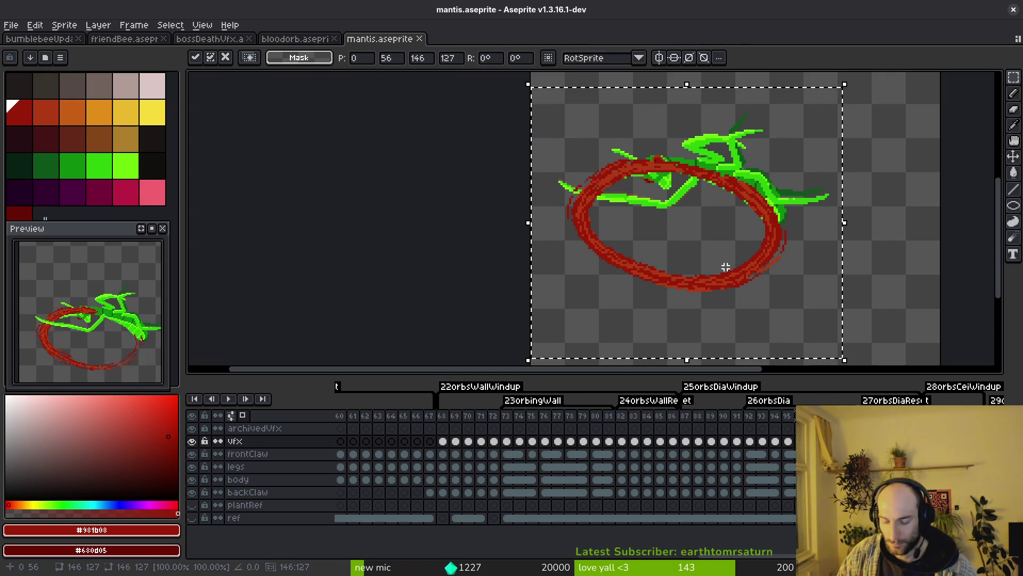
mouse_move(731, 273)
mouse_down()
mouse_move(765, 221)
mouse_move(753, 238)
mouse_up()
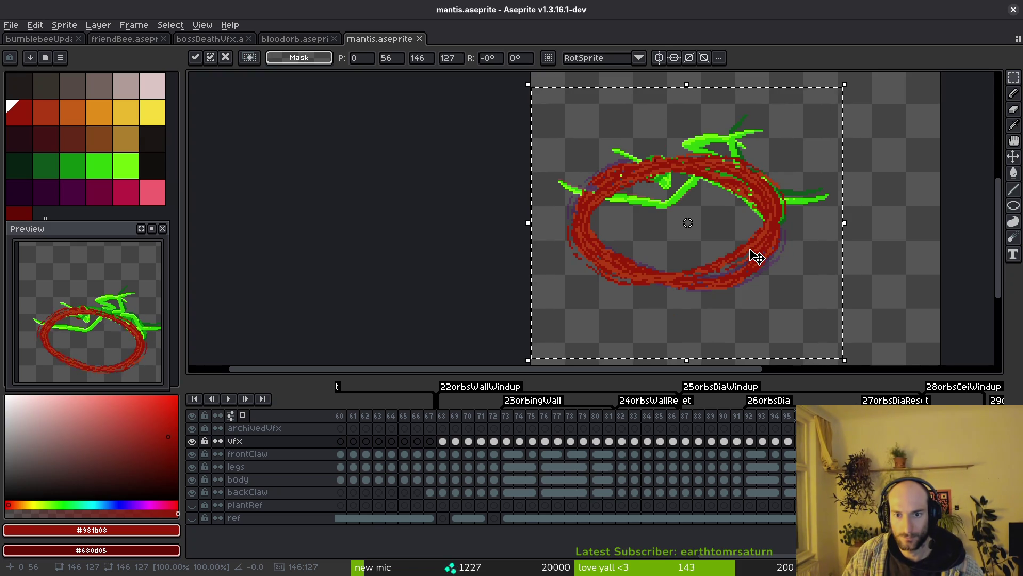
key(Return)
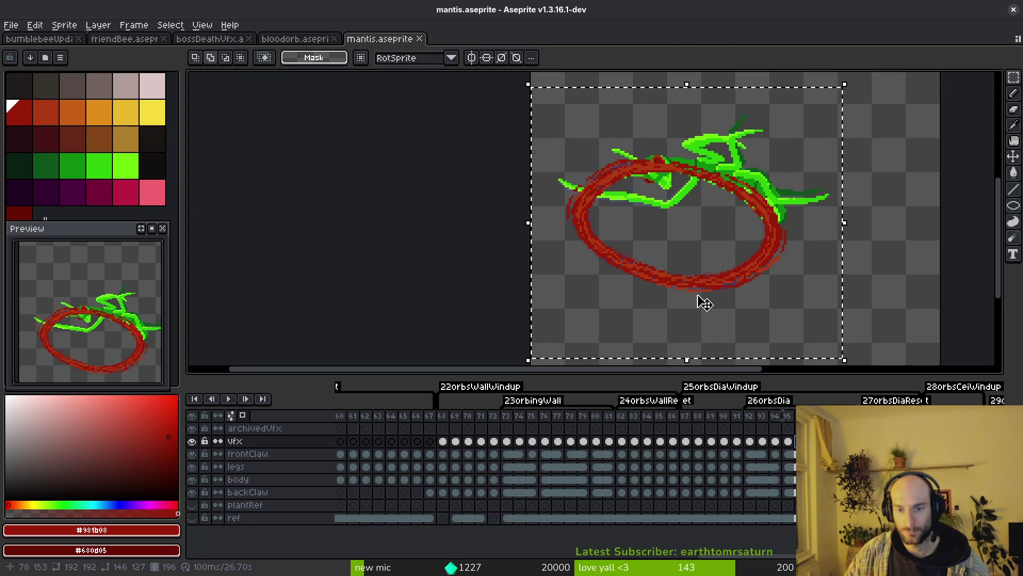
key(ctrl)
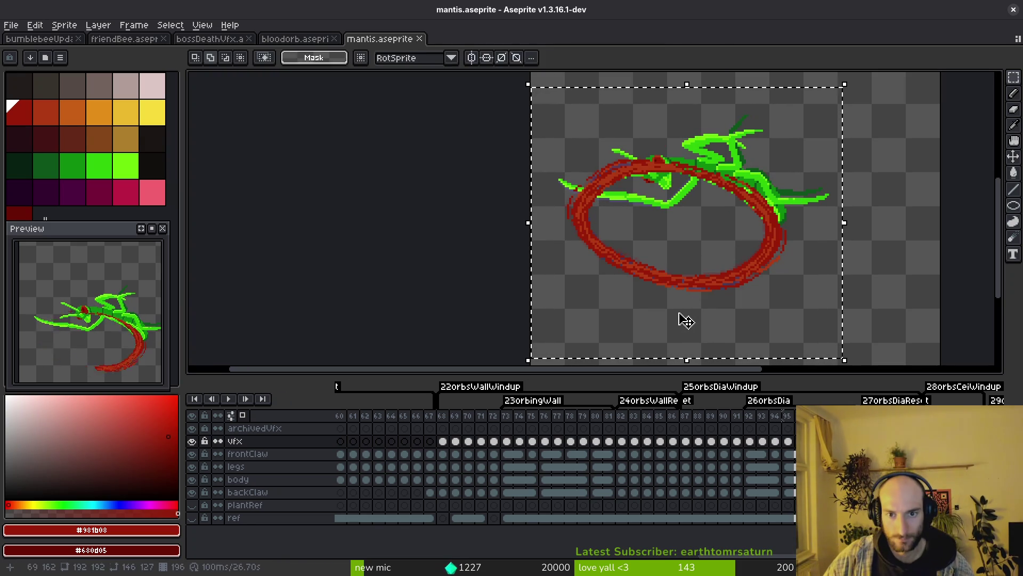
Step through frames 92–94 to compare the ring's position
key(i)
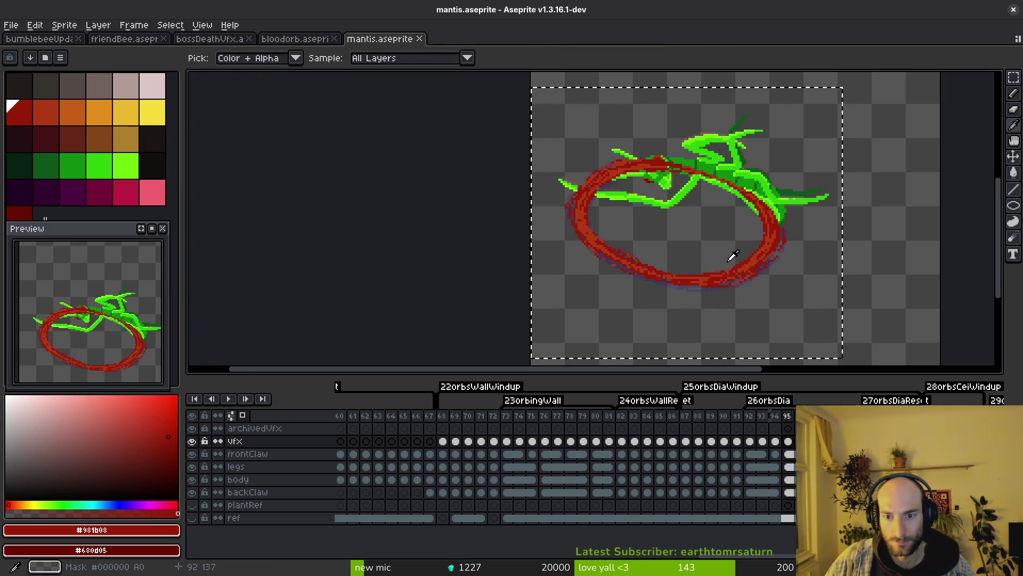
scroll(647, 226, up, 3)
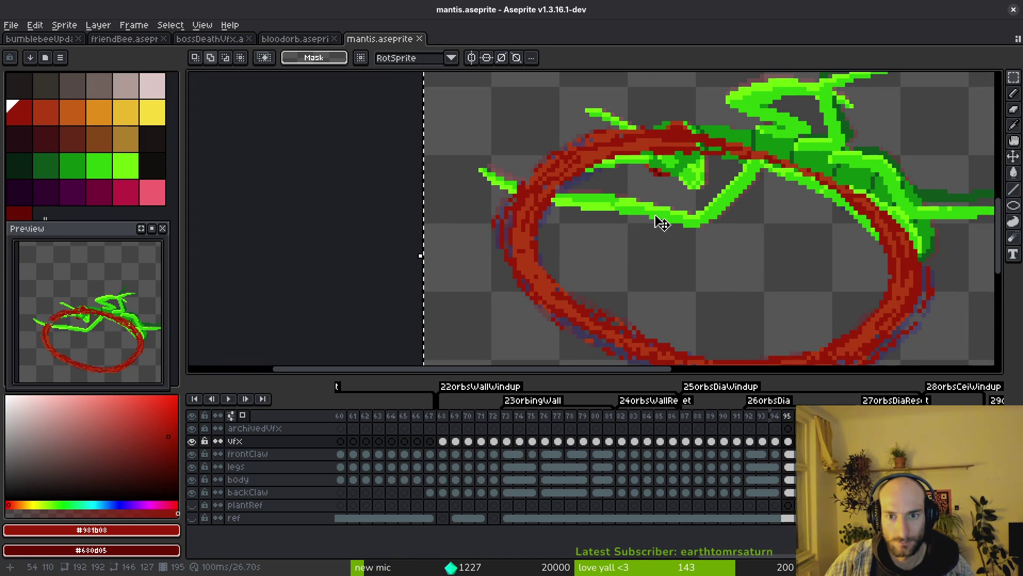
scroll(661, 223, down, 2)
key(comma)
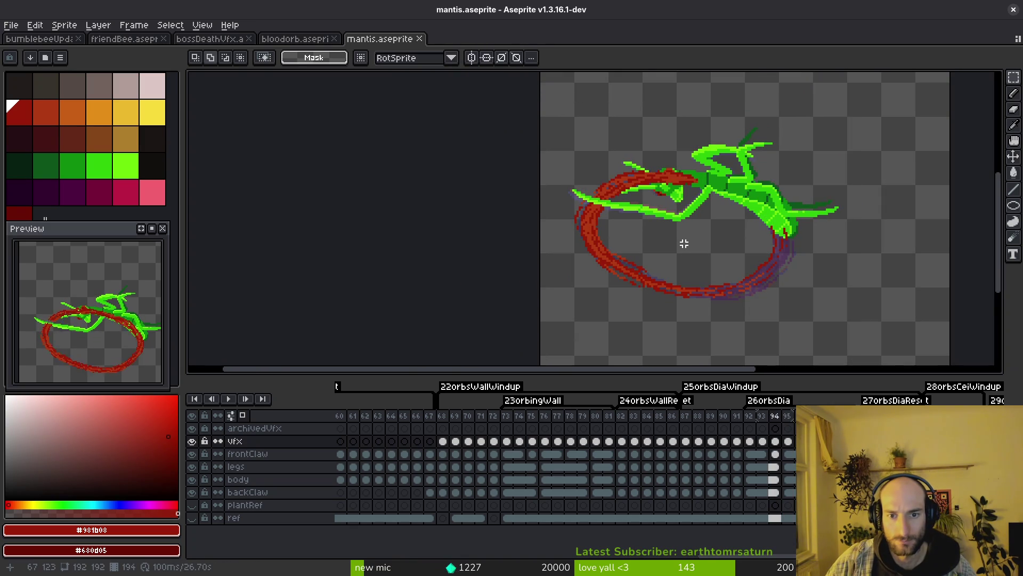
key(period)
key(period)
key(comma)
key(comma)
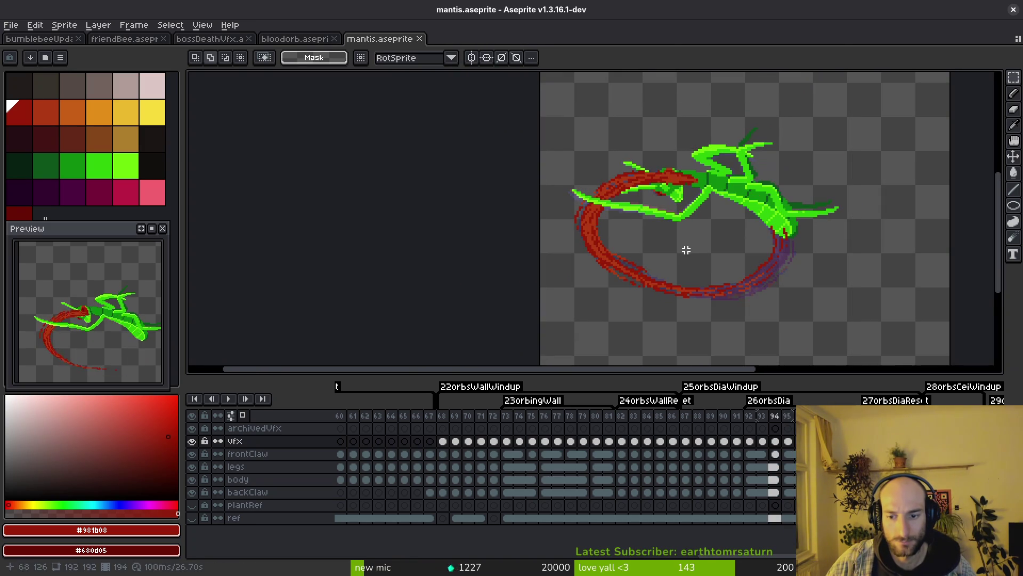
key(comma)
key(comma)
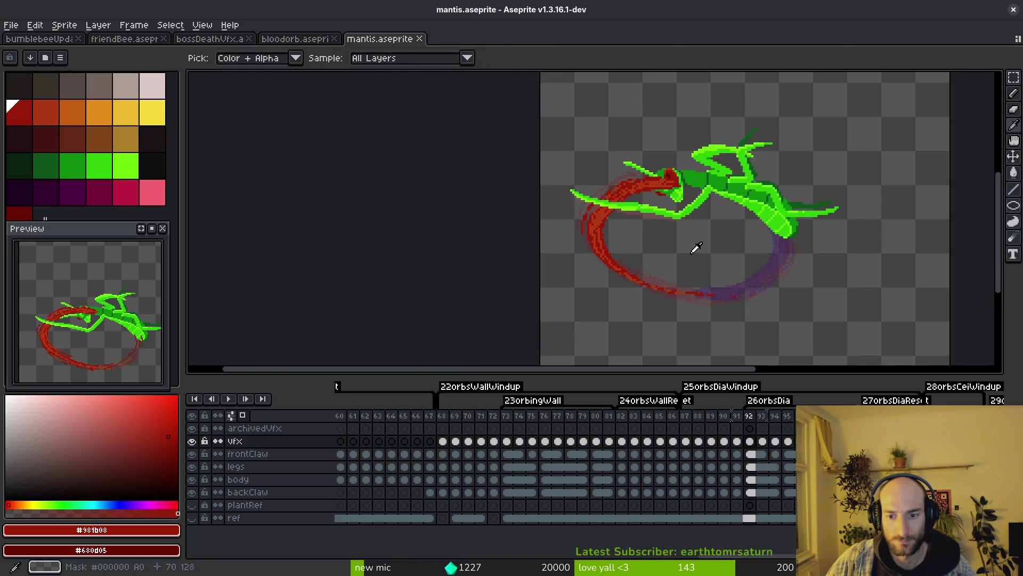
scroll(659, 197, up, 1)
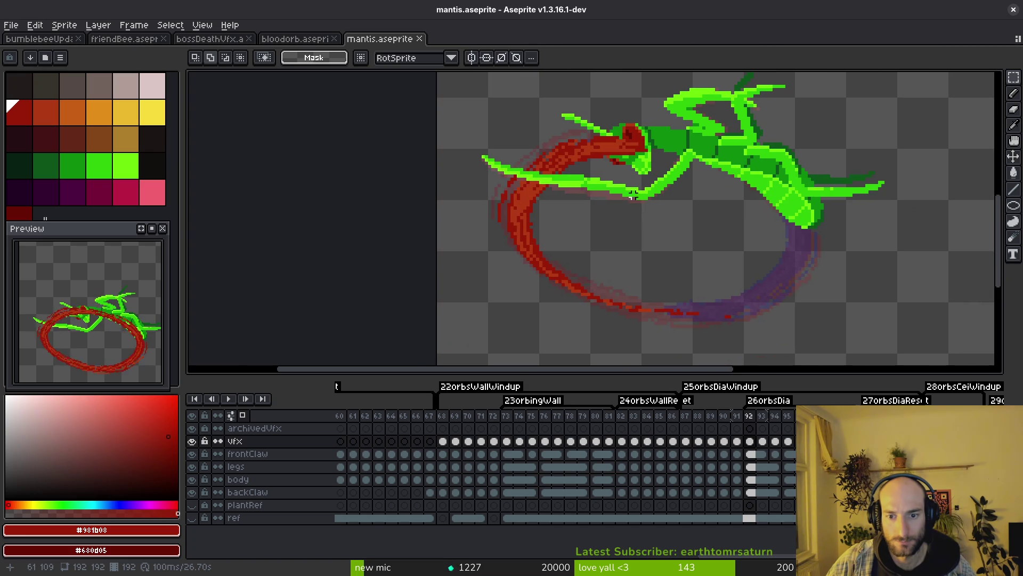
key(period)
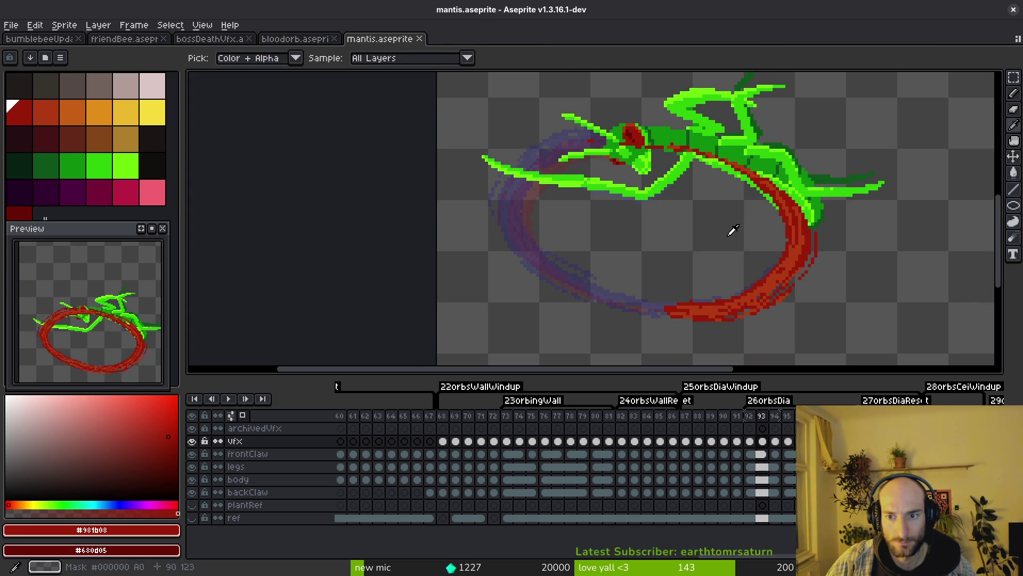
Switch to the Pencil, advance a frame and centre the view on the mantis's head
scroll(782, 249, up, 2)
scroll(781, 249, up, 1)
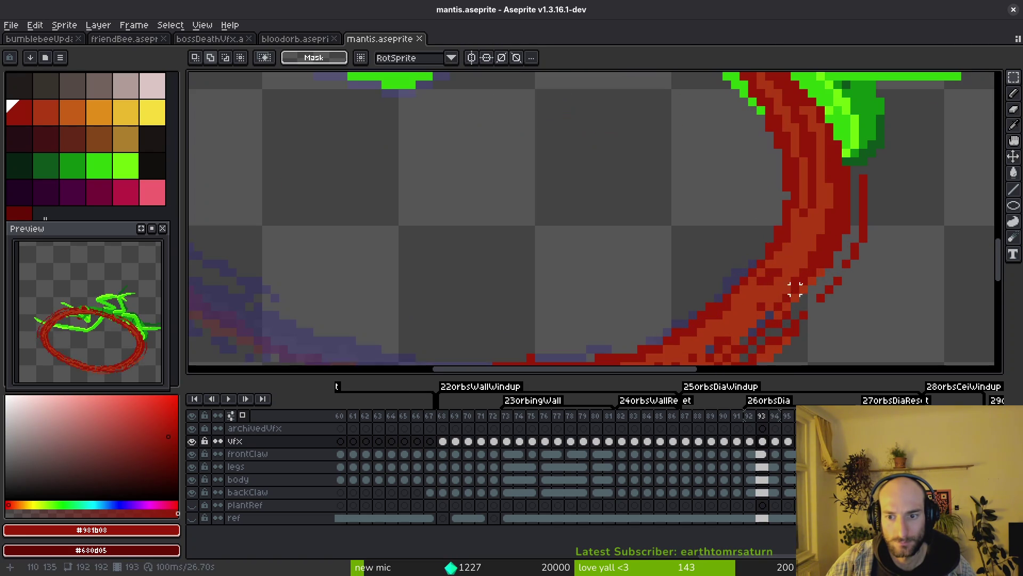
key(f)
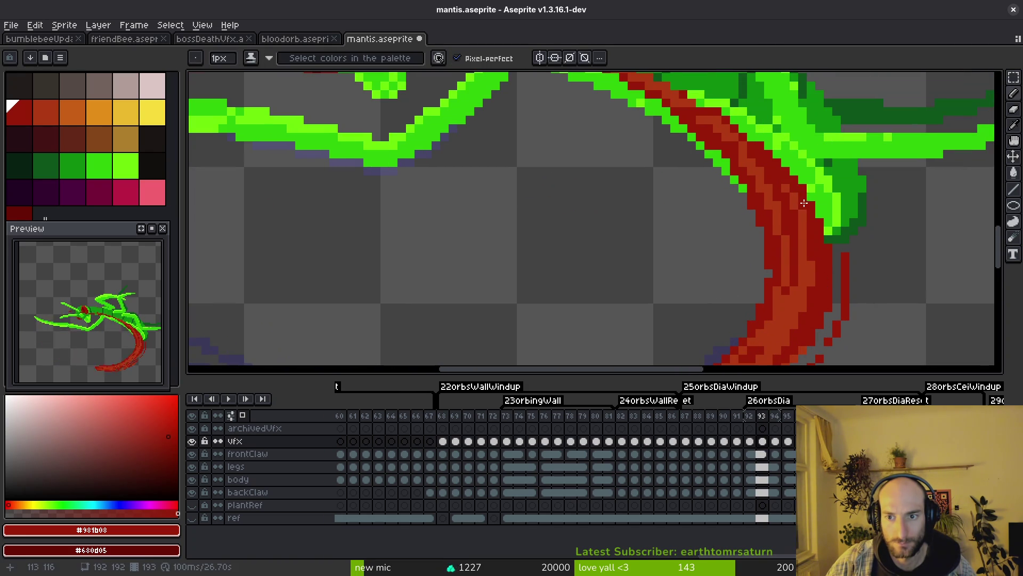
scroll(804, 203, down, 3)
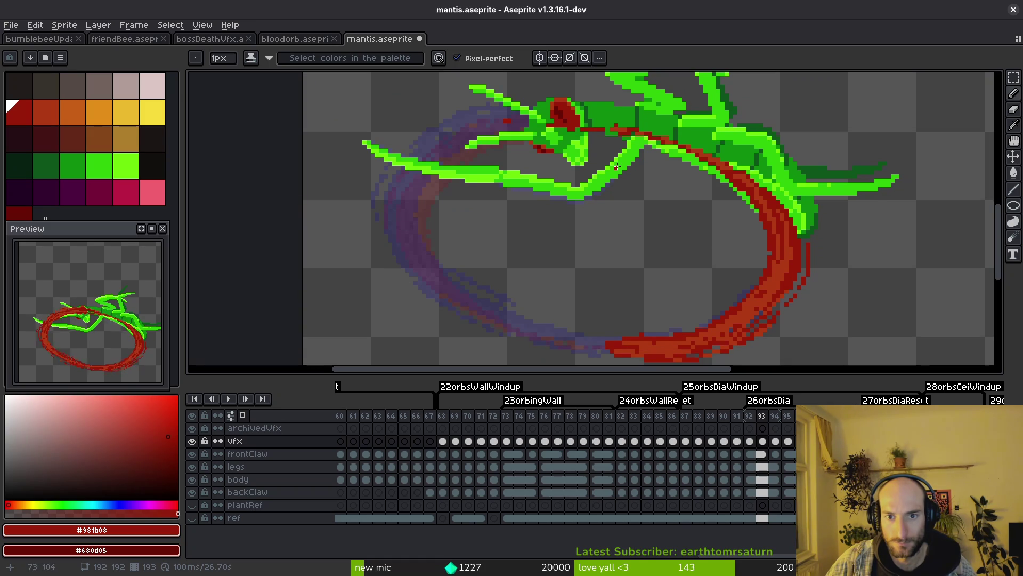
key(Right)
scroll(570, 138, up, 1)
scroll(591, 157, down, 1)
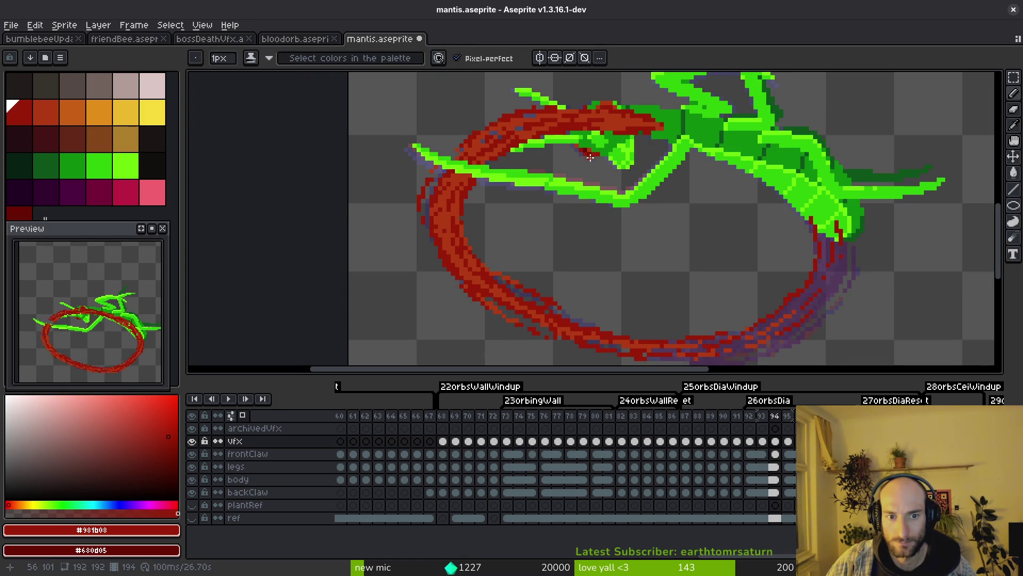
drag(636, 200, 635, 223)
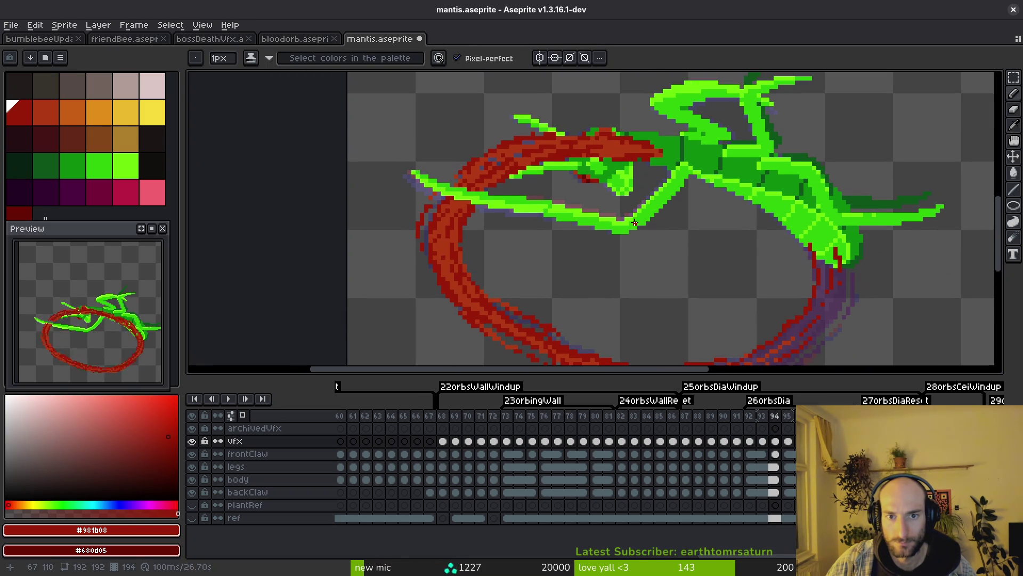
scroll(643, 188, up, 2)
Marquee a small red patch beside the mantis's head, then deselect and return to the Pencil
key(m)
drag(651, 142, 602, 209)
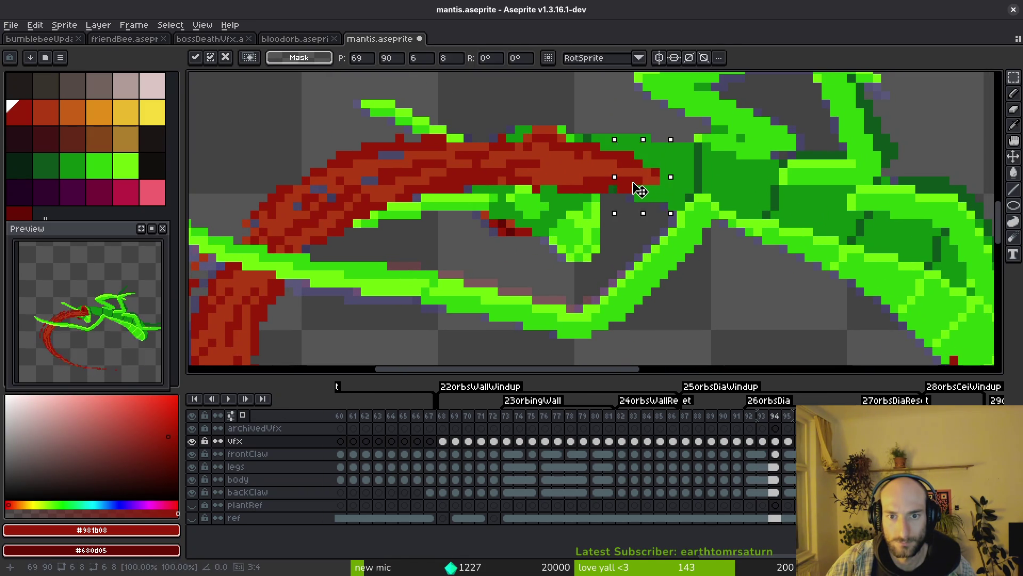
key(ctrl+d)
key(b)
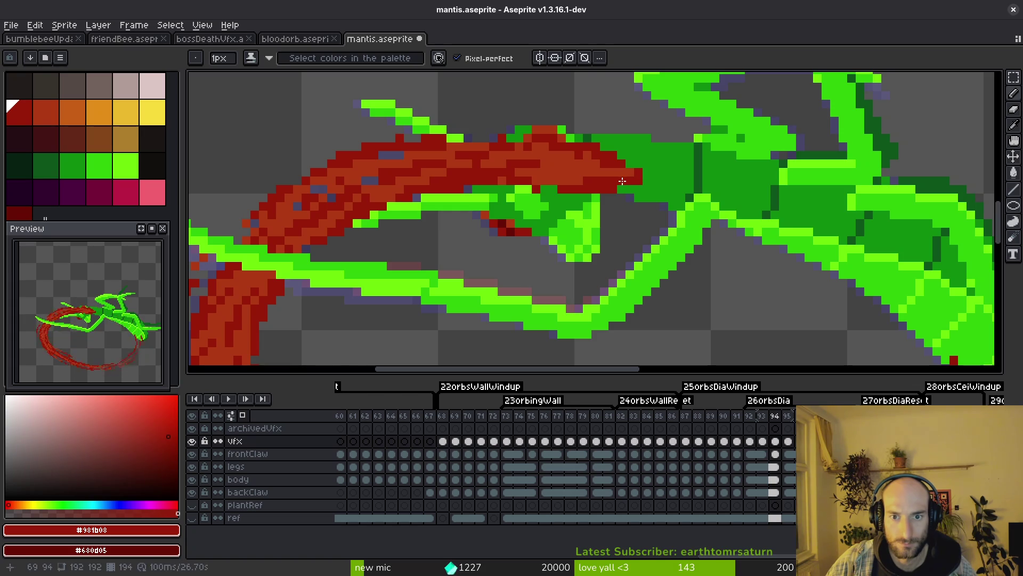
Erase stray red pixels near the head and draw dark-red pixels along the slash tip
scroll(620, 182, up, 3)
alt+click(620, 181)
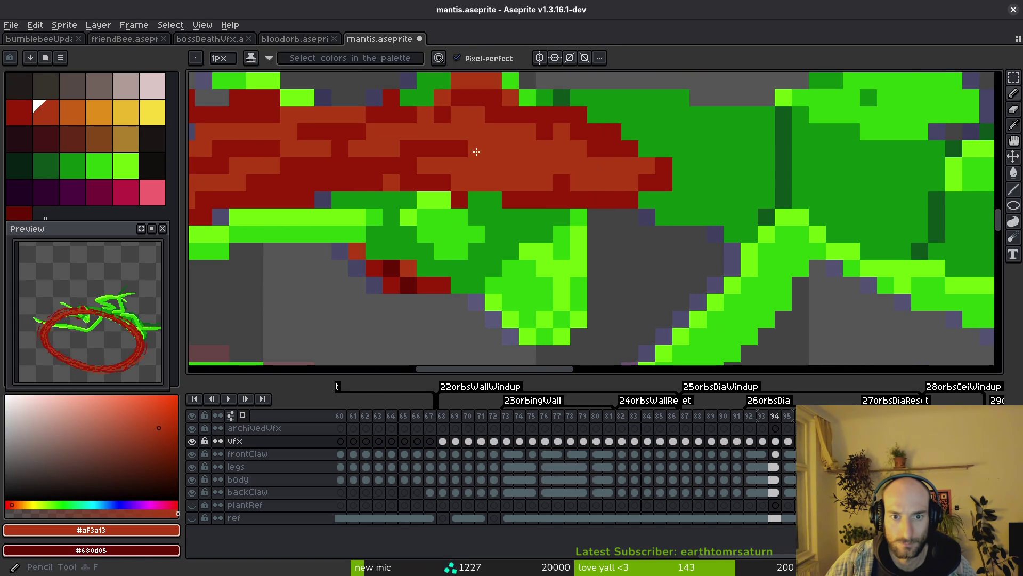
key(e)
drag(631, 183, 631, 200)
alt+click(635, 153)
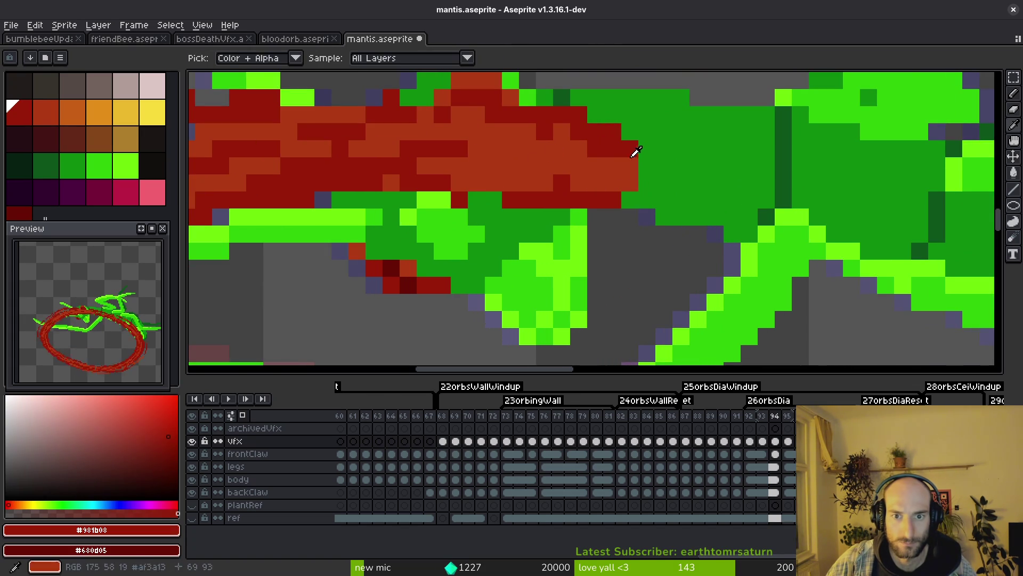
key(b)
click(534, 188)
drag(533, 188, 470, 147)
Save mantis.aseprite
scroll(541, 195, down, 3)
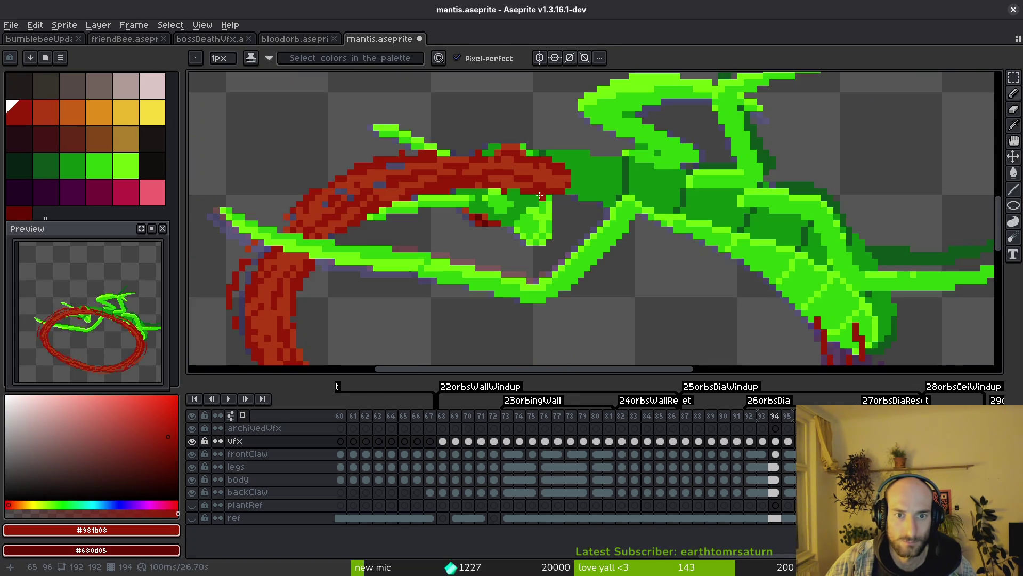
scroll(545, 195, up, 3)
key(ctrl+s)
scroll(560, 199, down, 5)
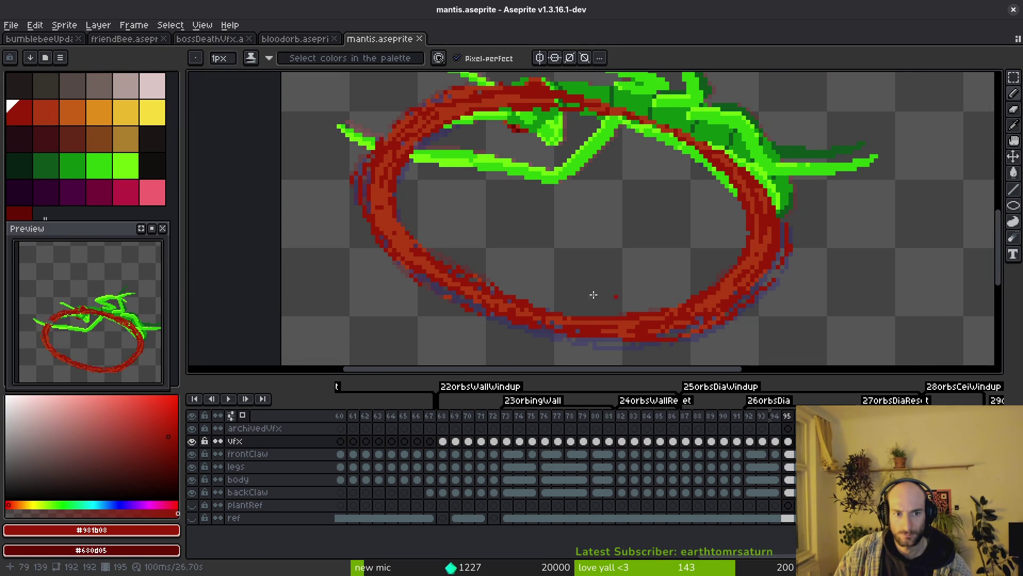
Paint dark-red and lighter-red highlight pixels on the ring's upper-left arc, then undo both
drag(418, 193, 445, 229)
scroll(497, 153, up, 5)
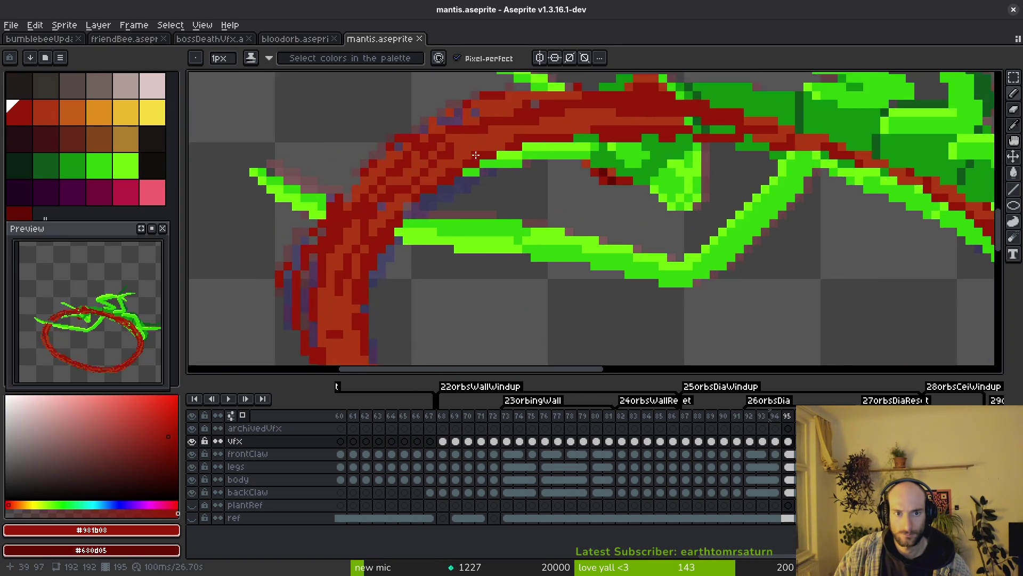
mouse_move(328, 218)
mouse_down()
mouse_move(467, 191)
mouse_move(347, 224)
mouse_up()
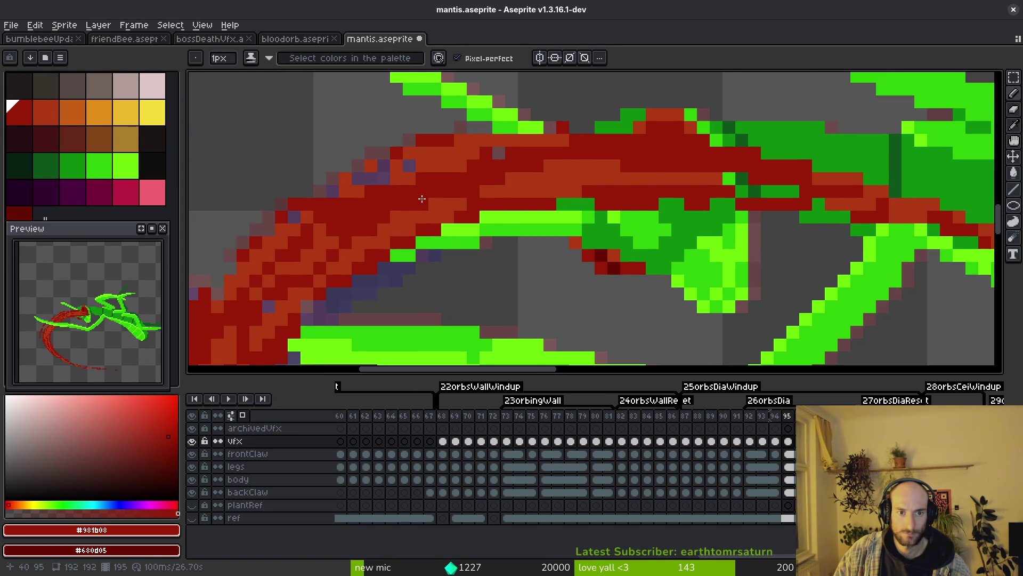
alt+click(589, 164)
drag(288, 191, 268, 204)
key(ctrl+z)
key(ctrl+z)
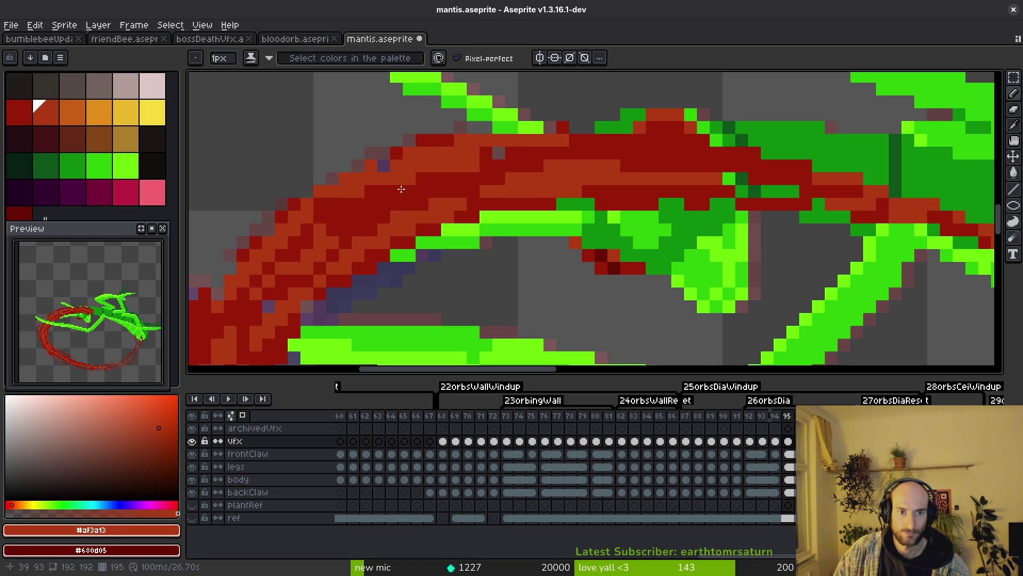
key(ctrl+z)
key(ctrl+z)
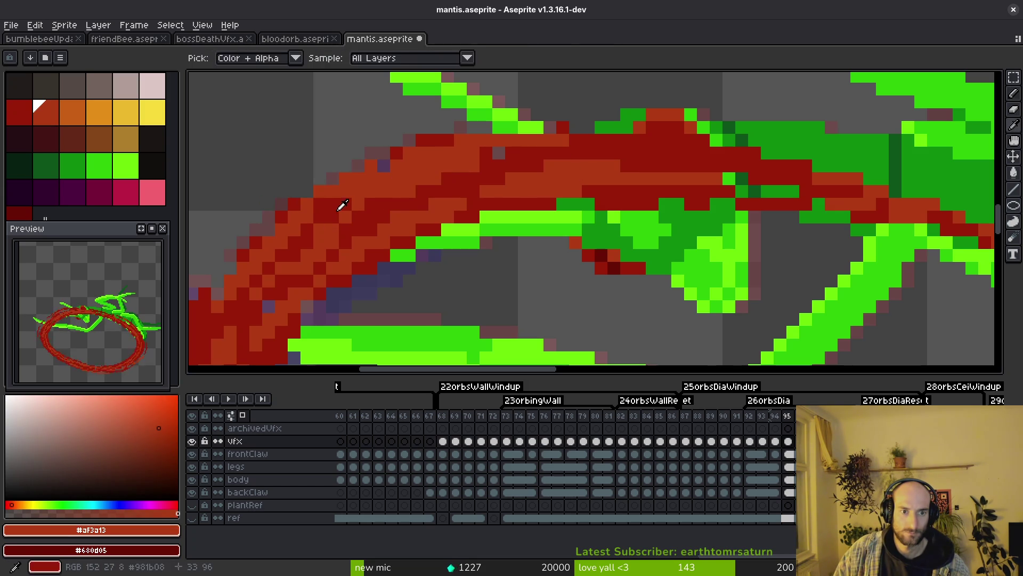
Repaint the upper-left arc with a new dark-red stroke and lighter-red accents
alt+click(343, 210)
drag(352, 197, 492, 171)
alt+click(313, 203)
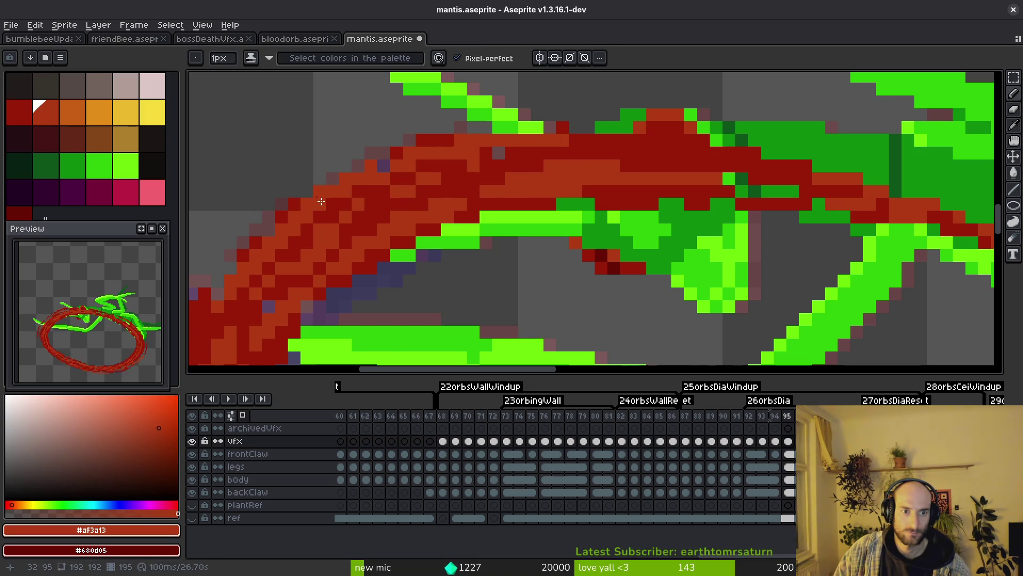
scroll(321, 201, down, 1)
scroll(373, 203, up, 2)
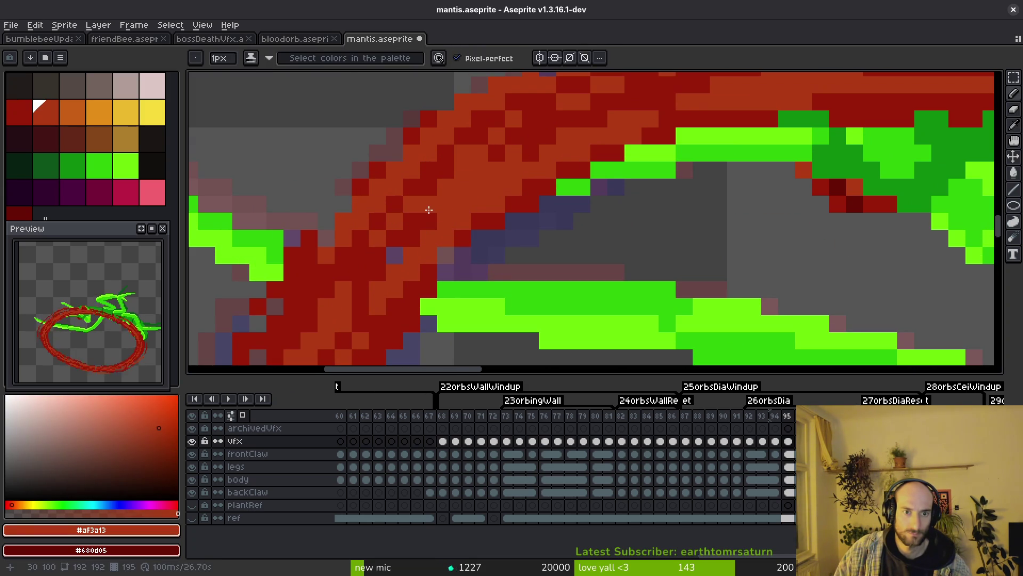
alt+click(426, 216)
alt+click(468, 150)
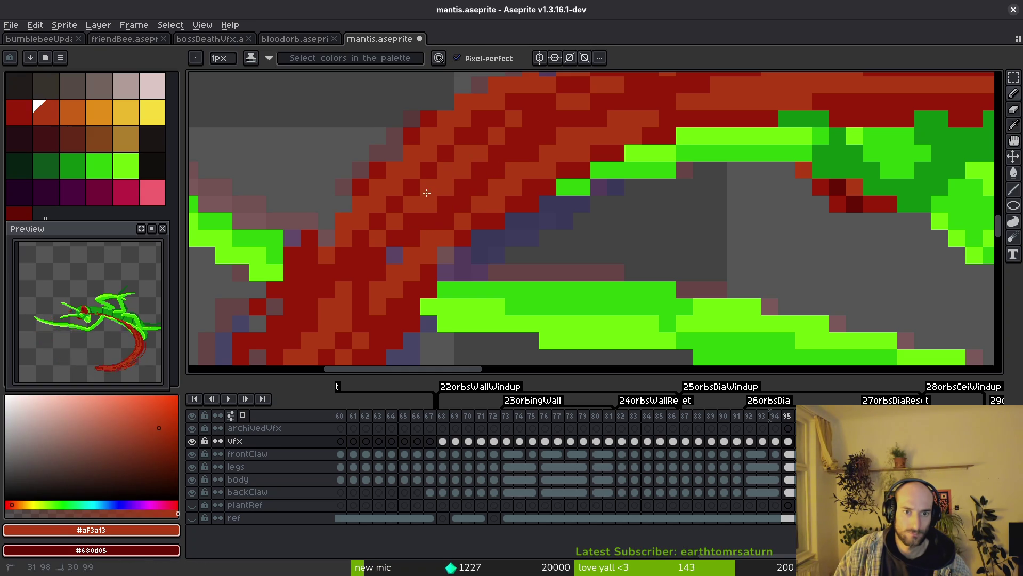
scroll(426, 193, down, 3)
scroll(533, 160, up, 3)
scroll(648, 203, down, 2)
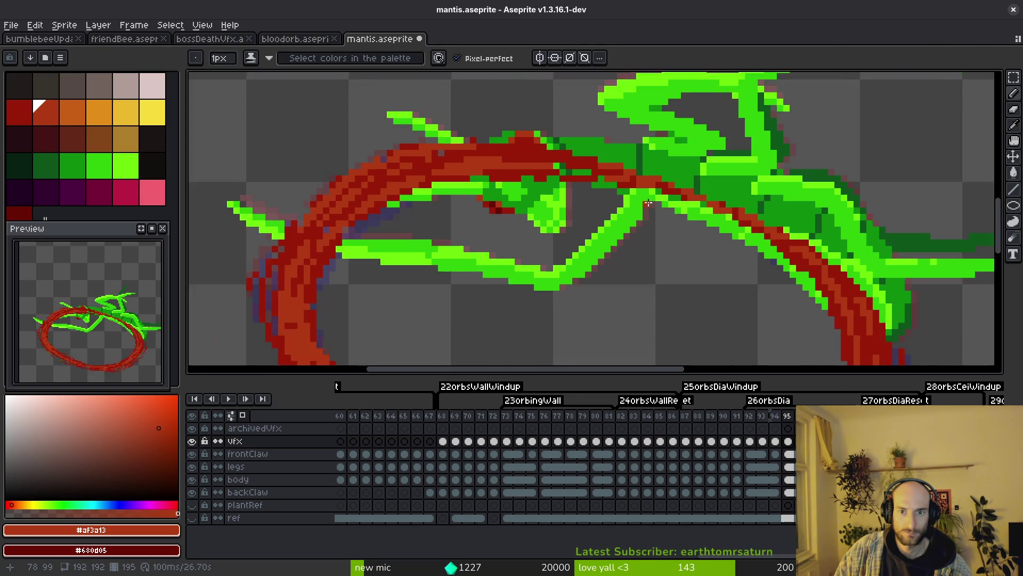
scroll(648, 203, up, 1)
scroll(522, 171, up, 2)
scroll(603, 176, down, 2)
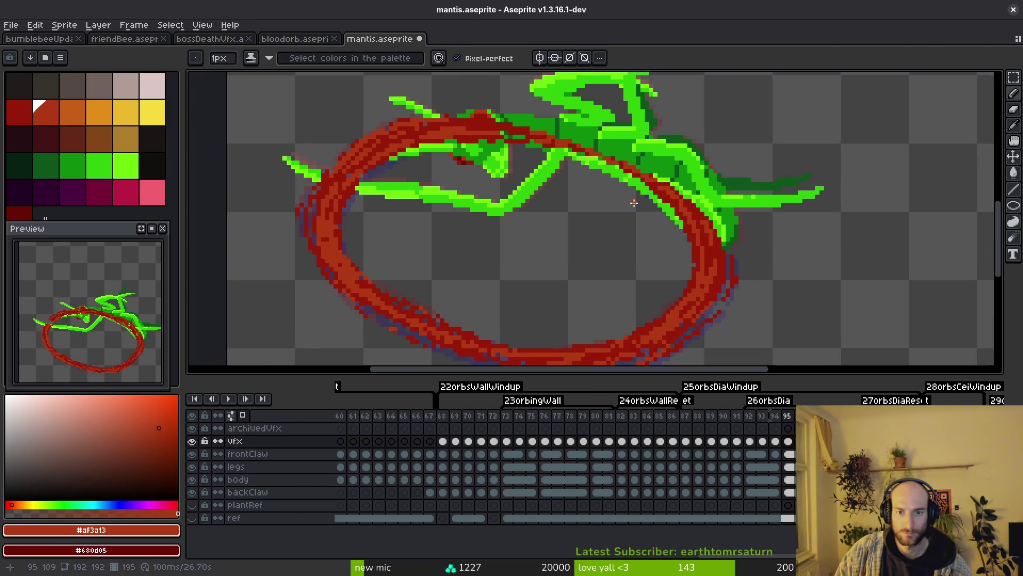
Compare frame 94 with frame 95, then pick the darker red with the Pencil
key(Left)
key(Right)
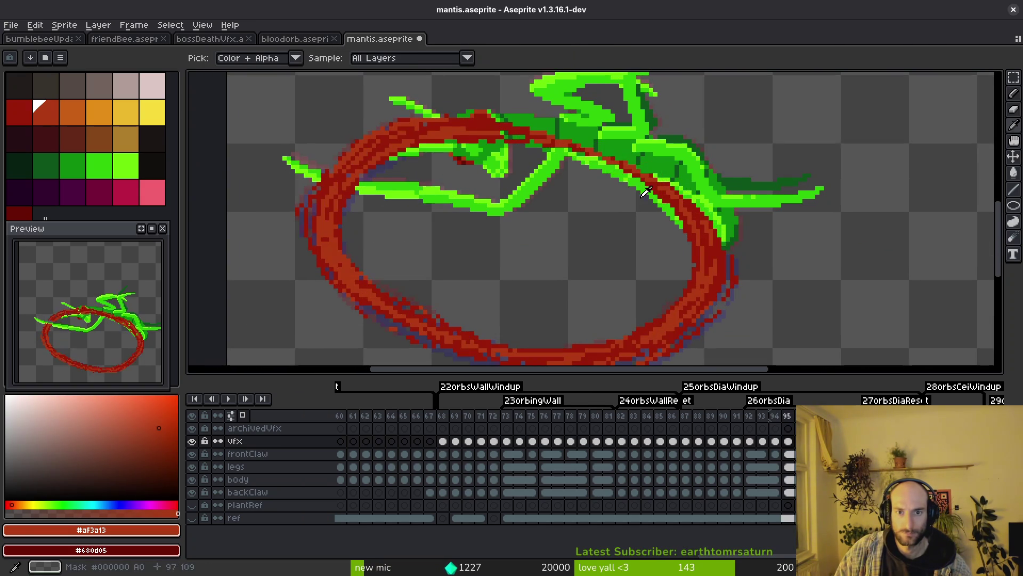
key(b)
scroll(551, 154, up, 3)
alt+click(488, 92)
Draw a dark-red diagonal stroke across the claw and paint lighter red along it
mouse_move(501, 94)
mouse_down()
mouse_move(739, 168)
mouse_move(795, 202)
mouse_move(501, 134)
mouse_up()
scroll(728, 208, down, 5)
scroll(727, 208, up, 5)
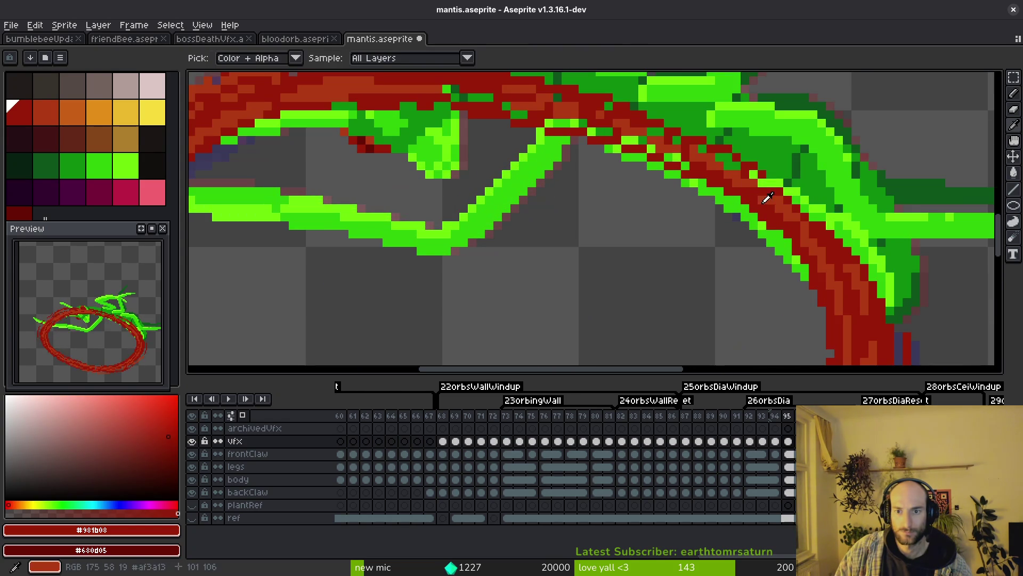
alt+click(767, 226)
scroll(809, 244, up, 1)
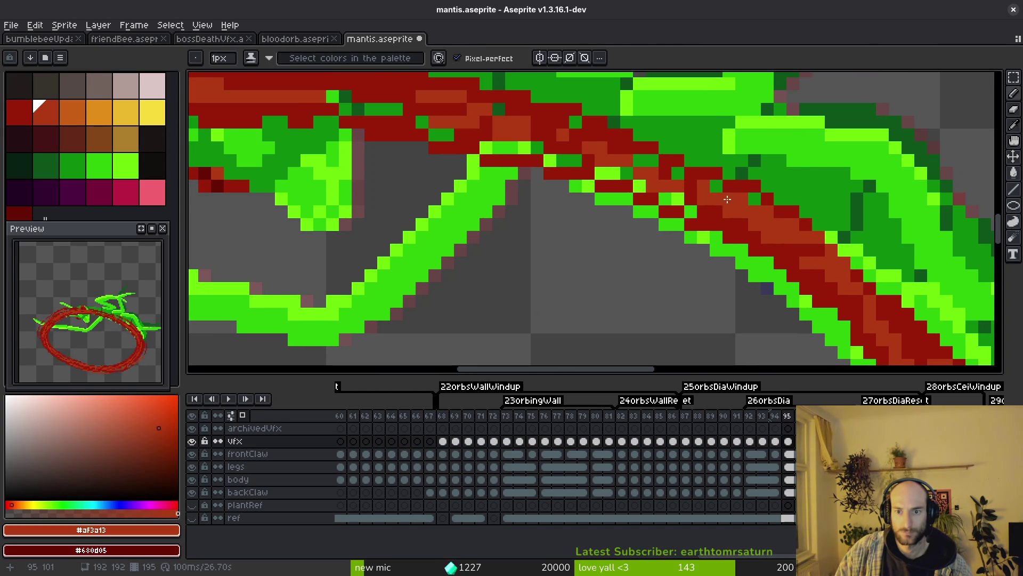
drag(850, 260, 576, 140)
drag(753, 238, 487, 140)
key(ctrl+z)
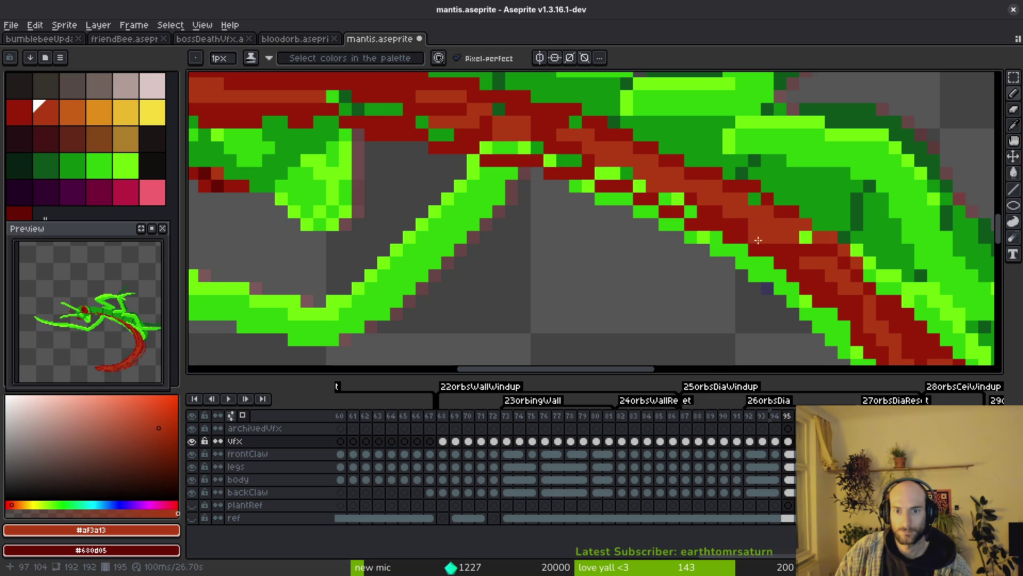
drag(754, 238, 487, 141)
Reshade pixels along the red band near the claw
scroll(487, 141, down, 5)
scroll(590, 169, up, 5)
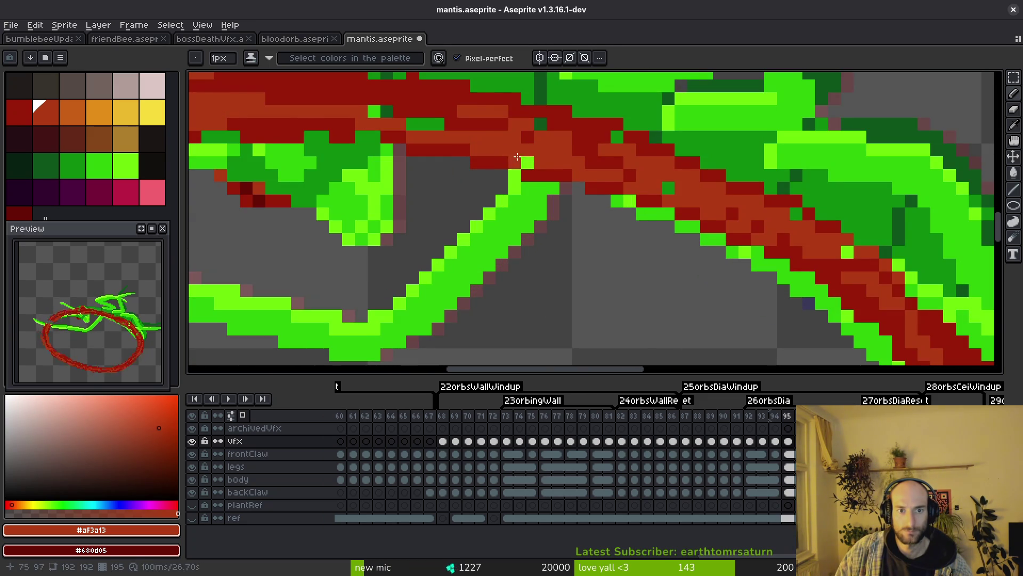
scroll(599, 254, down, 4)
scroll(600, 254, up, 6)
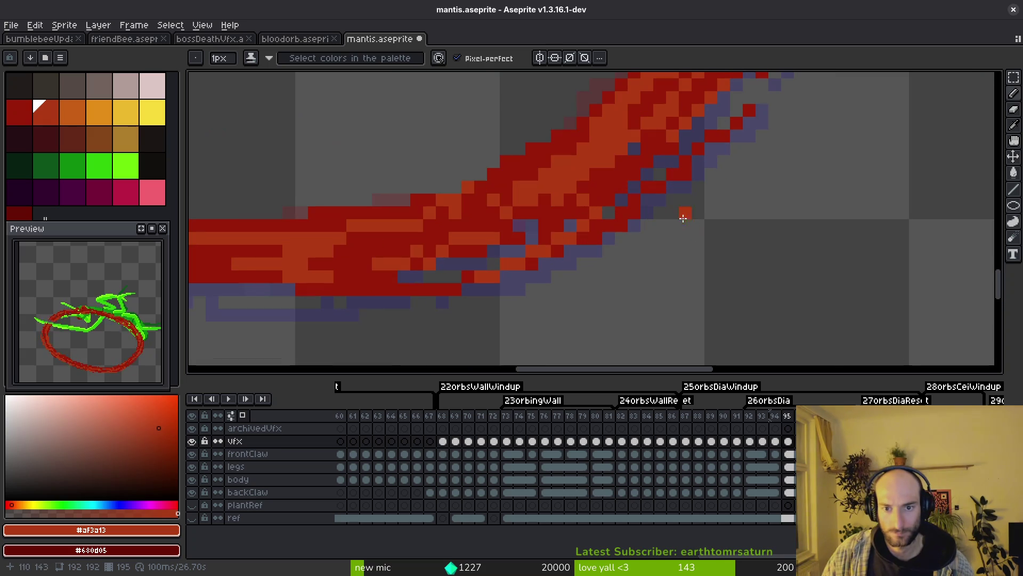
drag(613, 302, 853, 226)
mouse_move(872, 192)
mouse_down()
mouse_move(864, 171)
mouse_move(789, 229)
mouse_move(722, 255)
mouse_up()
scroll(722, 255, down, 2)
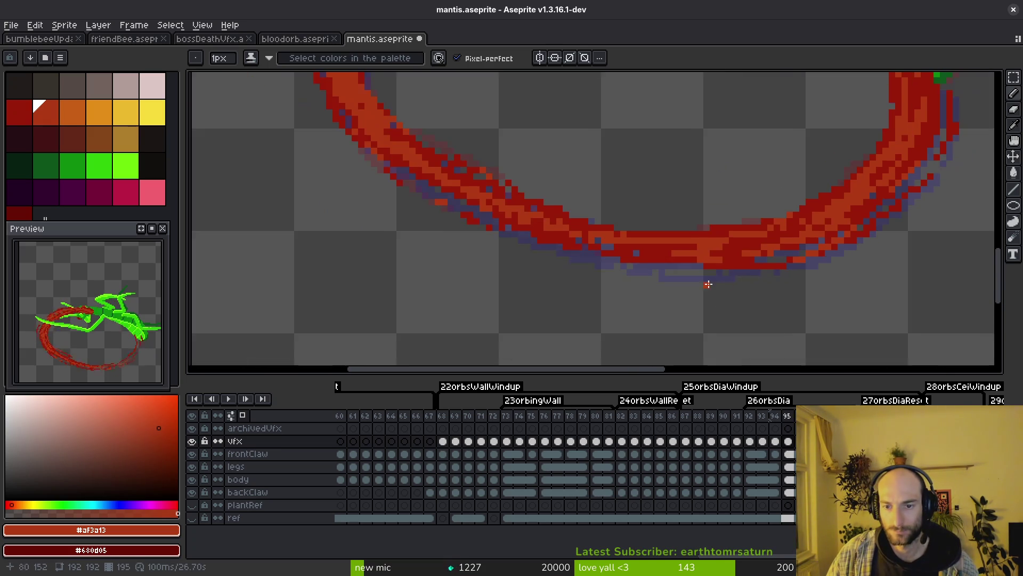
scroll(693, 266, up, 3)
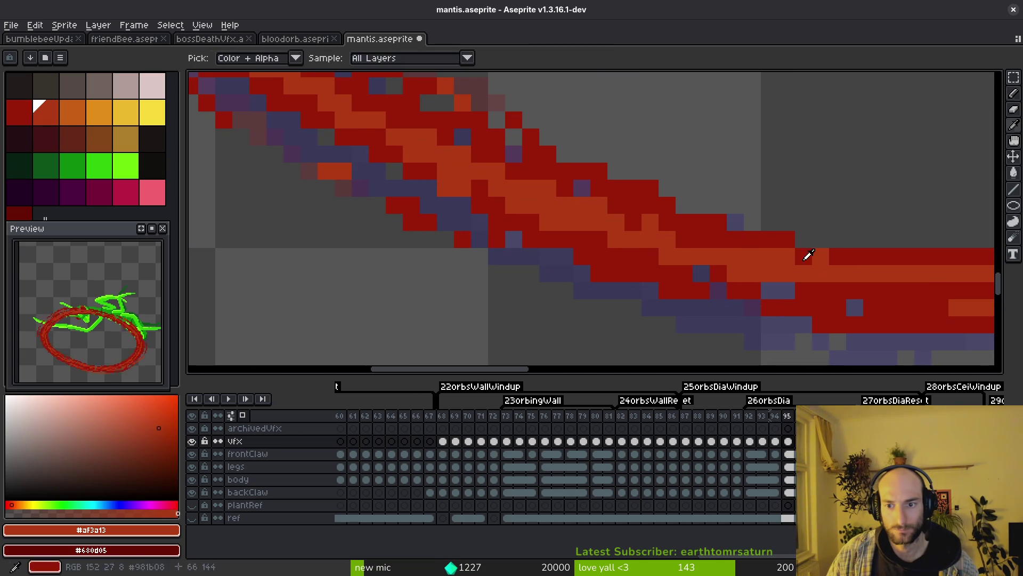
Paint dark-red pixels up along the band and down its left edge
alt+click(804, 256)
drag(794, 257, 400, 132)
scroll(647, 246, down, 2)
scroll(646, 246, up, 3)
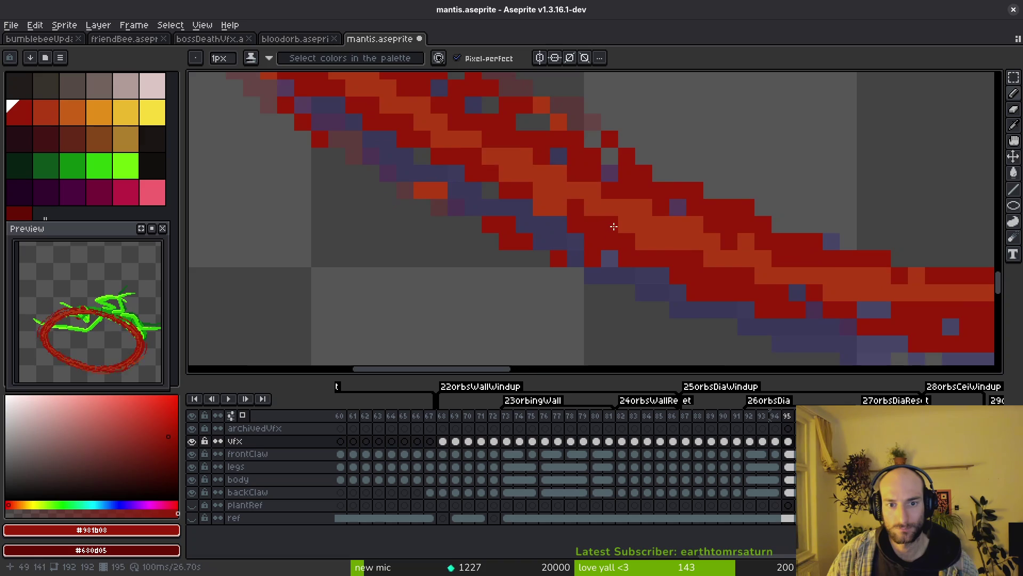
scroll(612, 235, down, 3)
scroll(612, 244, up, 4)
scroll(745, 274, down, 2)
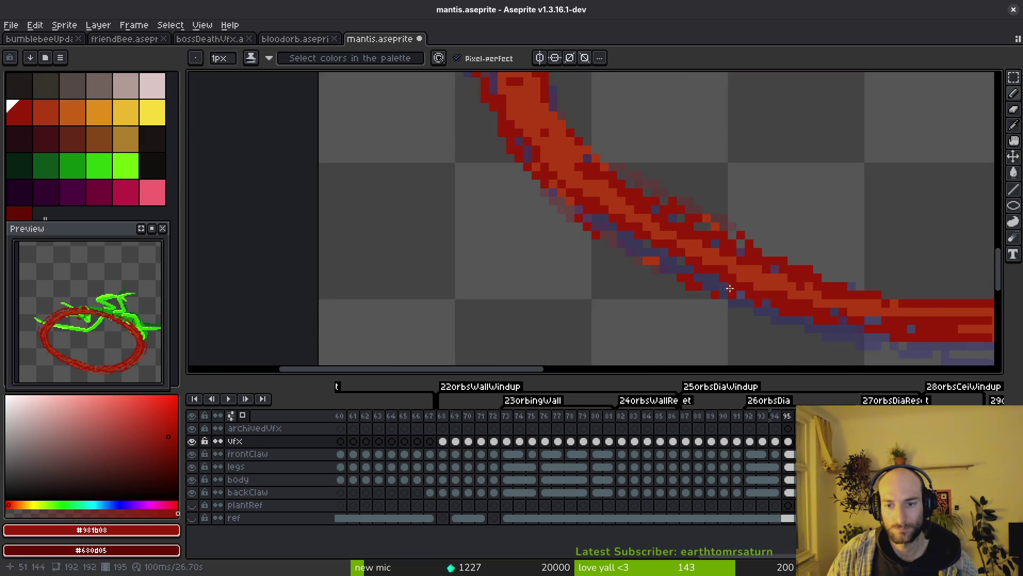
scroll(681, 271, up, 3)
scroll(569, 172, down, 2)
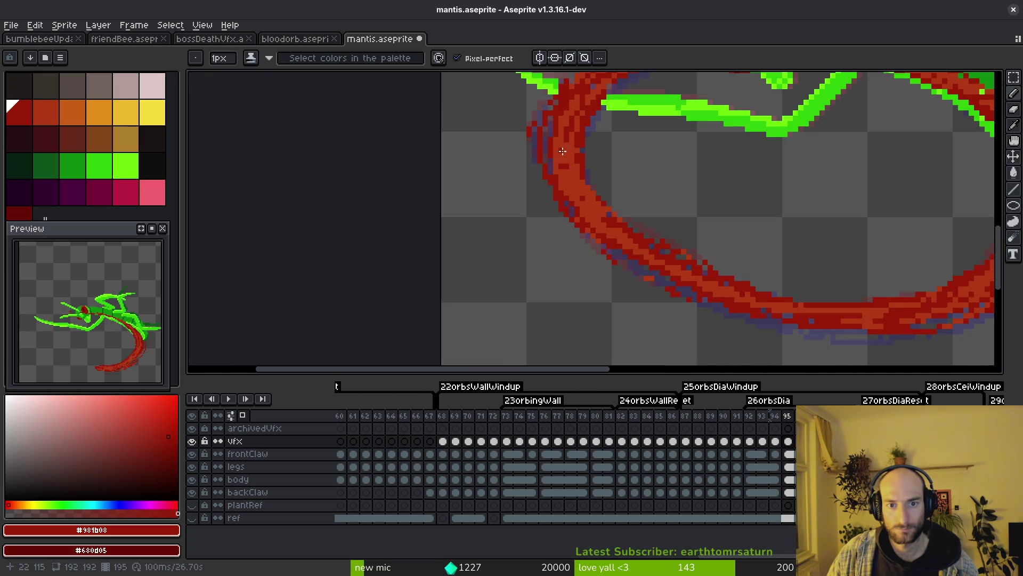
scroll(560, 160, up, 2)
mouse_move(559, 130)
mouse_down()
mouse_move(560, 181)
mouse_move(594, 278)
mouse_move(693, 348)
mouse_up()
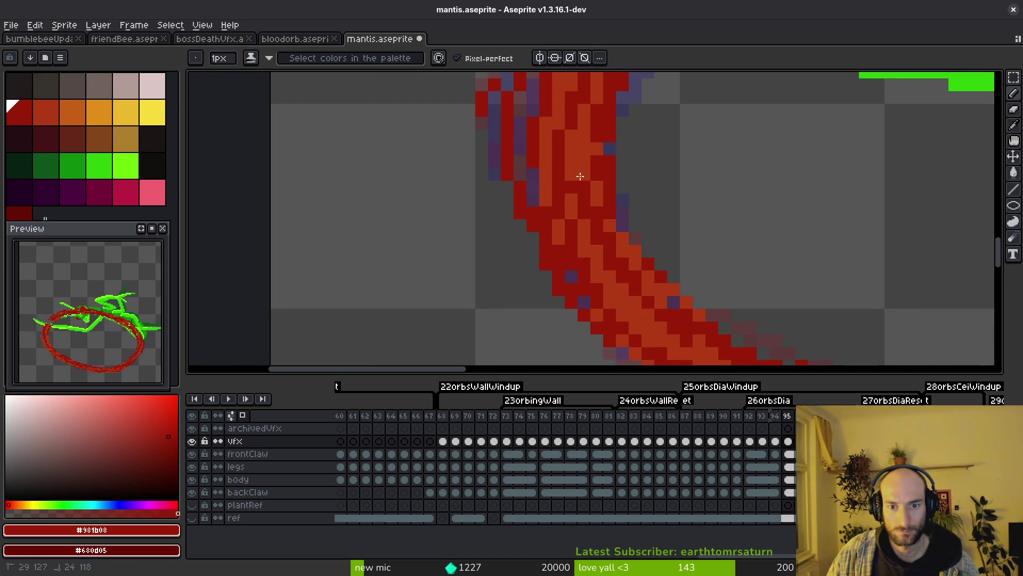
scroll(587, 176, down, 2)
scroll(626, 208, up, 2)
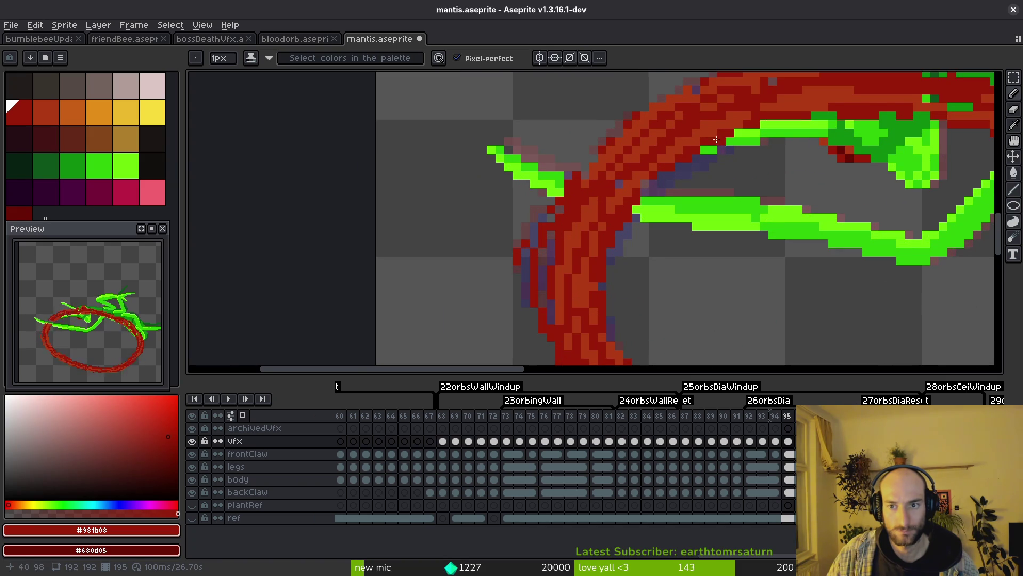
scroll(716, 140, down, 1)
scroll(639, 224, up, 1)
scroll(640, 224, down, 1)
scroll(645, 231, up, 1)
Alternate Eraser and Pencil for final cleanup, then save mantis.aseprite
key(e)
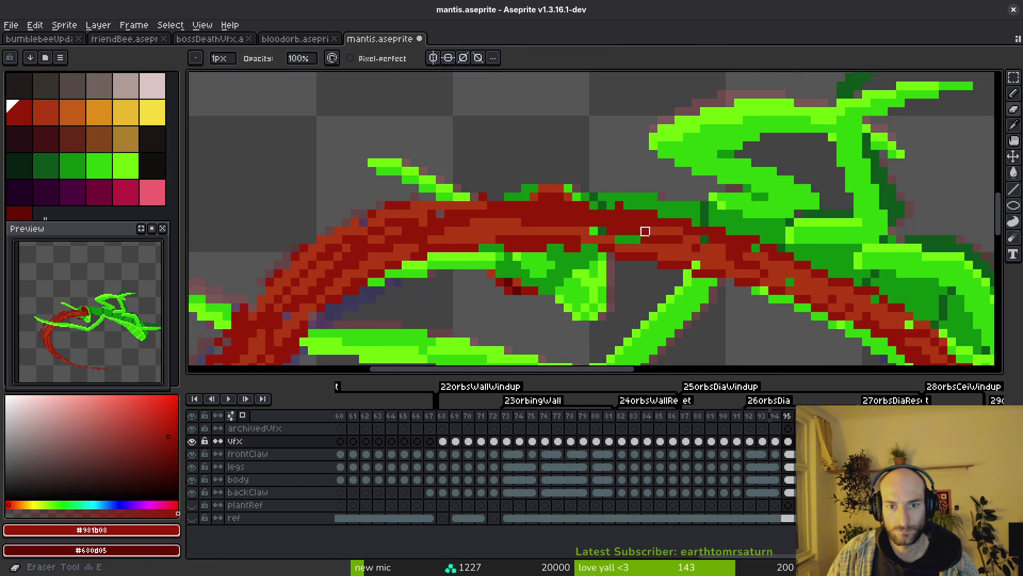
key(b)
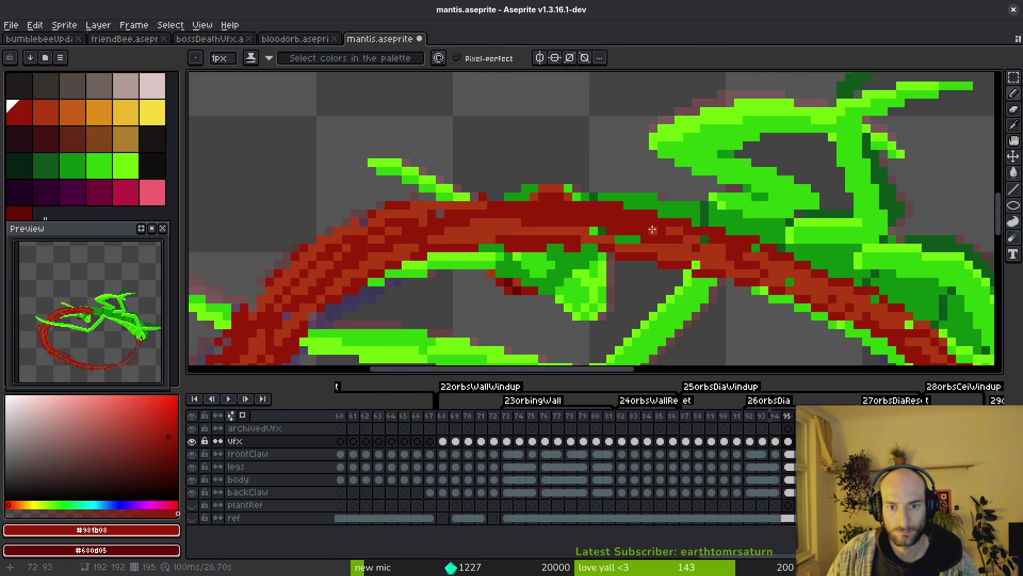
scroll(535, 249, up, 2)
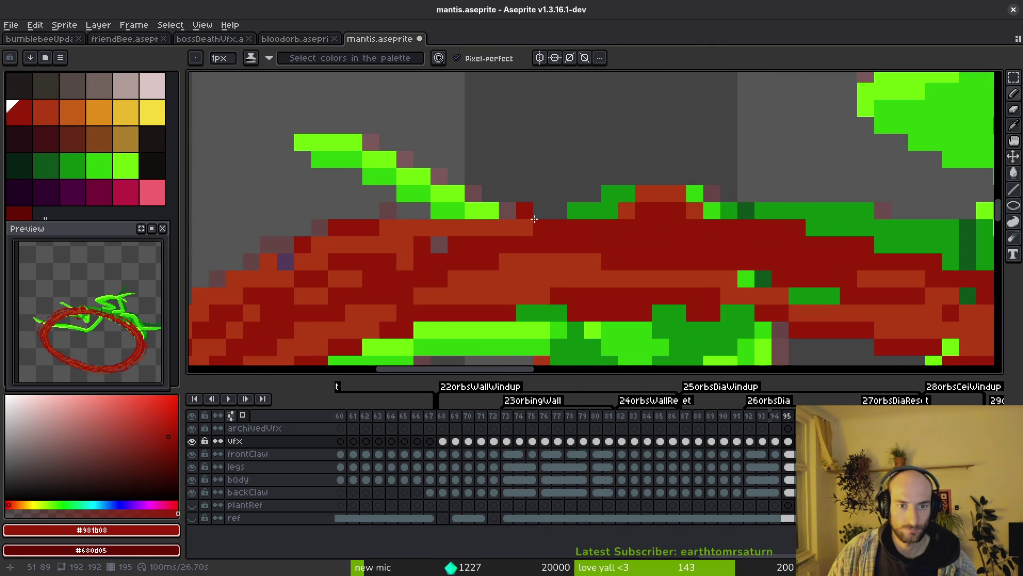
key(e)
scroll(559, 210, down, 5)
key(ctrl+s)
scroll(623, 157, up, 1)
Step back and forth through the frames to review the ring animation
scroll(693, 202, right, 3)
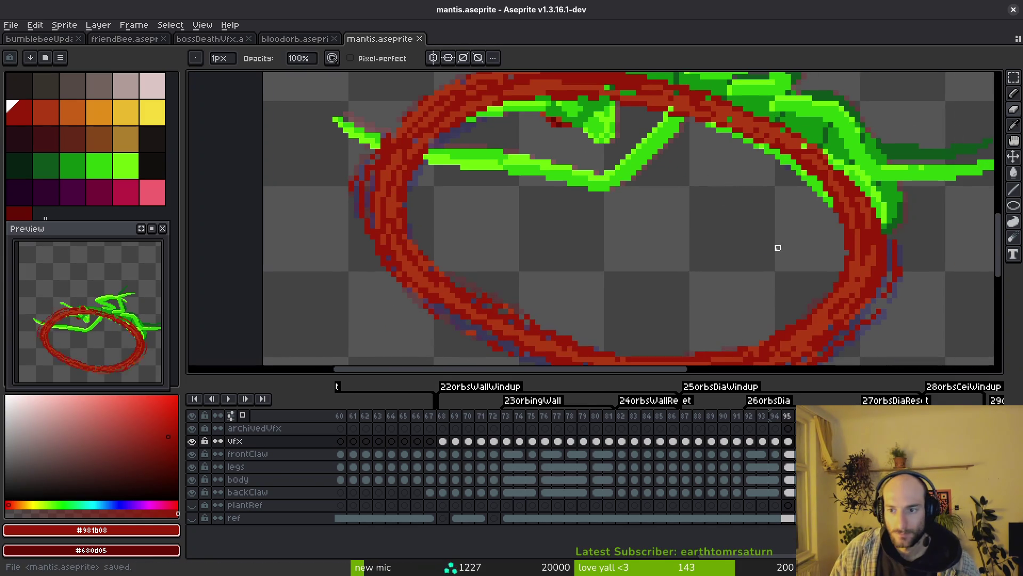
scroll(640, 280, down, 2)
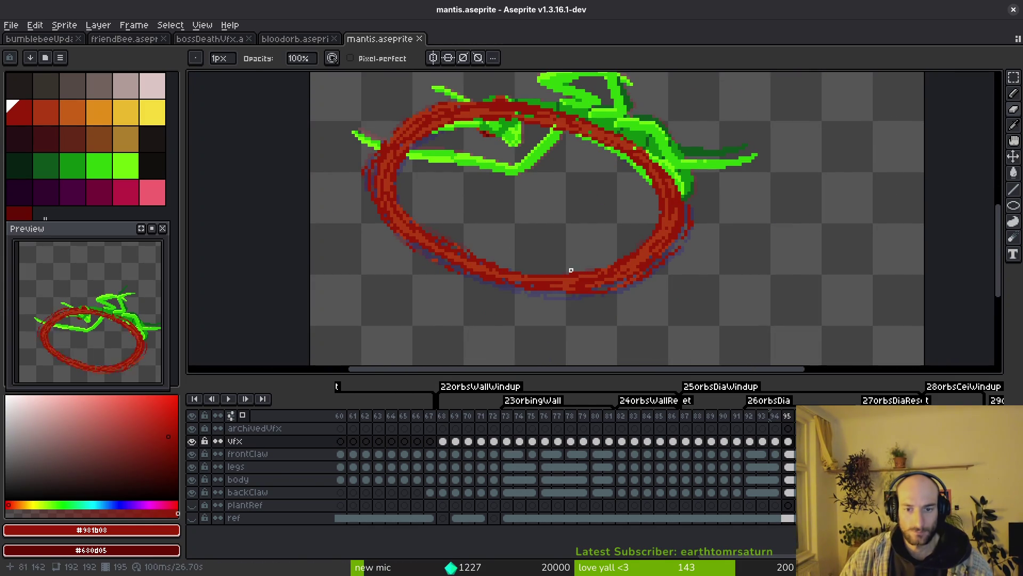
key(Right)
key(Left)
key(i)
key(Right)
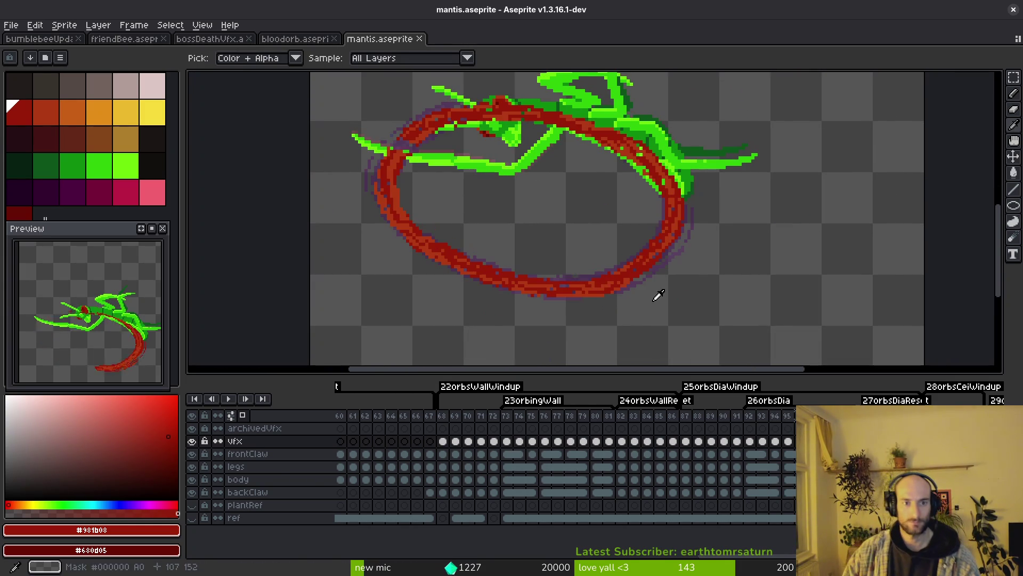
Select the vfx layer's cel at frame 95 and save the sprite
click(789, 442)
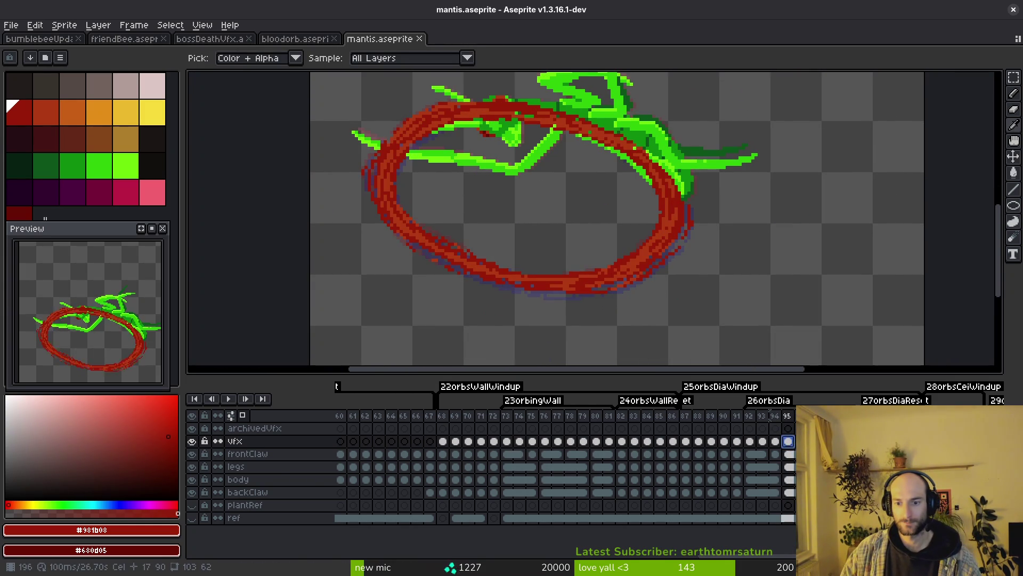
key(ctrl+v)
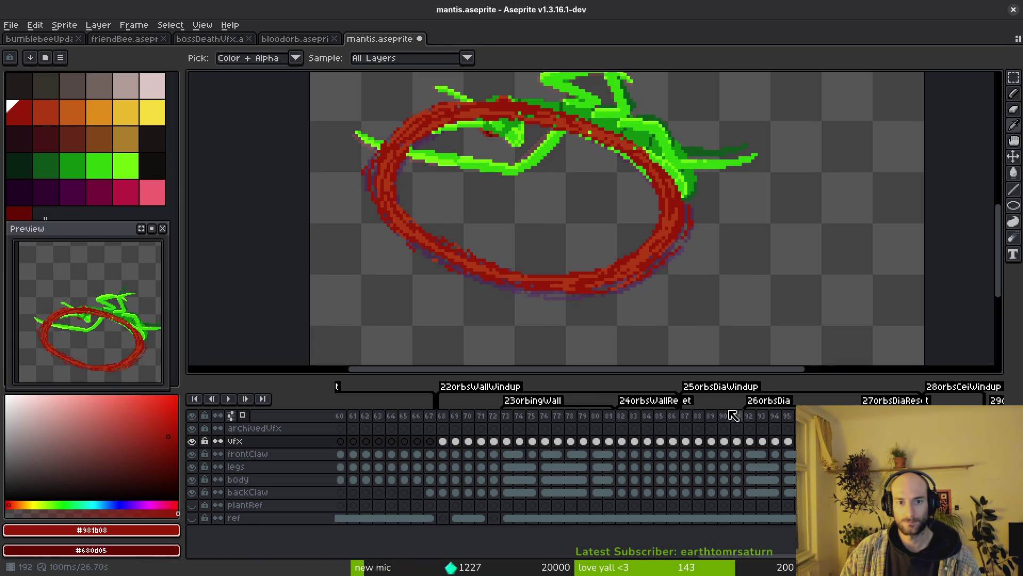
key(ctrl+s)
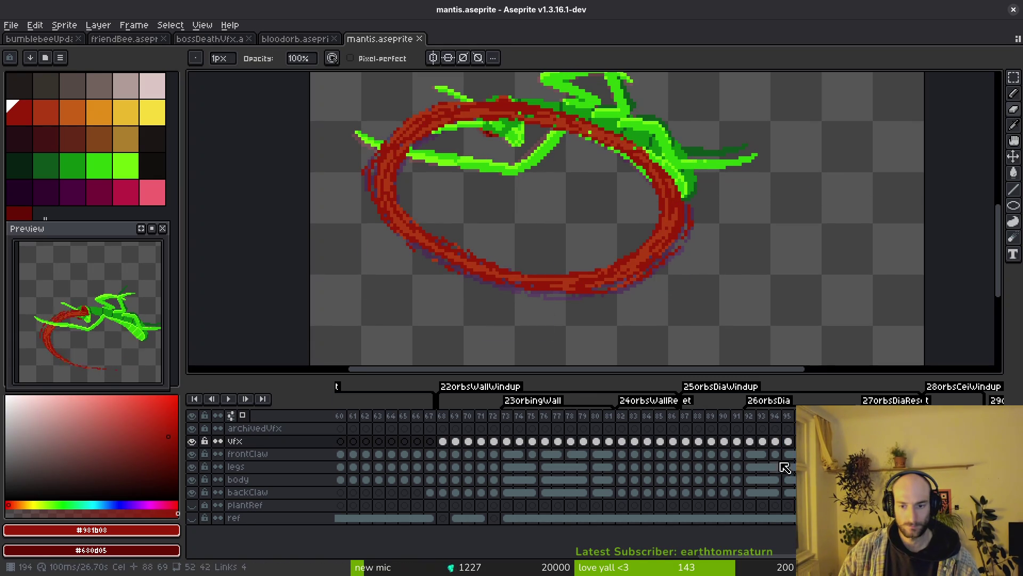
Go to frame 94, then frame 95, and zoom in where the claw crosses the ring
click(776, 454)
click(784, 453)
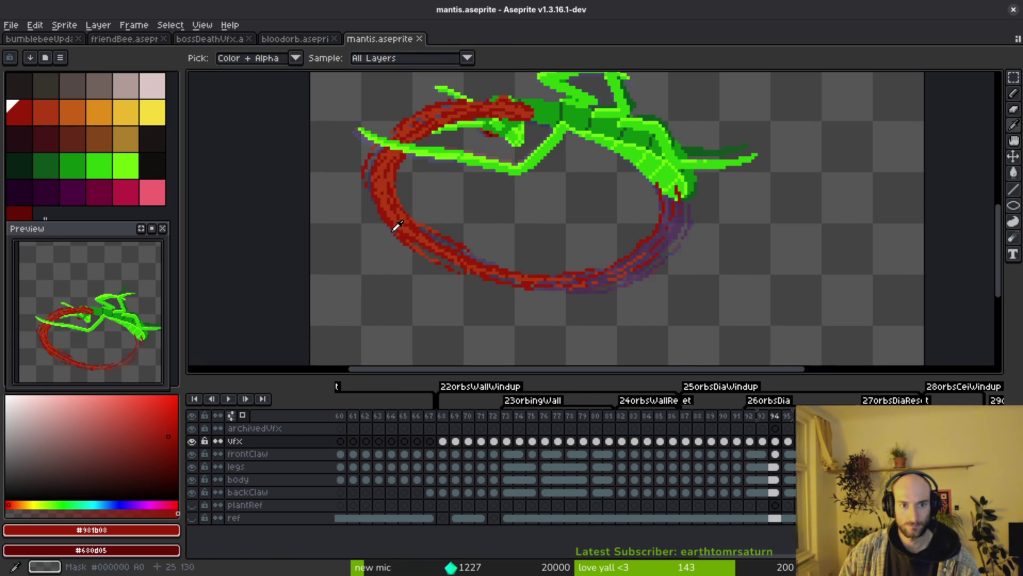
scroll(427, 220, up, 3)
Repaint the claw's pixels green over the red ring on the first crossing frame, undoing overlong strokes
scroll(427, 220, up, 2)
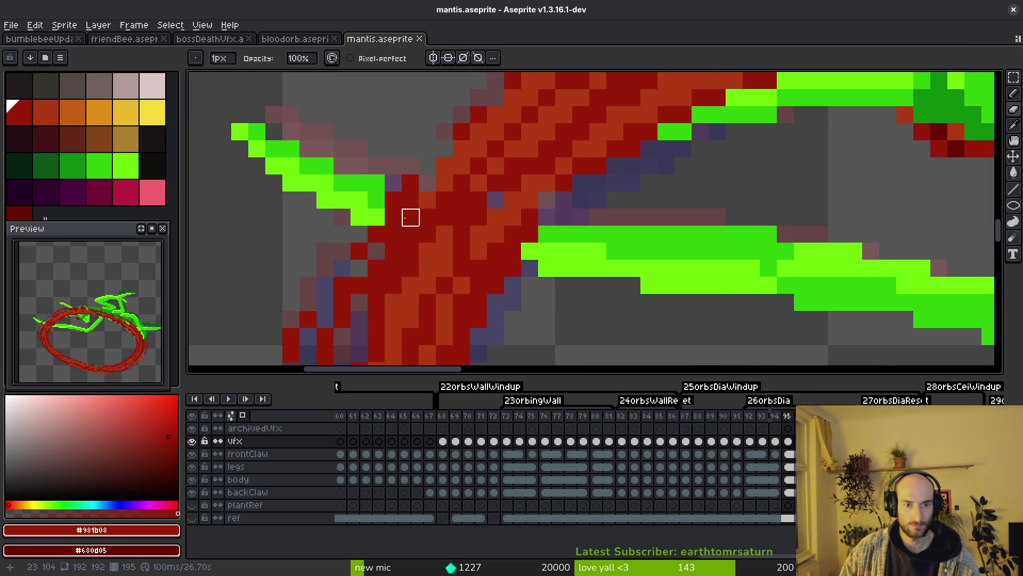
mouse_move(428, 220)
mouse_down()
mouse_move(527, 234)
mouse_move(427, 235)
mouse_move(494, 235)
mouse_move(513, 251)
mouse_move(547, 251)
mouse_up()
key(ctrl+z)
key(ctrl+z)
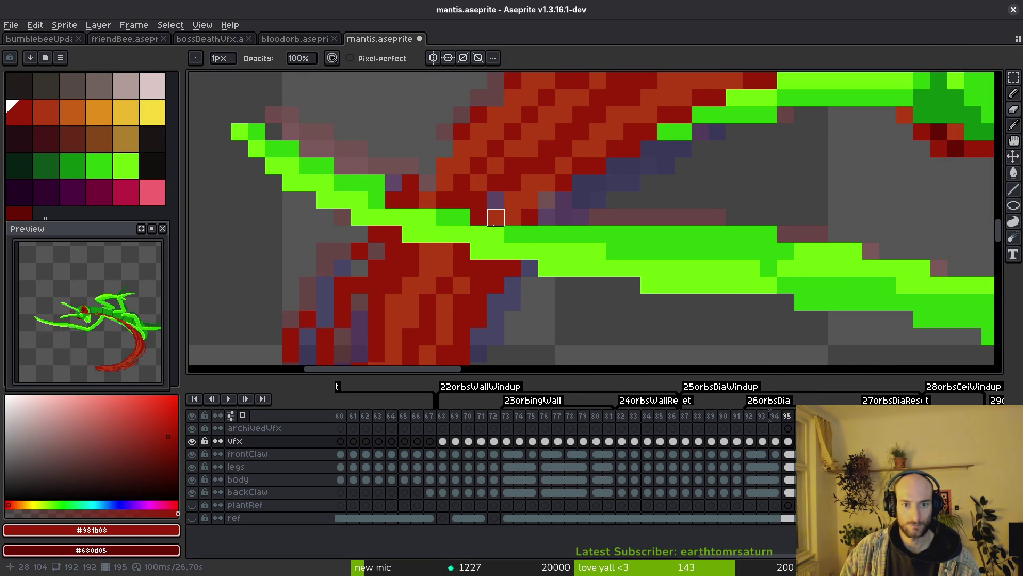
mouse_move(427, 200)
mouse_down()
mouse_move(377, 200)
mouse_move(444, 199)
mouse_up()
click(530, 217)
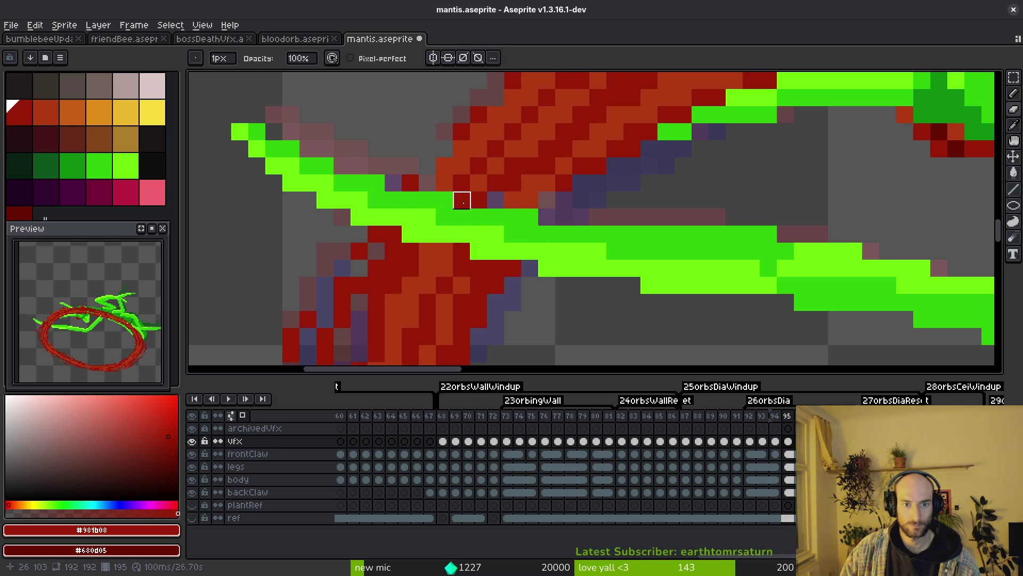
scroll(549, 229, down, 5)
scroll(575, 241, up, 2)
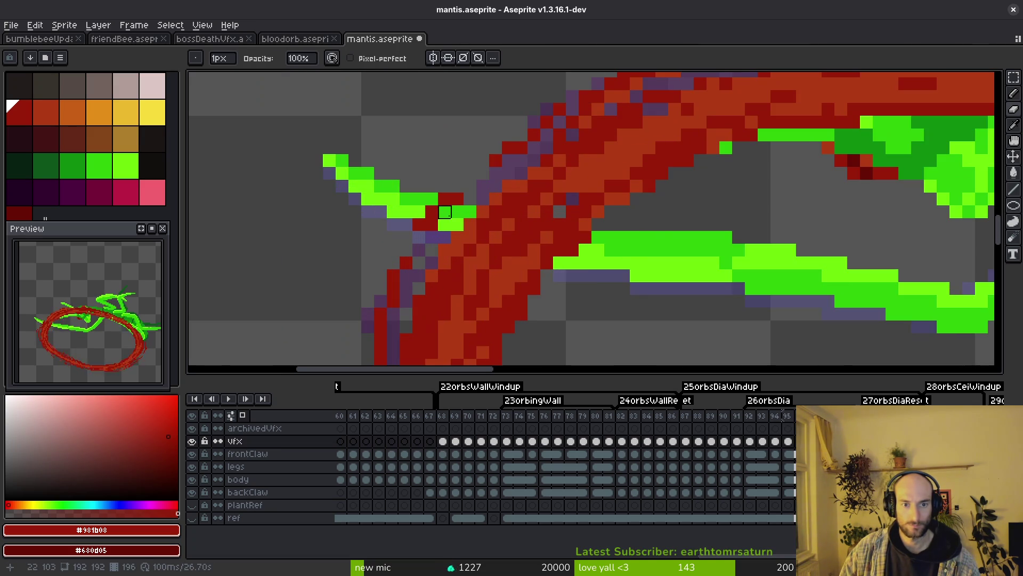
mouse_move(508, 224)
mouse_down()
mouse_move(483, 212)
mouse_move(541, 237)
mouse_move(508, 237)
mouse_move(586, 237)
mouse_move(532, 249)
mouse_move(598, 250)
mouse_up()
key(ctrl+z)
click(483, 212)
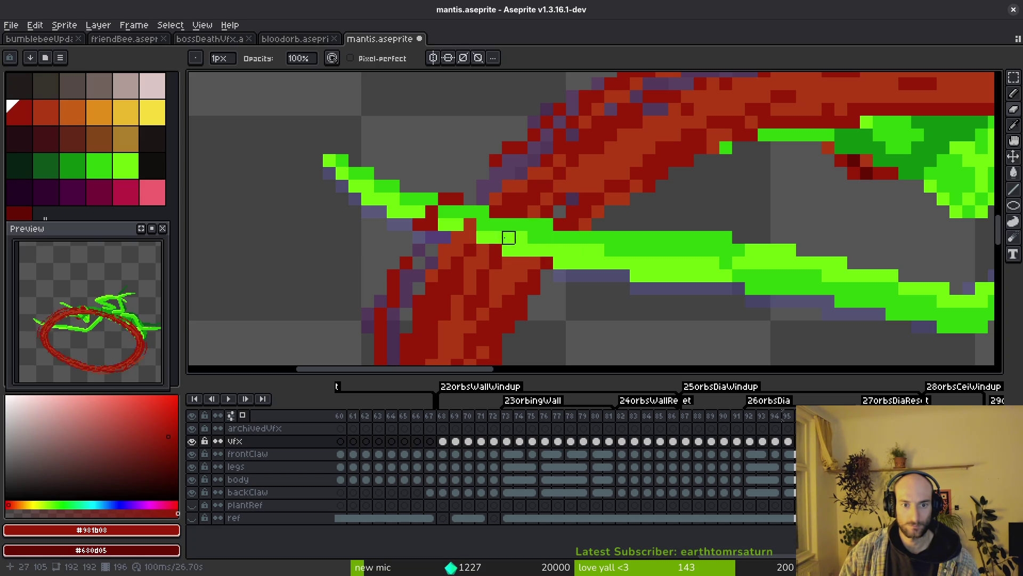
click(470, 237)
click(457, 238)
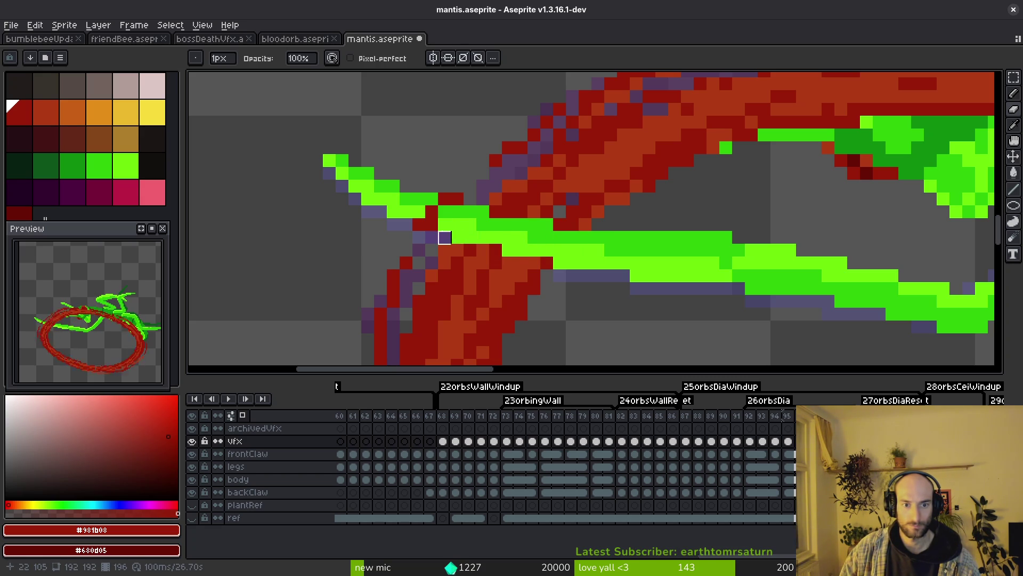
drag(432, 225, 444, 212)
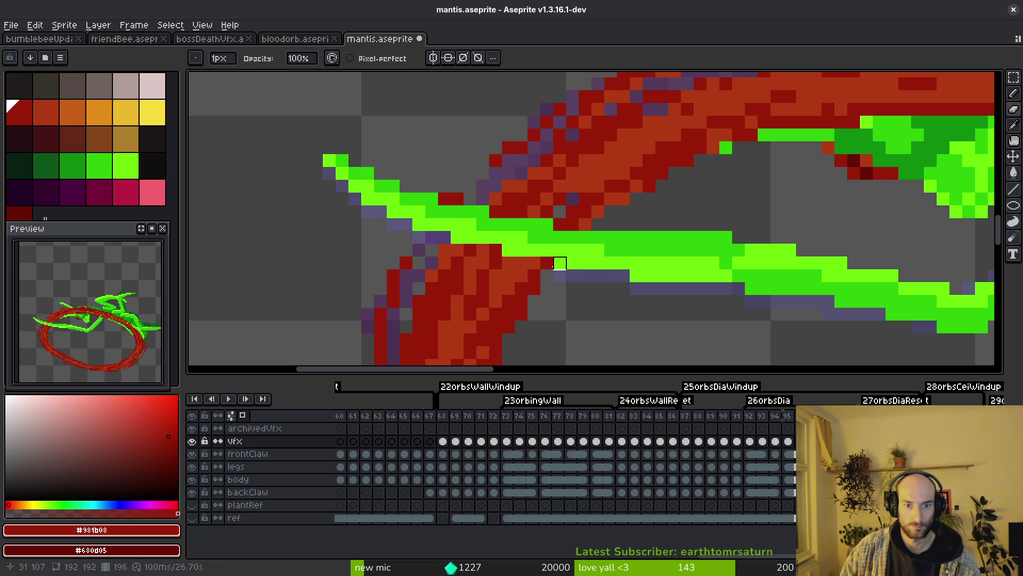
On the next two frames, paint green and lime claw strokes over the ring's red pixels
key(period)
scroll(587, 251, down, 1)
scroll(571, 242, up, 2)
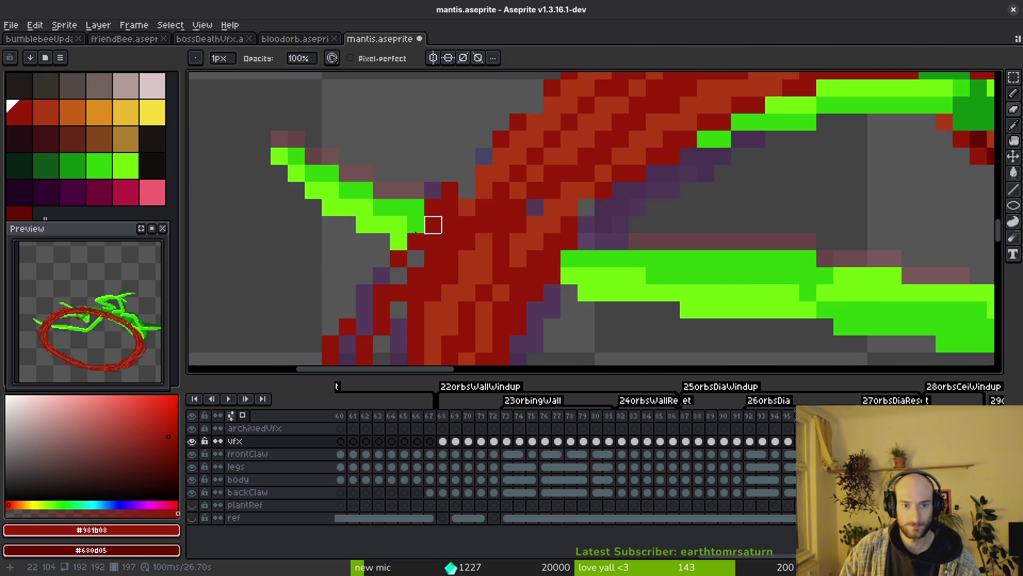
mouse_move(433, 224)
mouse_down()
mouse_move(554, 272)
mouse_move(415, 208)
mouse_move(432, 208)
mouse_up()
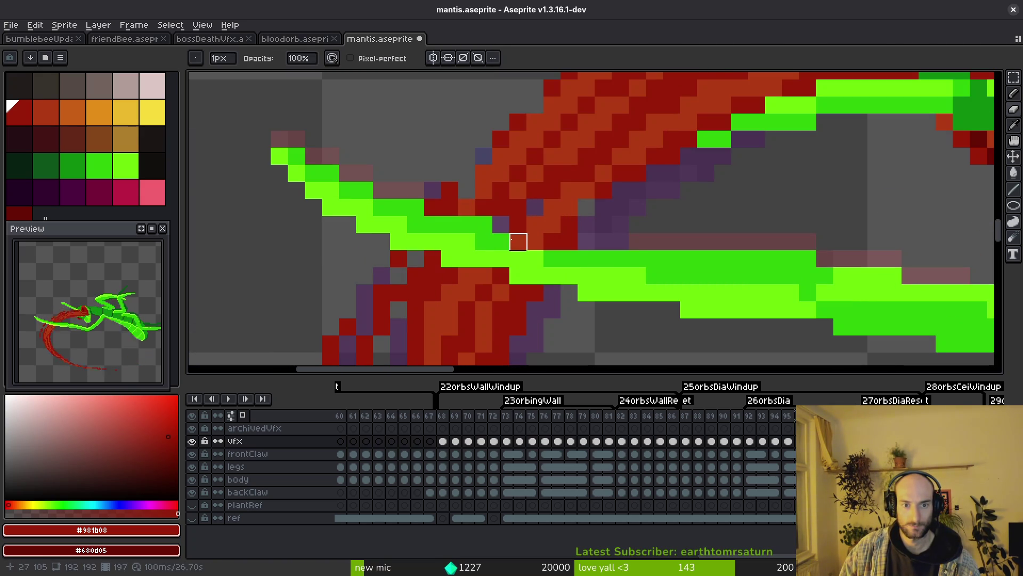
drag(518, 241, 536, 241)
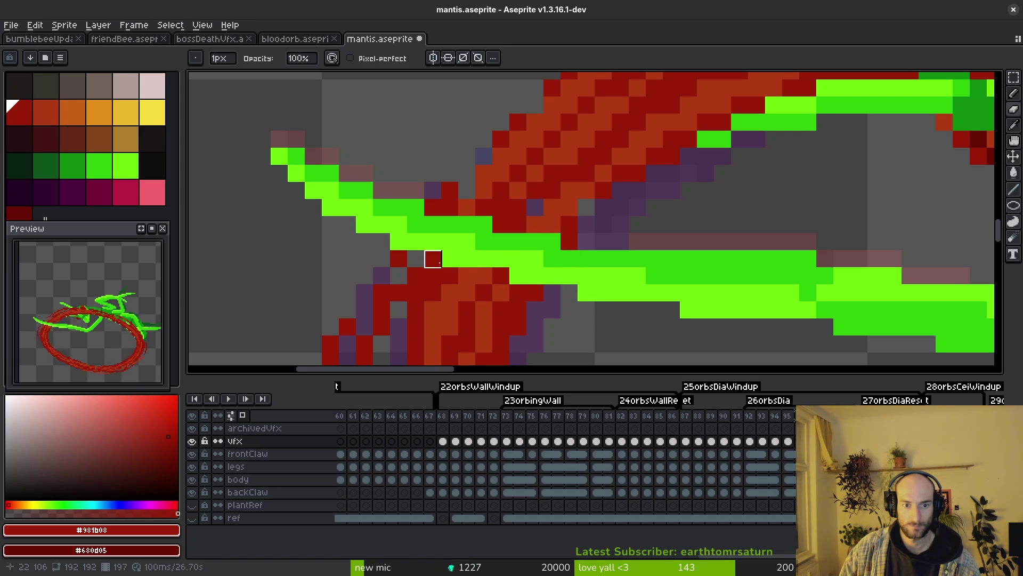
key(period)
mouse_move(416, 242)
mouse_down()
mouse_move(586, 277)
mouse_move(586, 258)
mouse_move(532, 238)
mouse_move(400, 225)
mouse_move(416, 207)
mouse_up()
mouse_move(450, 241)
mouse_down()
mouse_move(500, 257)
mouse_move(500, 274)
mouse_move(586, 276)
mouse_move(451, 224)
mouse_up()
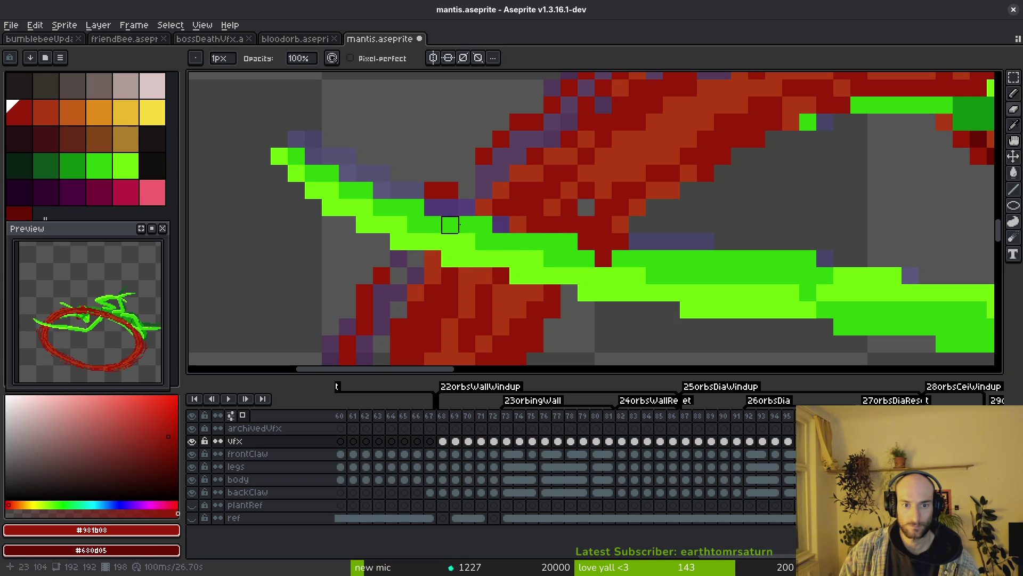
click(604, 259)
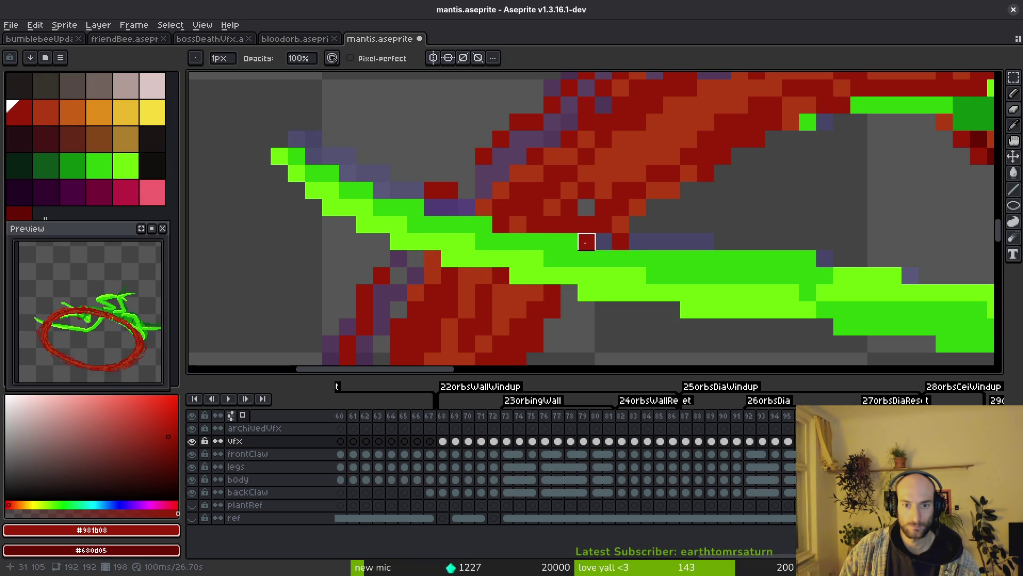
On the following frame, paint light- and dark-green claw strokes across the ring, undoing stray pixels
key(.)
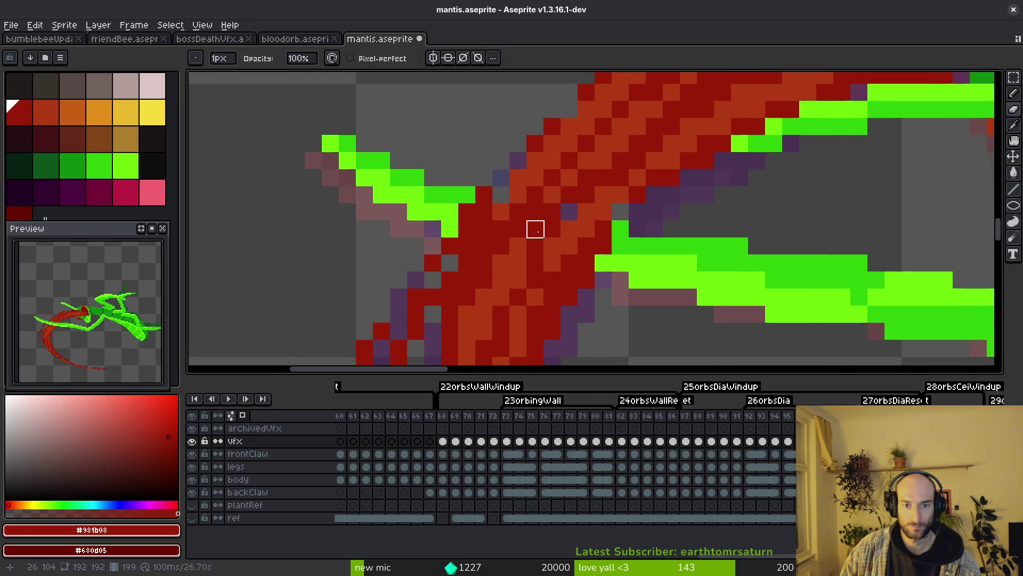
mouse_move(603, 229)
mouse_down()
mouse_move(501, 216)
mouse_move(535, 212)
mouse_up()
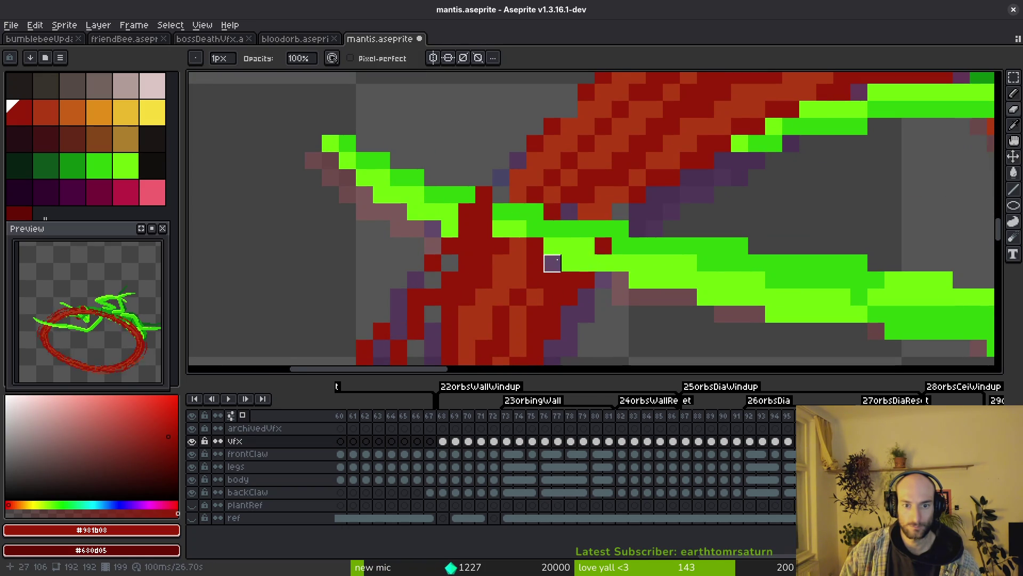
drag(535, 245, 501, 246)
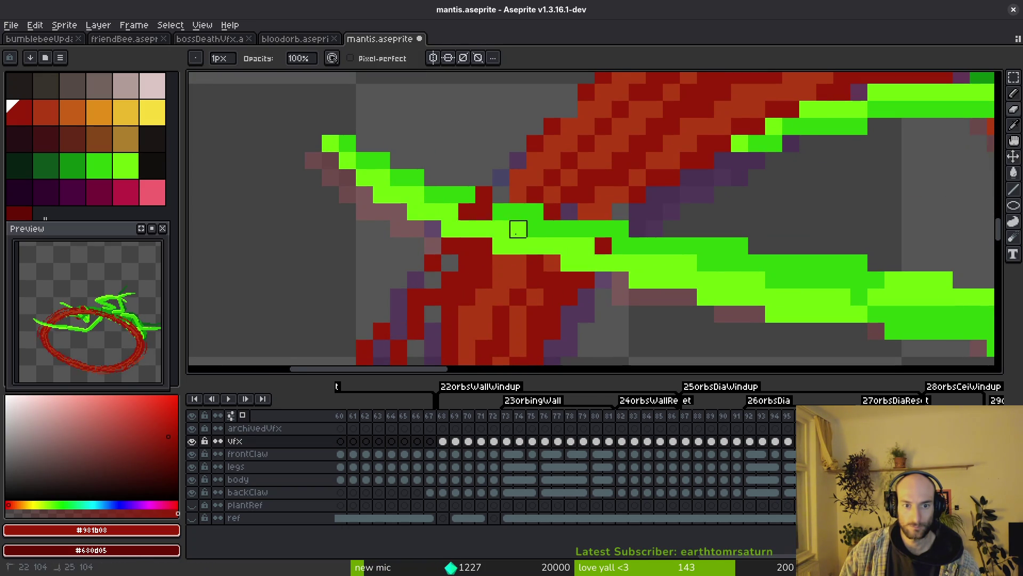
key(ctrl+z)
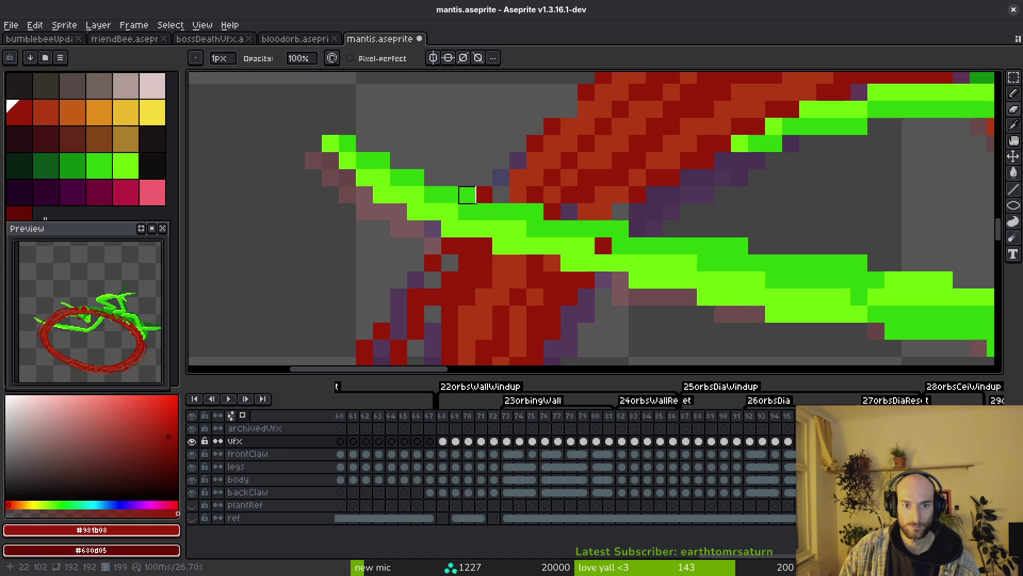
scroll(605, 250, down, 4)
scroll(598, 249, up, 4)
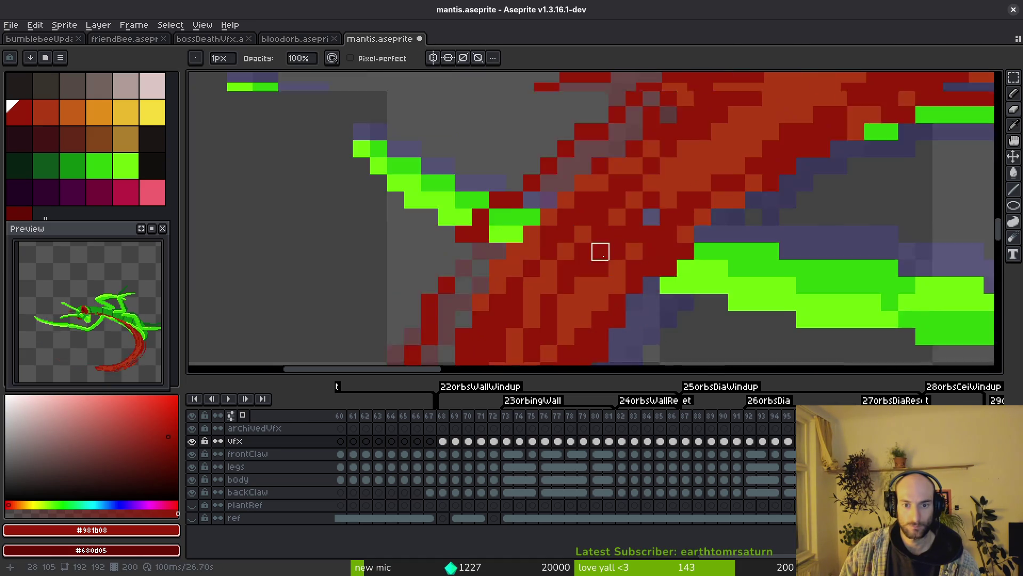
scroll(419, 224, up, 1)
mouse_move(418, 224)
mouse_down()
mouse_move(749, 274)
mouse_move(496, 223)
mouse_up()
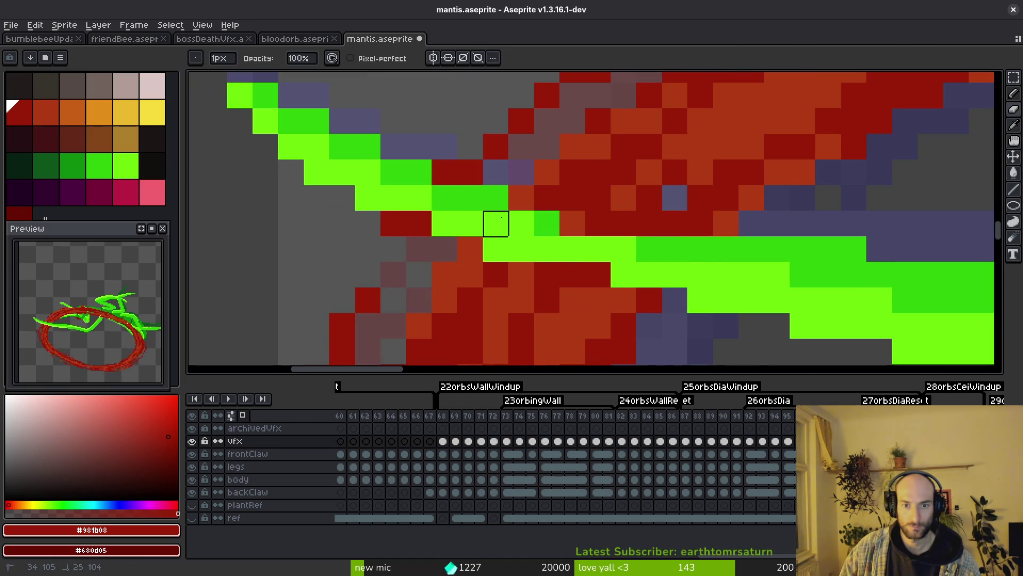
drag(444, 198, 673, 247)
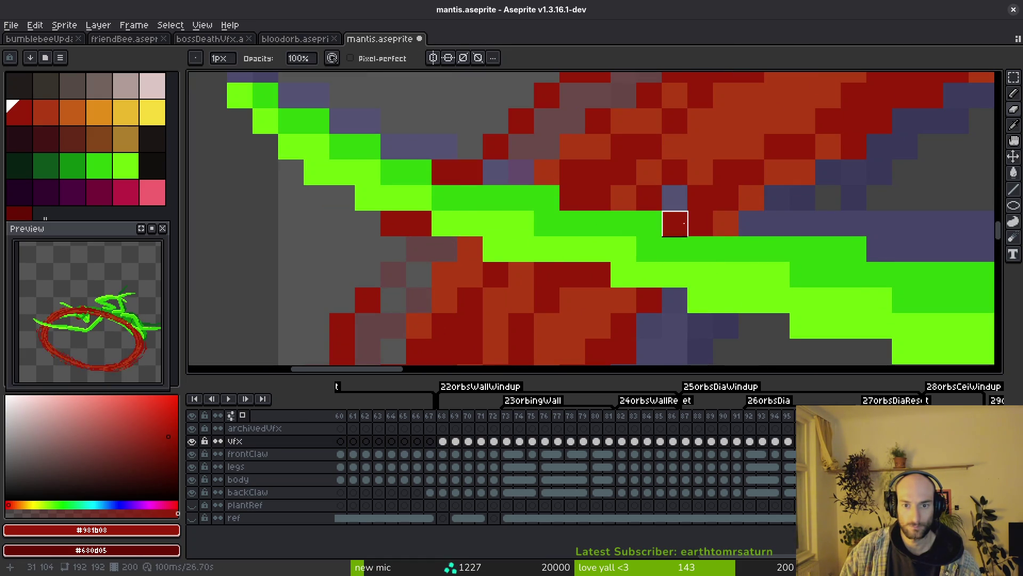
key(ctrl+z)
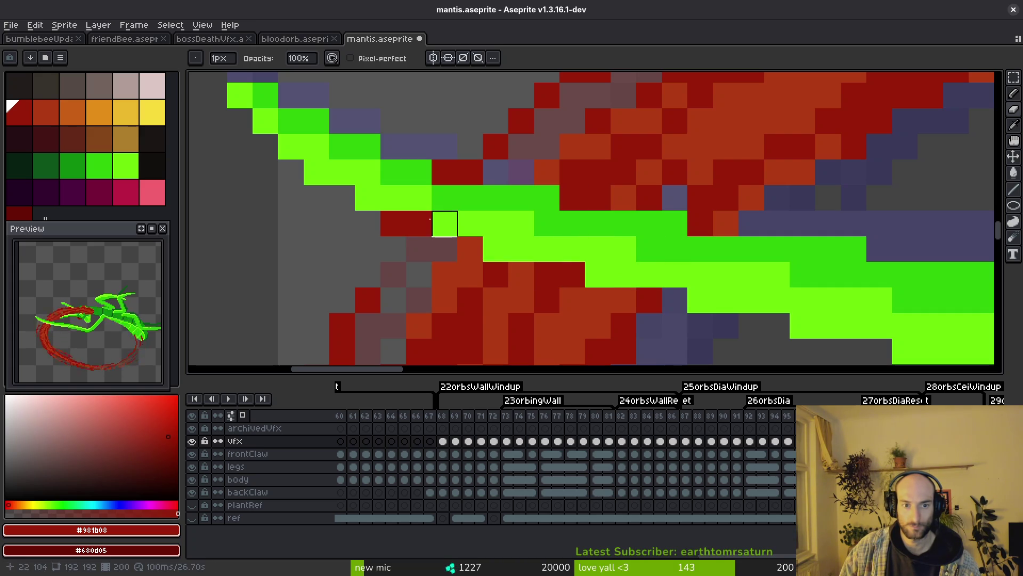
scroll(445, 224, down, 3)
Frame the whole ring and claws, and compare neighbouring frames before returning to the red-arc frame
scroll(647, 283, up, 1)
drag(646, 283, 584, 283)
scroll(542, 310, up, 1)
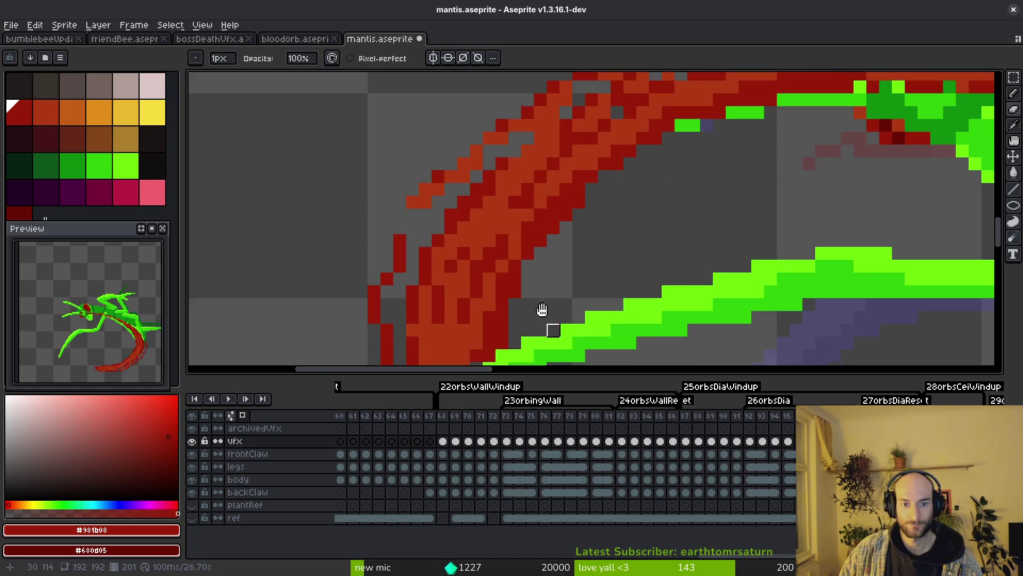
drag(542, 309, 556, 174)
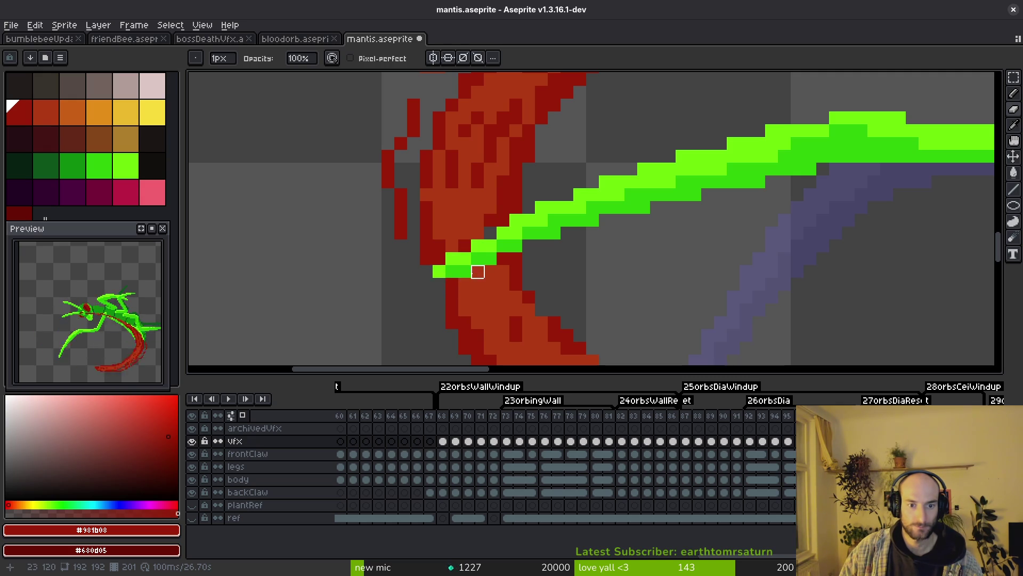
scroll(496, 275, down, 2)
scroll(746, 255, down, 2)
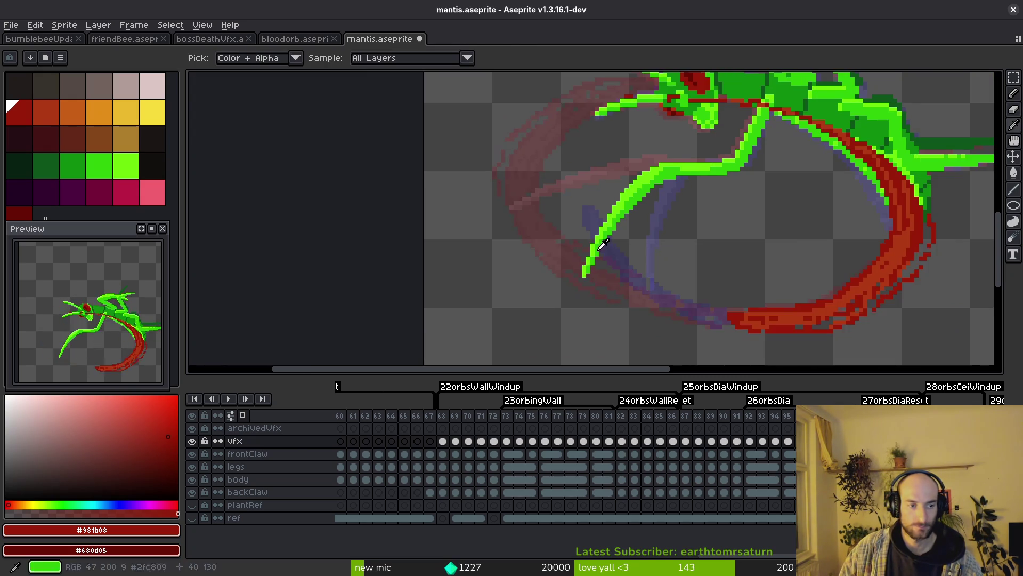
mouse_move(602, 244)
mouse_down()
mouse_move(676, 235)
mouse_move(606, 276)
mouse_up()
key(Right)
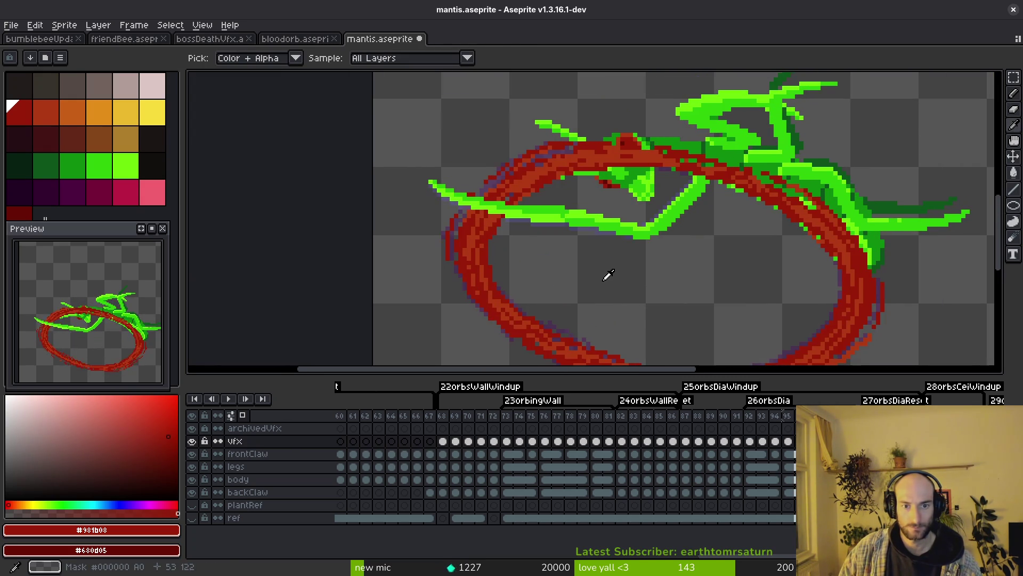
key(Left)
key(Right)
key(Left)
key(Right)
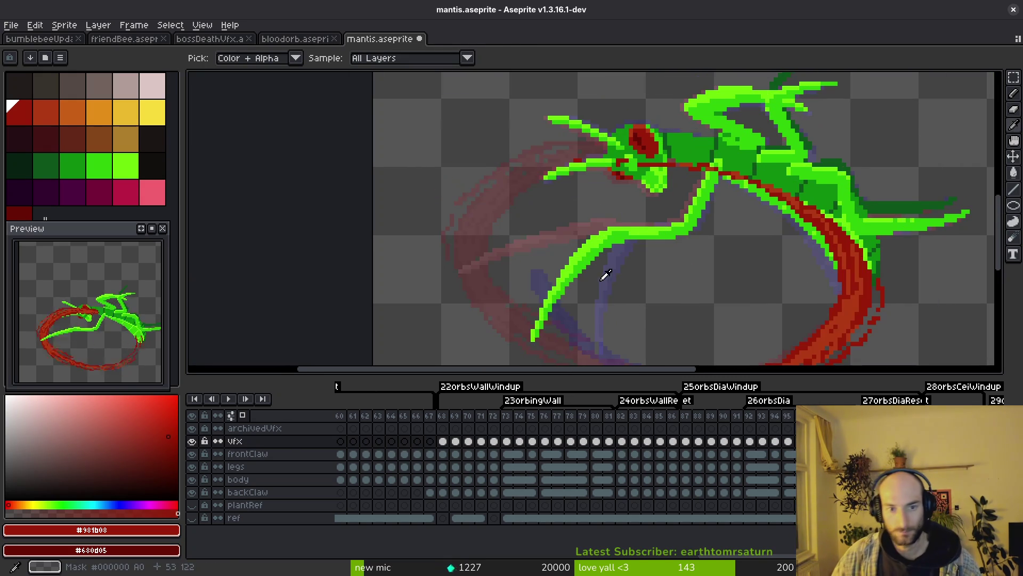
key(Right)
With the Pencil, extend the green claw tip down over the arc
key(b)
scroll(538, 273, up, 4)
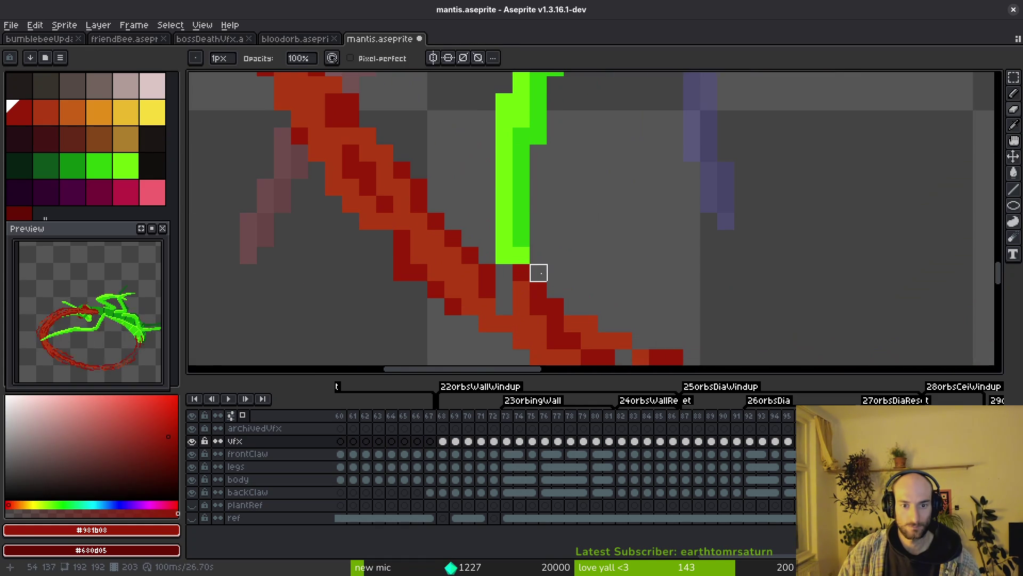
drag(521, 272, 521, 290)
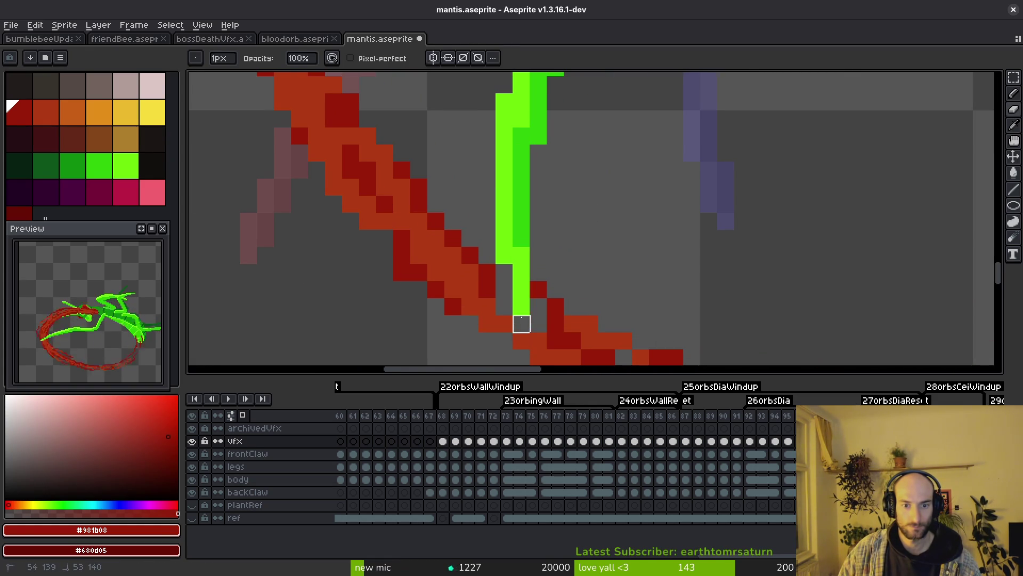
scroll(541, 298, down, 3)
scroll(548, 289, up, 2)
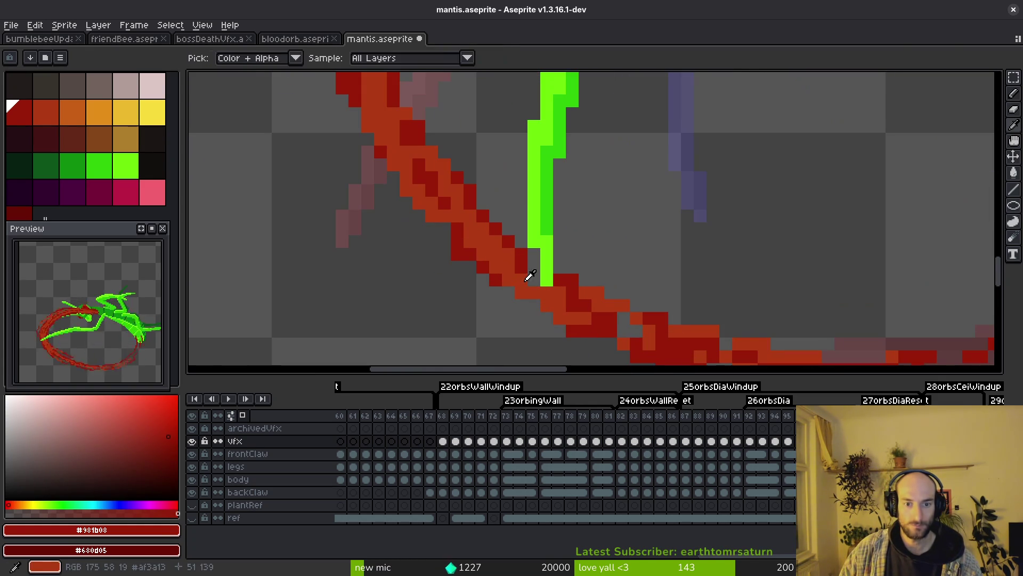
Pick #af3a13 and #981b08 from the arc and paint dark-red pixels along its edge
alt+click(529, 275)
alt+click(531, 261)
scroll(531, 260, up, 3)
click(526, 263)
click(487, 290)
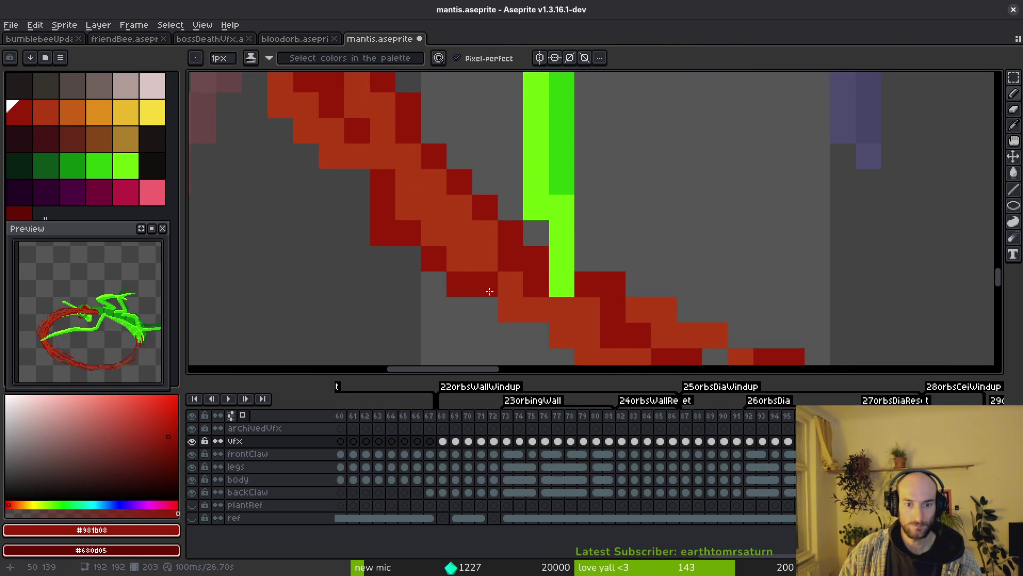
drag(487, 290, 631, 350)
scroll(526, 265, down, 3)
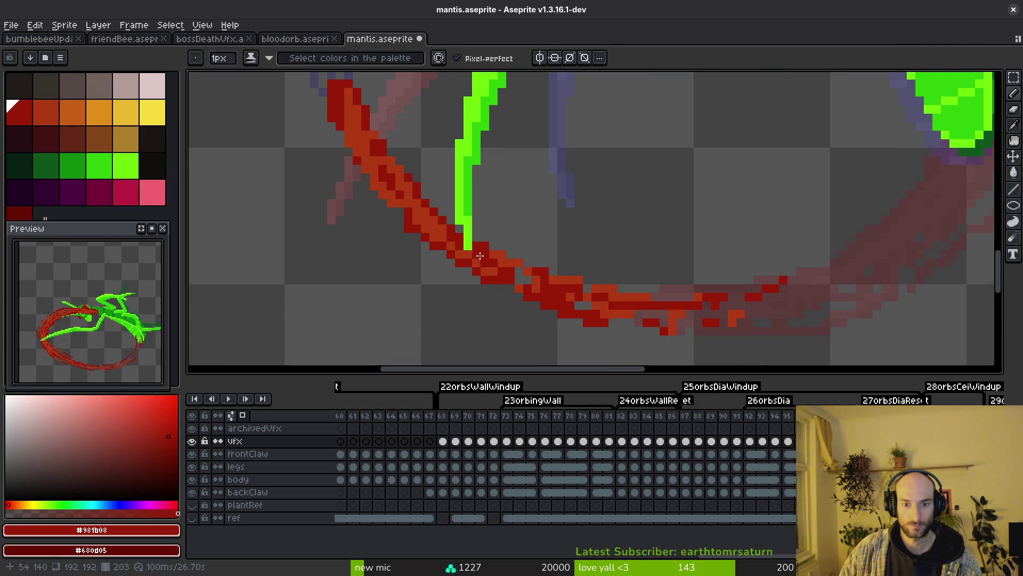
scroll(421, 219, up, 3)
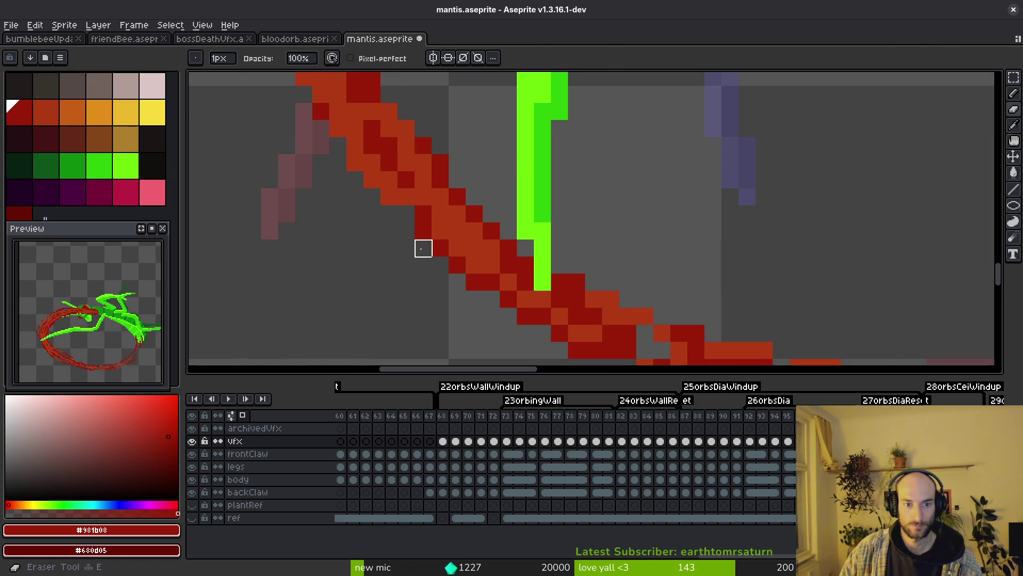
Resample the arc's reds and paint dark red along the diagonal stroke
alt+click(457, 245)
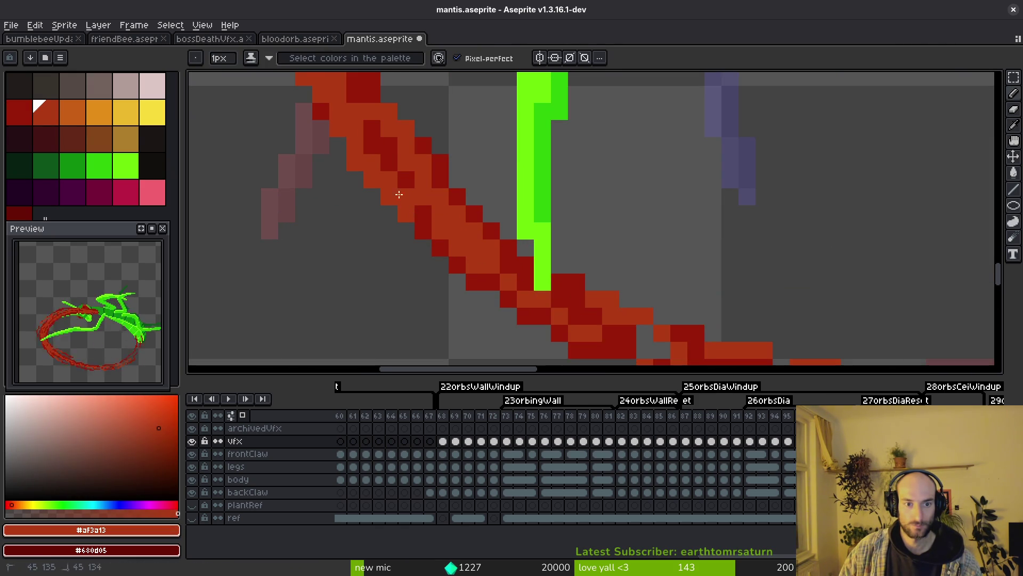
alt+click(393, 146)
drag(372, 163, 420, 219)
scroll(434, 233, down, 2)
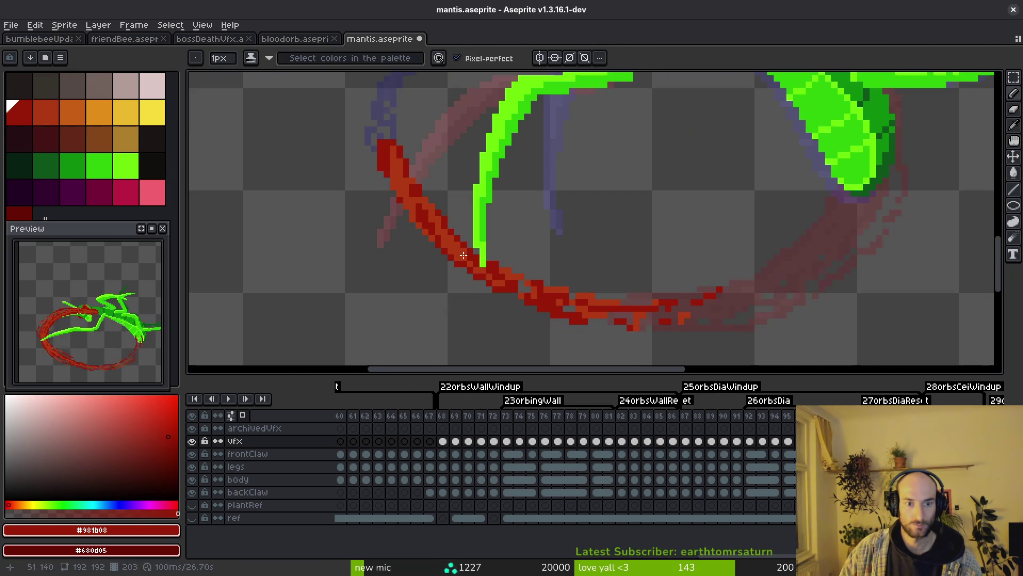
scroll(426, 224, up, 2)
scroll(406, 192, down, 2)
scroll(400, 176, up, 2)
drag(403, 171, 409, 204)
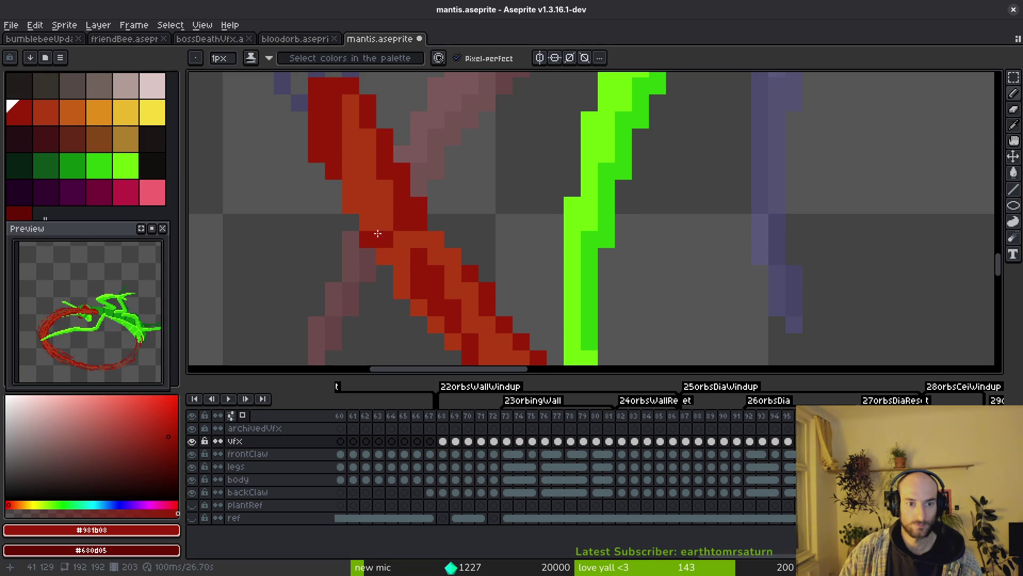
scroll(336, 184, down, 1)
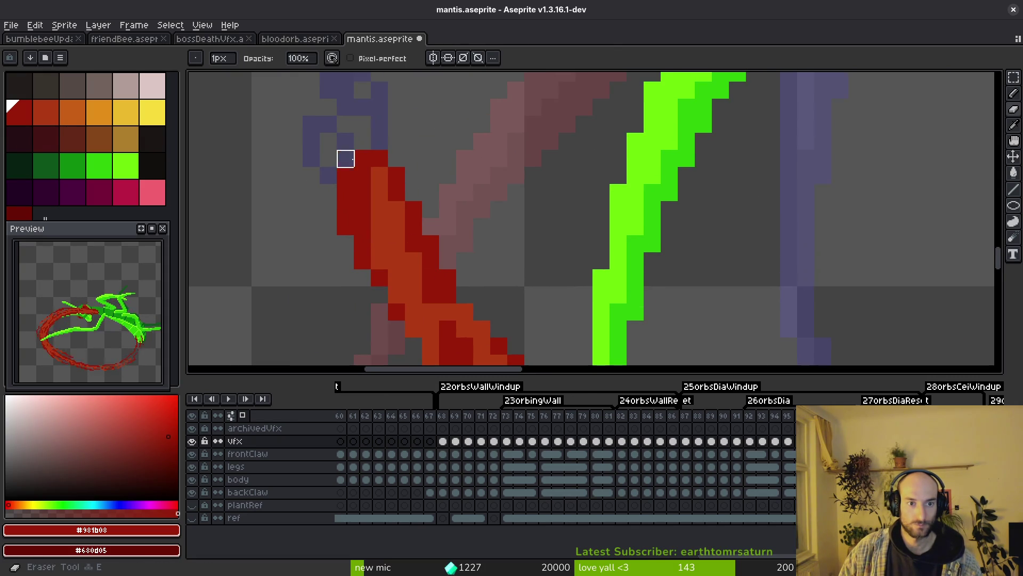
scroll(373, 176, down, 1)
Save mantis.aseprite, sample the stroke's lighter red, and save again
key(ctrl+s)
scroll(448, 240, down, 1)
scroll(426, 255, up, 2)
alt+click(399, 219)
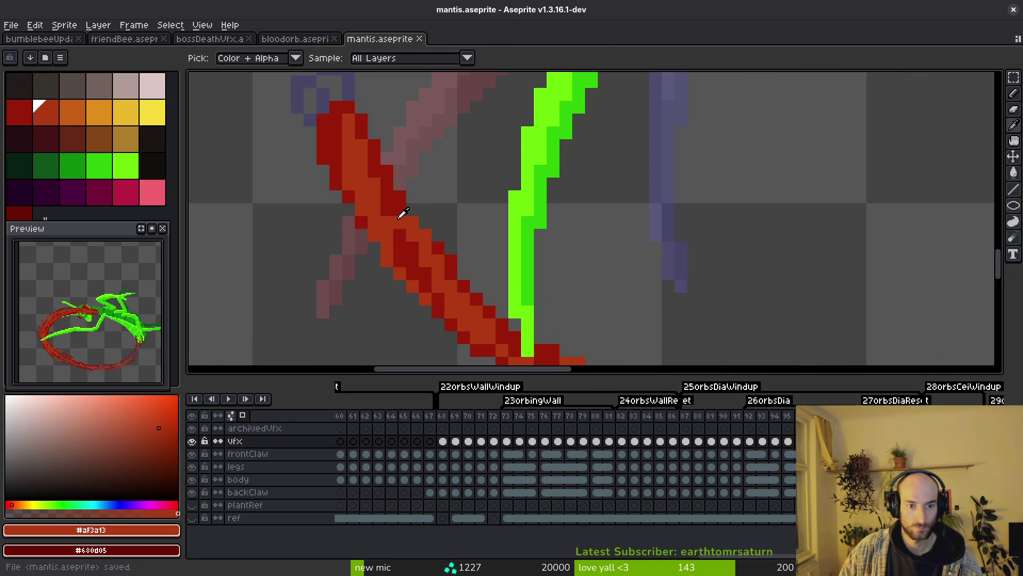
scroll(379, 222, down, 1)
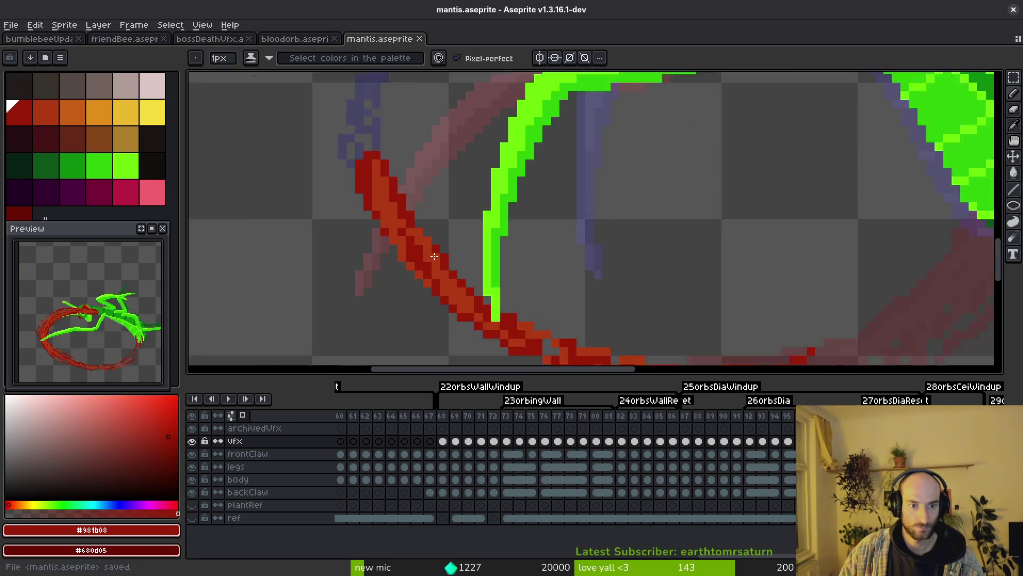
scroll(373, 219, up, 2)
key(ctrl+s)
Move to the neighbouring frame, switch to the eraser for strays, and save mantis.aseprite
scroll(448, 262, down, 2)
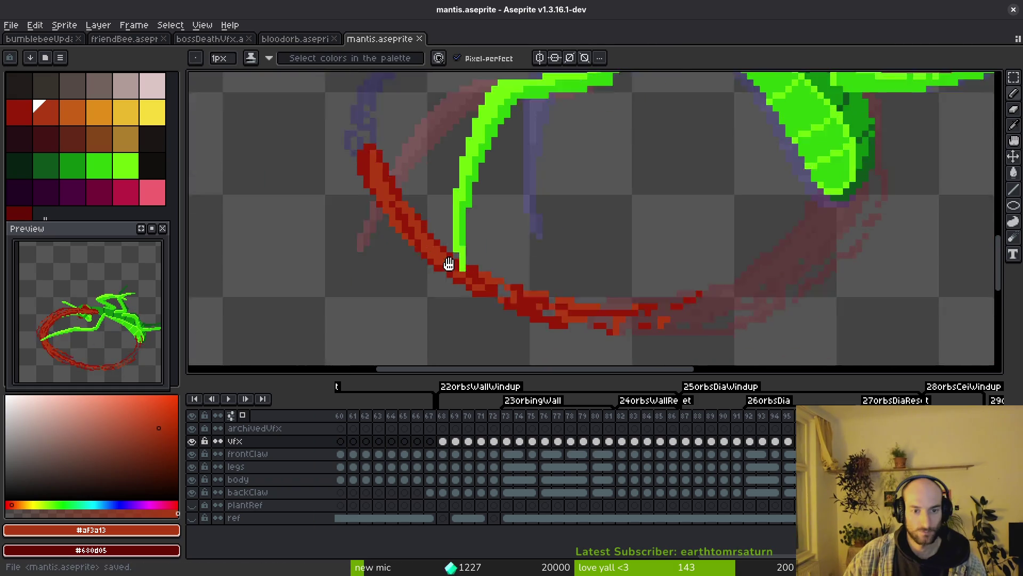
scroll(485, 285, up, 1)
scroll(583, 276, up, 1)
key(Right)
key(r)
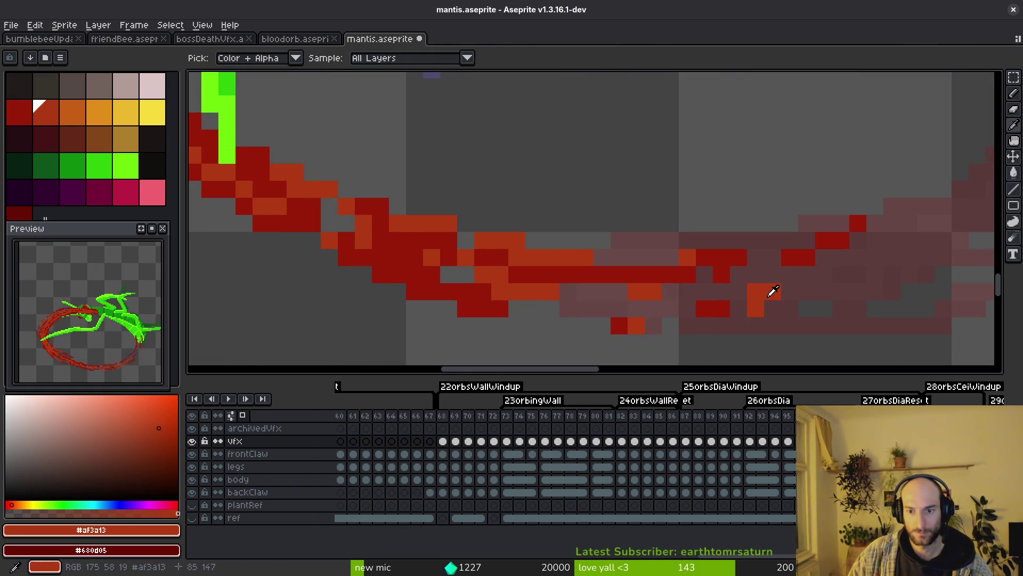
key(e)
key(alt)
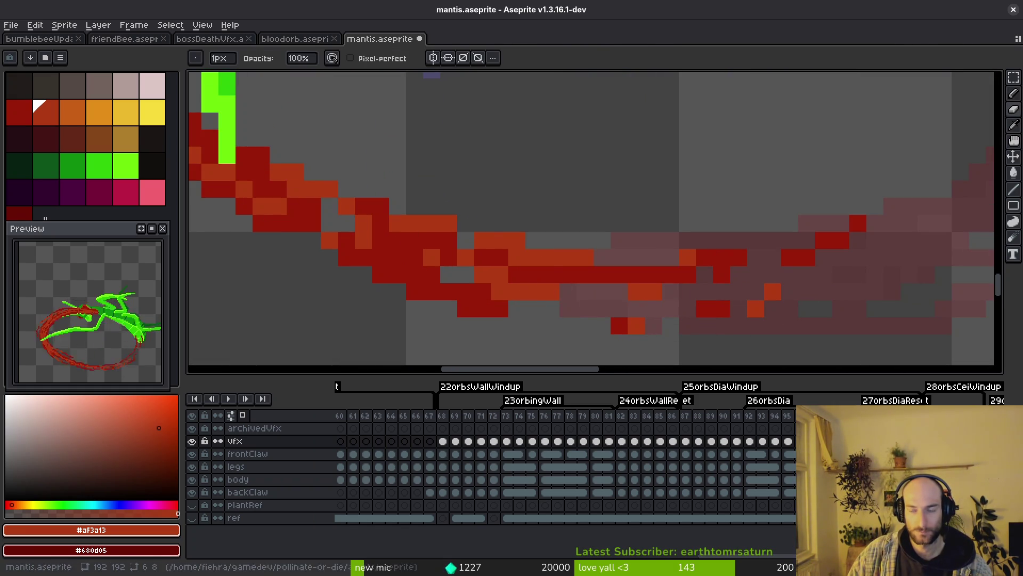
key(ctrl+s)
scroll(497, 263, down, 3)
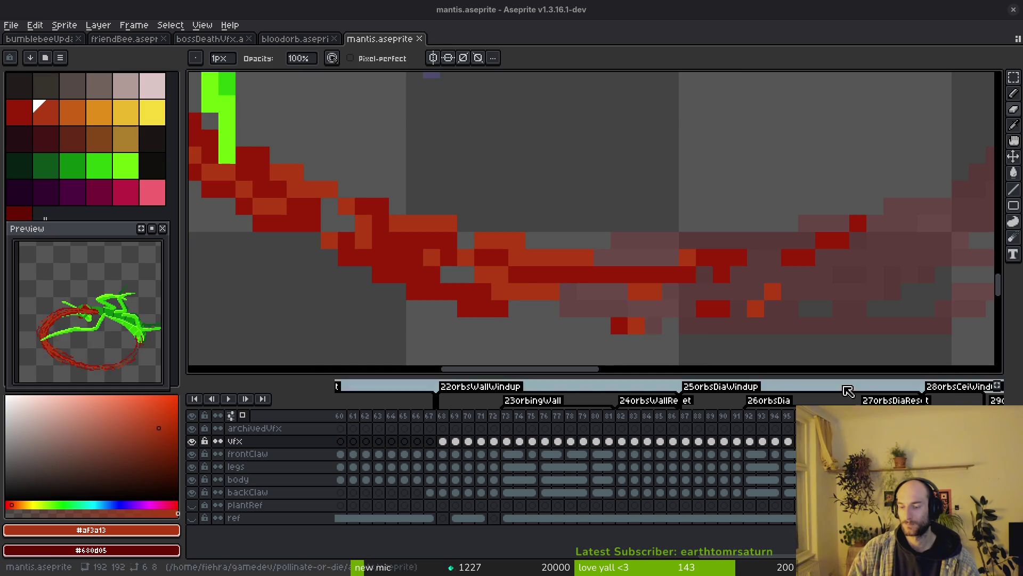
Shade a stretch of the red arc darker and recolour a few arc pixels
scroll(433, 221, up, 5)
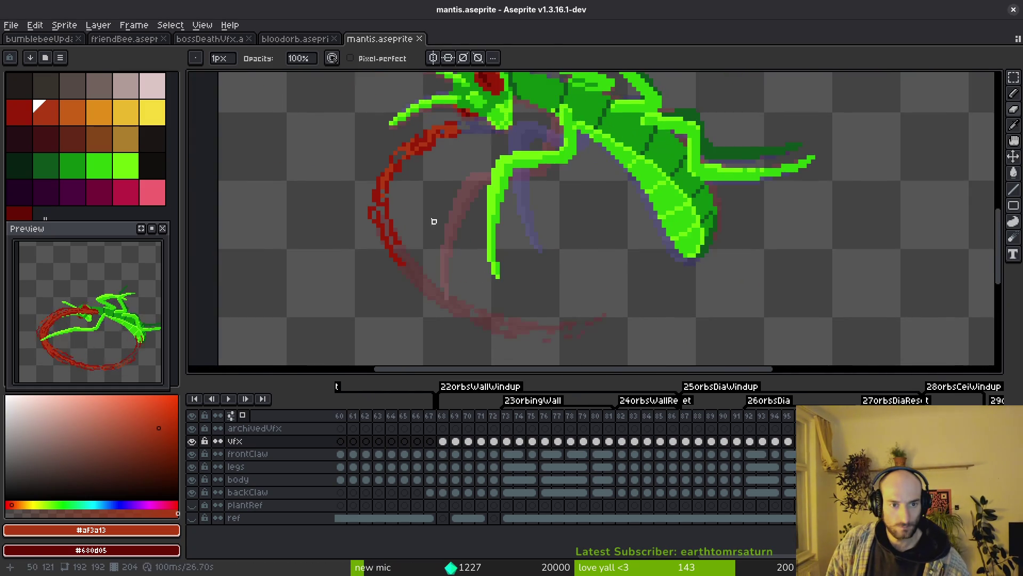
scroll(417, 327, up, 3)
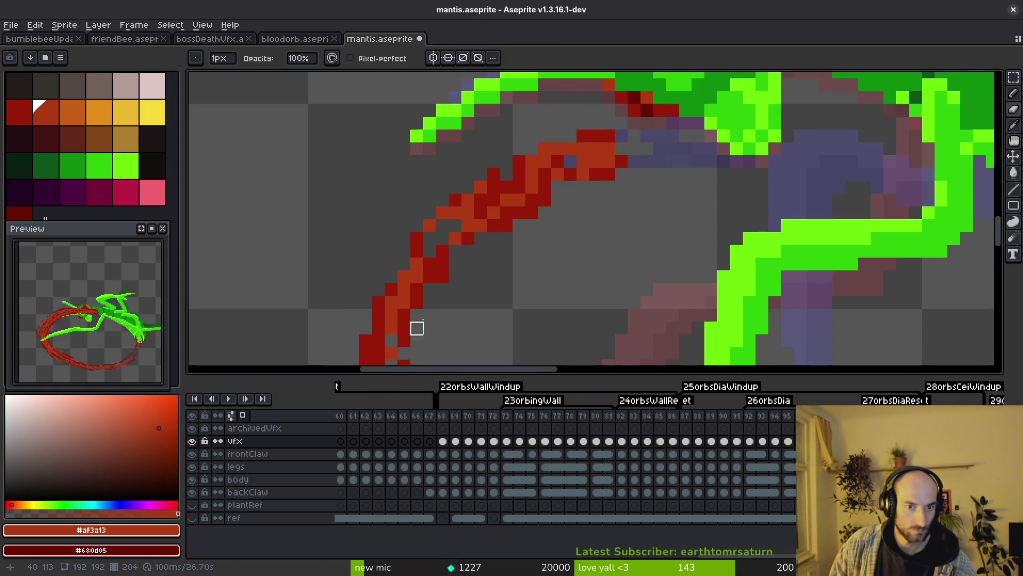
alt+click(618, 153)
mouse_move(617, 153)
mouse_down()
mouse_move(569, 151)
mouse_move(501, 175)
mouse_up()
click(469, 211)
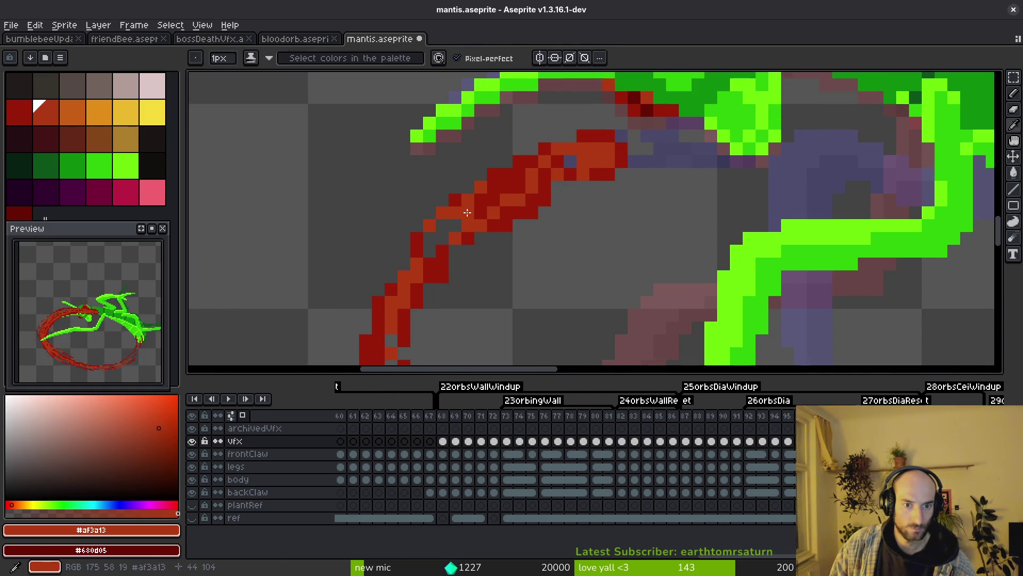
scroll(484, 221, down, 1)
scroll(484, 221, left, 2)
Pick a colour from the canvas, shade another stretch of the arc, and undo a stray red pixel
key(alt)
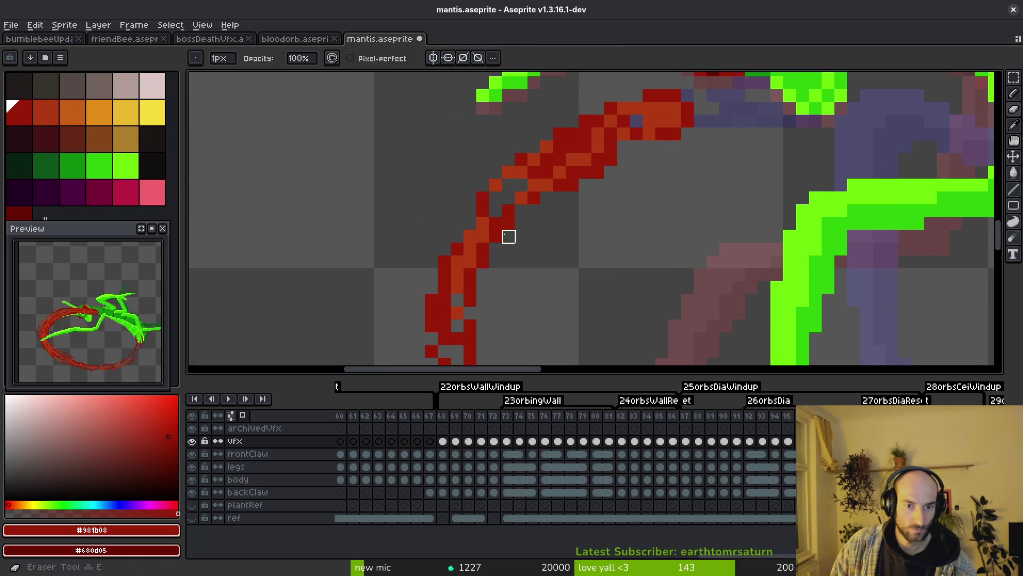
drag(511, 206, 483, 235)
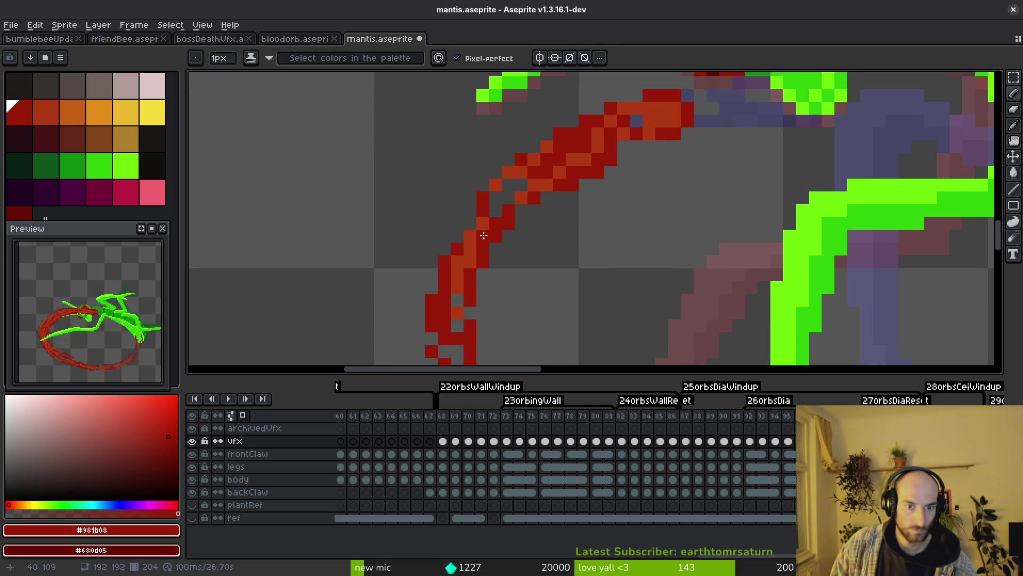
scroll(485, 224, down, 3)
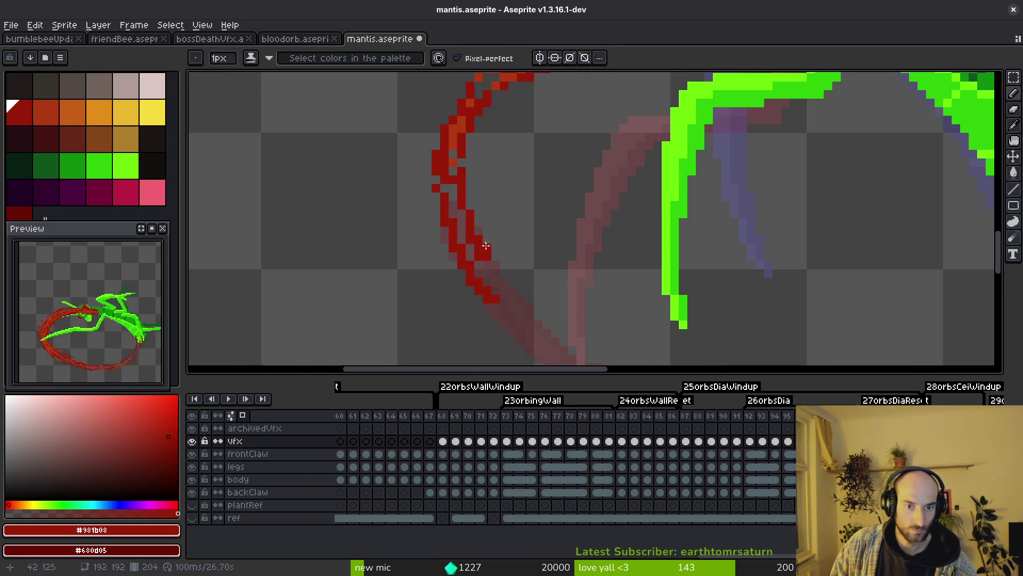
key(e)
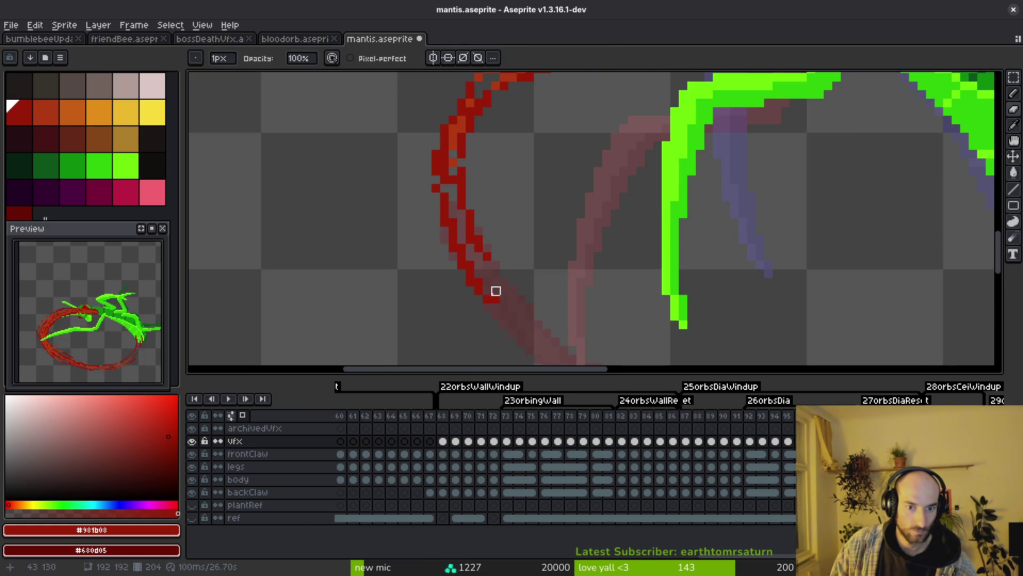
scroll(487, 294, up, 2)
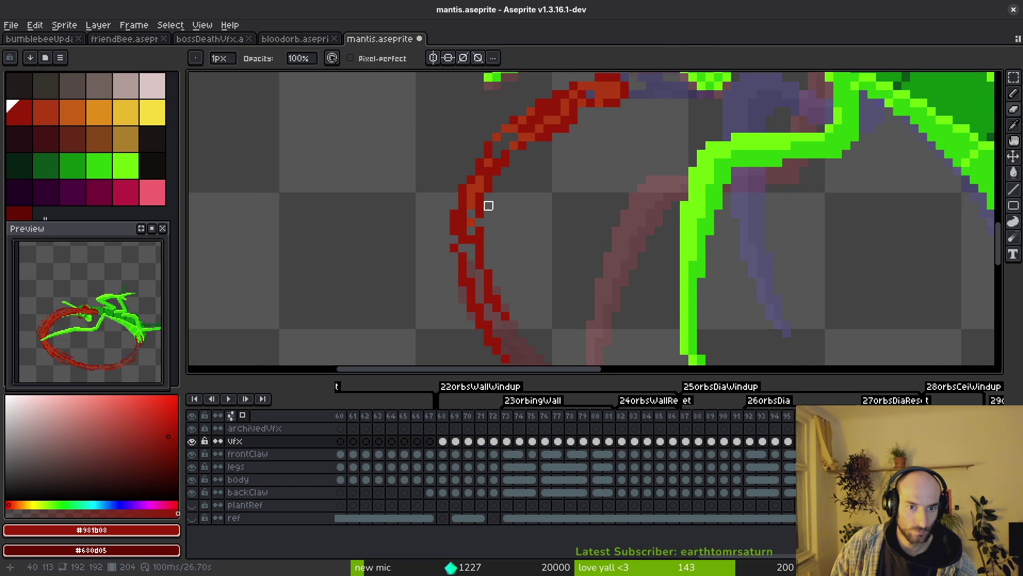
scroll(487, 206, up, 2)
key(b)
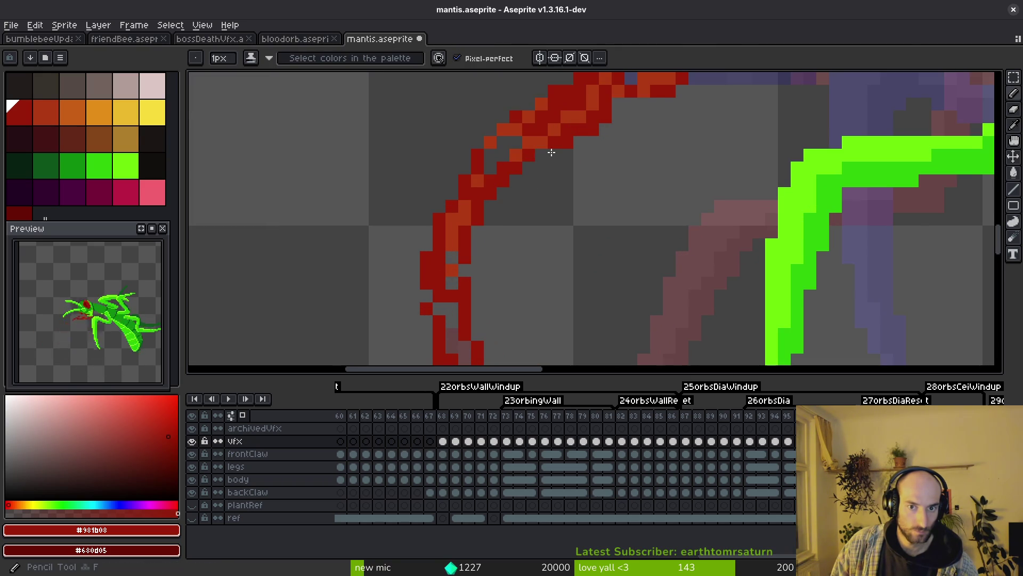
scroll(551, 151, up, 2)
click(550, 214)
key(ctrl+z)
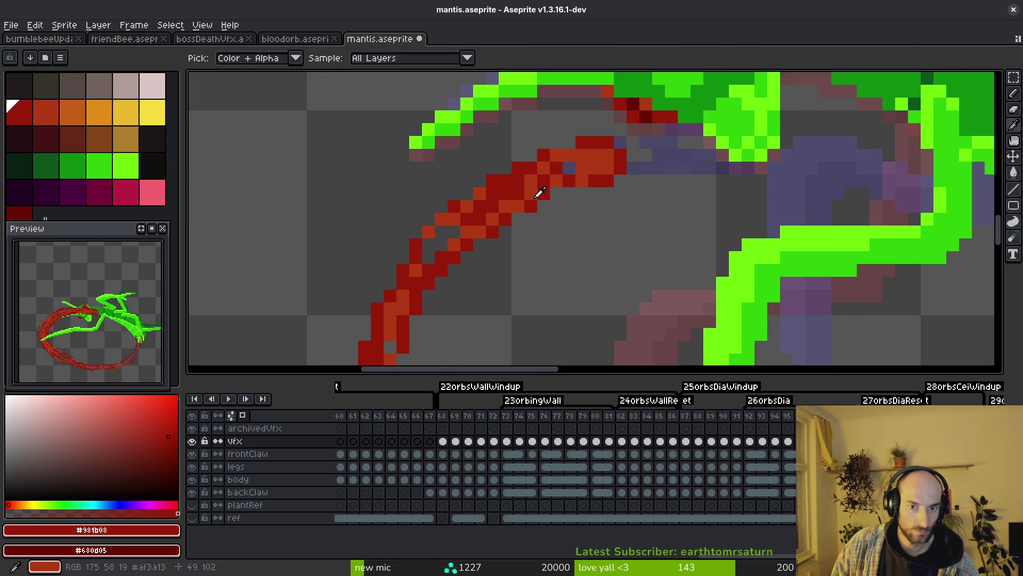
Sample #af3a13 and #981b08 from the arc and save the mantis file
alt+click(516, 199)
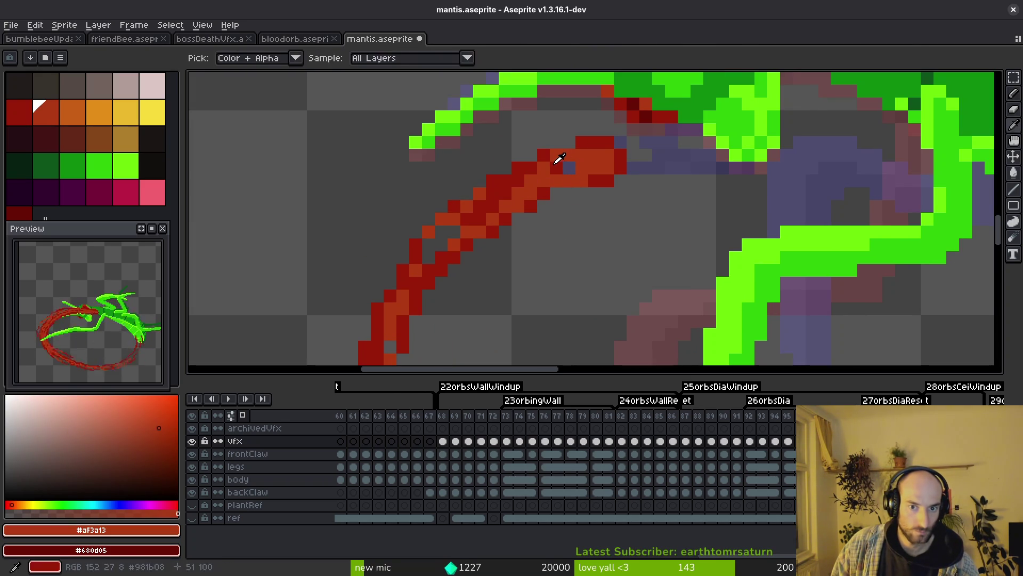
alt+click(538, 177)
scroll(574, 178, down, 3)
scroll(575, 168, up, 3)
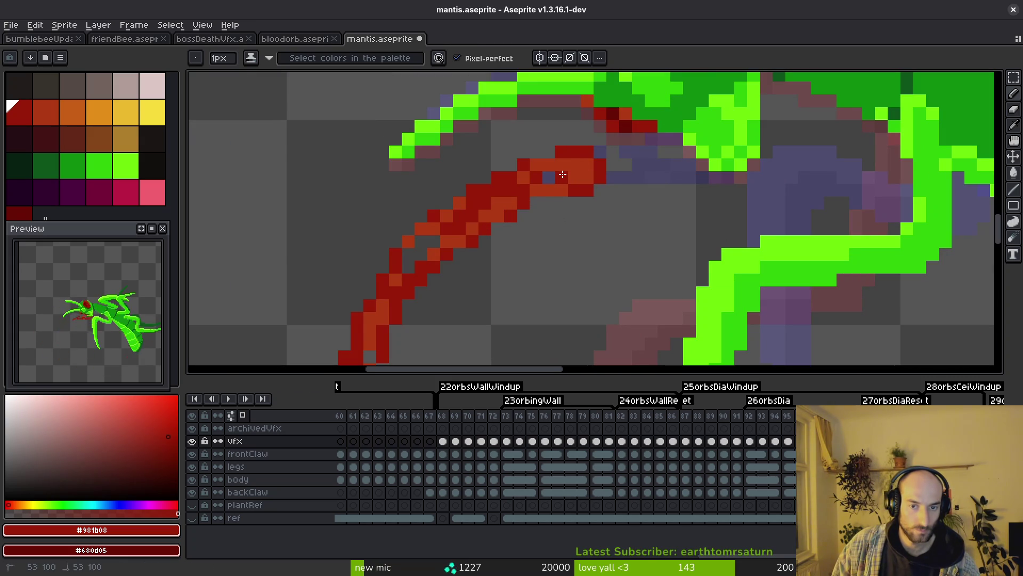
scroll(586, 203, down, 2)
key(ctrl+s)
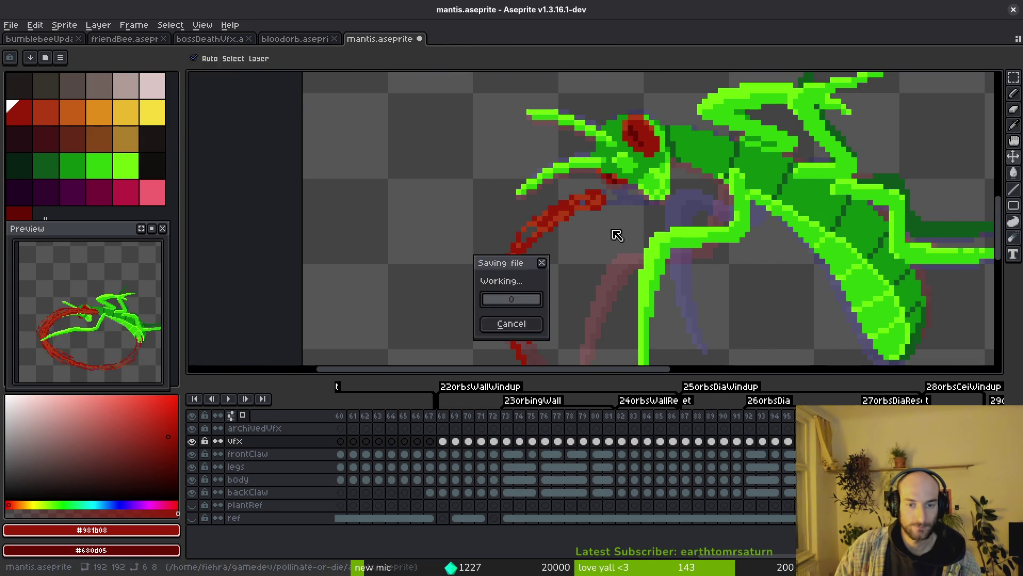
scroll(610, 233, down, 1)
scroll(549, 245, up, 6)
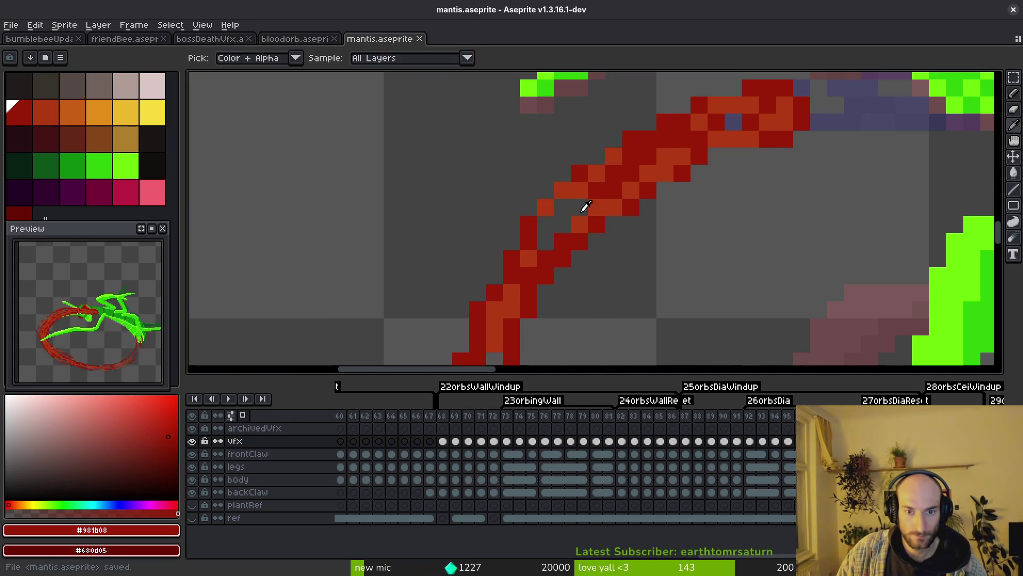
Pick the orange shade, paint orange highlights on the ring two frames later, and save
alt+click(529, 254)
key(Right)
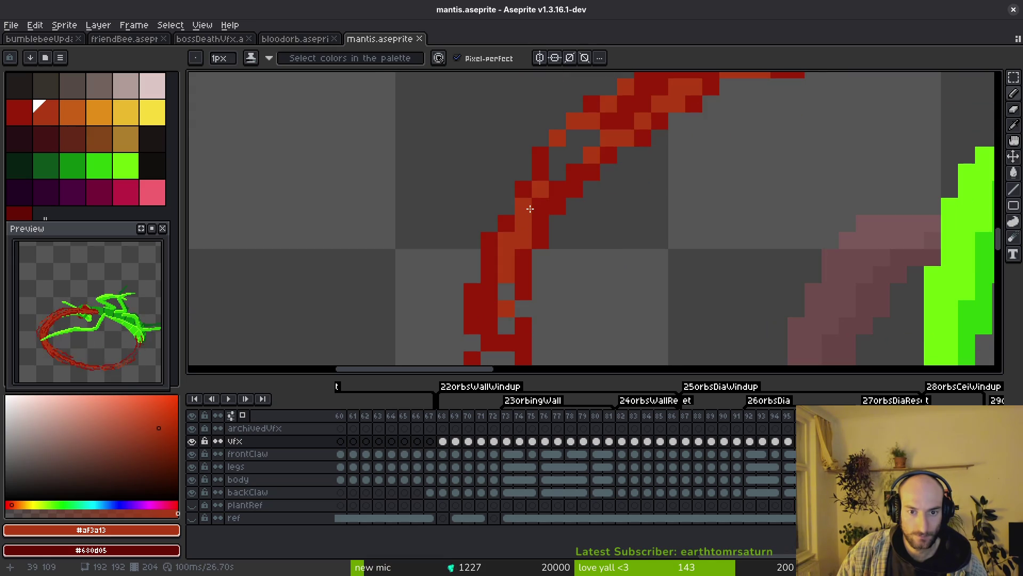
key(Right)
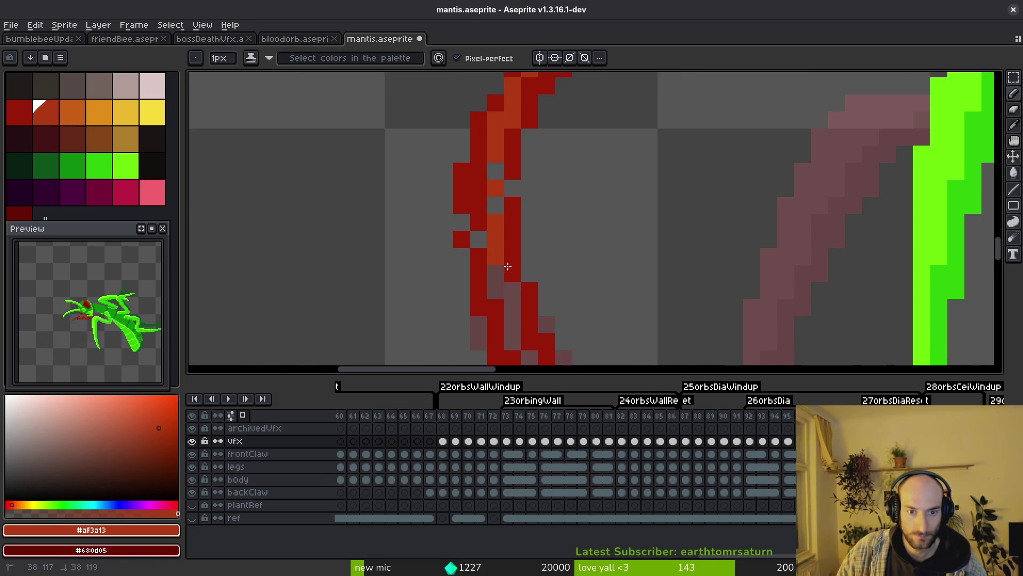
drag(508, 266, 531, 298)
scroll(498, 197, down, 3)
key(ctrl+s)
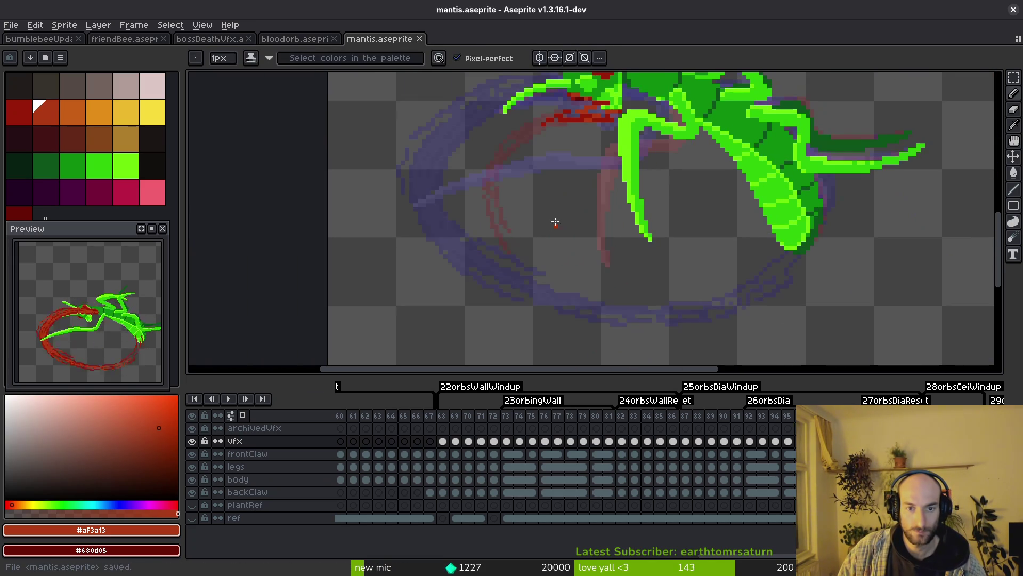
scroll(556, 222, up, 1)
Copy the blood-ring vfx cels from the first ring cel through frame 186
drag(746, 348, 734, 226)
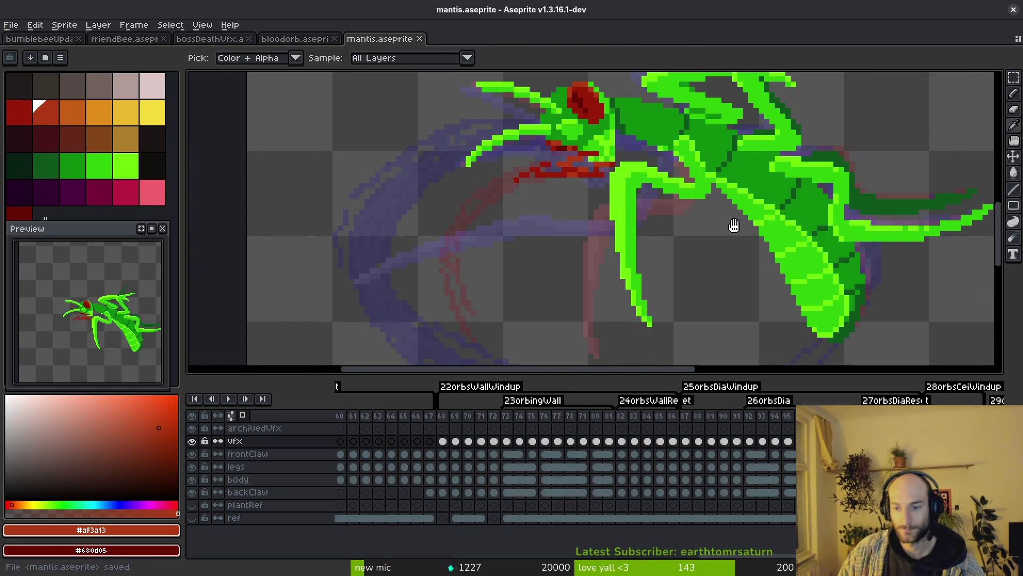
key(Right)
scroll(428, 467, left, 3)
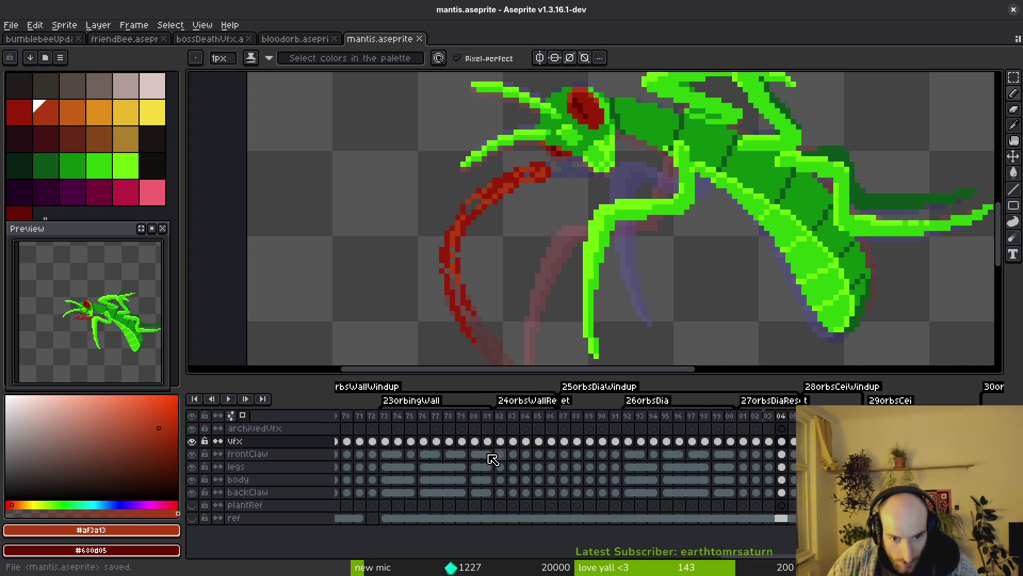
scroll(489, 457, left, 3)
click(681, 441)
click(707, 445)
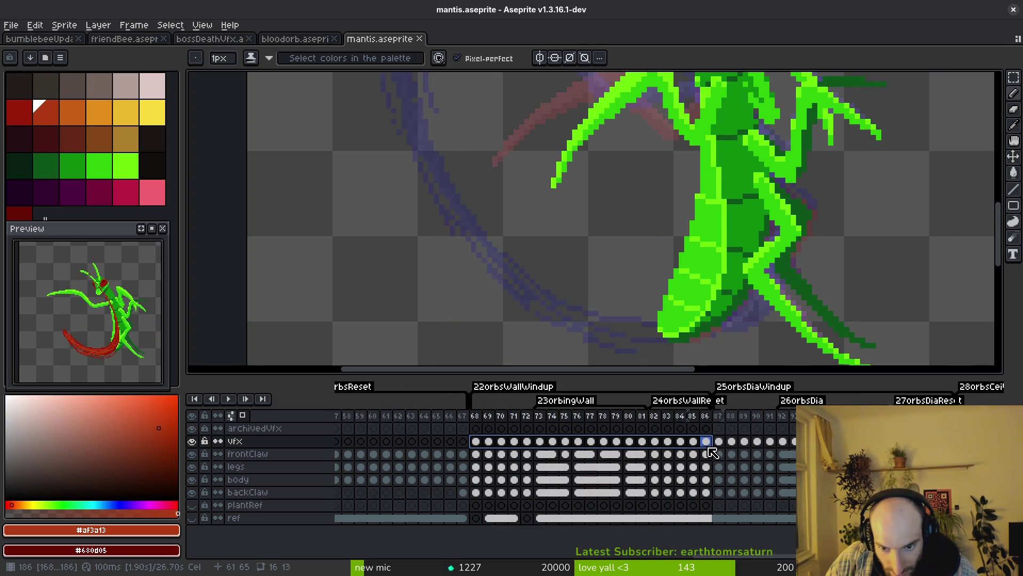
key(ctrl+c)
Paste the copied ring cels onto the vfx layer at frame 206
scroll(607, 476, right, 5)
scroll(696, 451, right, 2)
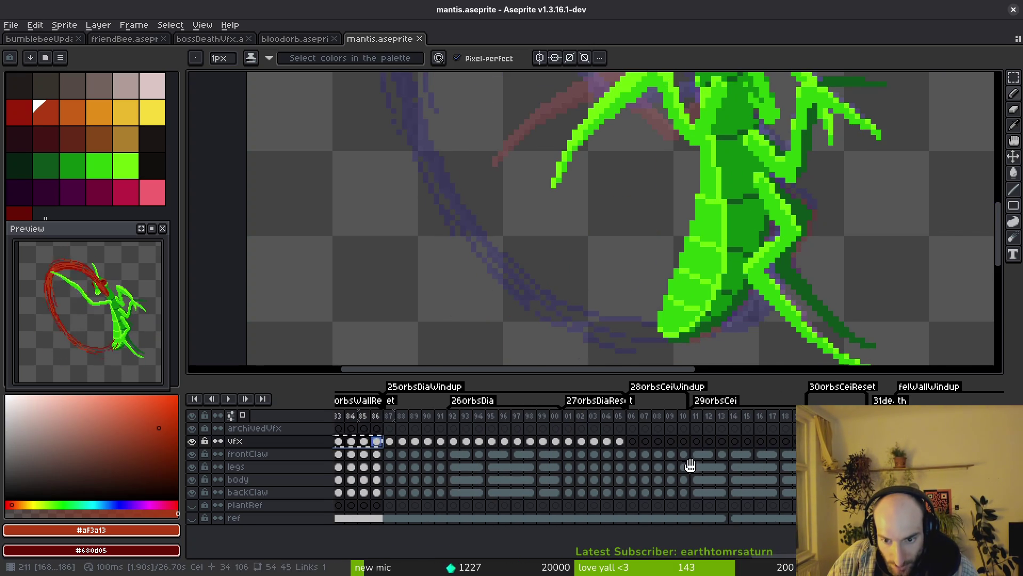
click(633, 442)
key(ctrl+v)
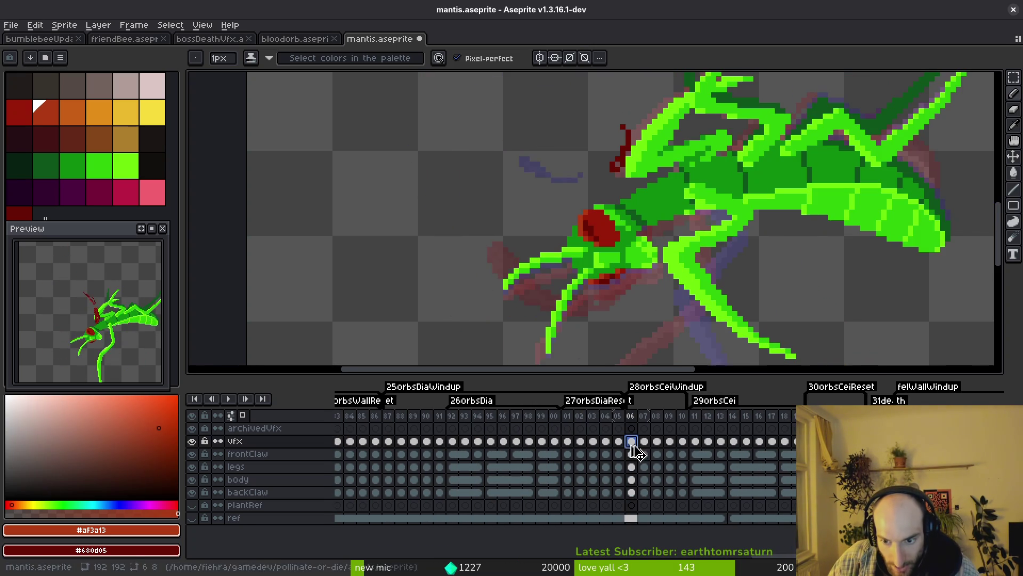
scroll(709, 234, down, 6)
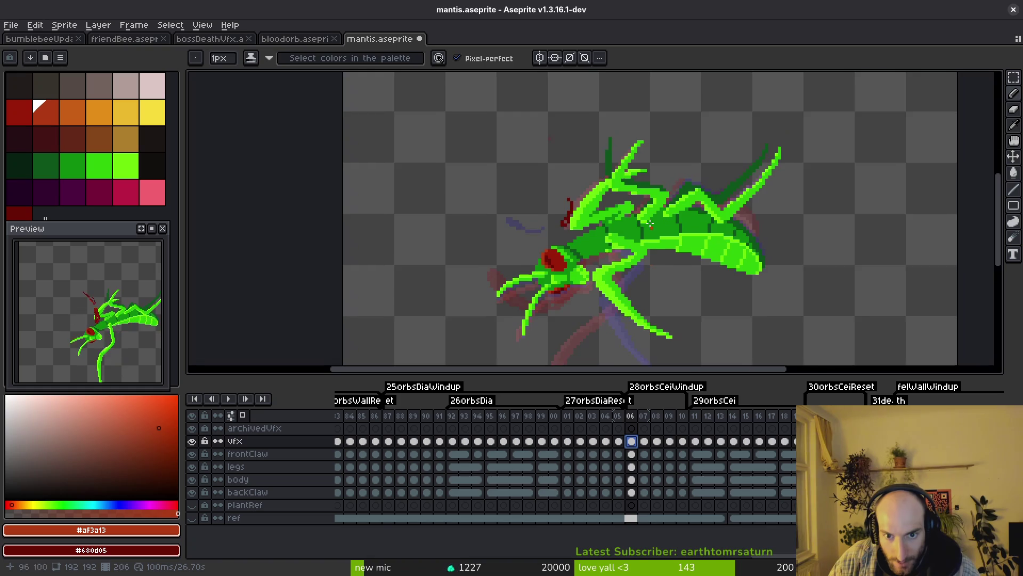
Select the entire canvas and play the animation to review the pasted ring
key(m)
key(ctrl+a)
key(Return)
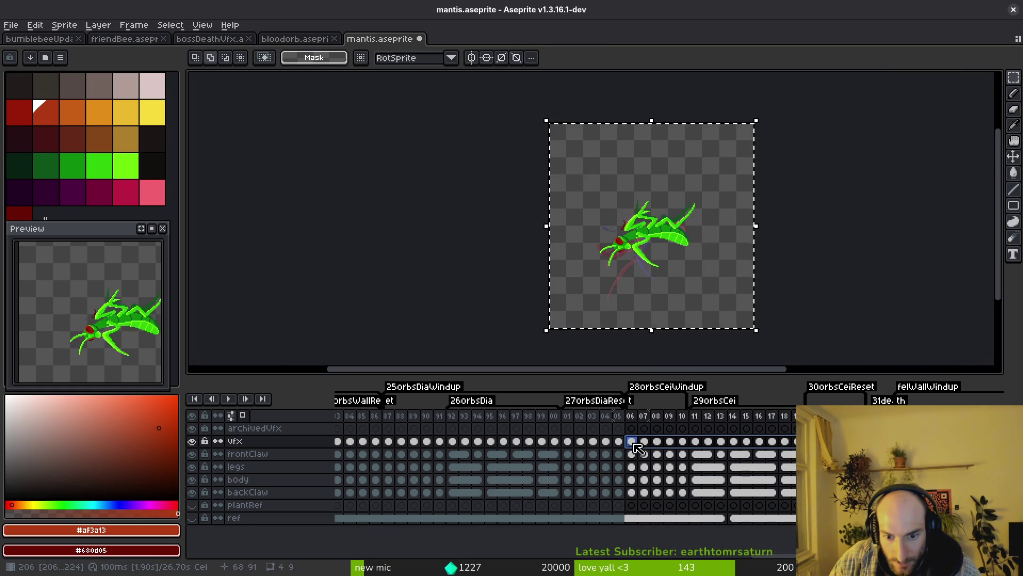
Rotate the selected ring 90° on frame 206, commit it, and save
key(Return)
drag(635, 278, 626, 278)
key(ctrl+t)
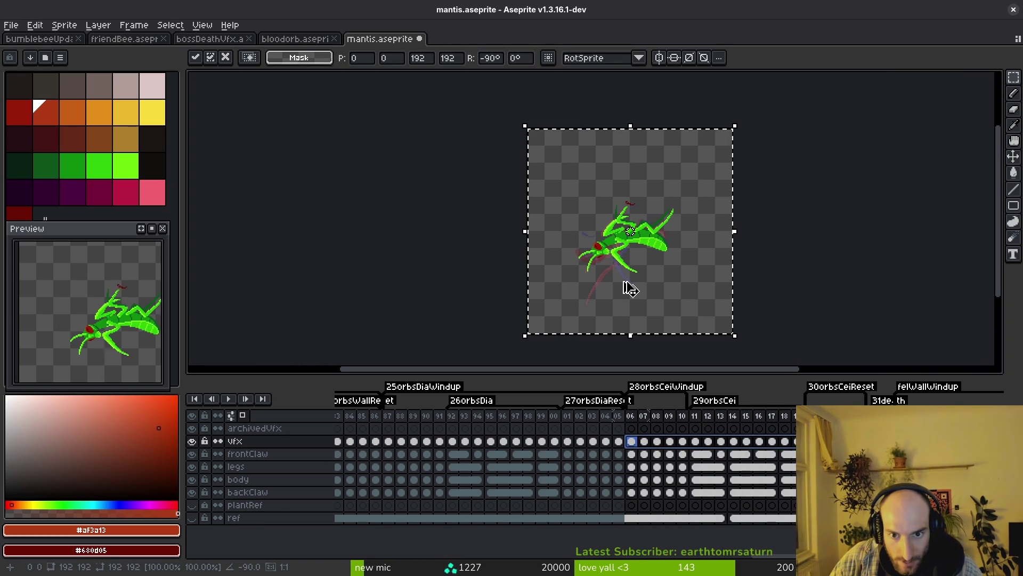
key(shift+r)
key(Return)
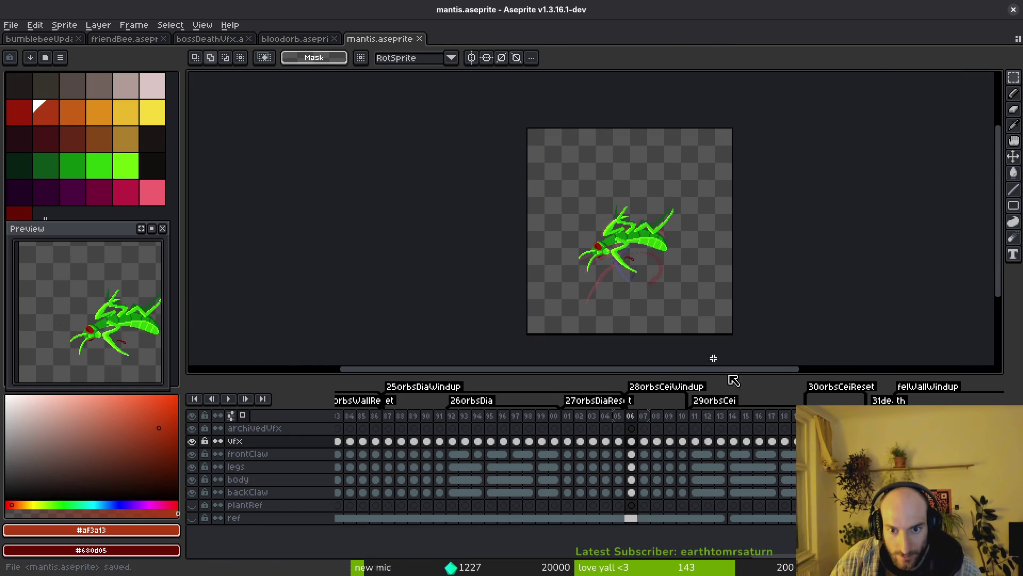
key(ctrl+s)
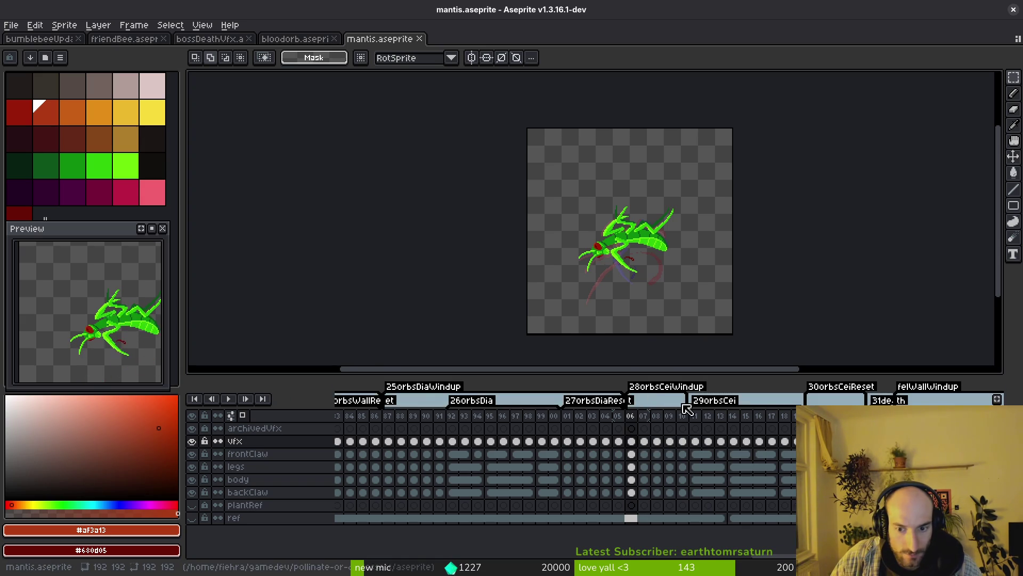
Reselect the vfx cel at frame 206, clear the selection, and save mantis.aseprite again
click(632, 445)
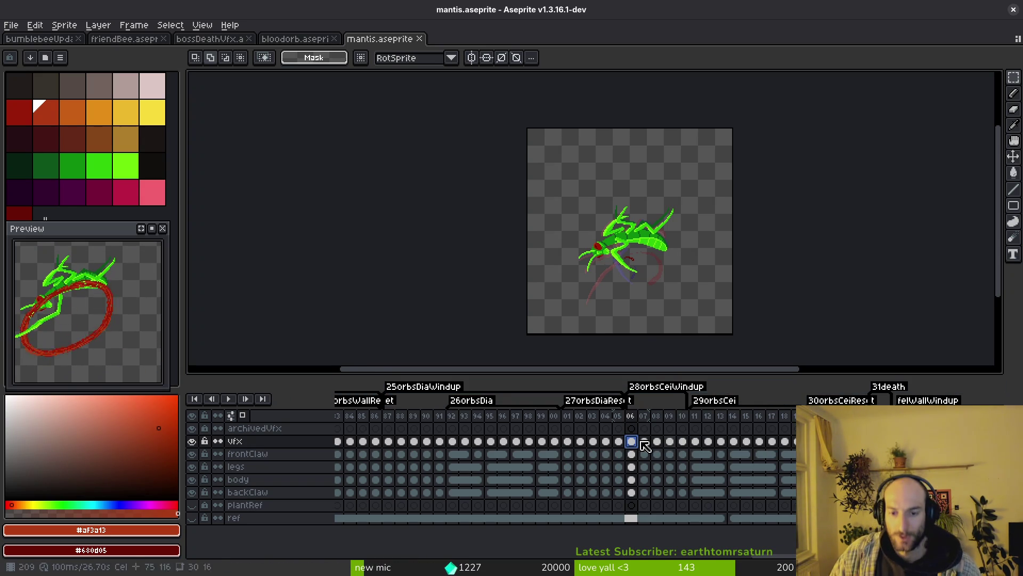
key(Escape)
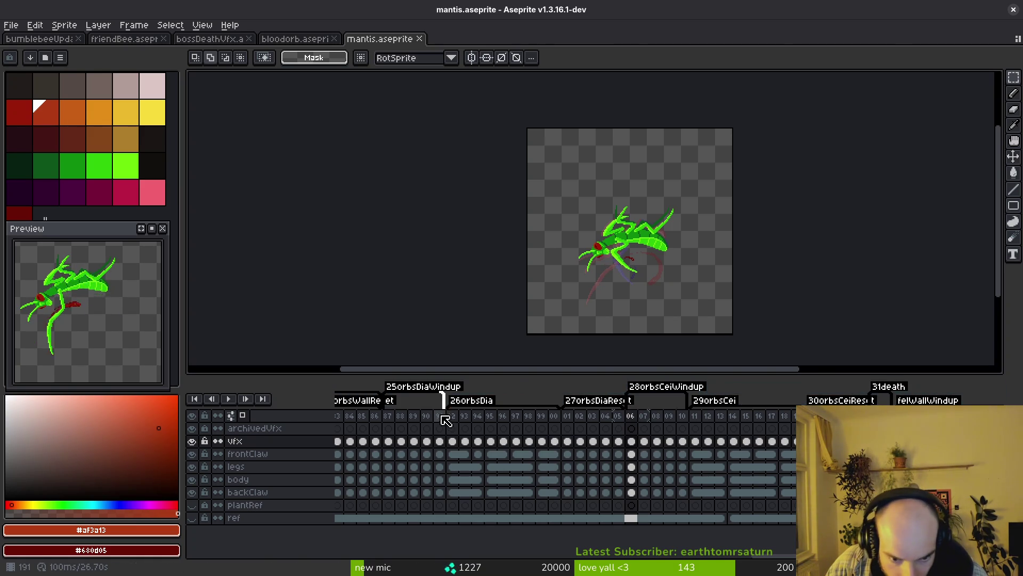
scroll(706, 441, left, 10)
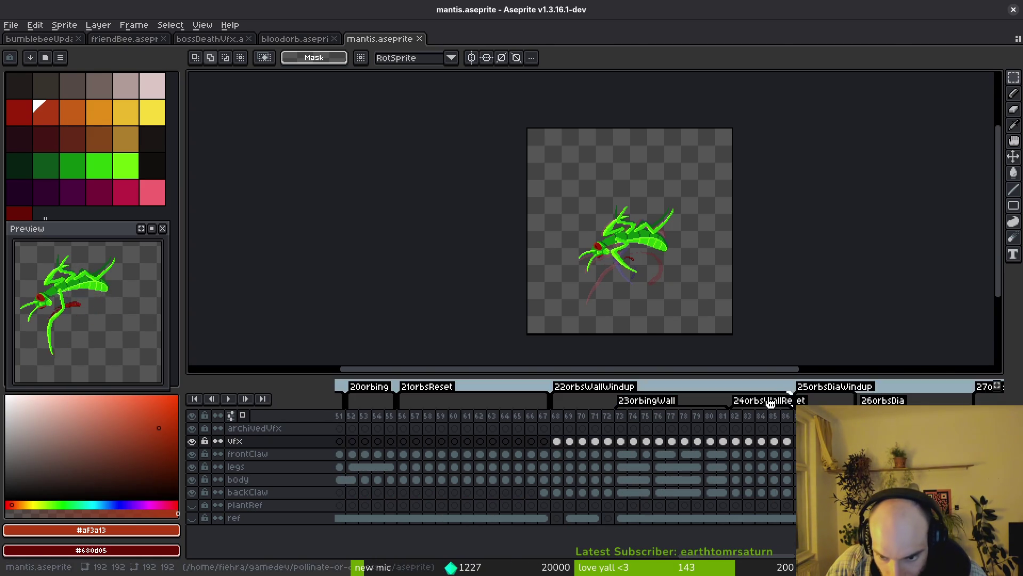
key(ctrl+s)
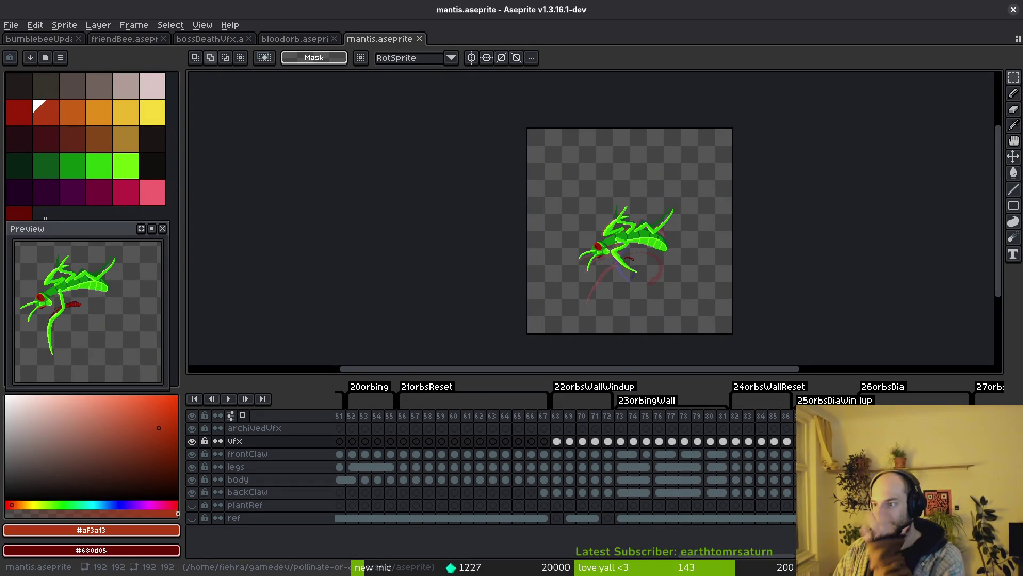
key(ctrl+s)
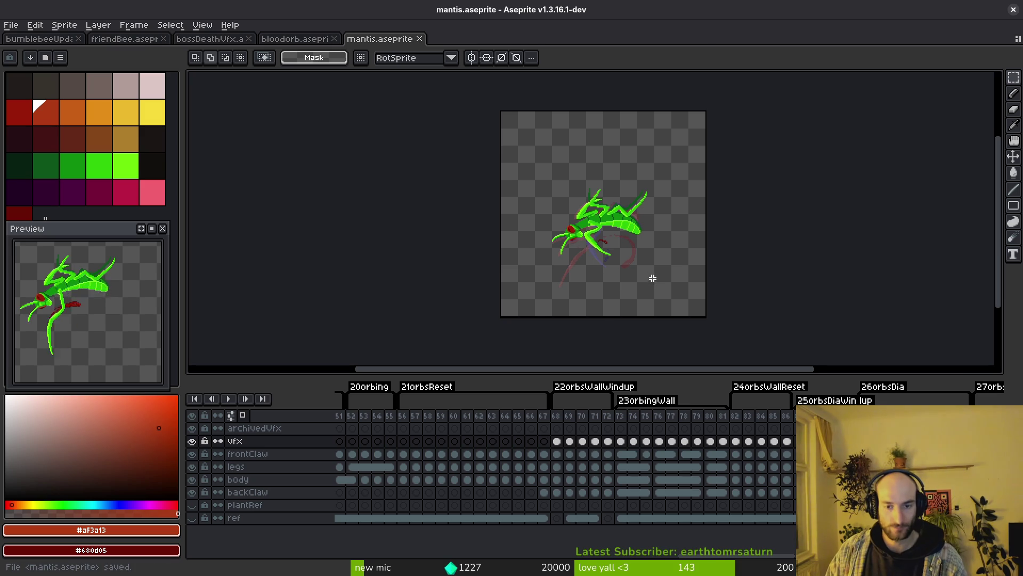
Open the Export Sprite Sheet settings, then cancel the export
scroll(634, 276, down, 1)
key(ctrl+e)
scroll(617, 273, down, 4)
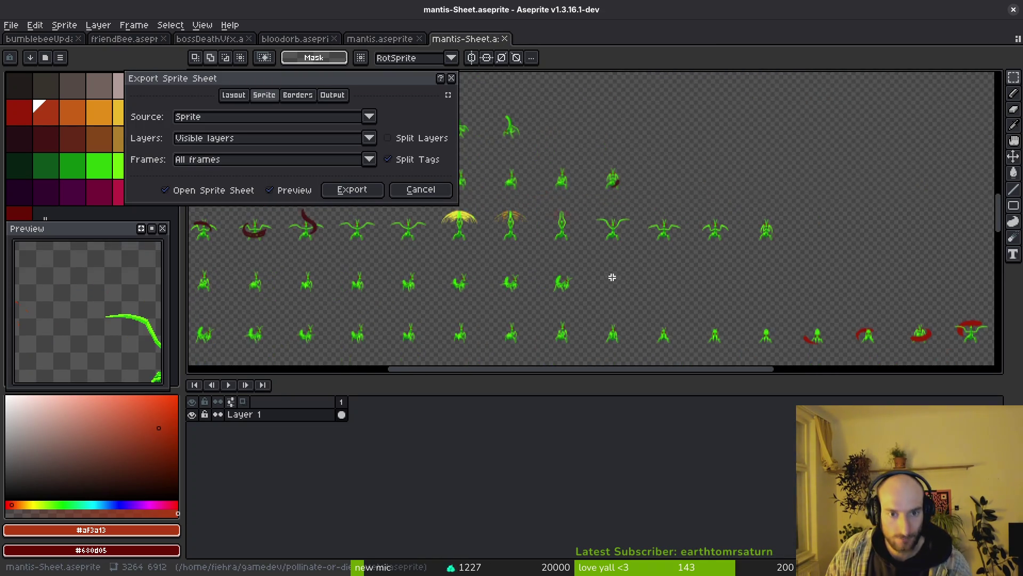
scroll(578, 231, down, 1)
click(450, 78)
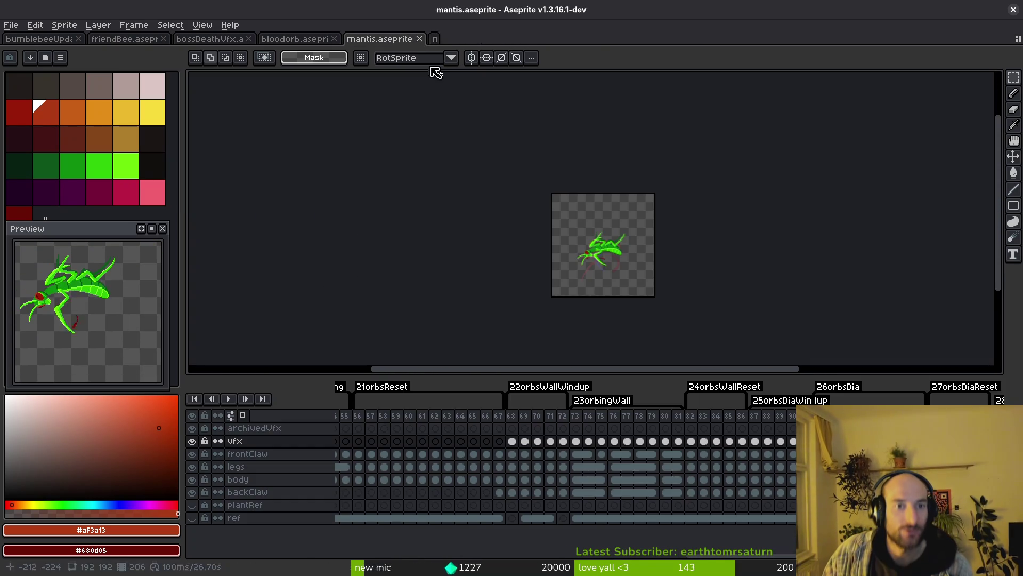
scroll(660, 453, left, 2)
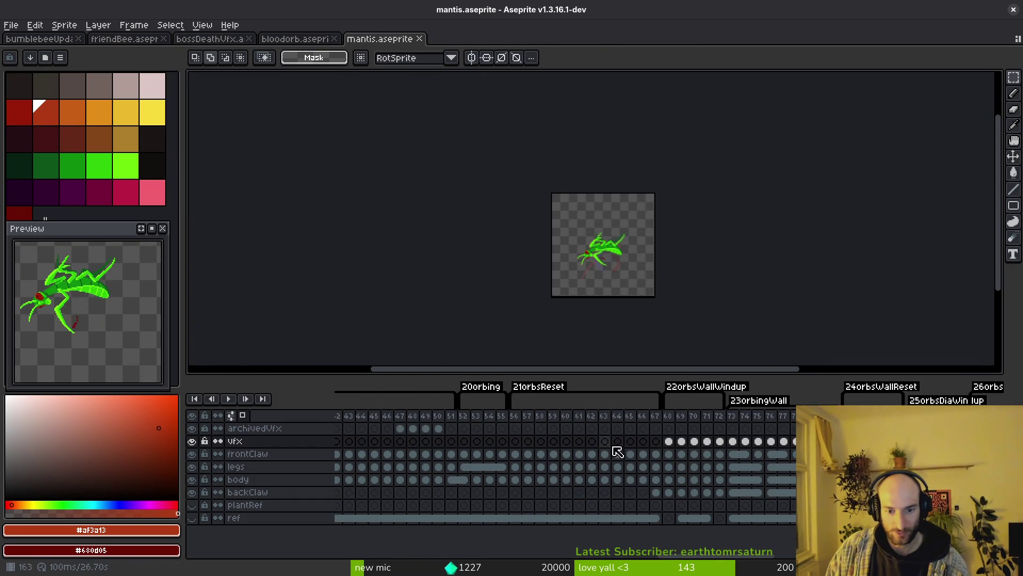
Move the vfx ring cels from frames 68–86 so they start at frame 42
click(538, 442)
key(Return)
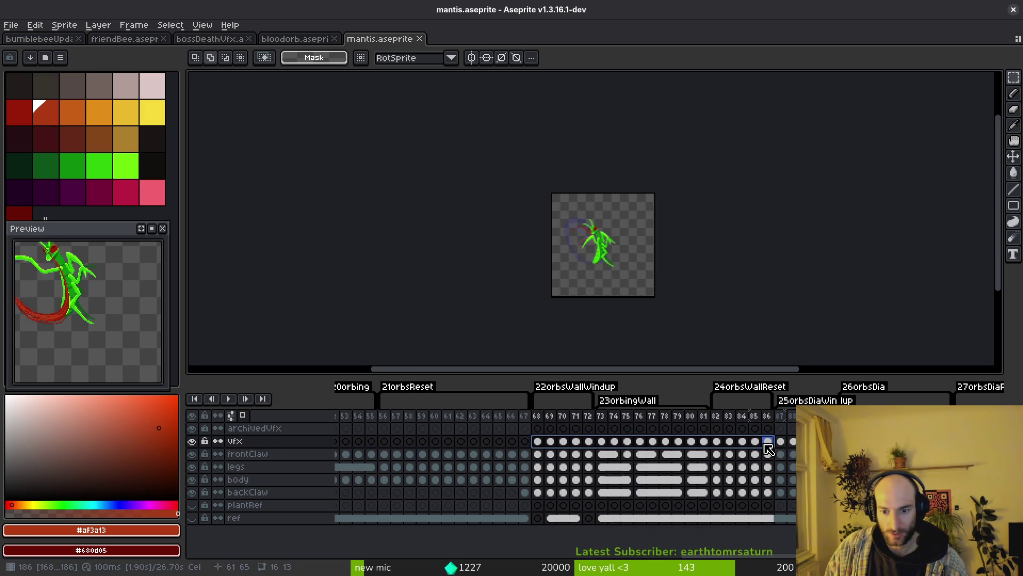
drag(537, 442, 768, 441)
scroll(448, 471, left, 6)
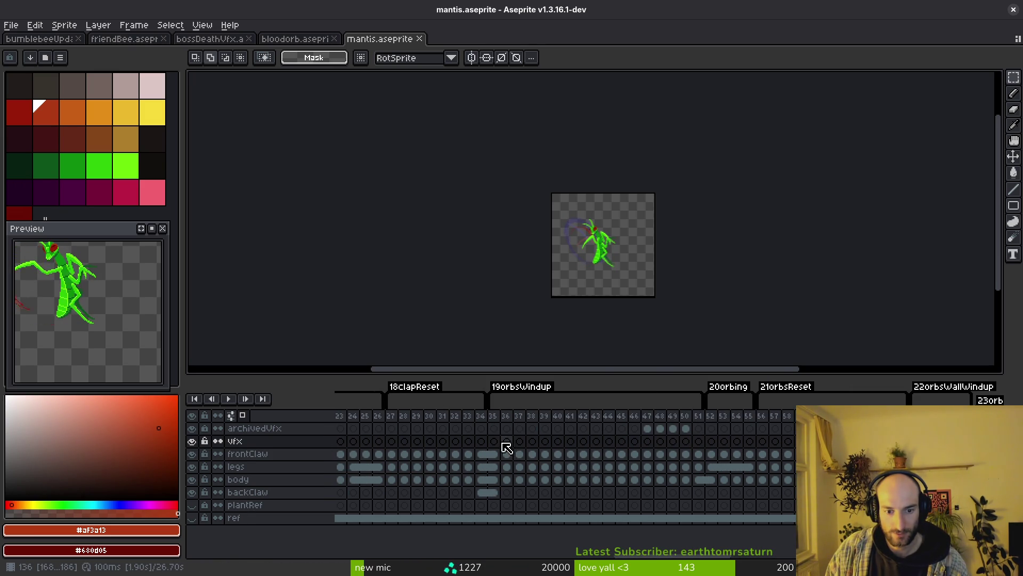
drag(528, 446, 756, 442)
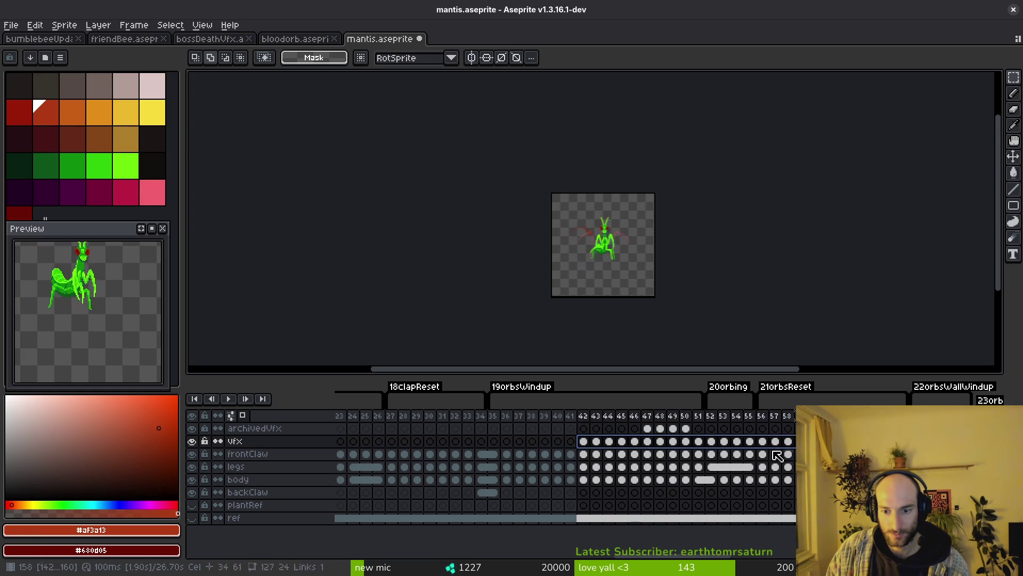
click(756, 445)
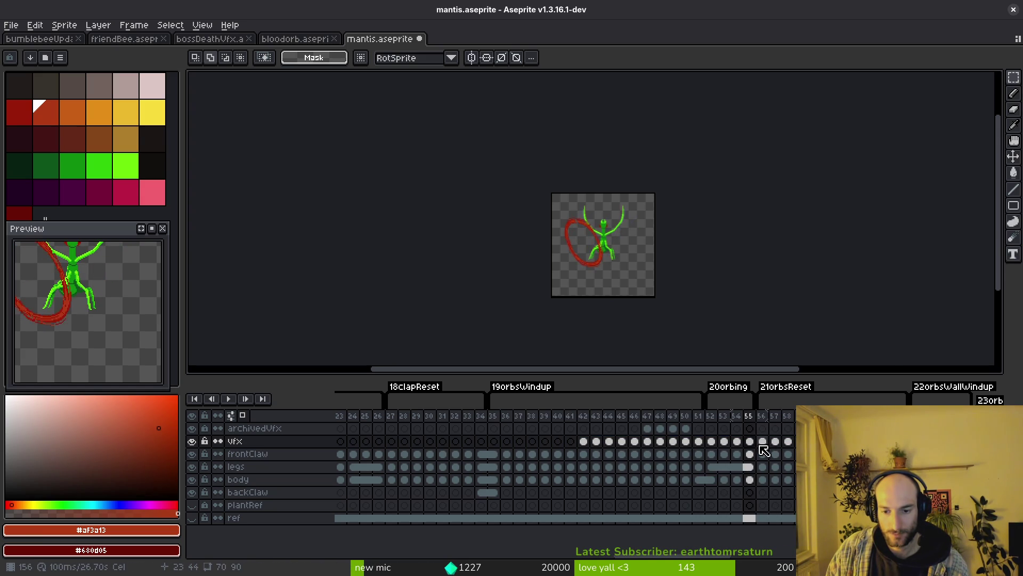
scroll(613, 261, up, 5)
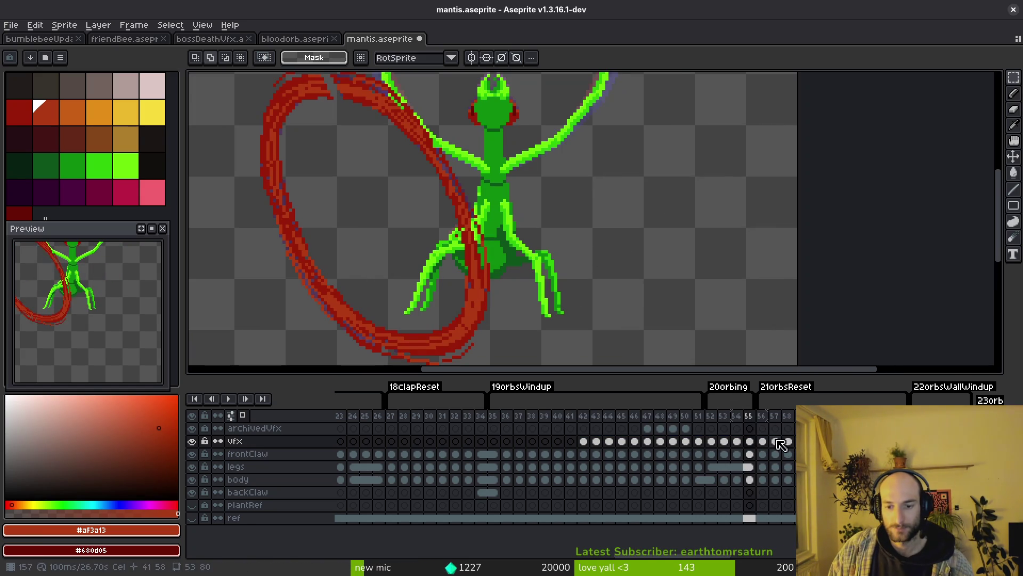
Select and review the frame ranges 56–58 and 52–55 in the timeline
mouse_move(763, 441)
mouse_down()
mouse_move(819, 441)
mouse_move(724, 442)
mouse_up()
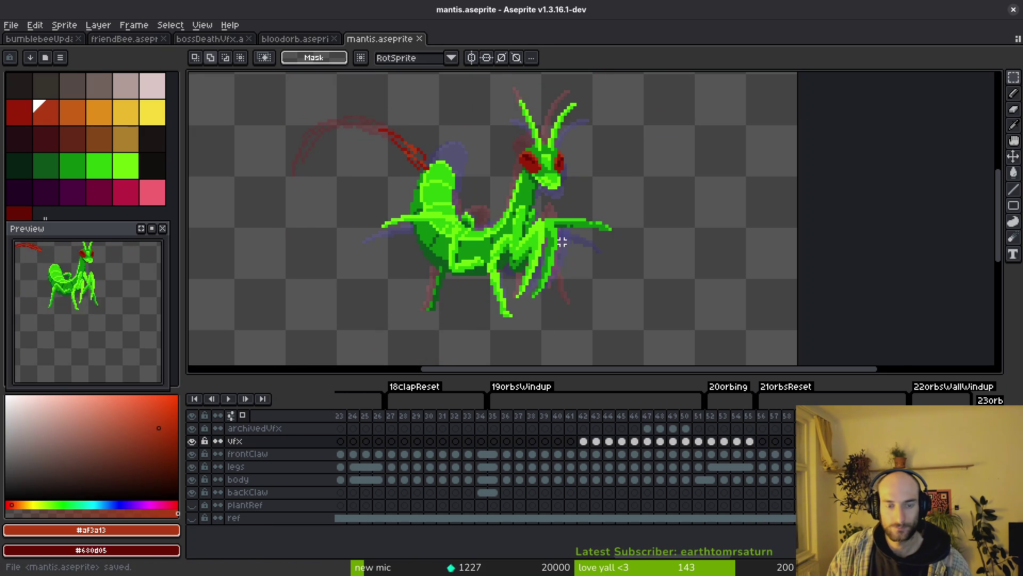
scroll(560, 238, down, 3)
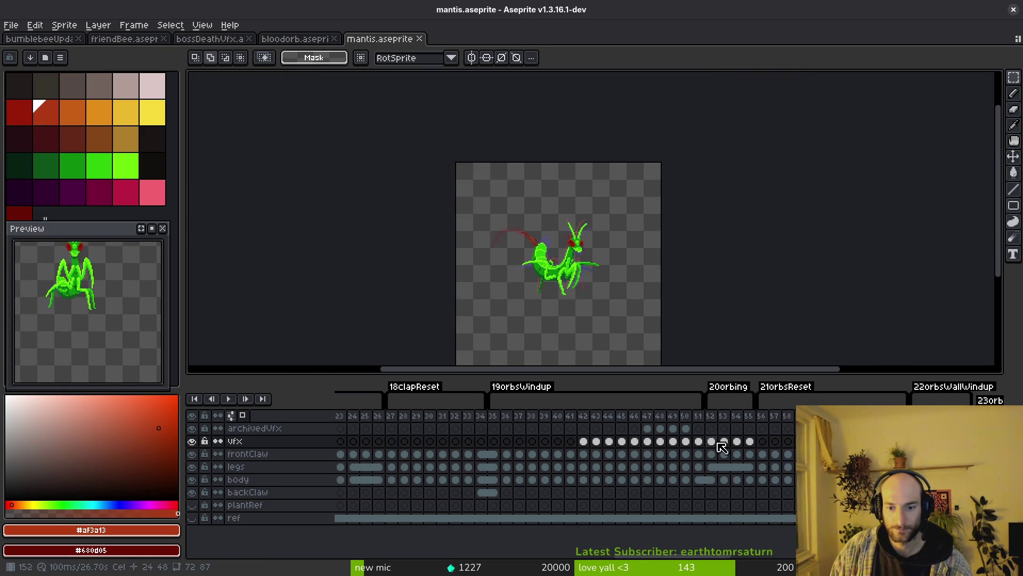
drag(711, 443, 737, 442)
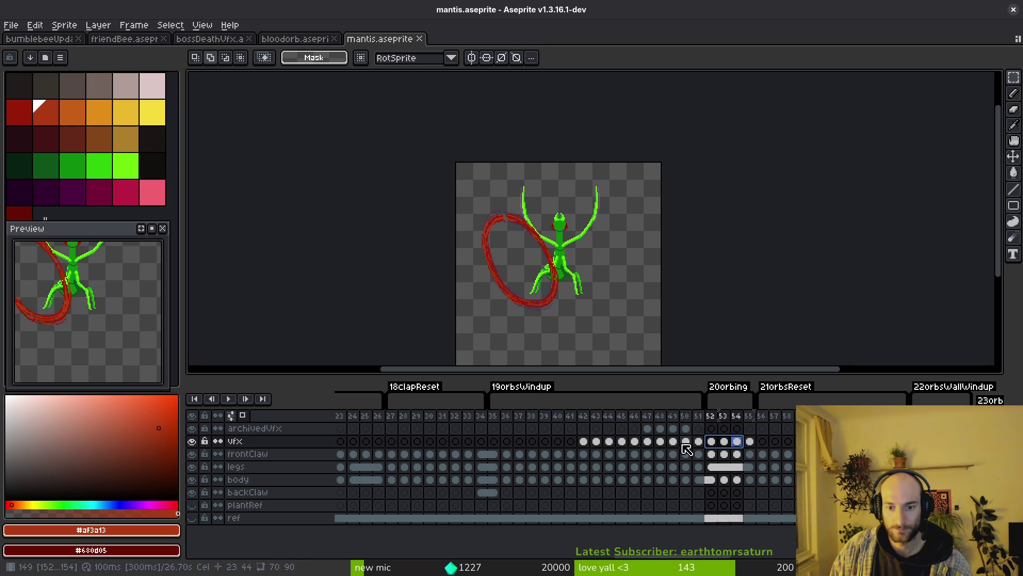
scroll(686, 449, right, 6)
drag(750, 447, 787, 441)
scroll(568, 443, left, 5)
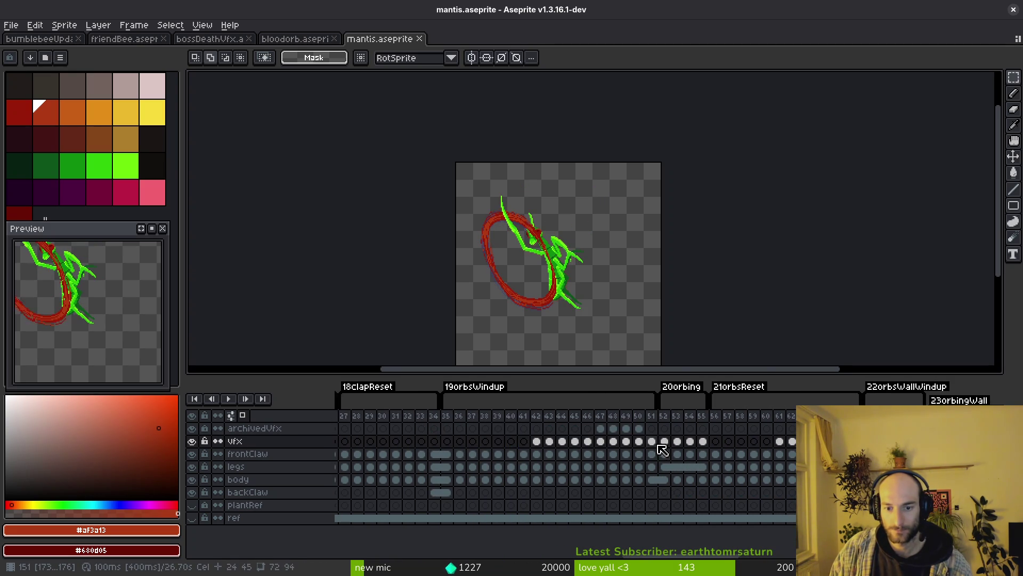
mouse_move(665, 442)
mouse_down()
mouse_move(710, 444)
mouse_move(609, 449)
mouse_move(645, 449)
mouse_up()
Go to frame 51, select vfx cels 51–53, then narrow back to frame 51
click(656, 446)
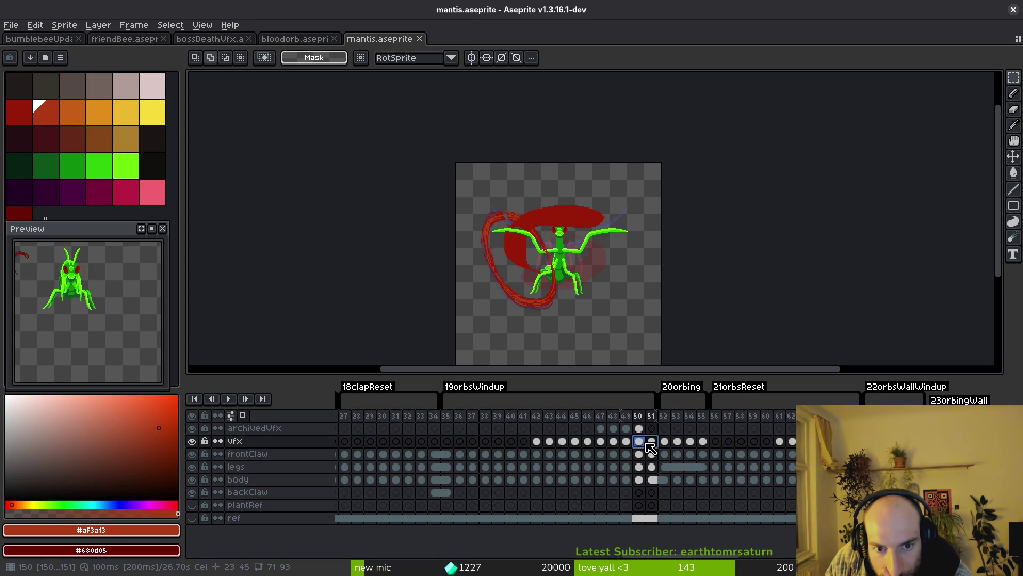
click(652, 448)
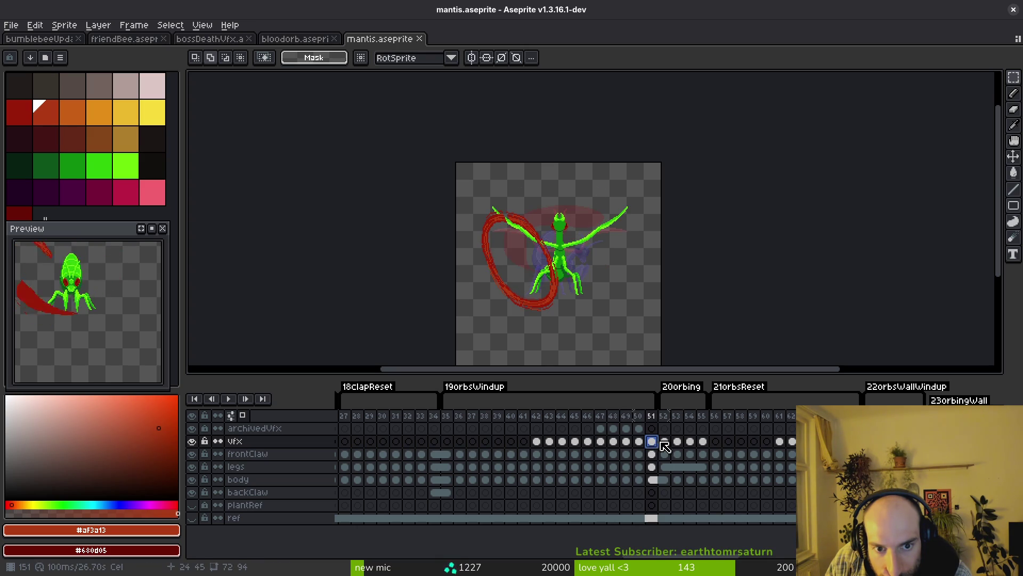
drag(665, 446, 678, 446)
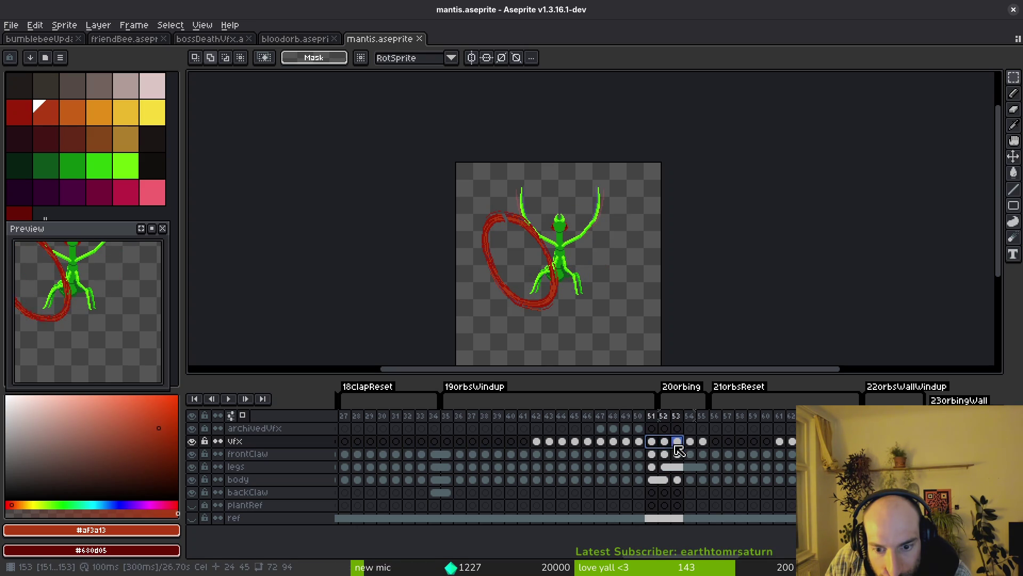
click(651, 440)
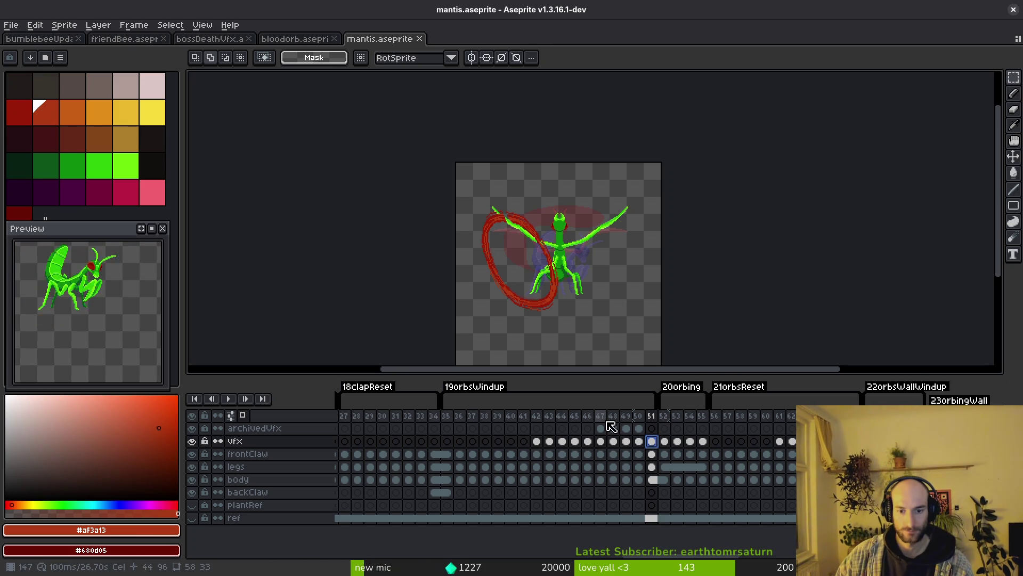
Return to frame 42, try the 42–51 frame range, and save the mantis file
click(538, 443)
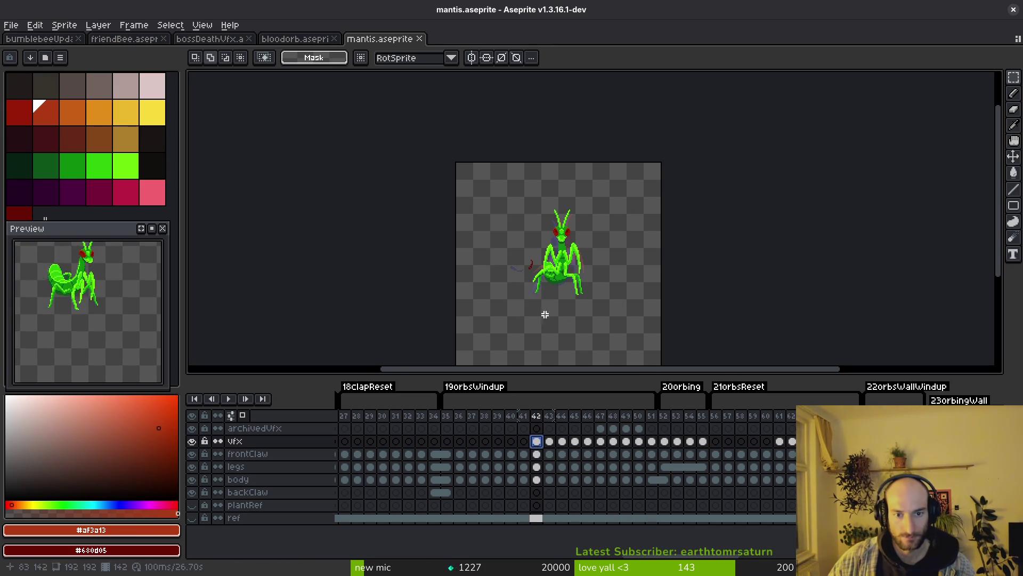
key(plus)
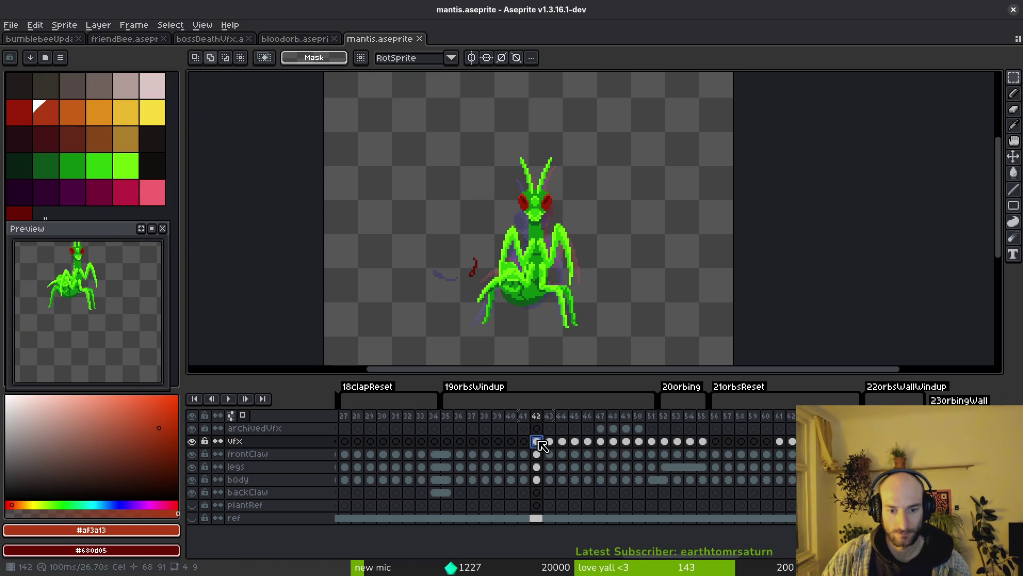
drag(536, 415, 651, 415)
click(628, 416)
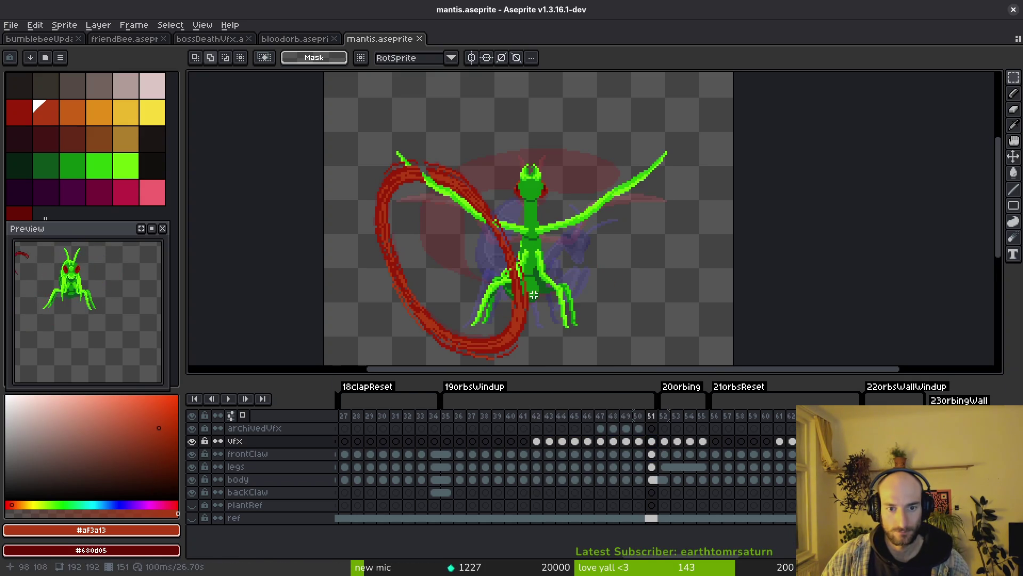
key(ctrl+s)
key(minus)
key(minus)
key(minus)
Step between frames 50 and 51 and select the whole sprite with the rectangular marquee
key(i)
key(Left)
key(Left)
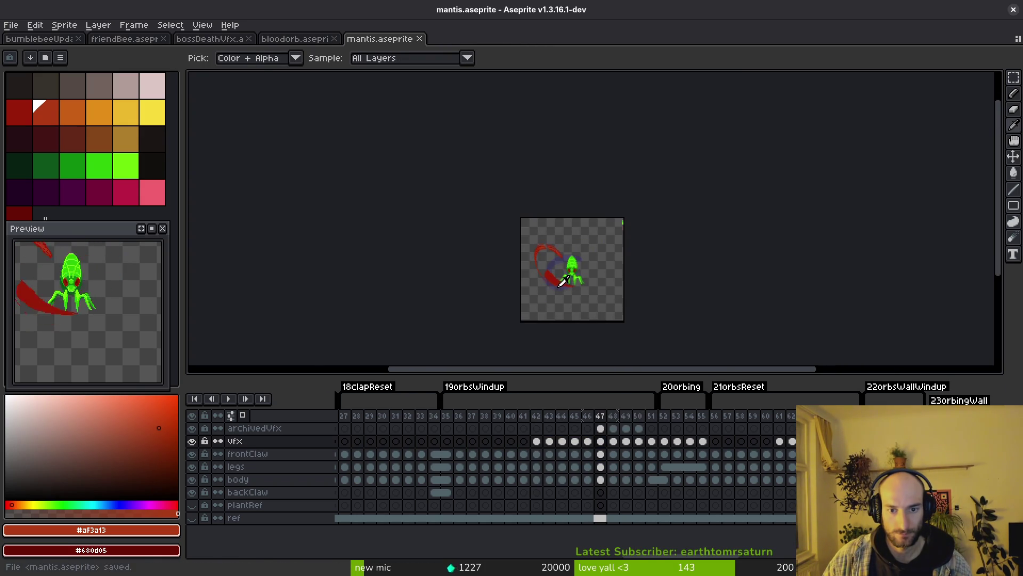
key(Right)
key(Right)
key(Right)
key(m)
key(plus)
key(plus)
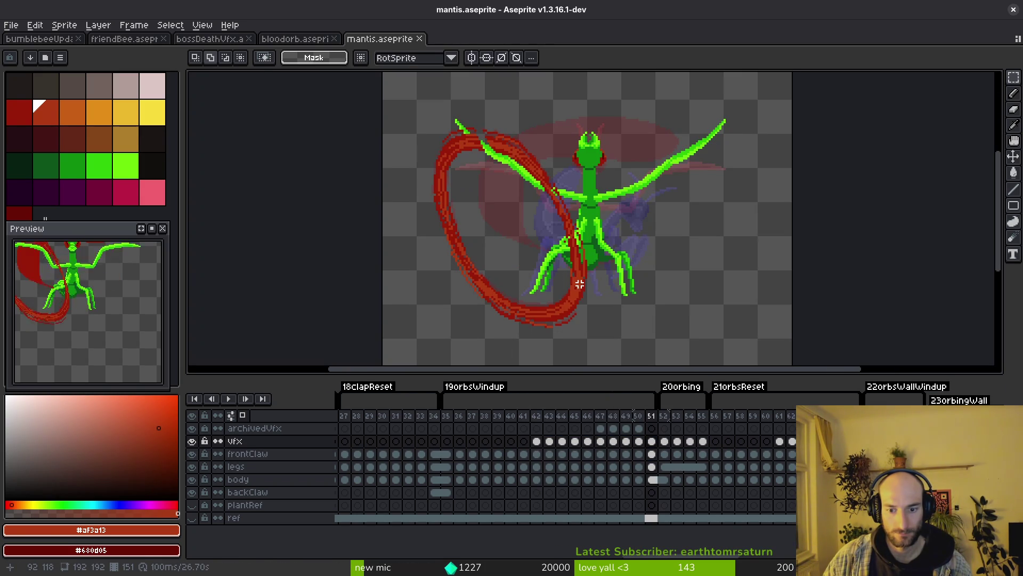
key(minus)
key(minus)
key(ctrl+a)
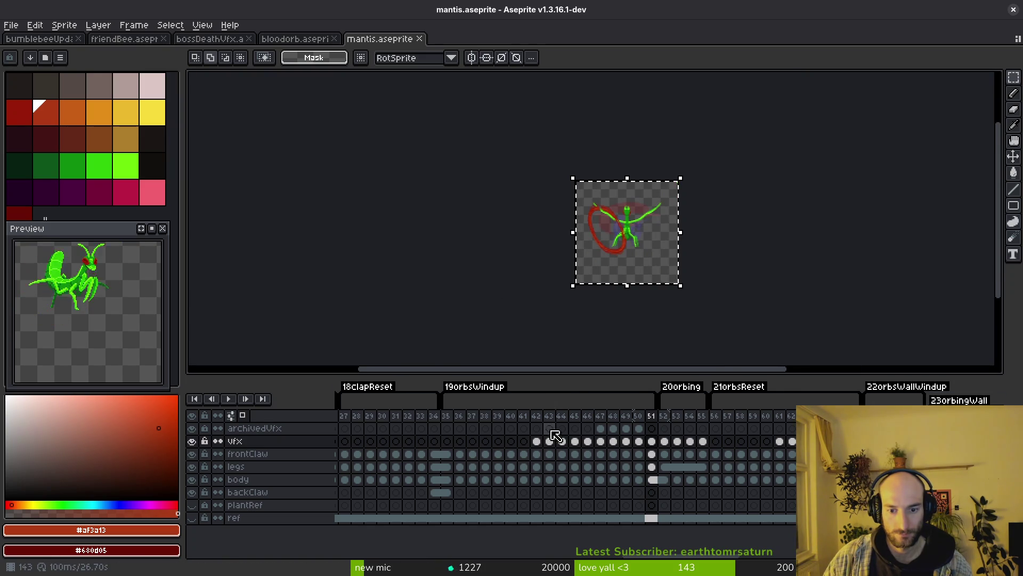
Move the red ring up and left to P -9, -21 across vfx cels 42–51
drag(536, 441, 549, 441)
shift+click(651, 441)
key(plus)
key(plus)
key(plus)
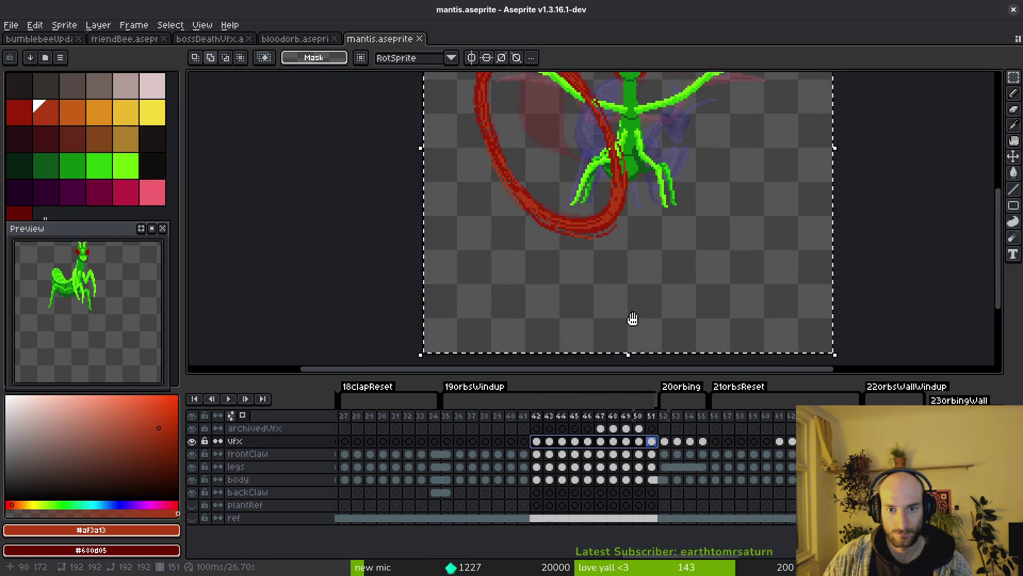
mouse_move(624, 269)
mouse_down()
mouse_move(825, 214)
mouse_move(632, 236)
mouse_move(838, 223)
mouse_move(806, 221)
mouse_move(791, 242)
mouse_move(802, 229)
mouse_move(589, 229)
mouse_move(605, 226)
mouse_up()
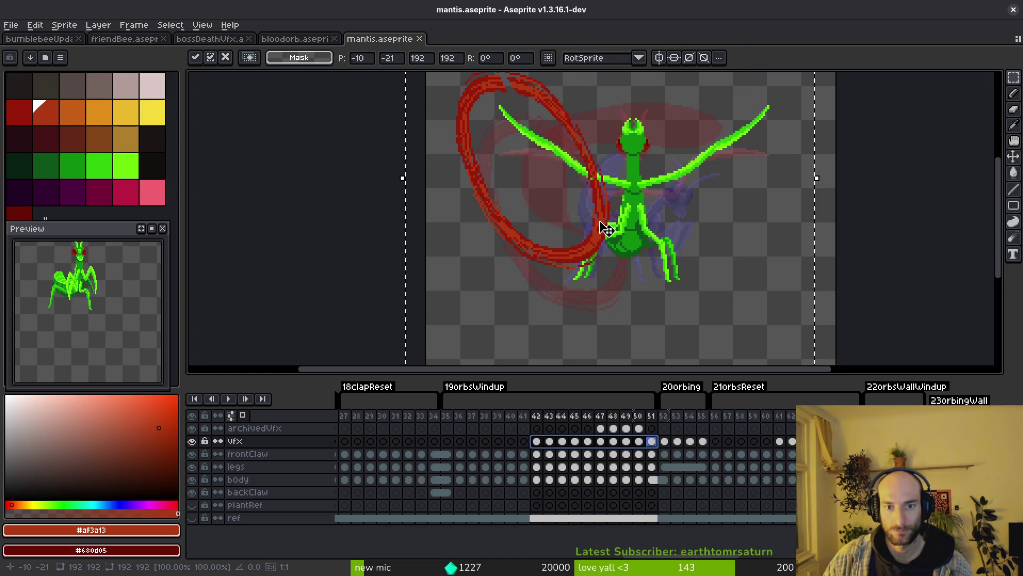
drag(607, 223, 609, 223)
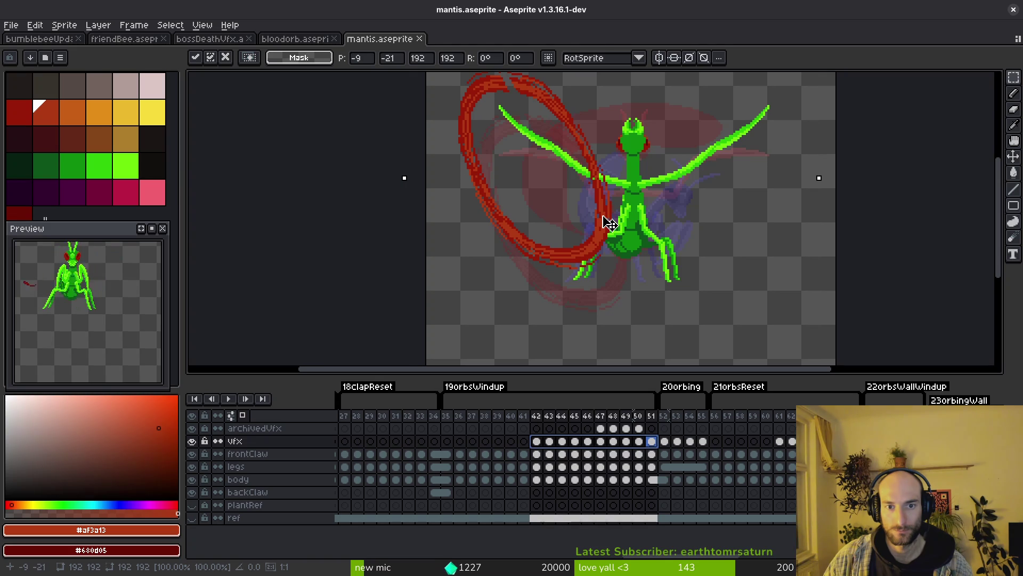
key(Return)
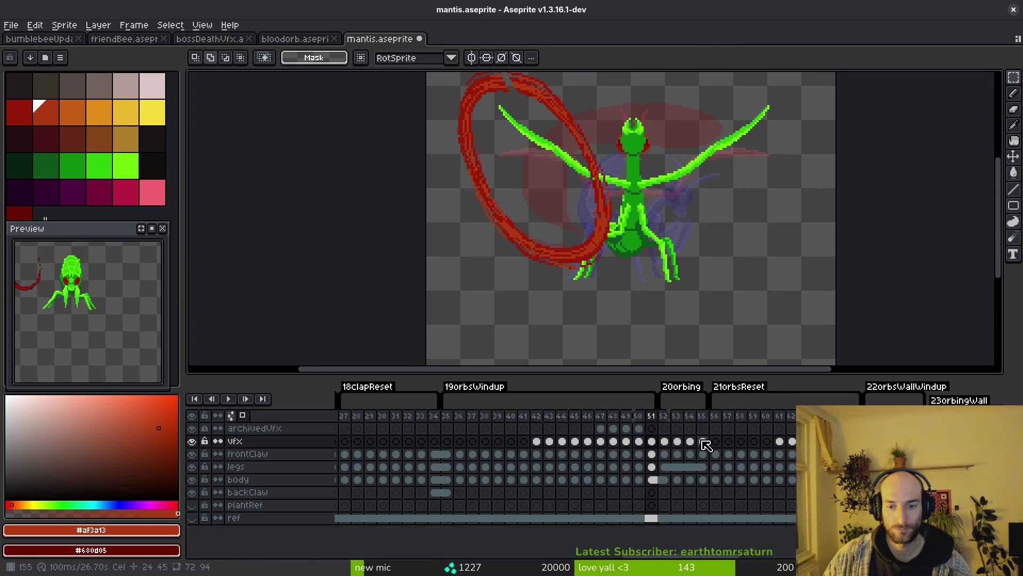
key(Right)
Return to frame 50 and hide the archivedVfx layer
key(Left)
key(Left)
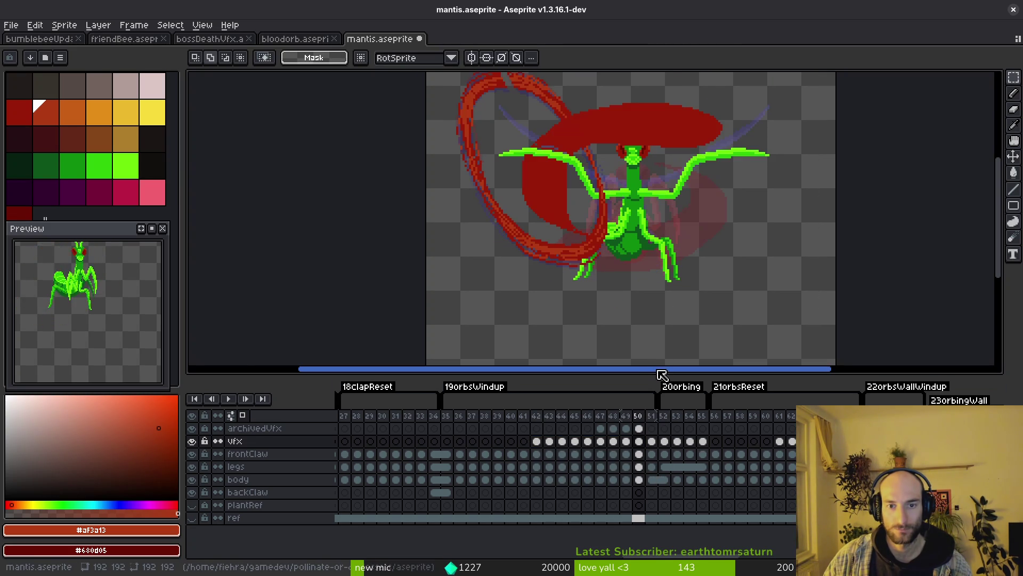
key(i)
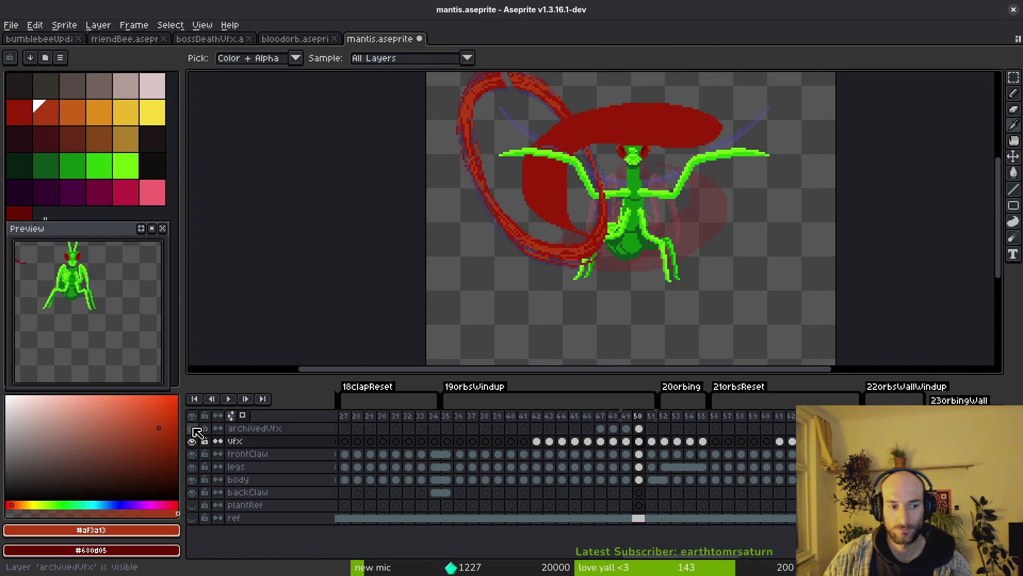
click(192, 429)
key(m)
Marquee the left half of the canvas and delete it from vfx cels 42–51
scroll(639, 270, down, 2)
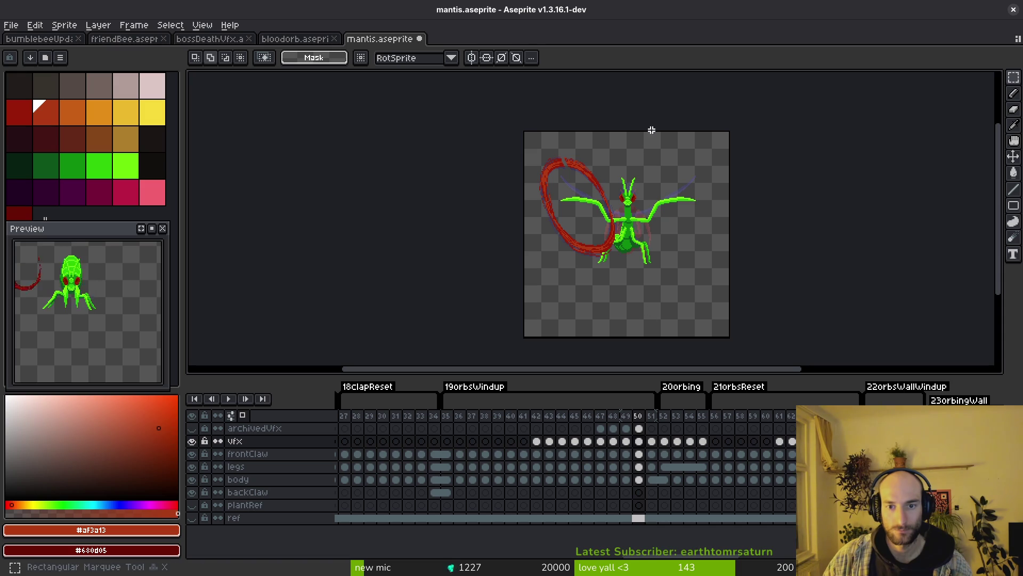
drag(632, 121, 519, 373)
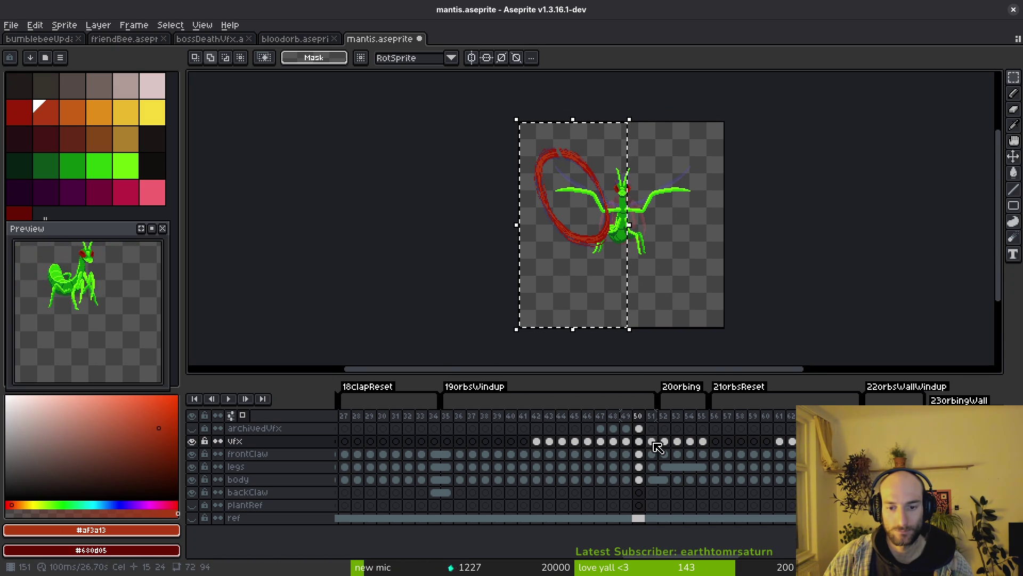
drag(654, 444, 545, 450)
key(Delete)
Undo the ring deletion and shift frame 42's left-half effect about 91 pixels right
click(624, 336)
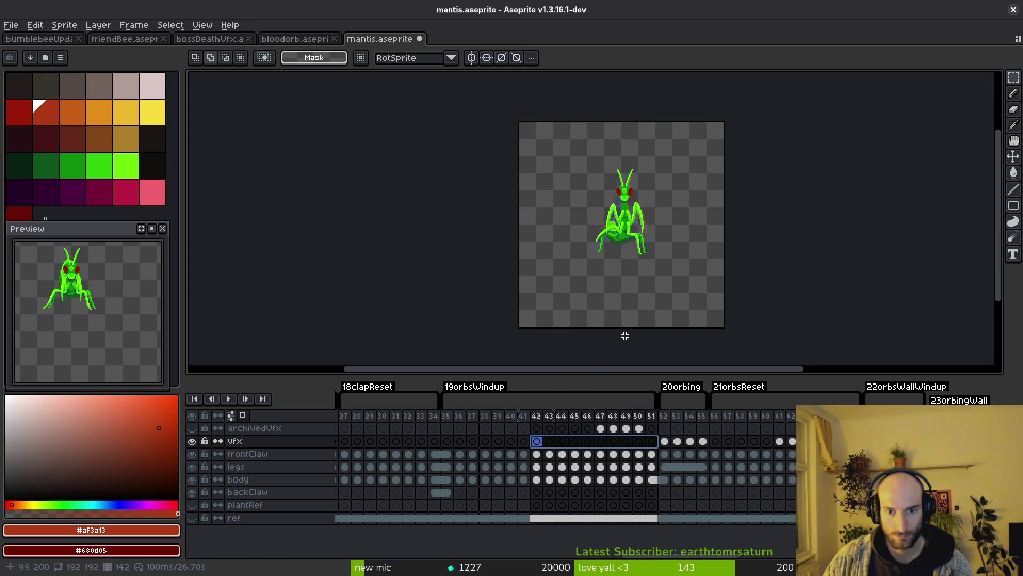
key(ctrl+z)
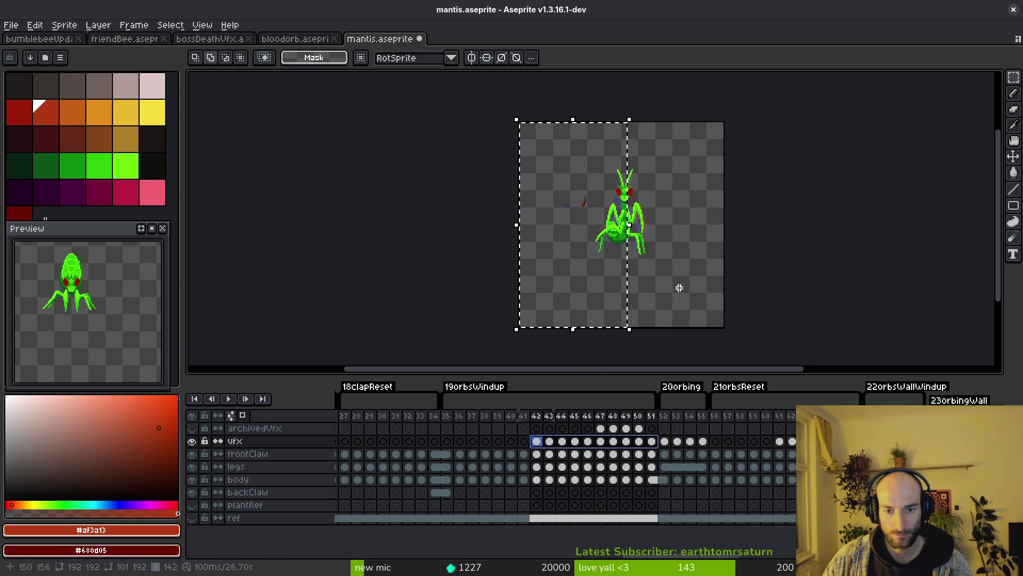
click(677, 276)
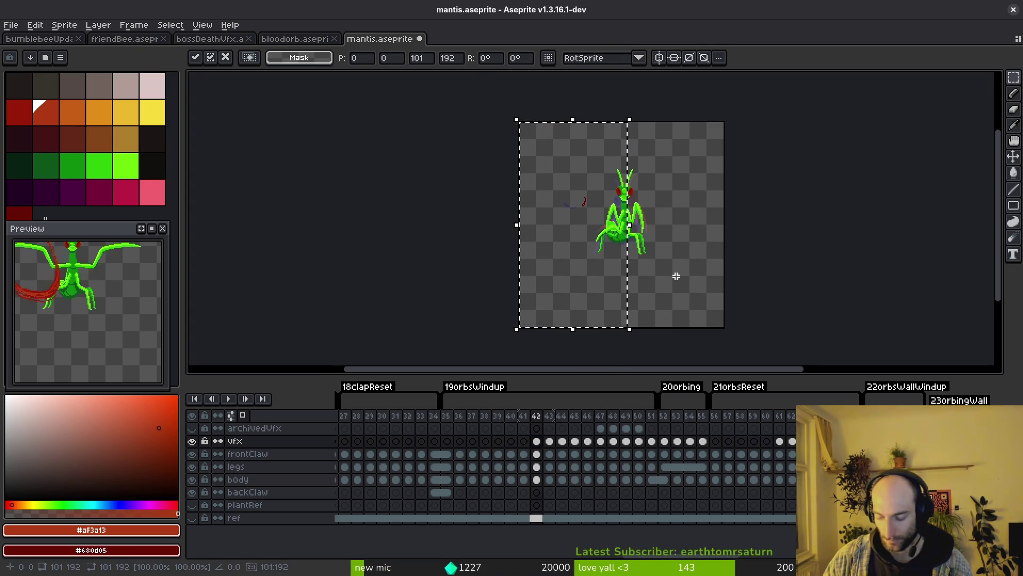
drag(608, 262, 684, 263)
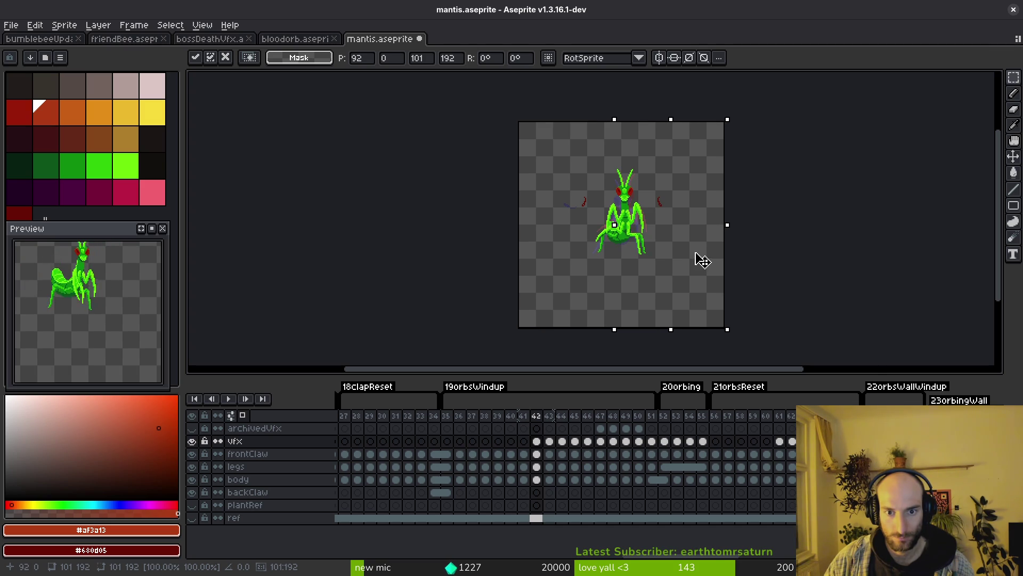
scroll(702, 261, up, 3)
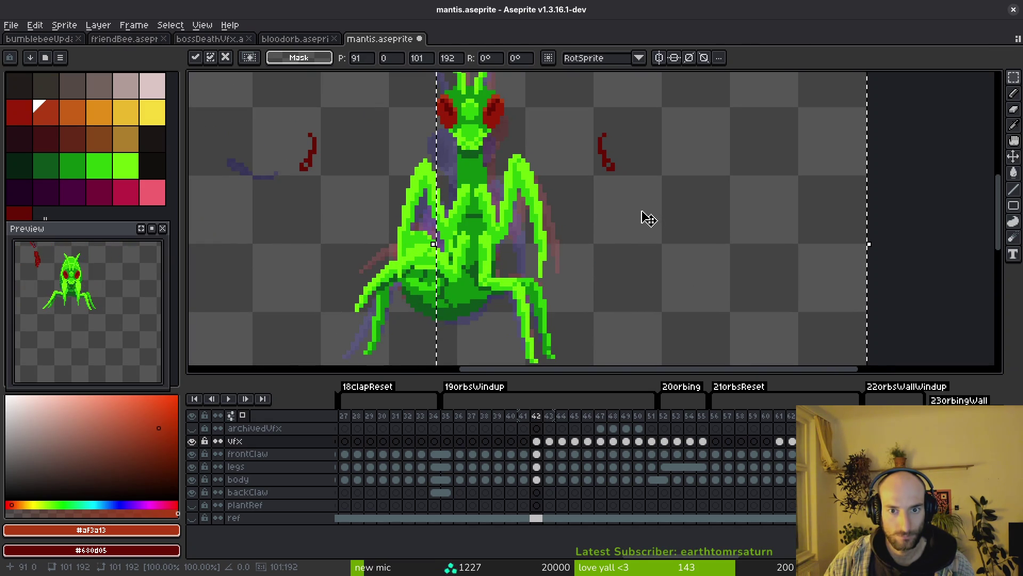
scroll(650, 218, down, 4)
key(Right)
key(Right)
key(Right)
key(Right)
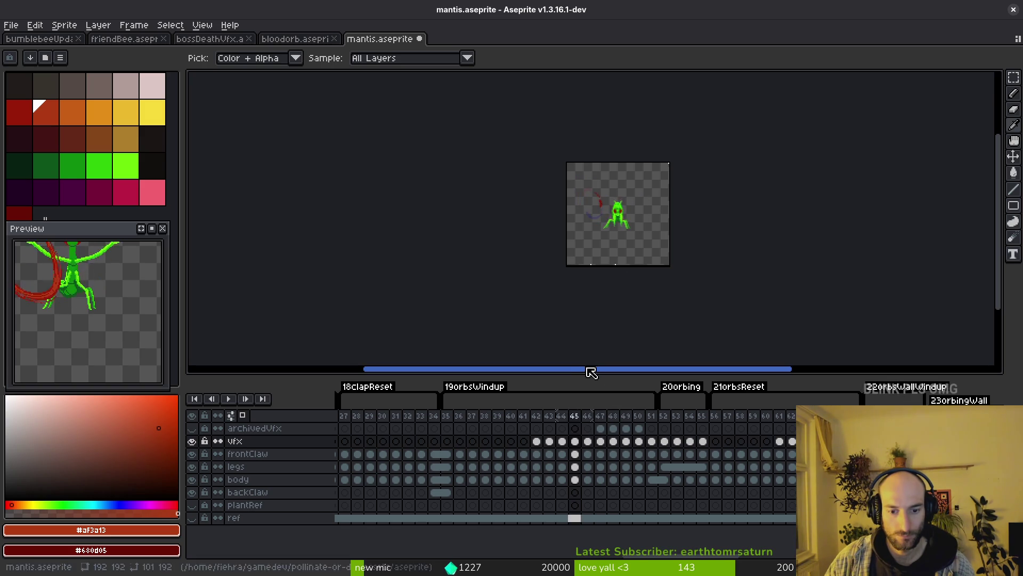
Back on frame 42, select vfx cels 46–51, then go to frame 43 and deselect
key(Left)
key(Left)
key(Left)
key(m)
scroll(638, 248, up, 1)
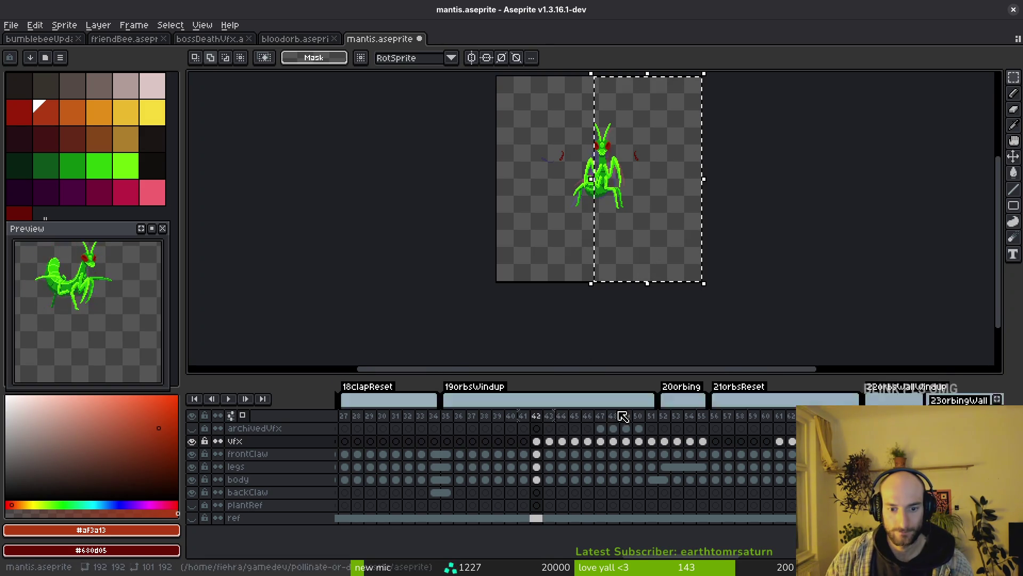
drag(651, 441, 596, 442)
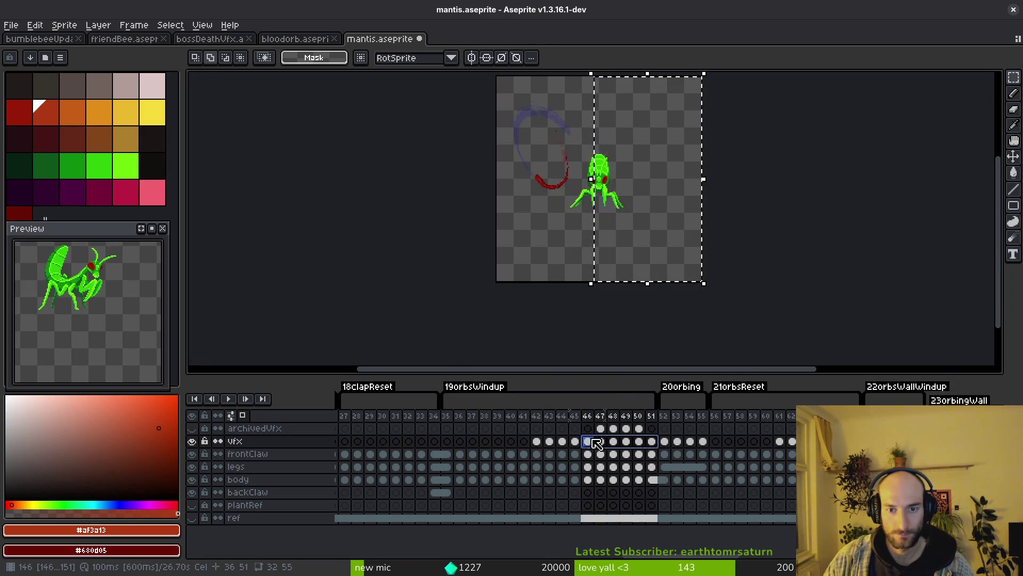
click(549, 442)
key(ctrl+d)
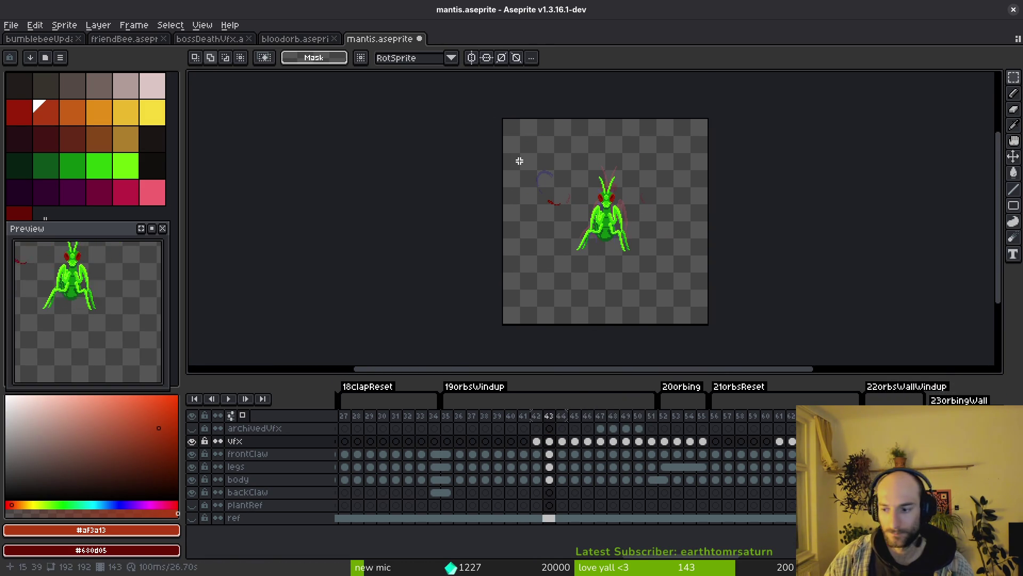
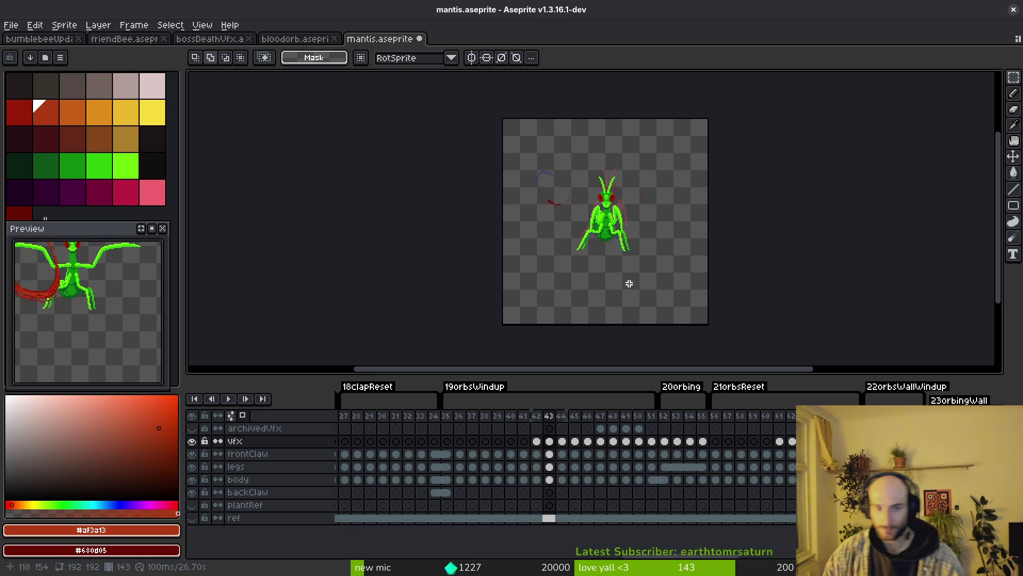
Go to frame 43 and lasso the red arc tip left of the mantis
scroll(617, 256, up, 3)
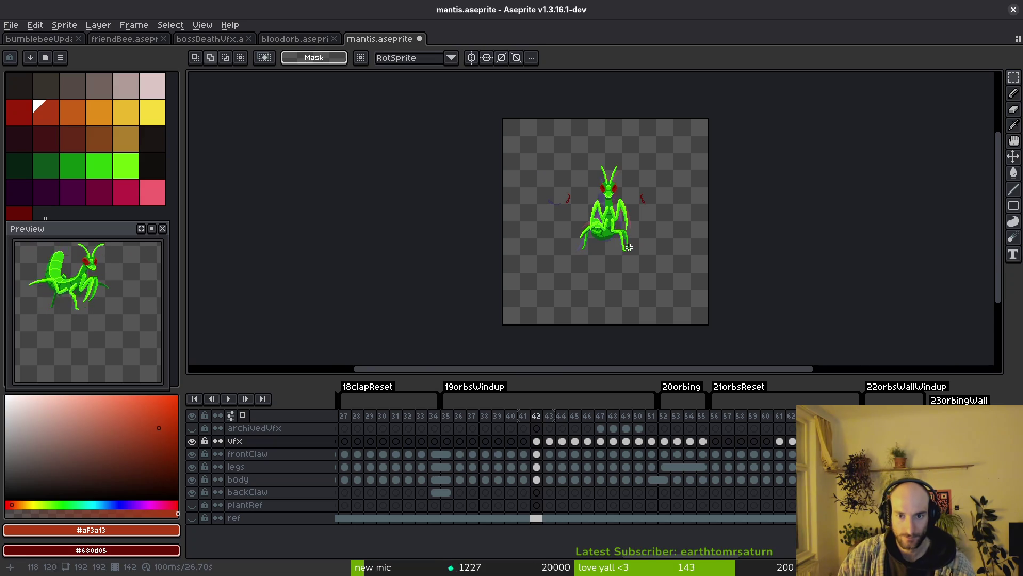
scroll(634, 224, up, 4)
drag(636, 212, 621, 264)
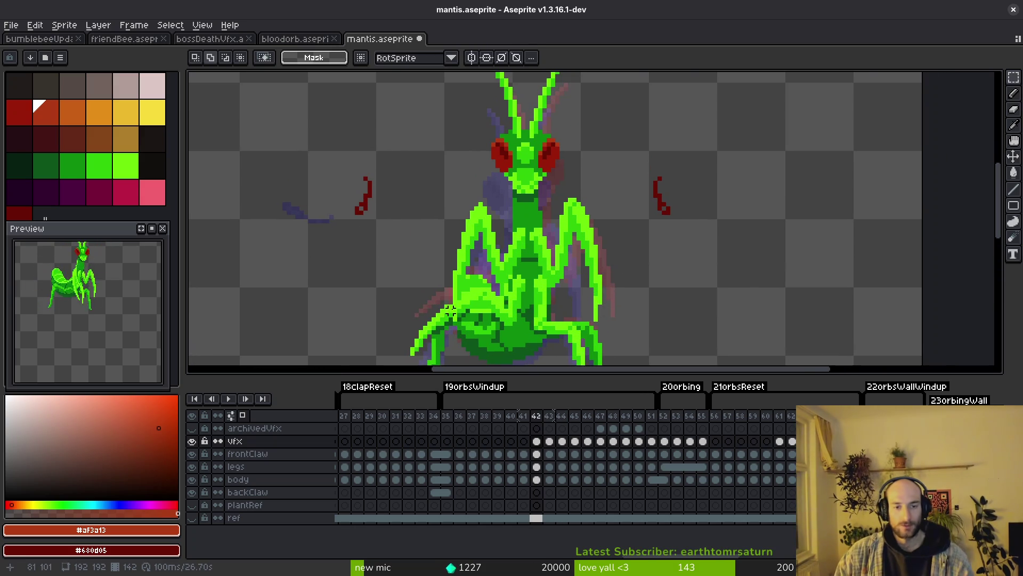
scroll(450, 311, down, 1)
key(period)
key(shift+w)
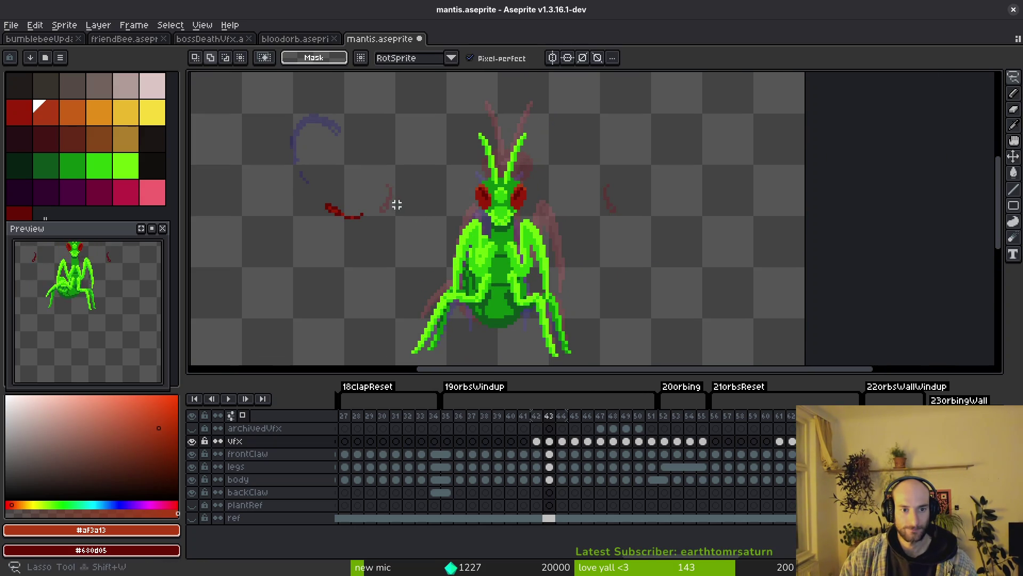
mouse_move(397, 205)
mouse_down()
mouse_move(485, 221)
mouse_move(655, 219)
mouse_move(658, 199)
mouse_move(656, 232)
mouse_up()
Paste a 180°-rotated copy of the arc tip right of the mantis and commit it
key(ctrl+c)
key(ctrl+v)
key(shift+h)
key(shift+v)
scroll(658, 202, up, 1)
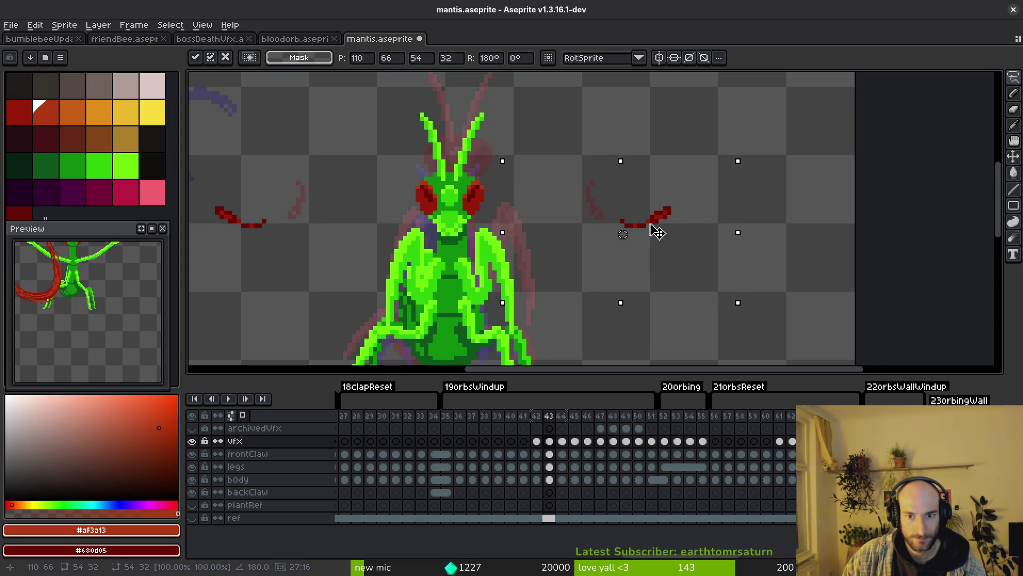
key(Return)
scroll(640, 243, down, 1)
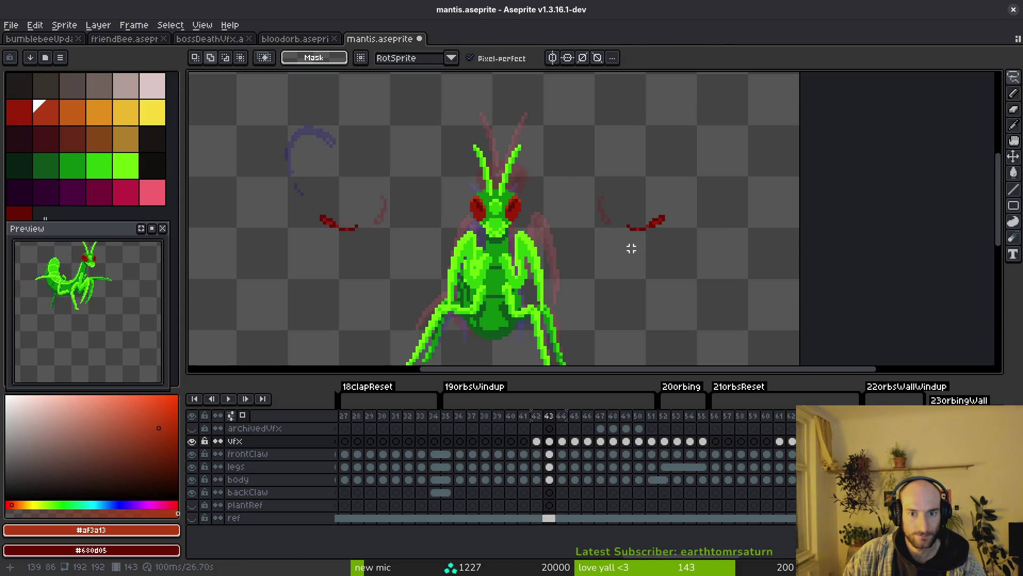
key(Right)
Copy the left red arc on frame 44 and paste it rotated 180°, discarding a flipped paste
mouse_move(367, 116)
mouse_down()
mouse_move(407, 178)
mouse_move(365, 98)
mouse_up()
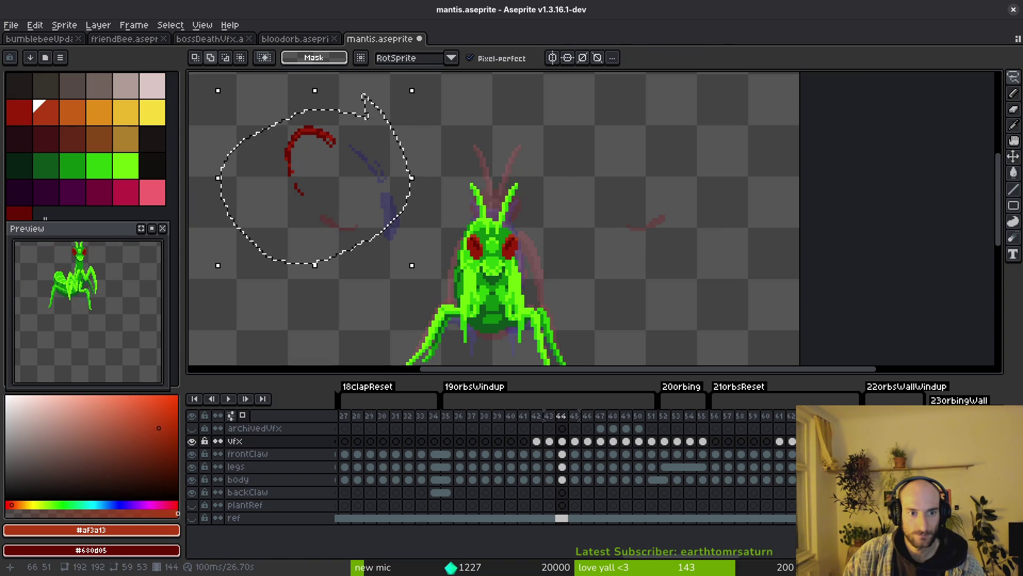
key(ctrl+c)
key(ctrl+v)
key(shift+v)
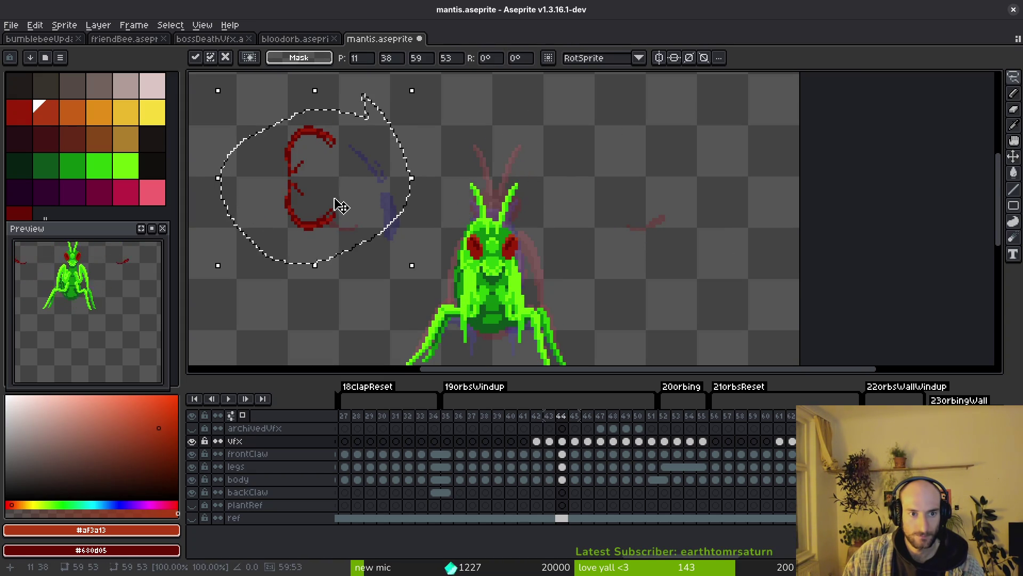
key(ctrl+z)
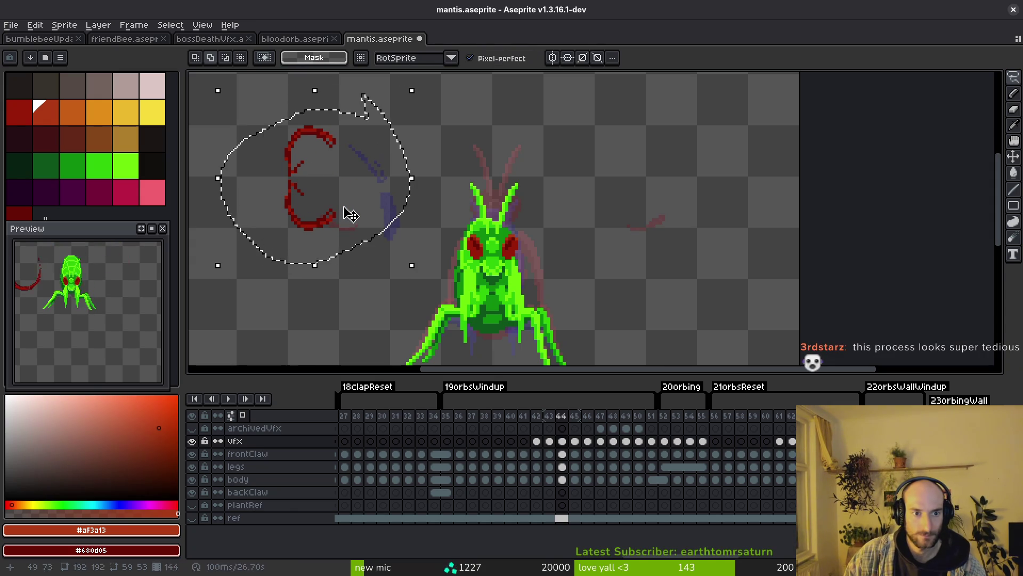
key(ctrl+v)
key(shift+v)
key(shift+h)
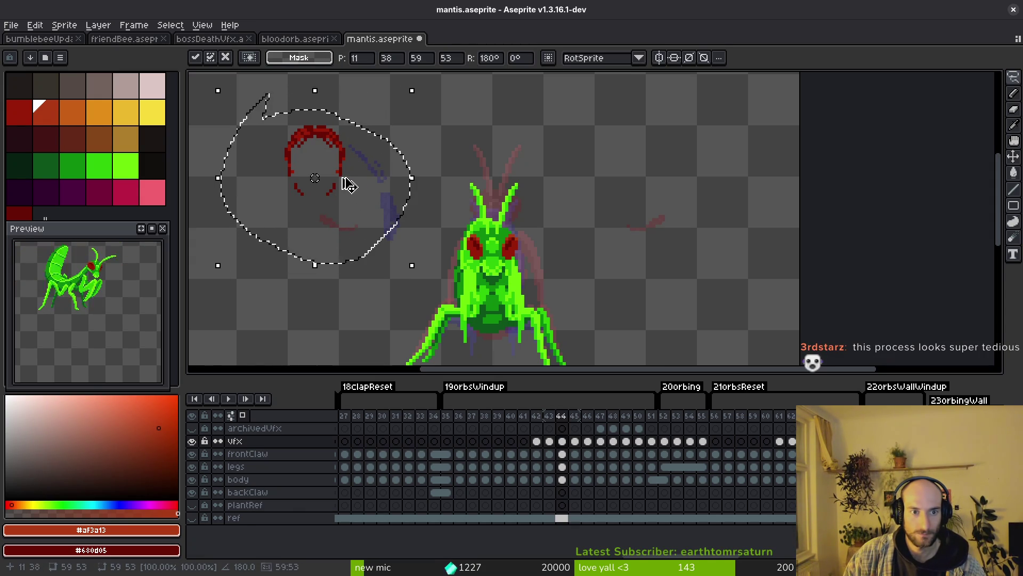
Move the rotated arc right of the mantis and save mantis.aseprite
drag(347, 183, 702, 181)
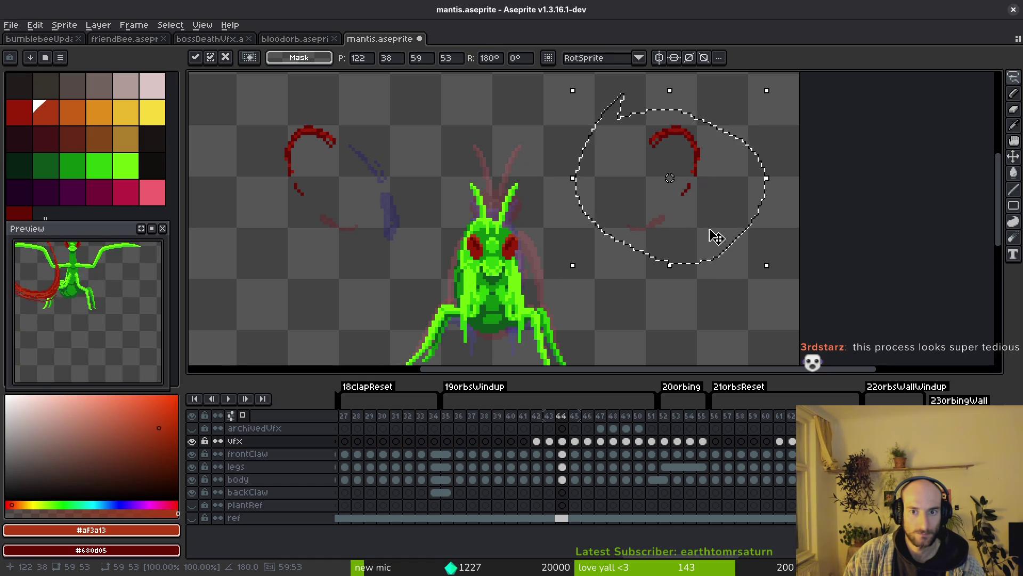
key(ctrl+s)
scroll(686, 204, down, 3)
scroll(638, 232, up, 3)
key(Right)
key(Right)
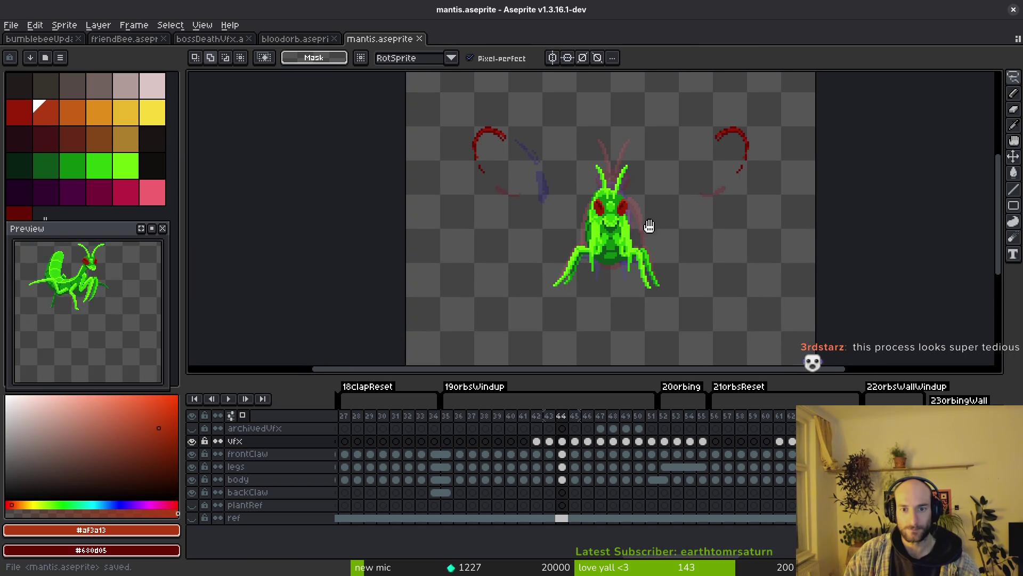
Review the slash frames 46 through 54, then return to frame 42
key(alt)
key(Right)
key(Right)
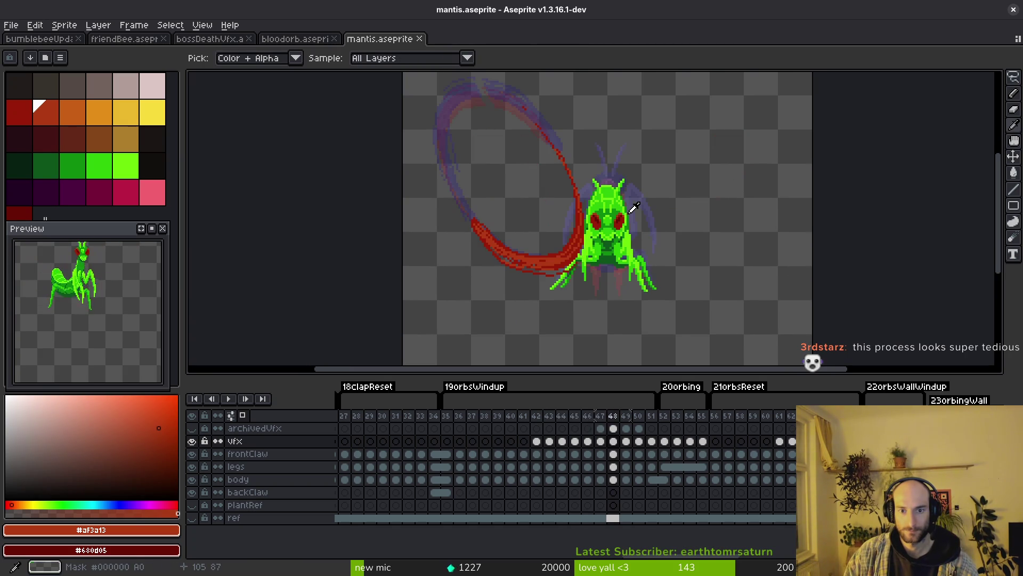
key(Left)
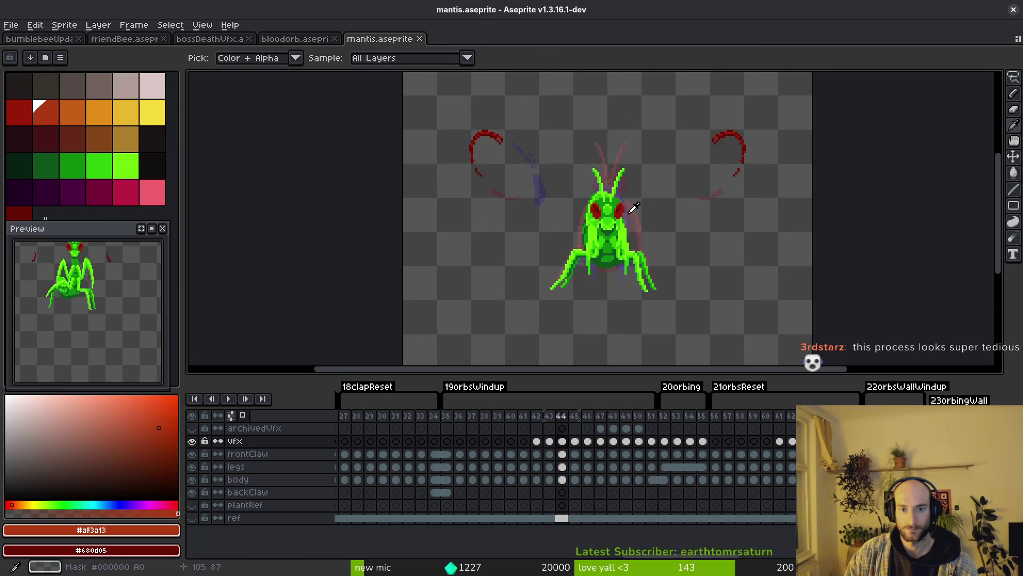
key(Right)
key(Right)
key(Right)
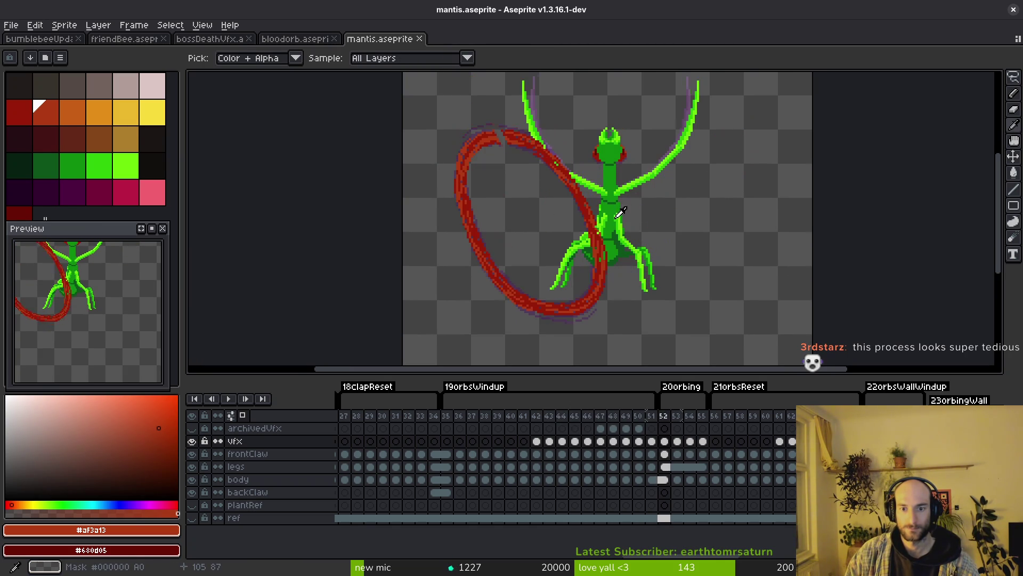
key(Left)
key(Left)
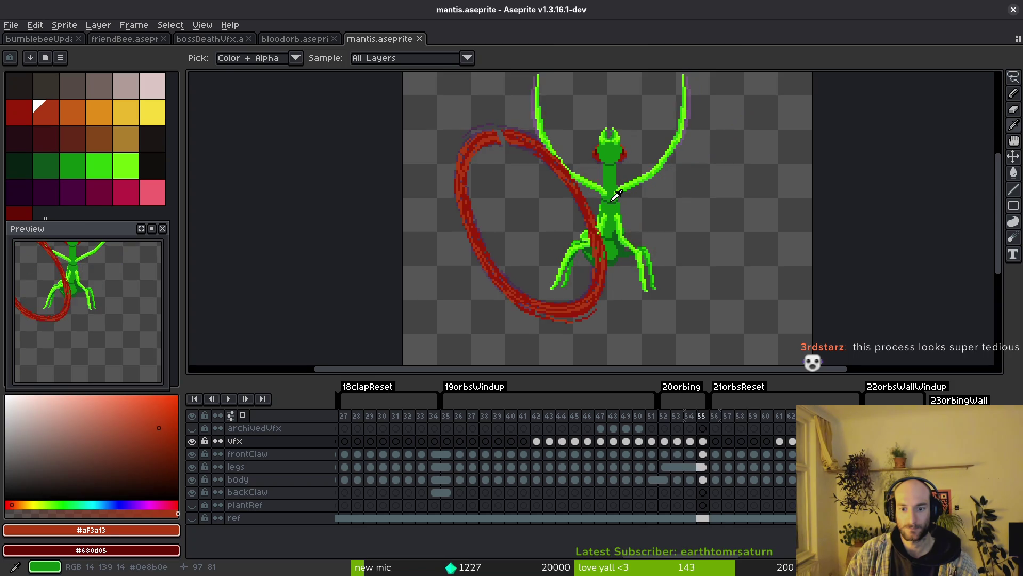
key(Left)
key(Left)
key(Left)
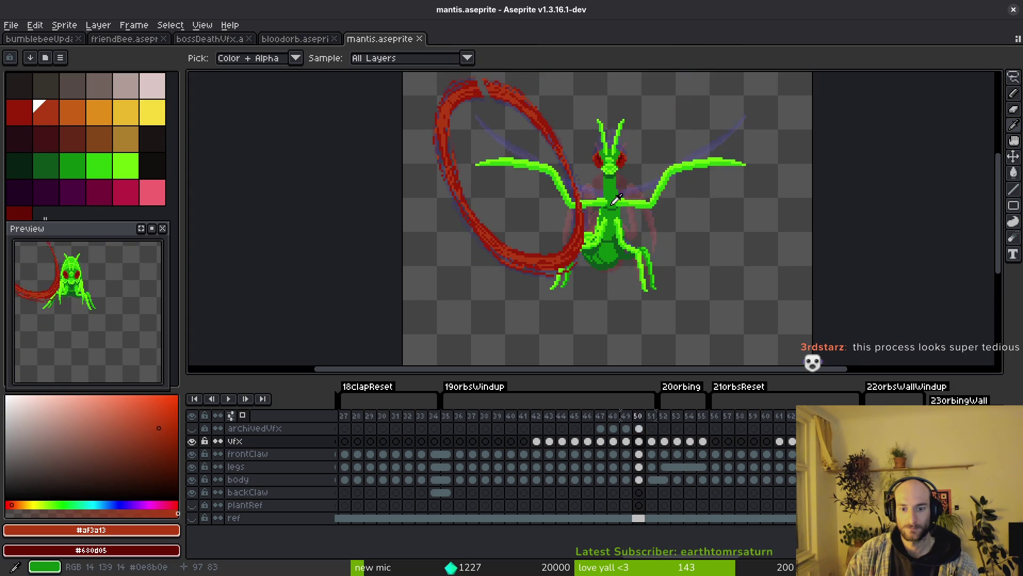
key(Left)
key(Left)
key(Left)
key(m)
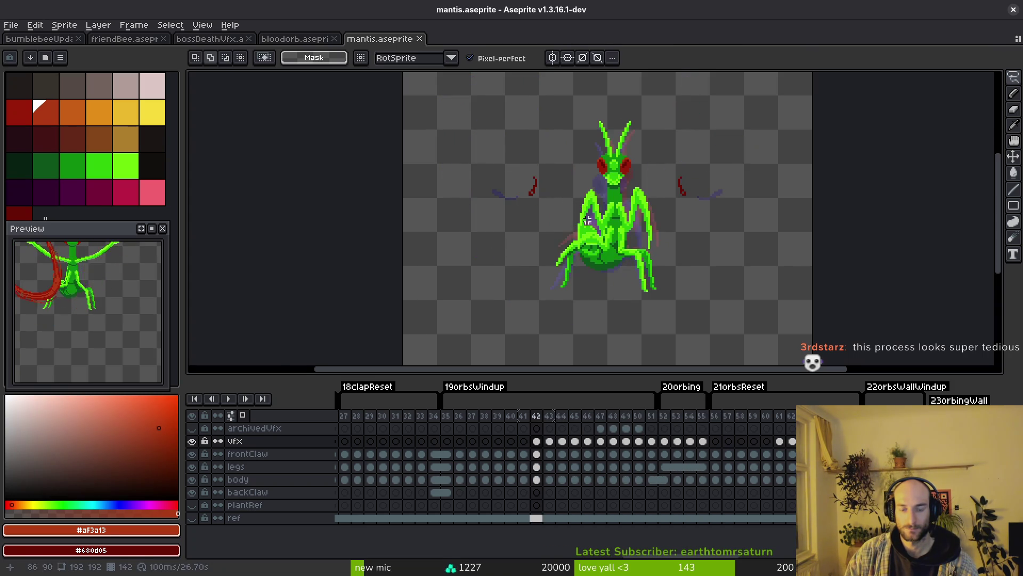
scroll(597, 220, down, 4)
Go to frame 45 and lasso the red streak left of the mantis
scroll(597, 221, up, 4)
key(Right)
key(Right)
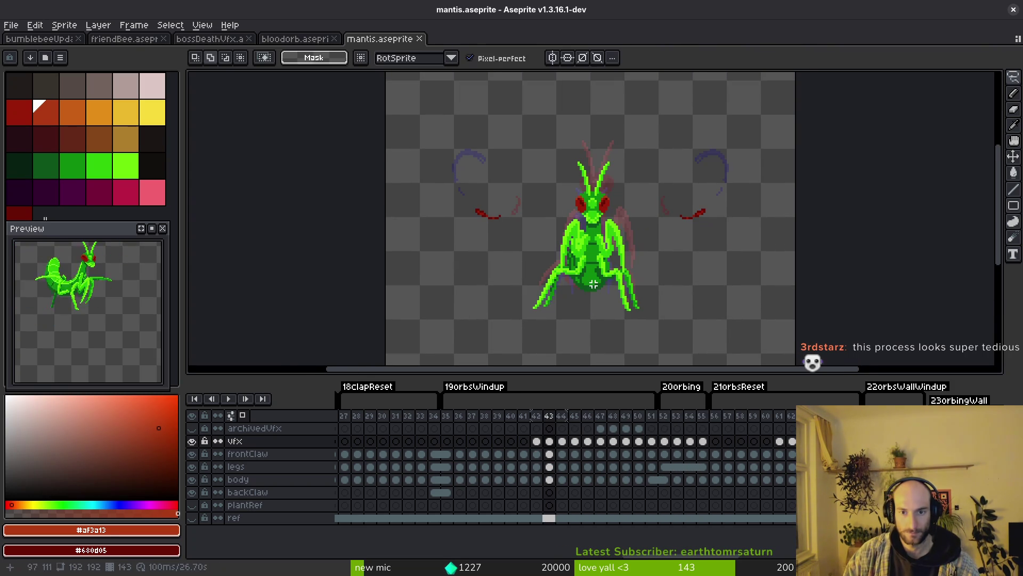
key(Right)
key(q)
mouse_move(417, 142)
mouse_down()
mouse_move(548, 286)
mouse_move(566, 279)
mouse_up()
mouse_move(500, 143)
mouse_down()
mouse_move(418, 274)
mouse_move(512, 124)
mouse_up()
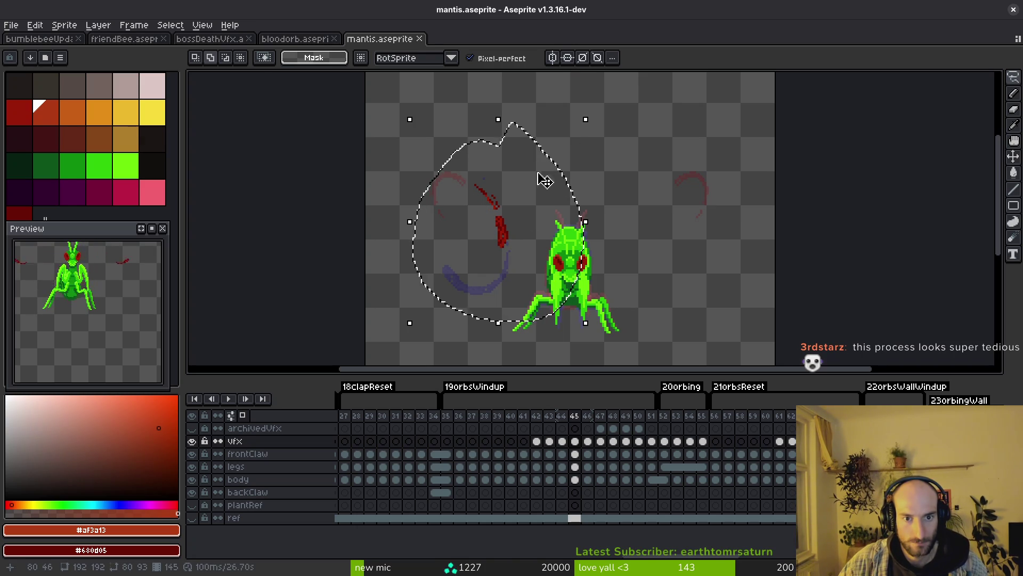
key(Right)
scroll(499, 179, up, 3)
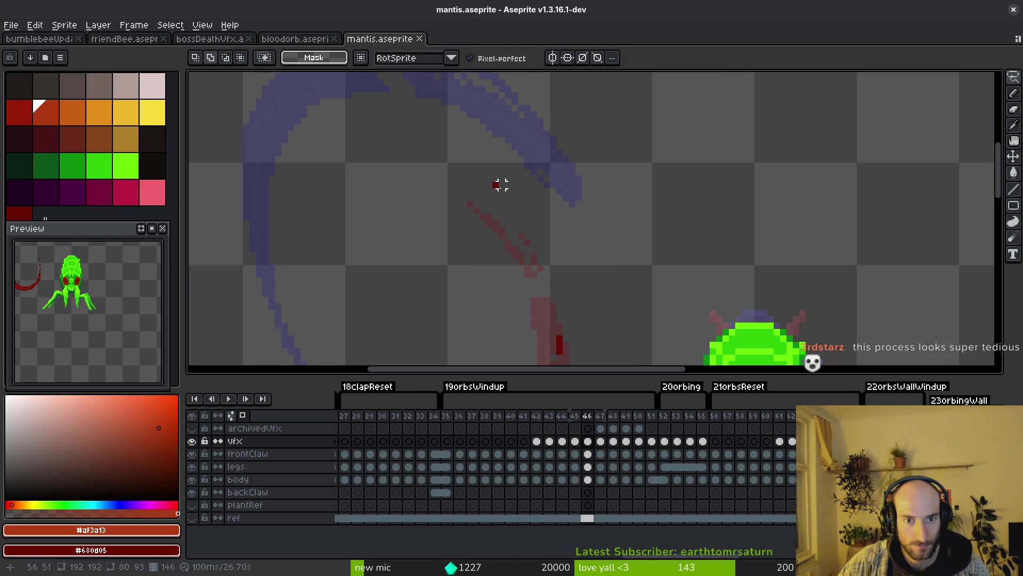
scroll(562, 238, down, 3)
key(Left)
scroll(576, 206, up, 2)
key(i)
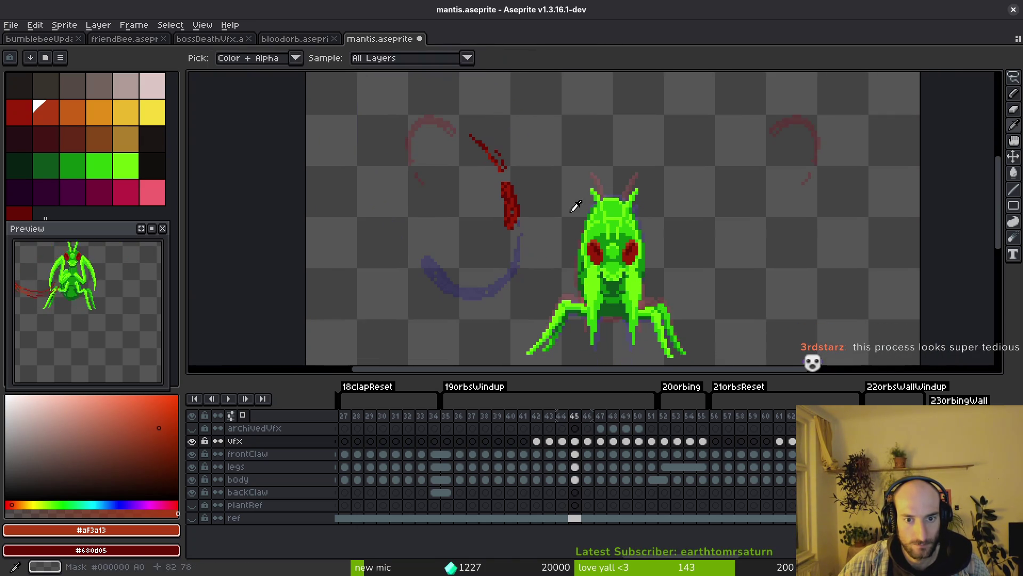
key(q)
mouse_move(468, 107)
mouse_down()
mouse_move(512, 274)
mouse_move(510, 76)
mouse_up()
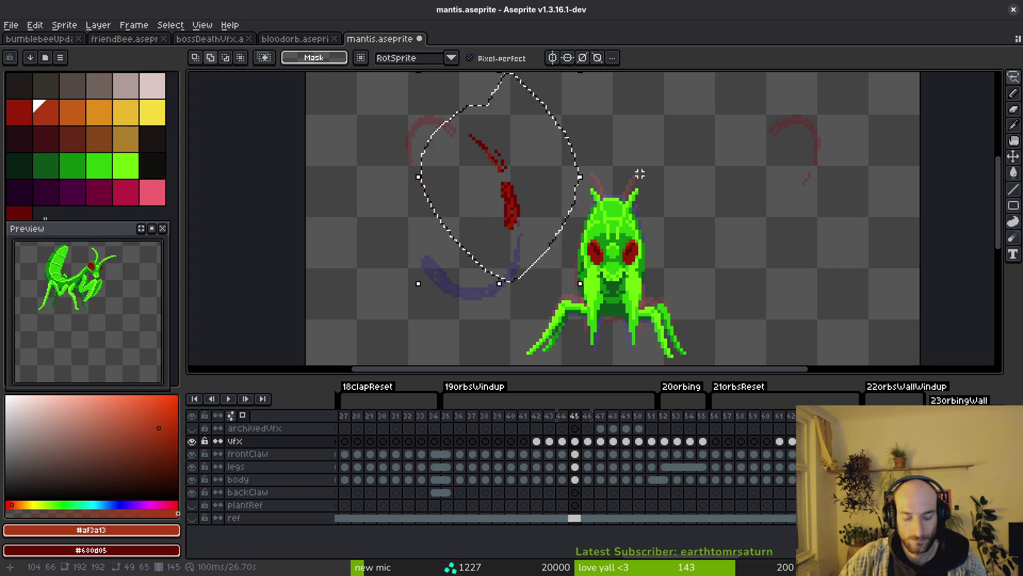
Place a 180°-rotated streak copy right of the mantis, nudge it one pixel up-left, and commit
mouse_move(639, 174)
mouse_down()
mouse_move(497, 207)
mouse_move(758, 200)
mouse_move(725, 206)
mouse_up()
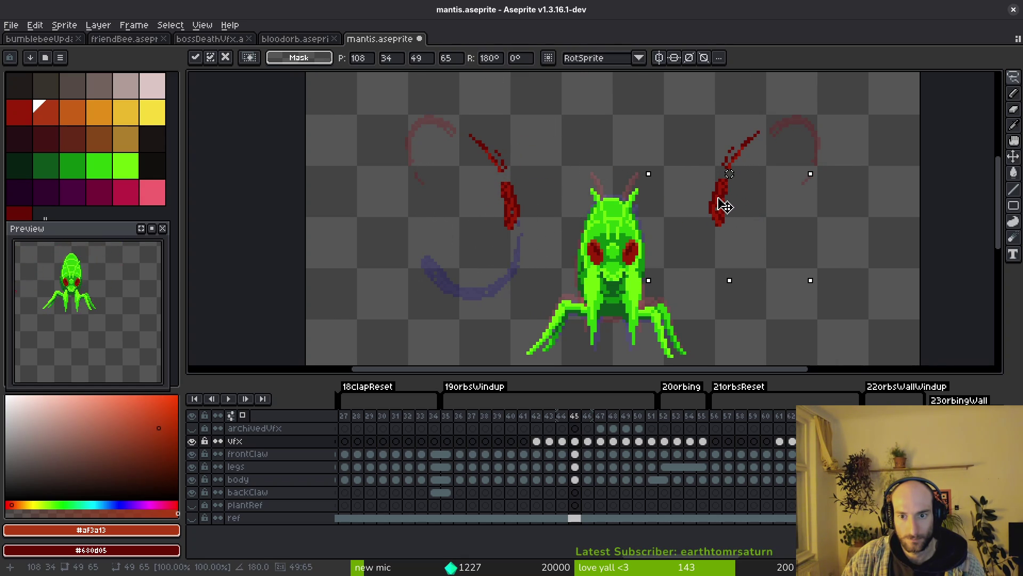
scroll(693, 229, up, 3)
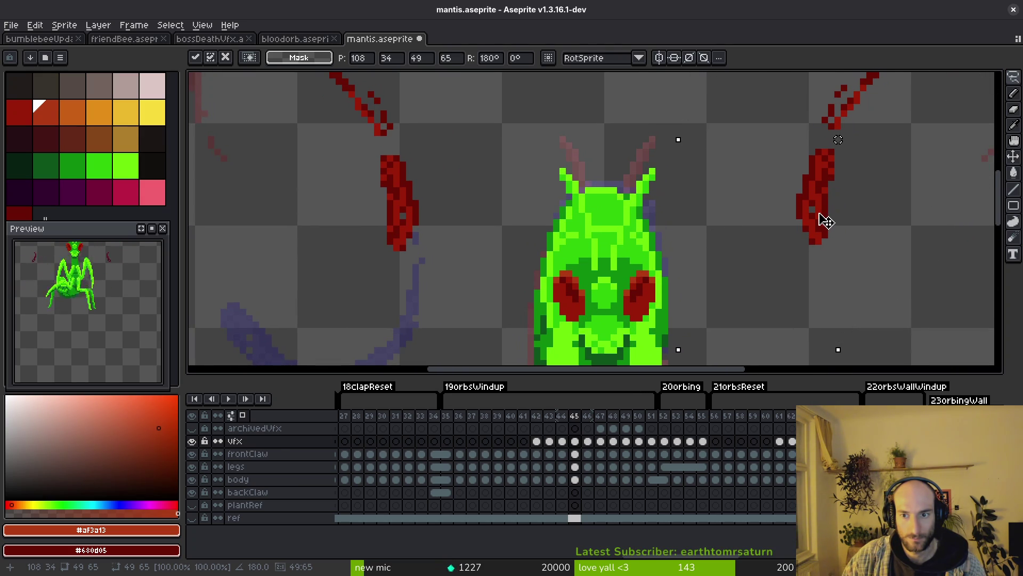
drag(821, 219, 816, 222)
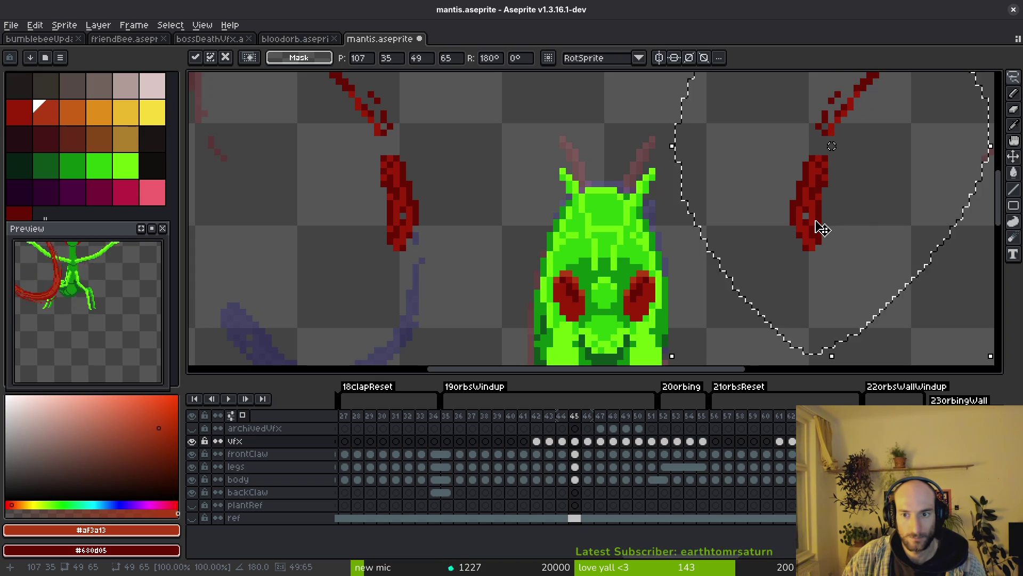
drag(817, 203, 806, 216)
key(Return)
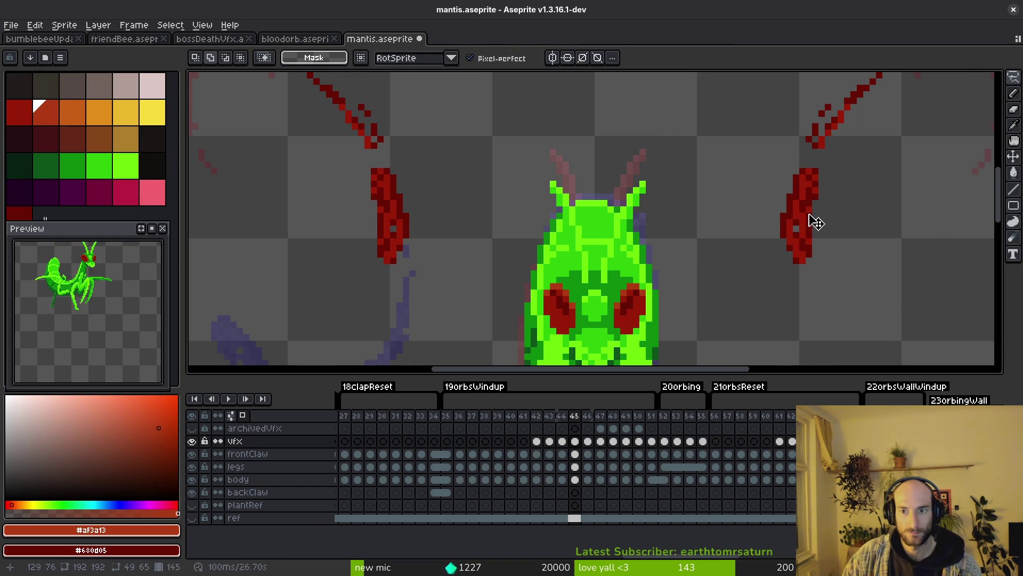
scroll(810, 217, down, 3)
key(Left)
drag(789, 249, 780, 244)
key(Right)
key(Right)
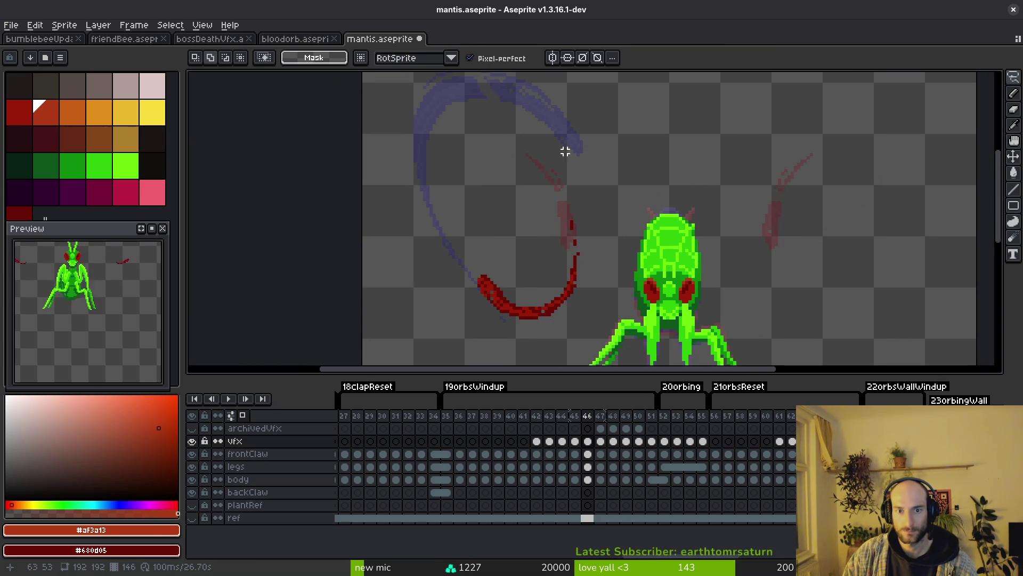
Lasso the red claw arc on frame 46, mirror it, and move it to the mantis's right
mouse_move(430, 201)
mouse_down()
mouse_move(609, 299)
mouse_move(555, 163)
mouse_up()
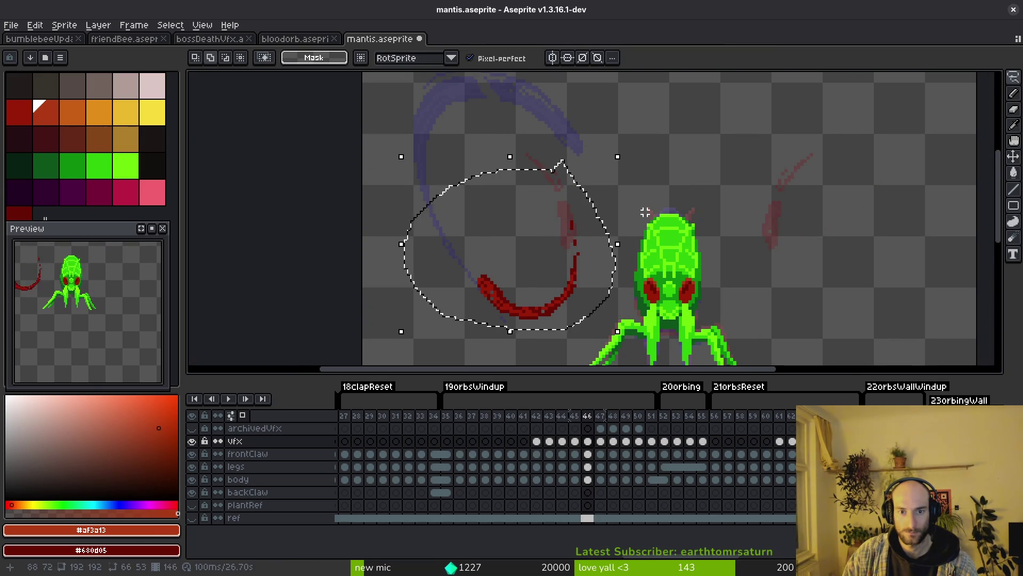
drag(743, 253, 608, 208)
key(shift+h)
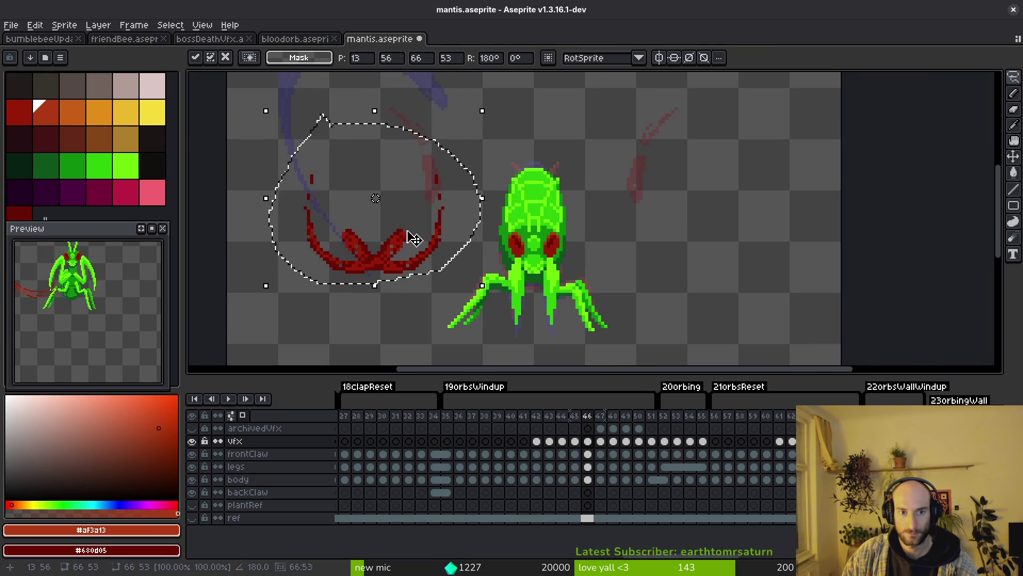
drag(410, 240, 724, 241)
Nudge the mirrored claw two pixels right and down, commit, deselect, and save
key(Right)
key(Down)
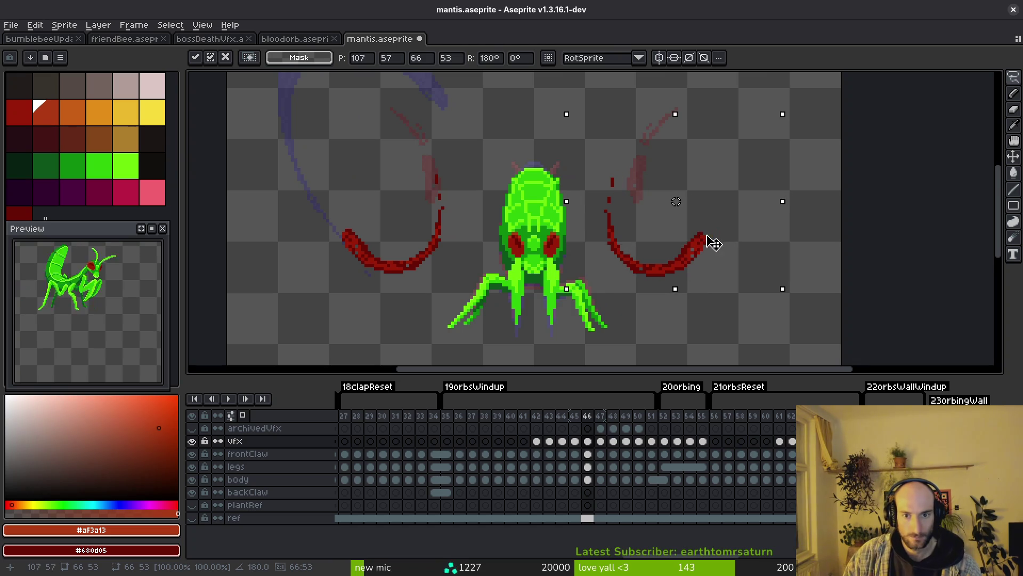
scroll(664, 243, up, 1)
key(Right)
key(Down)
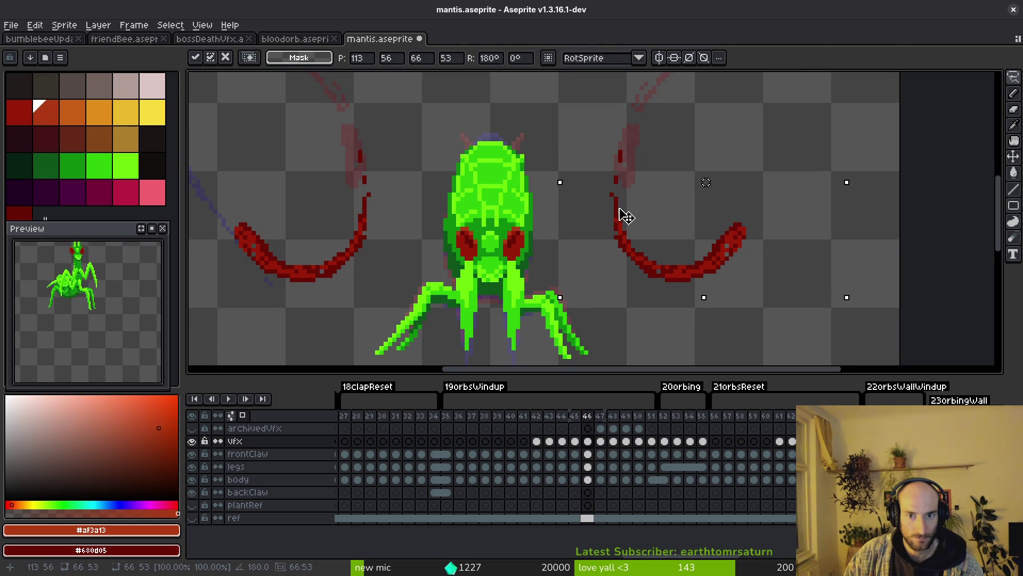
key(Return)
key(ctrl+d)
key(ctrl+s)
scroll(640, 217, down, 2)
scroll(640, 217, down, 2)
key(Right)
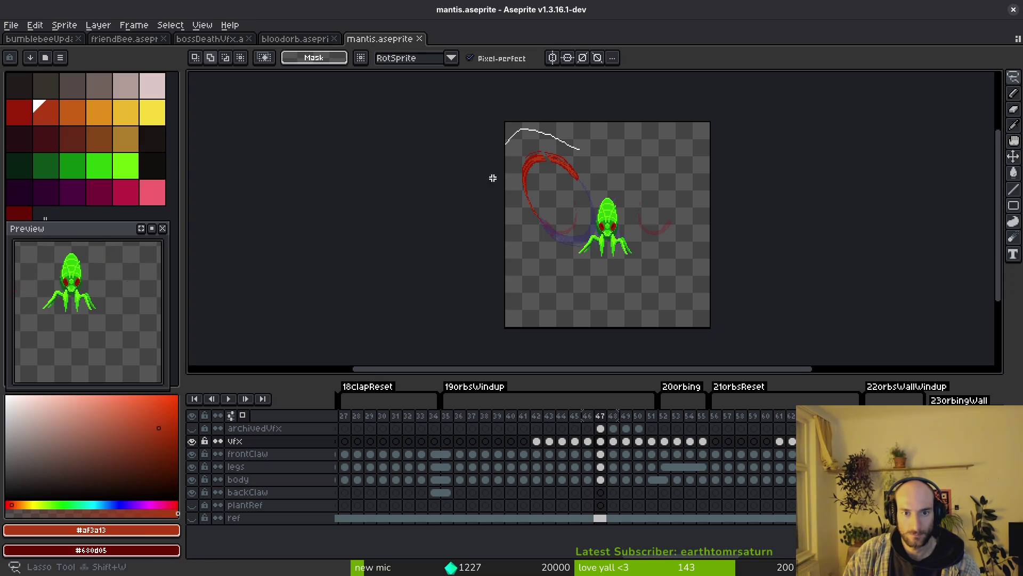
Rotate the frame 47 claw arc 180°, place it right of the mantis, nudge one pixel right
drag(493, 178, 586, 128)
click(627, 185)
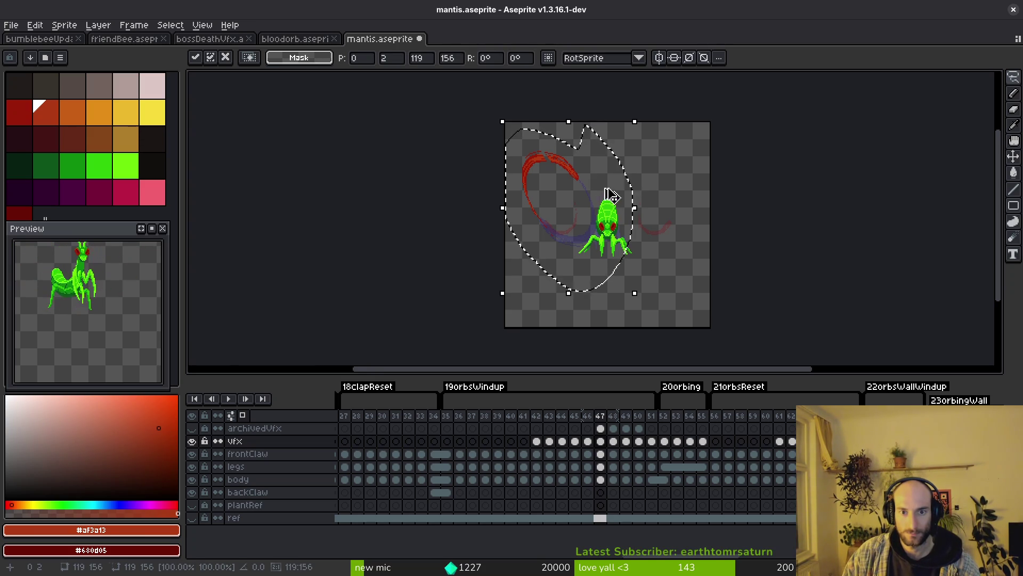
mouse_move(601, 192)
mouse_down()
mouse_move(605, 206)
mouse_move(585, 217)
mouse_up()
scroll(607, 178, up, 2)
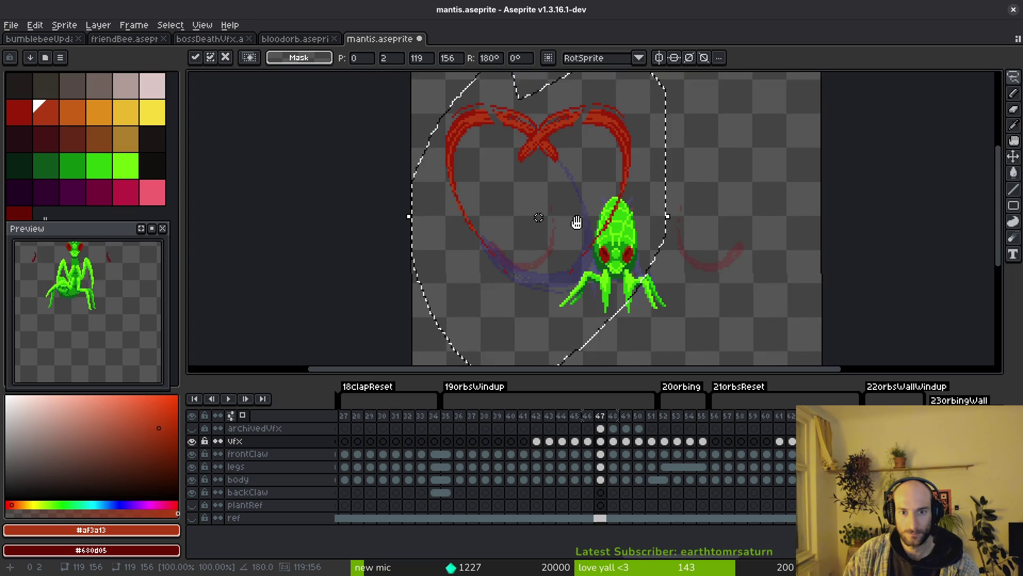
mouse_move(605, 171)
mouse_down()
mouse_move(752, 168)
mouse_move(754, 177)
mouse_up()
scroll(757, 172, up, 2)
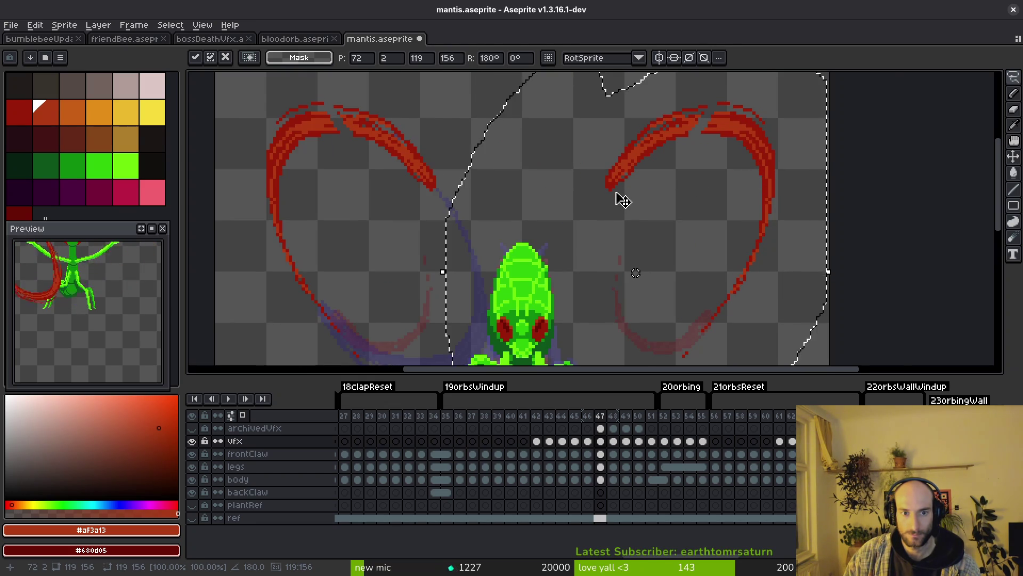
scroll(616, 199, up, 1)
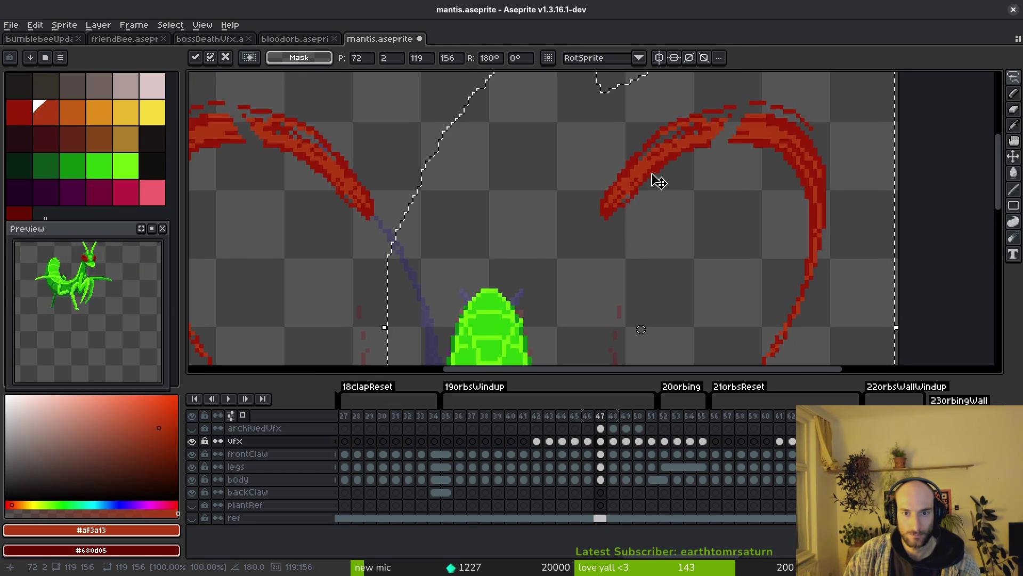
drag(655, 174, 659, 179)
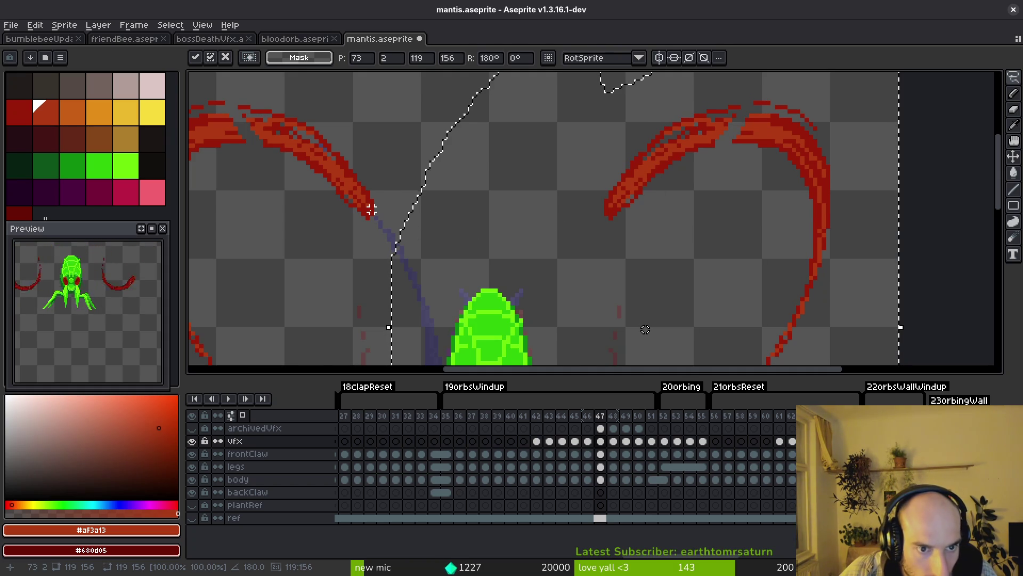
key(ctrl+d)
Paste the rotated claw onto frame 48, shift it 5 pixels left, commit, and save
key(ctrl+s)
scroll(675, 208, down, 6)
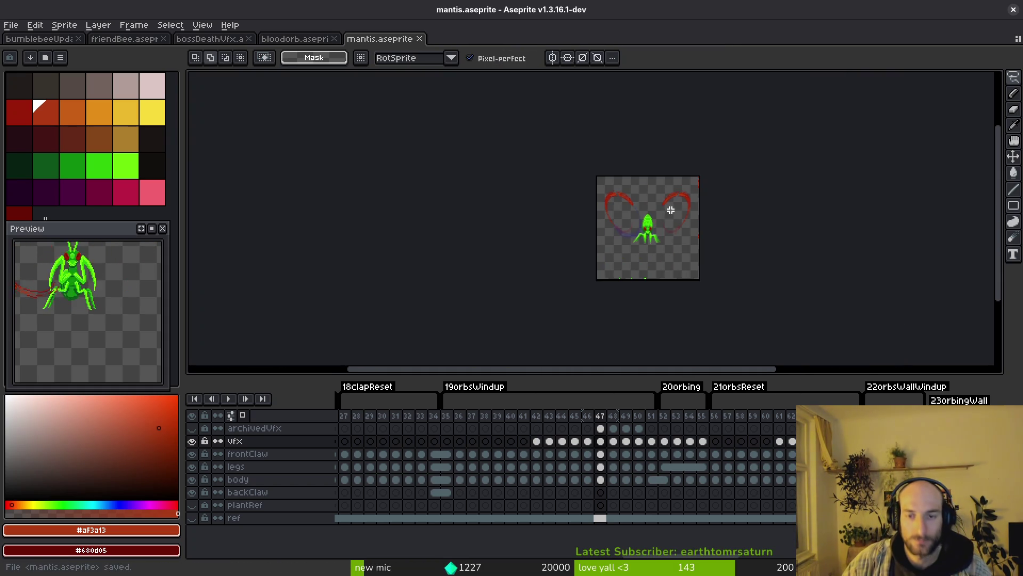
key(i)
scroll(679, 212, up, 3)
key(ctrl+z)
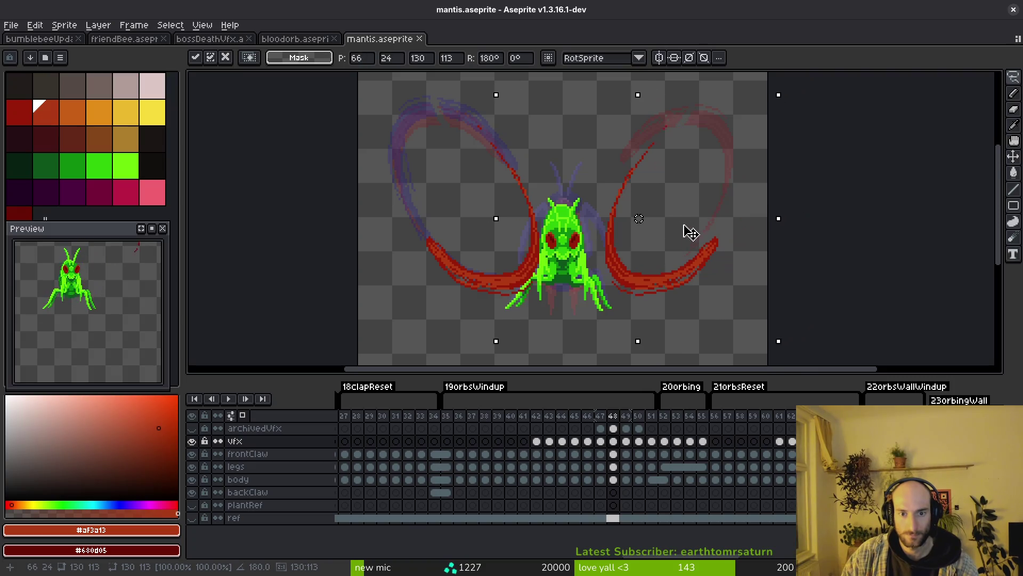
scroll(685, 228, up, 2)
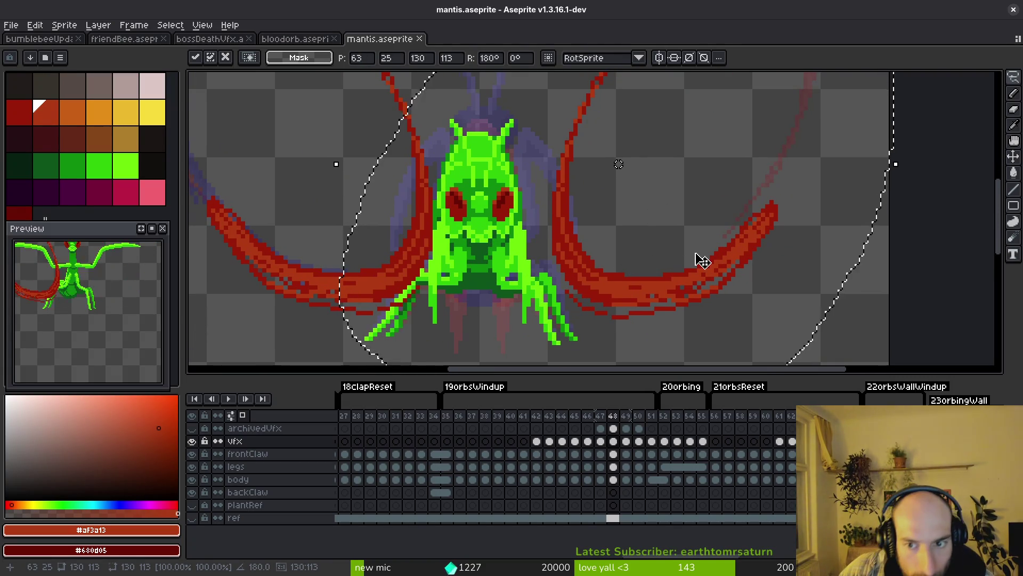
drag(703, 261, 671, 252)
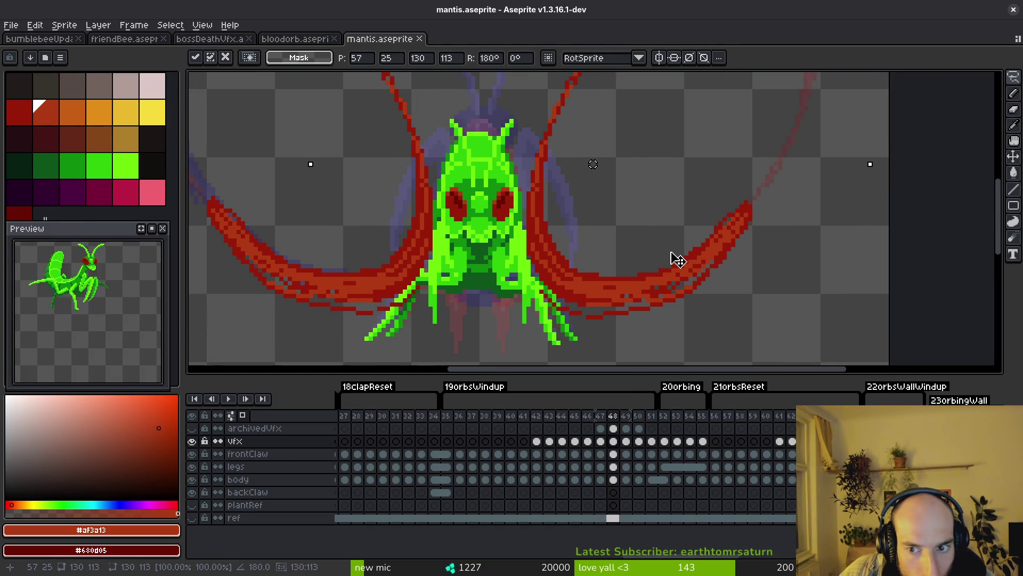
scroll(675, 255, down, 5)
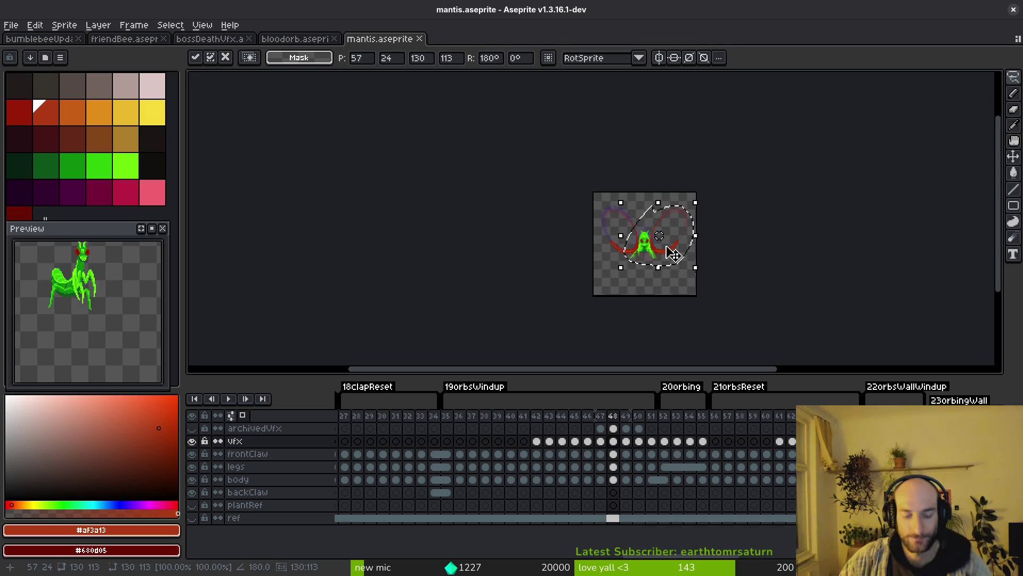
key(Return)
key(ctrl+s)
scroll(684, 250, up, 4)
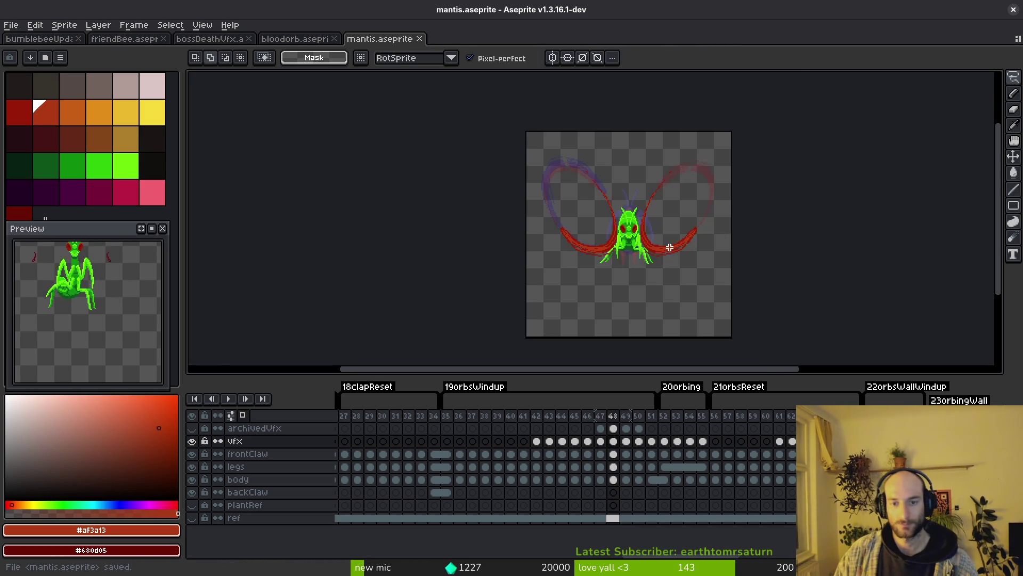
key(Right)
Copy the left claw arc on frame 49 and move a pasted copy right of the mantis
scroll(566, 116, down, 3)
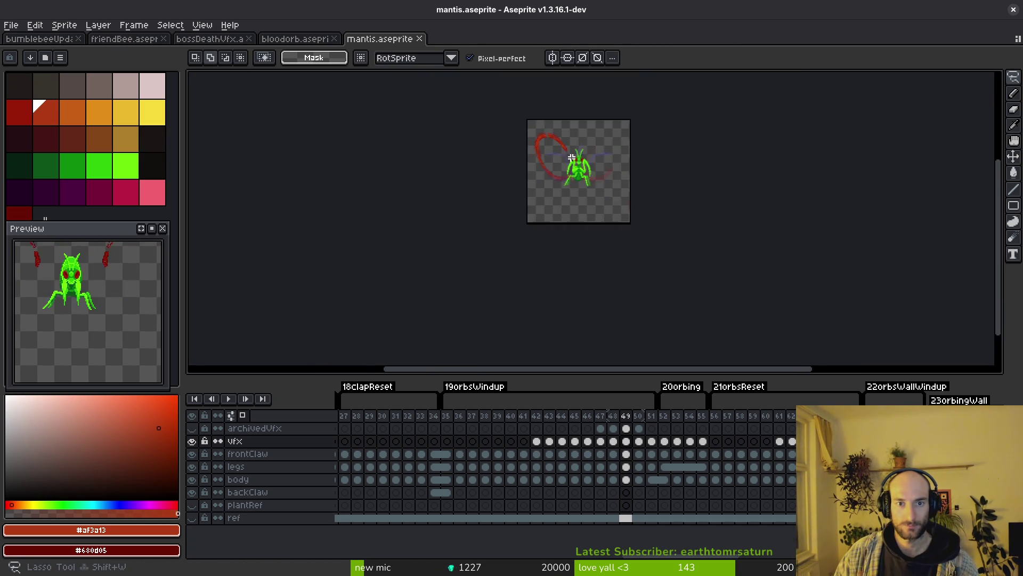
scroll(551, 110, up, 3)
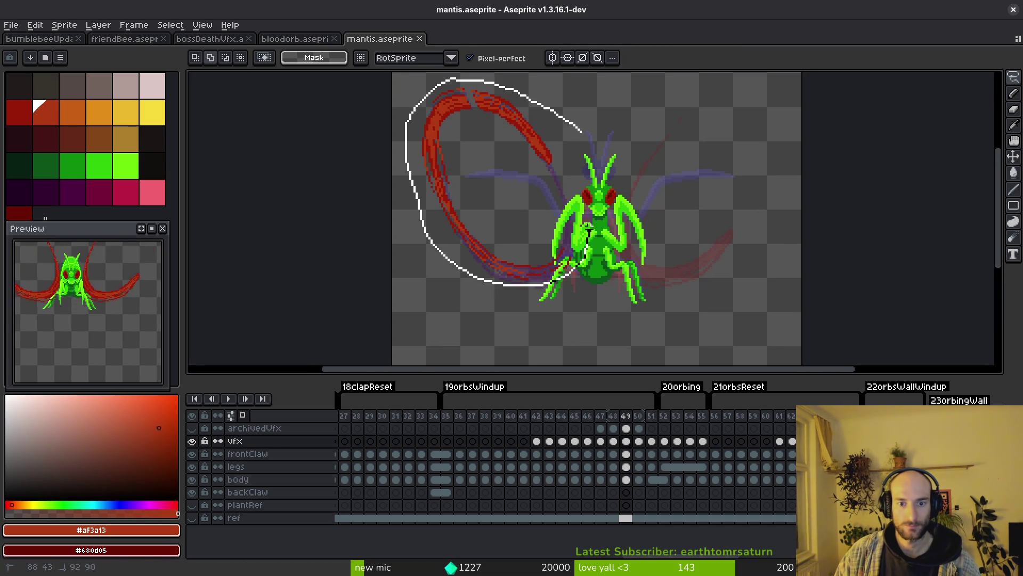
drag(582, 131, 593, 176)
key(ctrl+c)
key(ctrl+v)
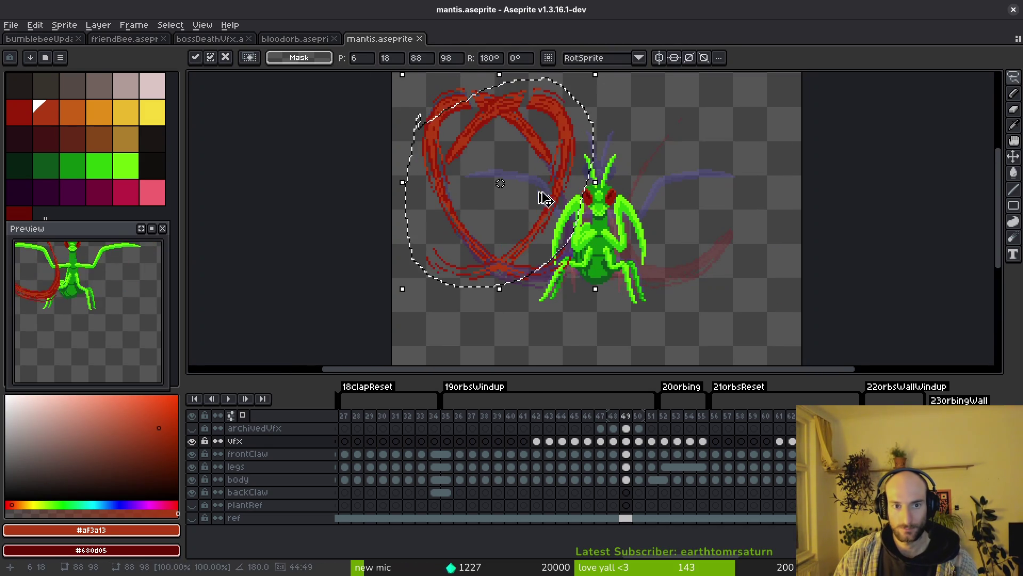
mouse_move(545, 198)
mouse_down()
mouse_move(738, 194)
mouse_move(726, 201)
mouse_up()
Nudge the claw copy one pixel right, apply it, save, and move to frame 50
scroll(692, 176, up, 2)
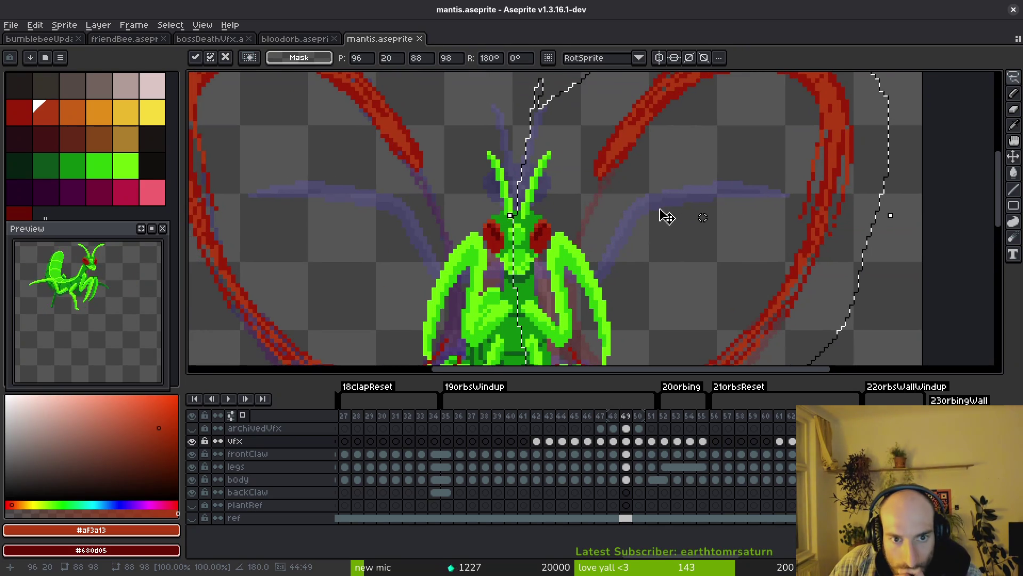
scroll(667, 209, down, 3)
scroll(637, 198, up, 2)
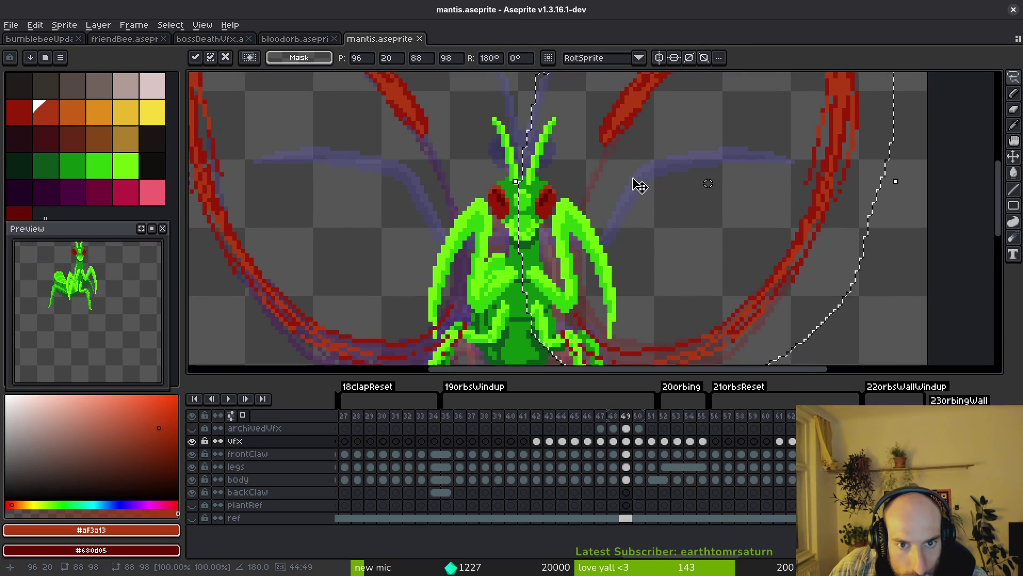
scroll(637, 214, down, 1)
scroll(648, 251, up, 1)
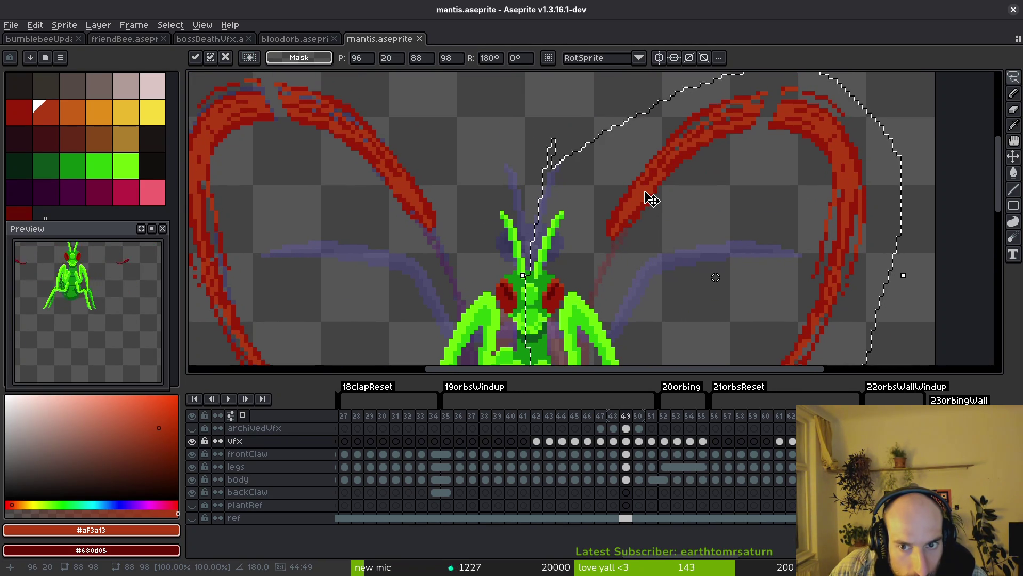
drag(650, 198, 660, 191)
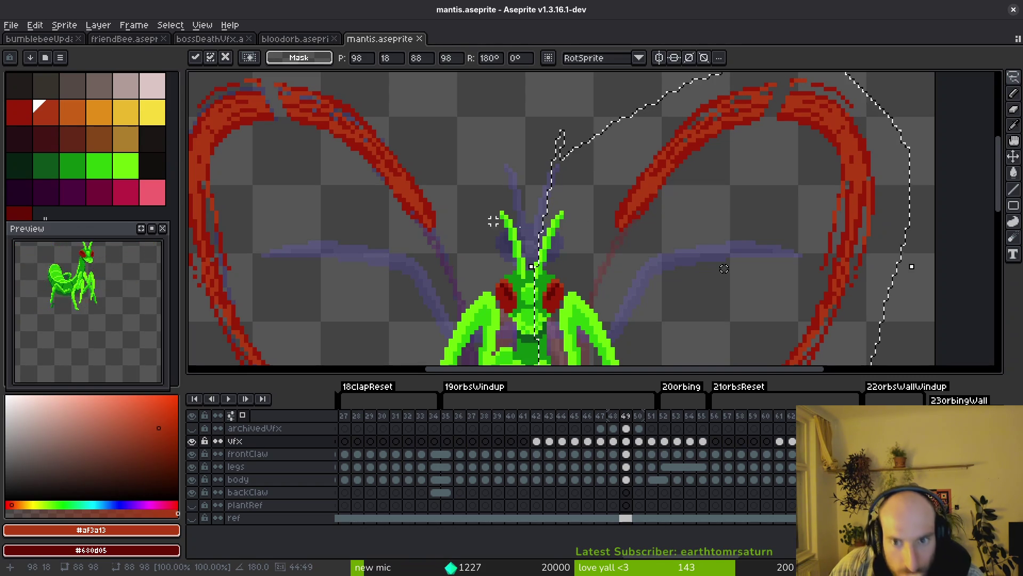
key(ctrl+d)
key(ctrl+s)
scroll(615, 241, down, 2)
key(Left)
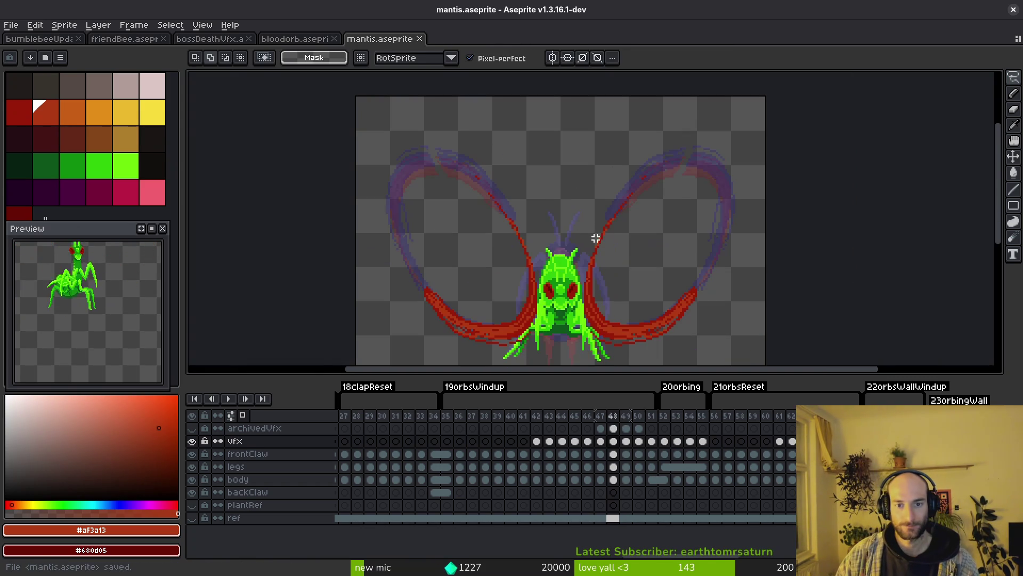
key(Right)
key(Right)
Lower the left red arc on frame 50 about 7 pixels, commit, and save
drag(338, 227, 414, 338)
scroll(413, 339, down, 1)
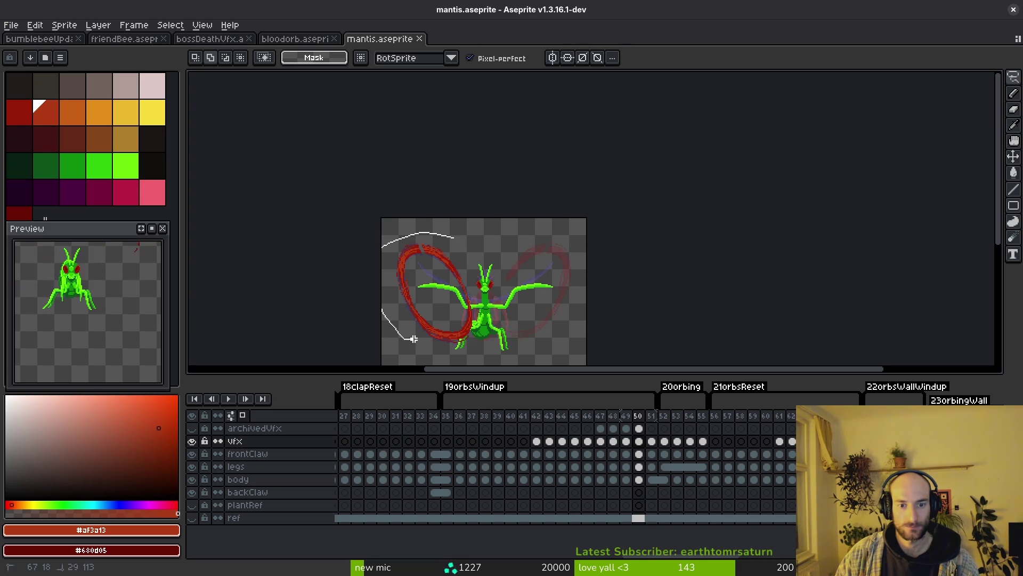
mouse_move(490, 332)
mouse_down()
mouse_move(515, 346)
mouse_move(557, 314)
mouse_move(544, 308)
mouse_up()
click(544, 308)
scroll(485, 299, up, 3)
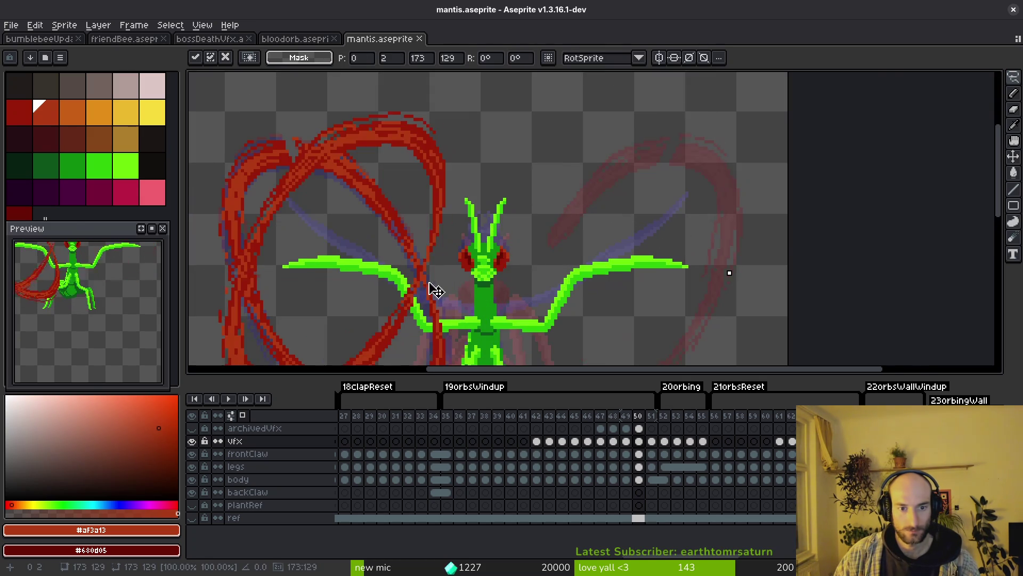
scroll(595, 262, down, 1)
scroll(586, 268, up, 1)
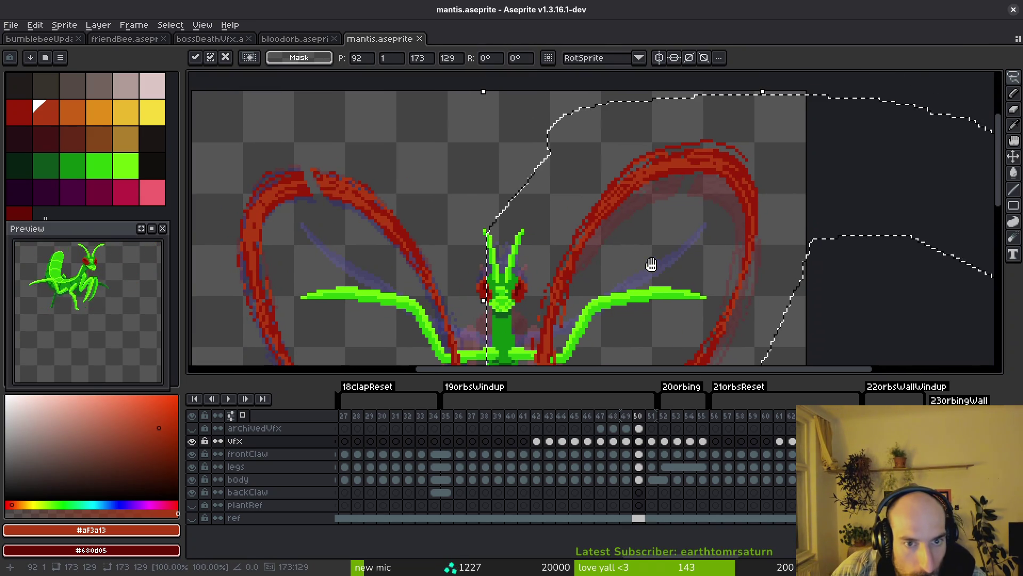
scroll(565, 269, up, 1)
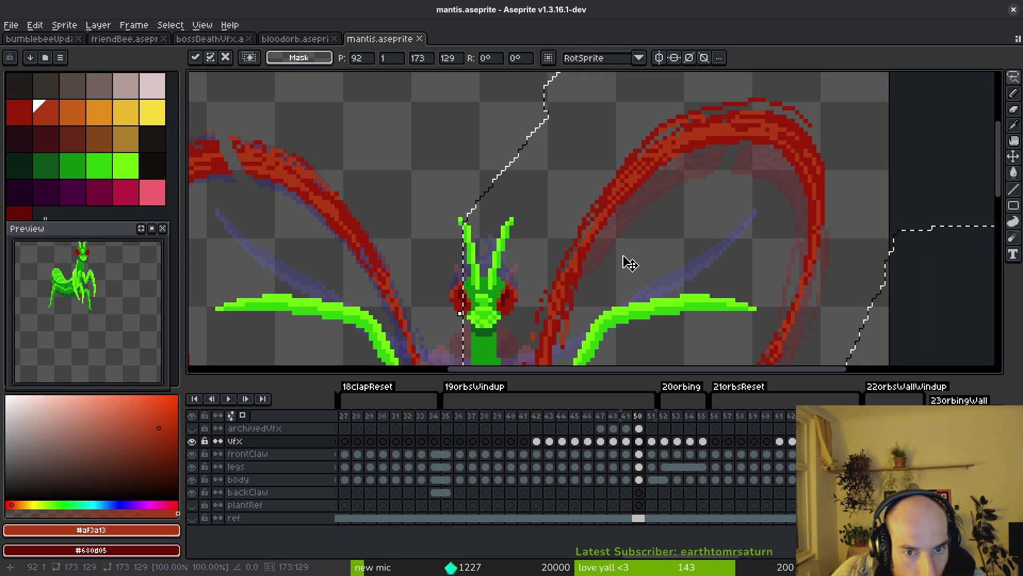
drag(597, 249, 594, 280)
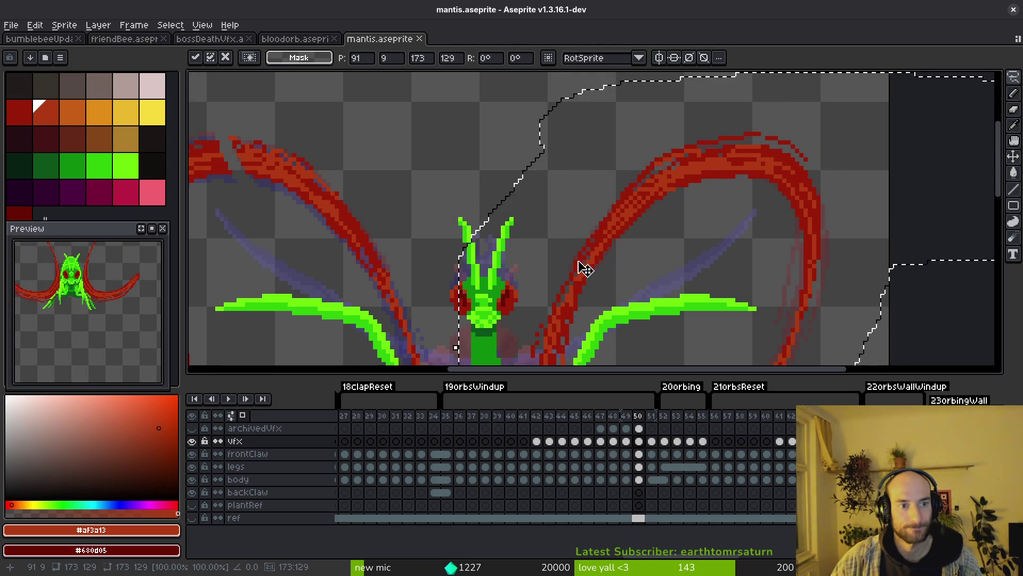
key(ctrl+d)
key(ctrl+s)
scroll(596, 251, down, 2)
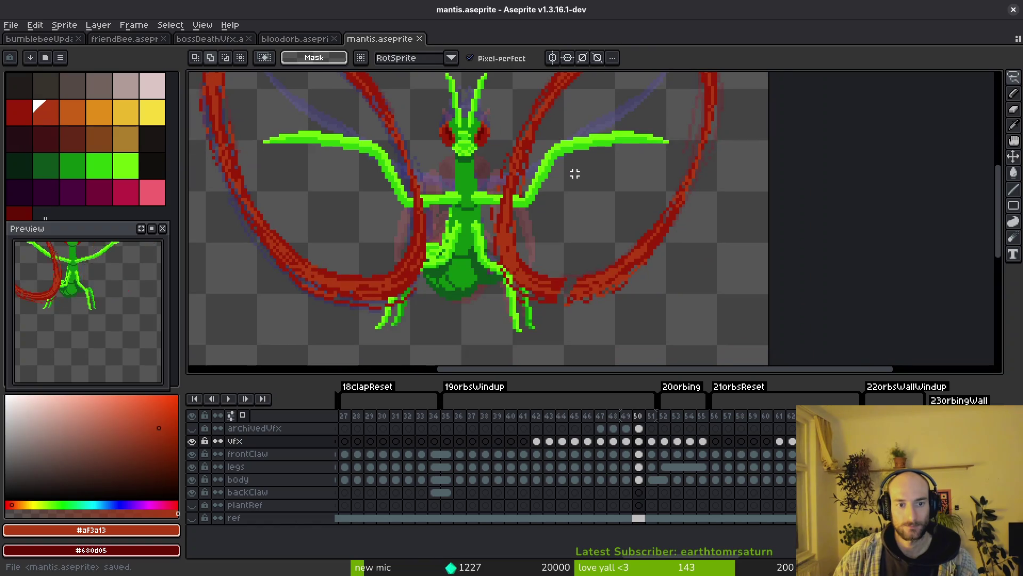
scroll(589, 223, down, 2)
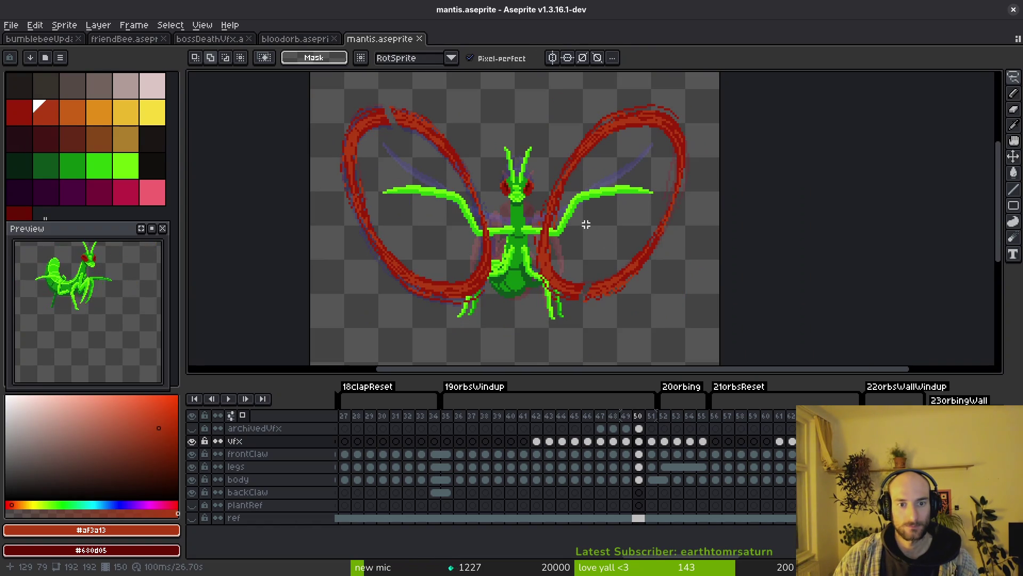
Rotate the outlined mantis and left arc region and apply the transform
mouse_move(589, 238)
mouse_down()
mouse_move(483, 230)
mouse_move(575, 217)
mouse_up()
click(584, 233)
scroll(574, 217, up, 3)
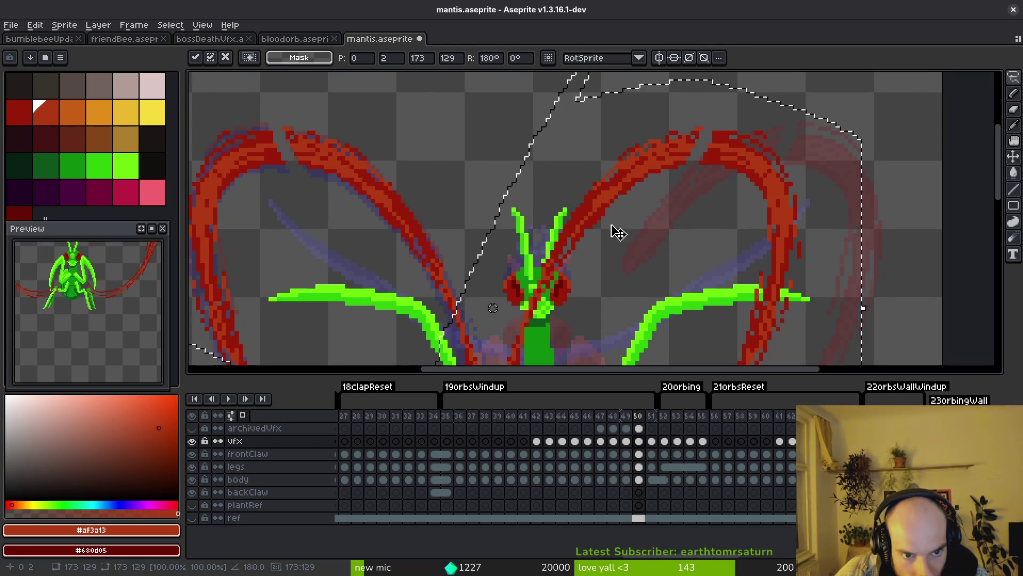
scroll(610, 238, down, 3)
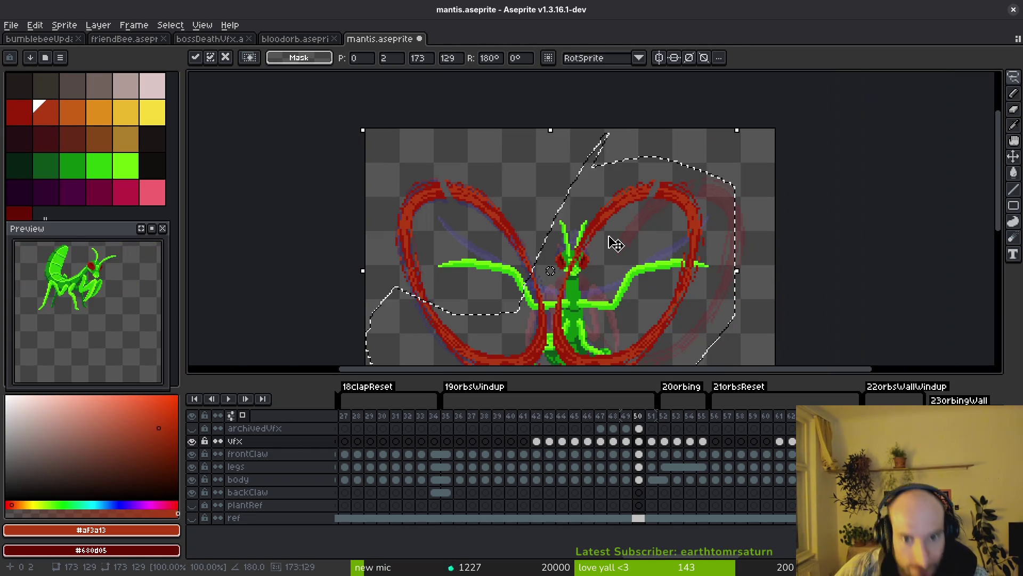
key(Return)
key(ctrl+d)
scroll(613, 237, down, 3)
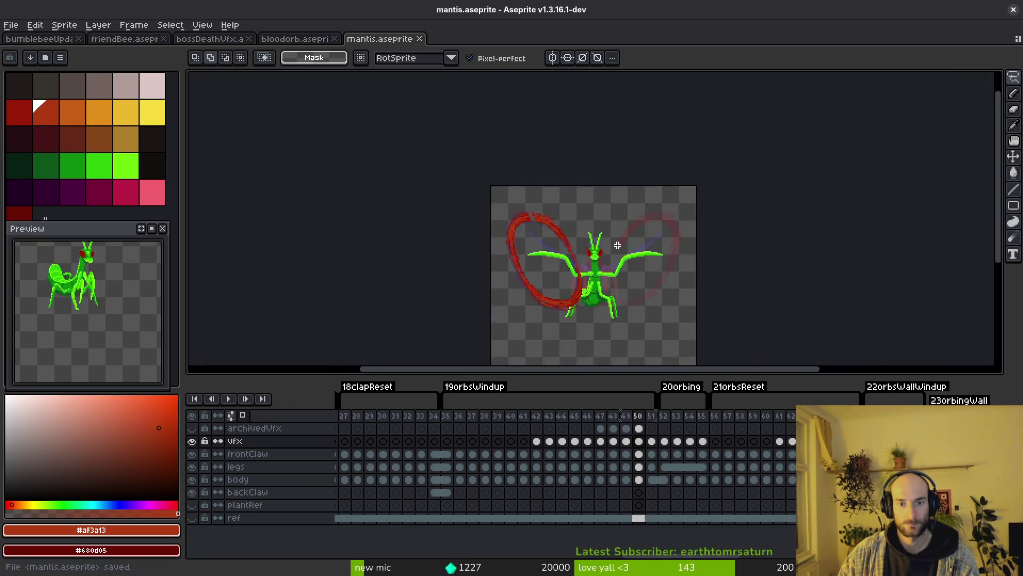
key(ctrl+a)
Commit whole-frame transforms on the current frame and frame 51, saving each, and reach frame 52
key(ctrl+t)
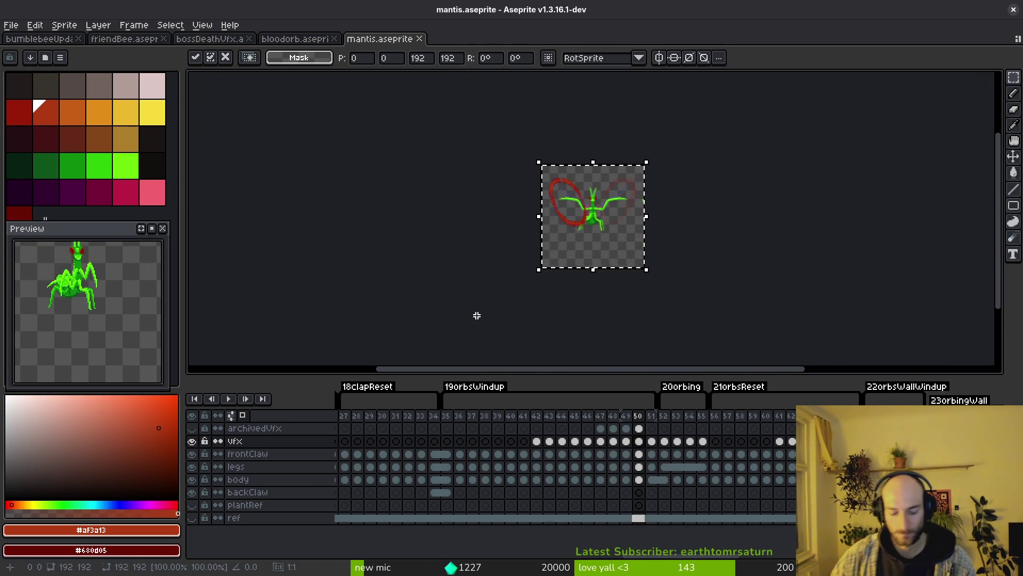
key(ctrl+s)
key(Right)
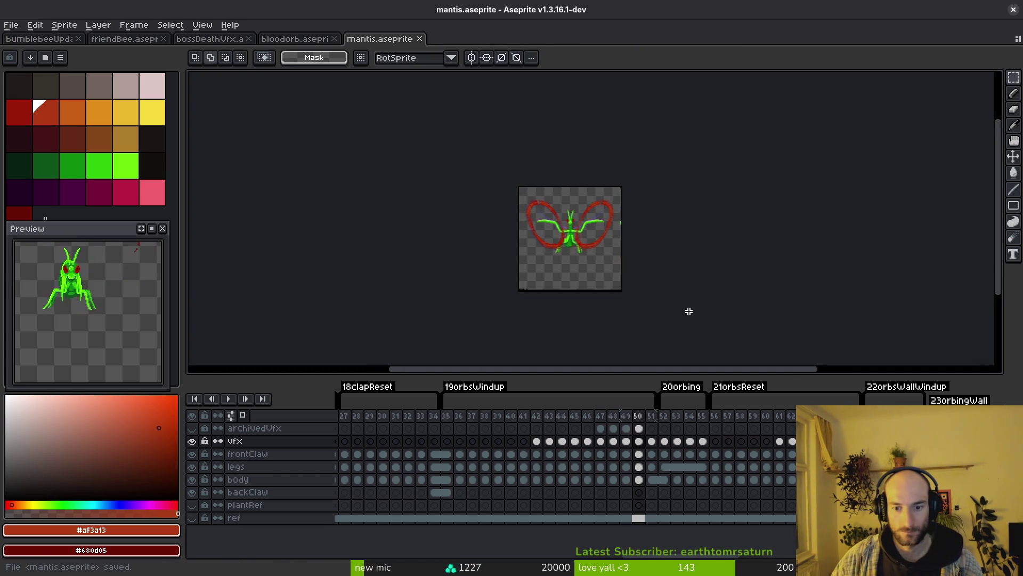
key(ctrl+t)
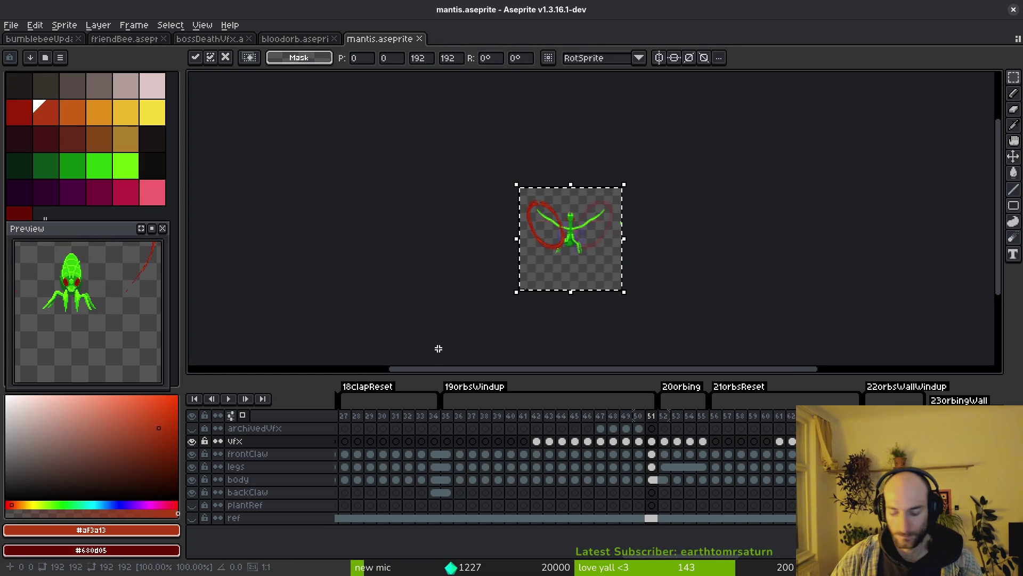
key(ctrl+s)
key(Right)
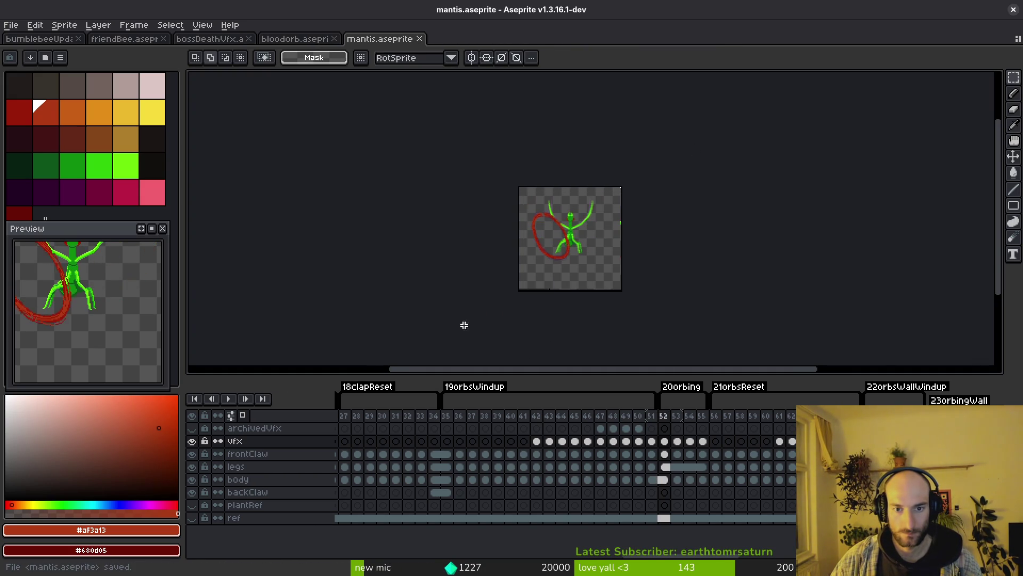
Compare frames 51 and 52, then turn on onion skin to ghost the neighbouring arcs
scroll(564, 313, up, 3)
scroll(565, 313, down, 1)
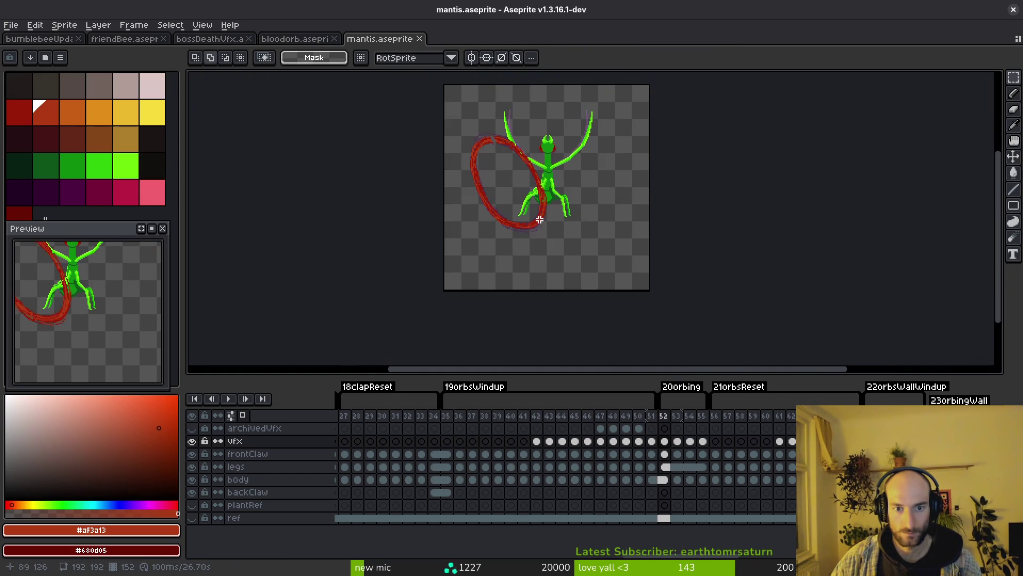
click(652, 441)
scroll(537, 262, up, 2)
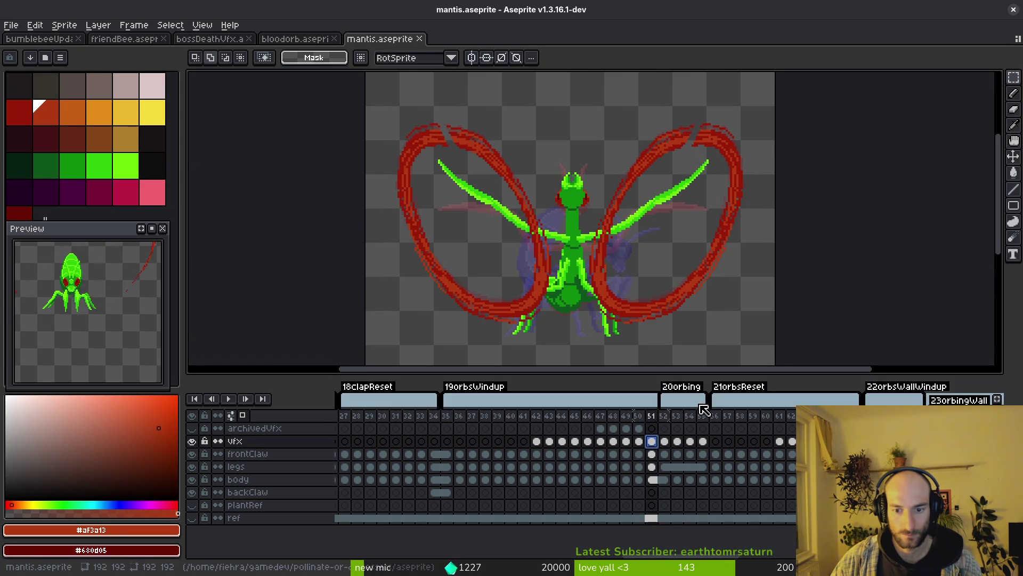
click(665, 440)
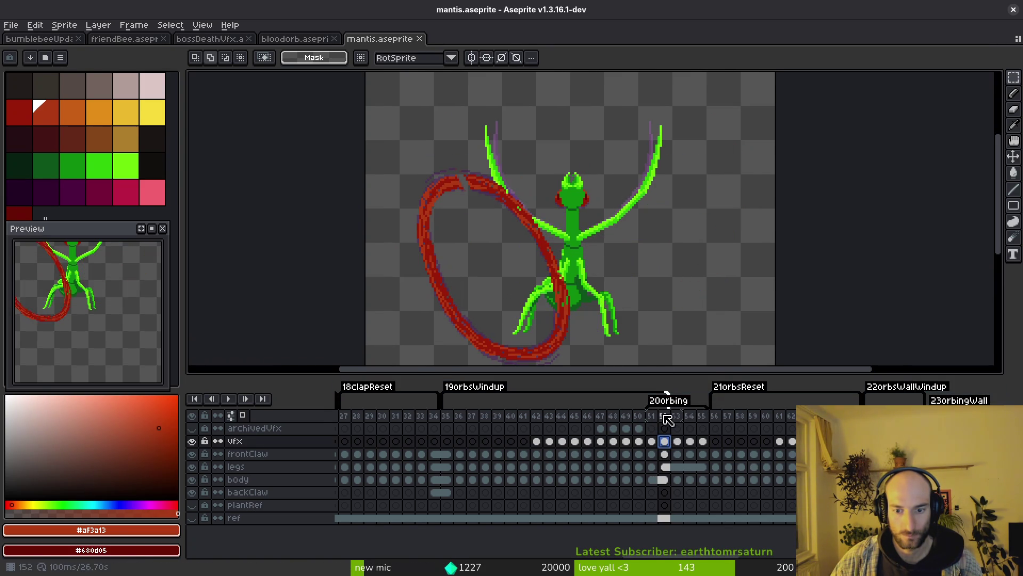
key(F3)
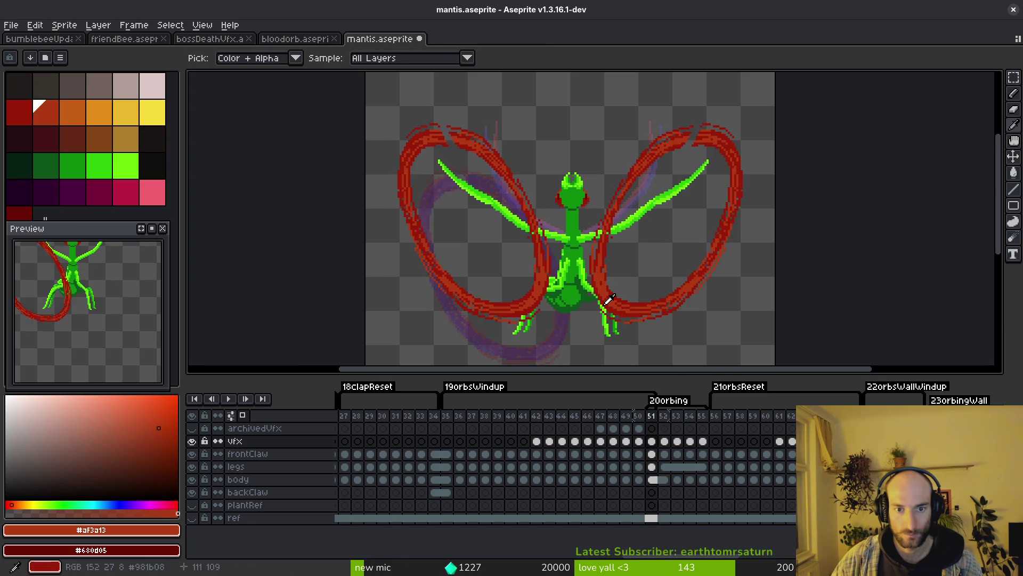
key(i)
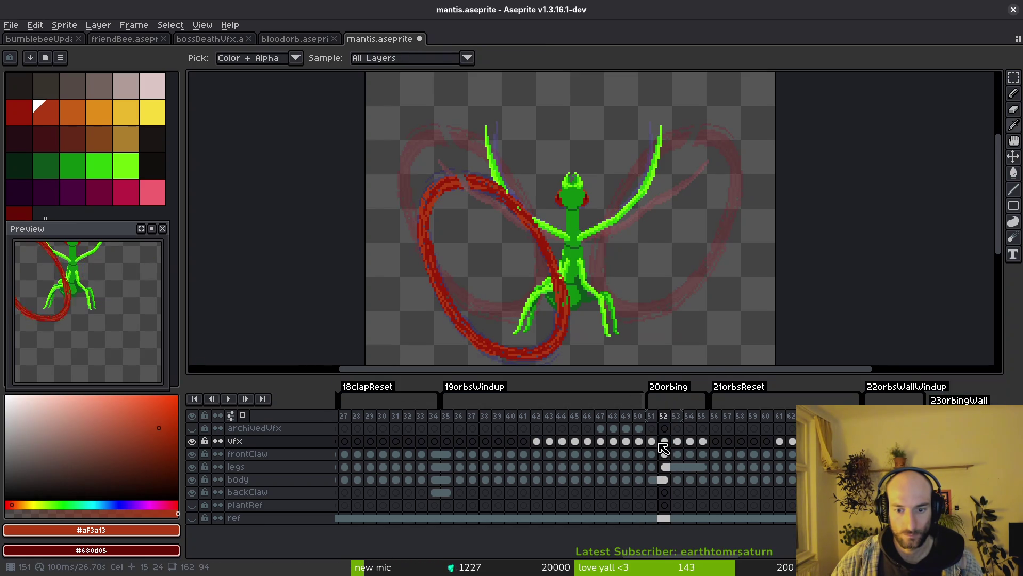
key(m)
scroll(663, 298, down, 2)
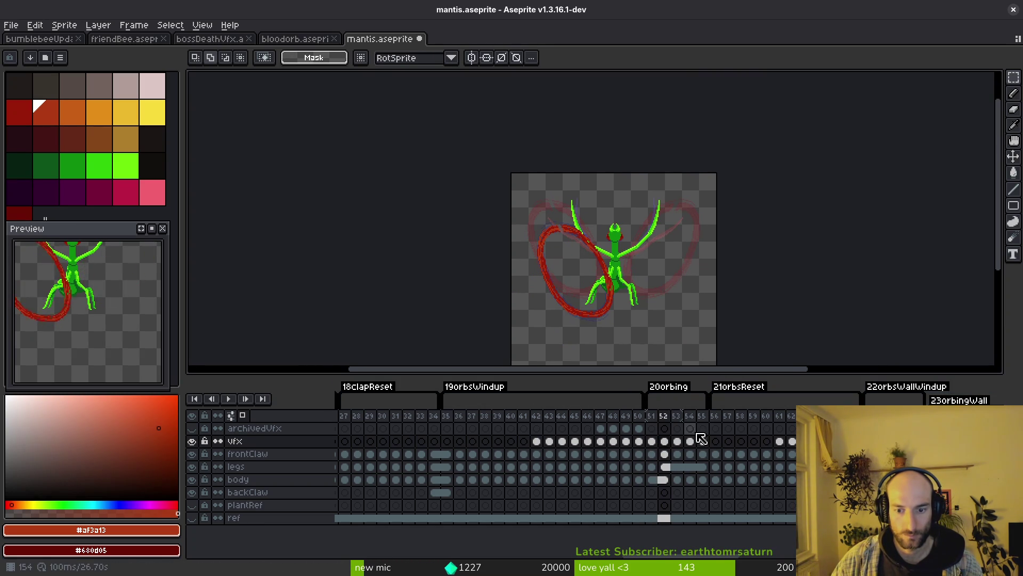
Move the mantis and arc on frames 52–55 up-left, nudge one pixel left, and save
key(ctrl+a)
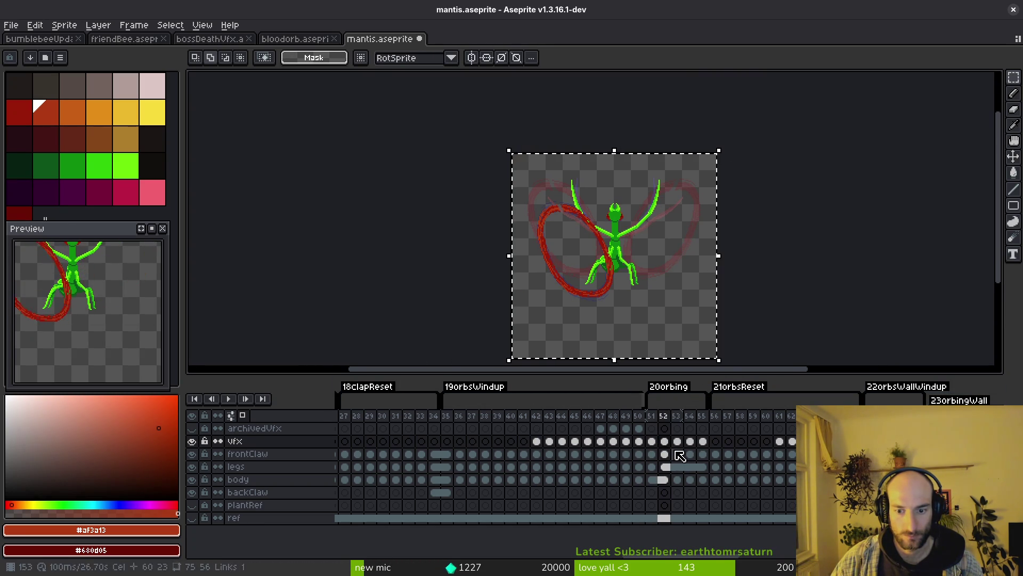
mouse_move(703, 479)
mouse_down()
mouse_move(693, 453)
mouse_move(670, 443)
mouse_up()
scroll(539, 226, up, 3)
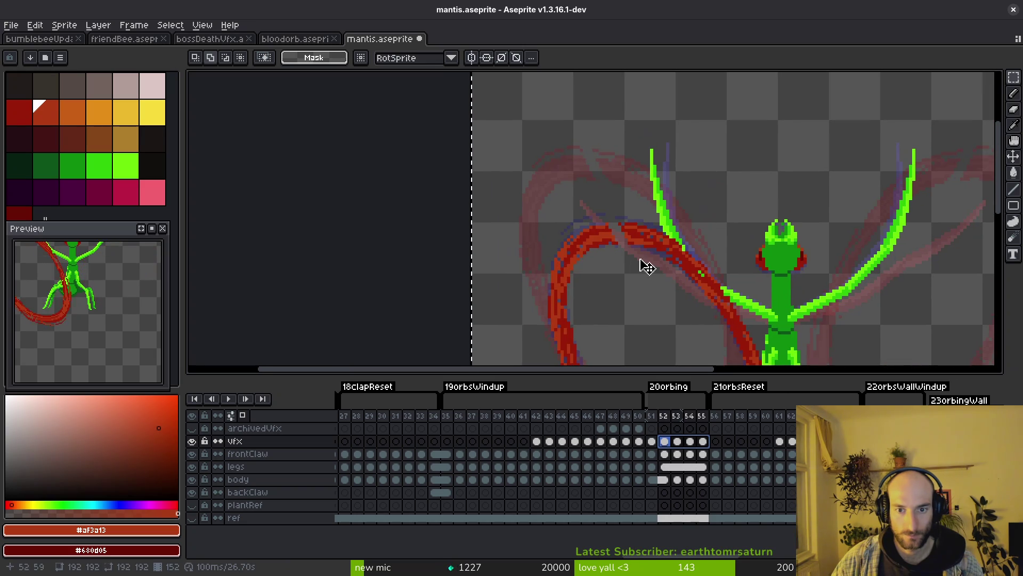
drag(647, 265, 627, 185)
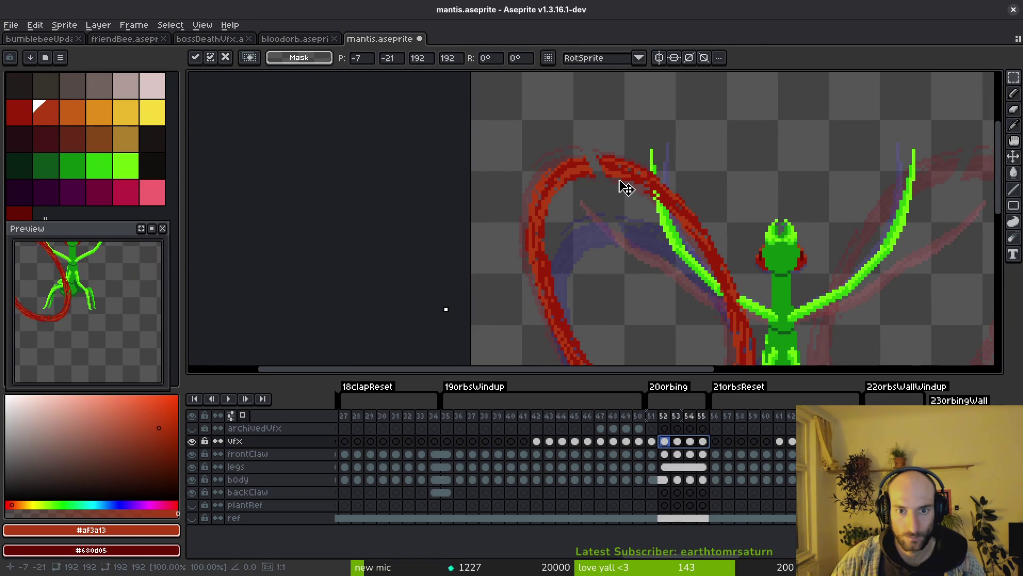
scroll(640, 245, down, 2)
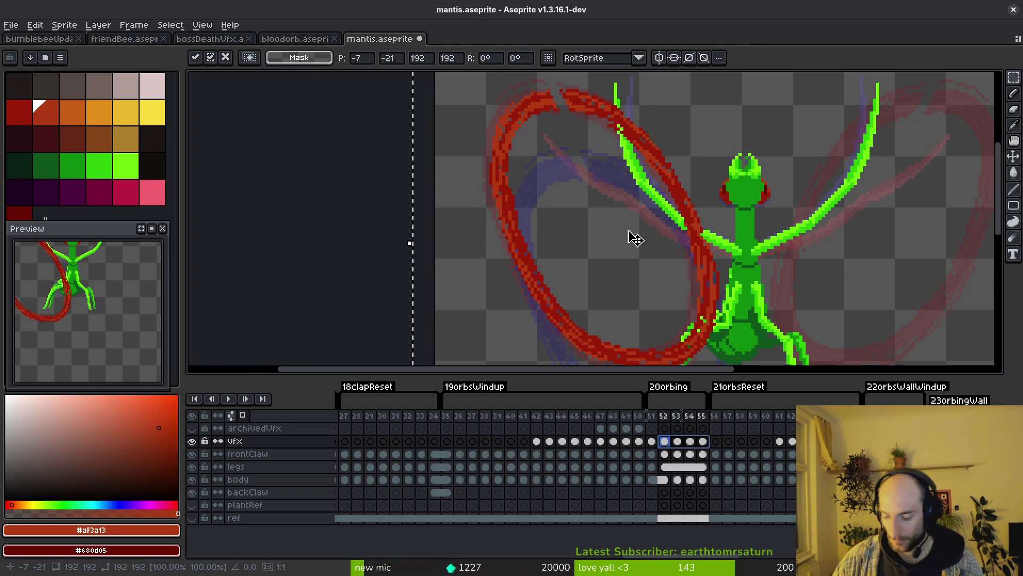
key(Left)
key(ctrl+s)
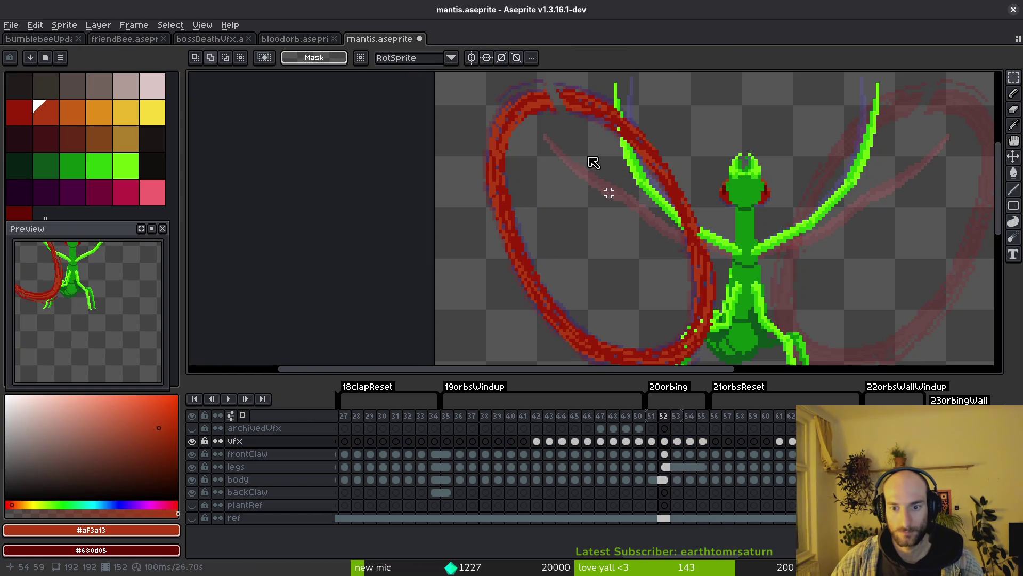
key(1)
Flip to frame 51 to compare against the repositioned arc
scroll(624, 233, up, 3)
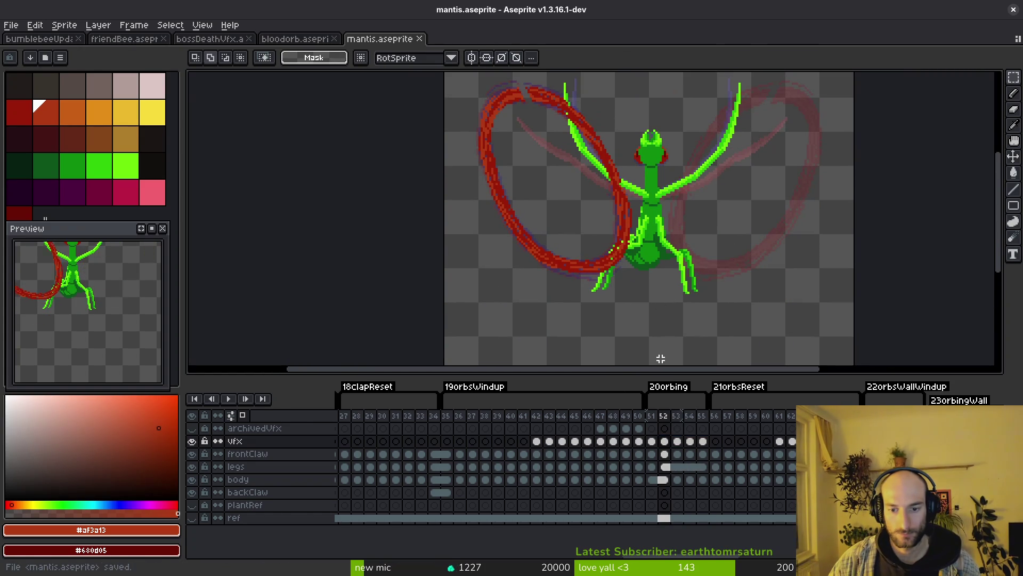
click(652, 441)
scroll(692, 278, down, 2)
Commit the whole-canvas changes on frames 52 and 53, save, and move on to frame 54
key(Right)
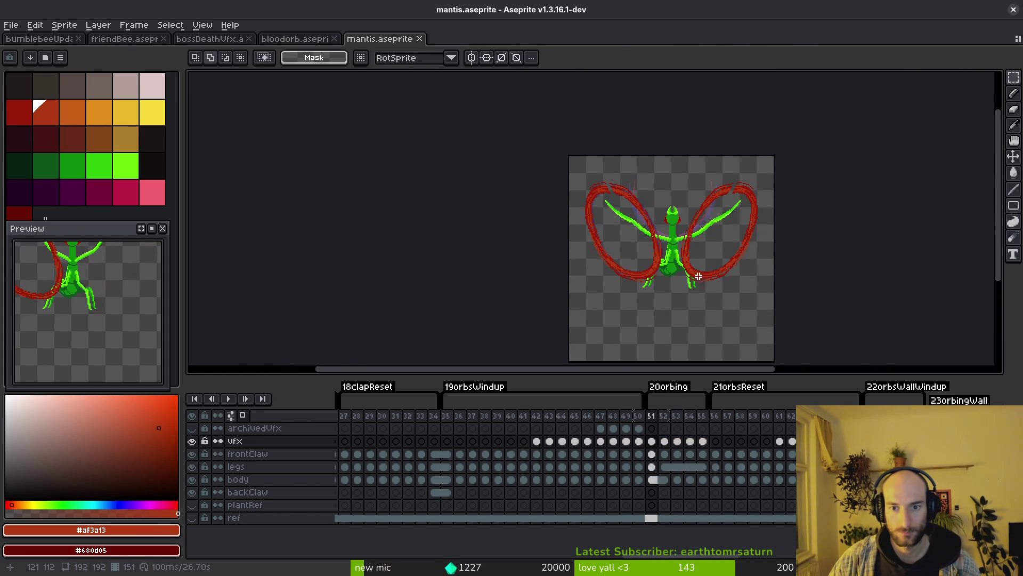
key(alt)
scroll(742, 161, down, 2)
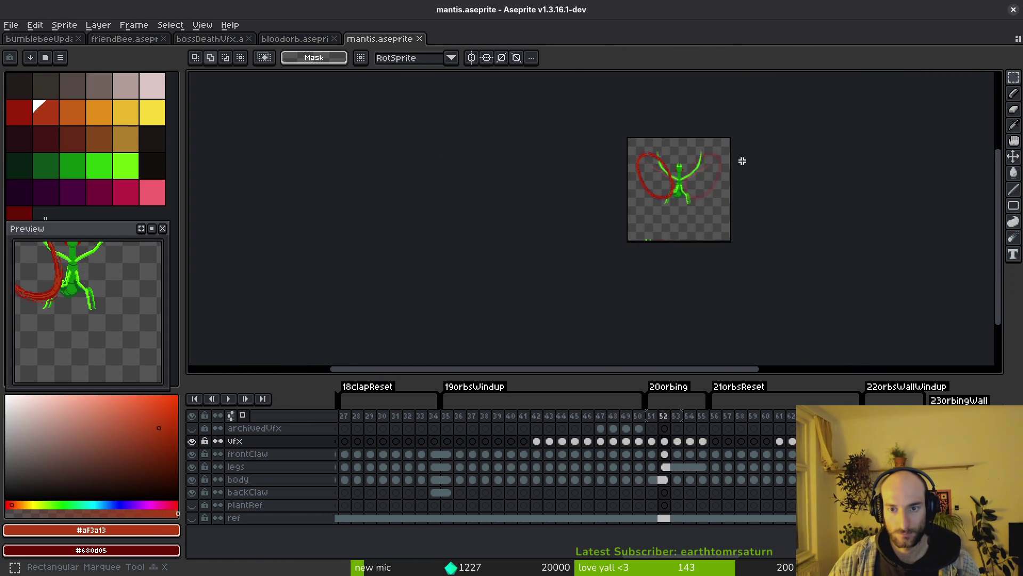
key(ctrl+a)
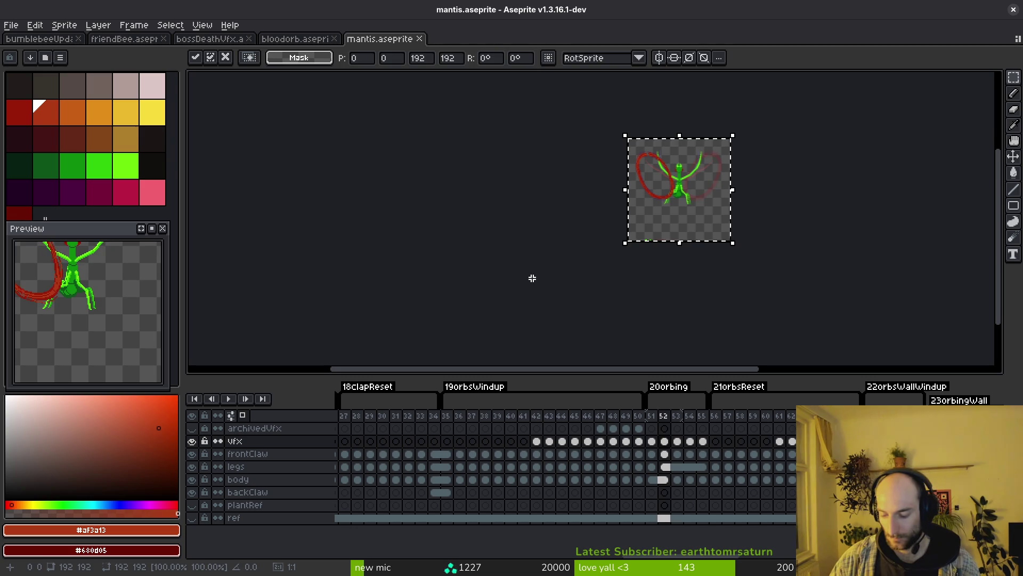
key(Right)
key(ctrl+a)
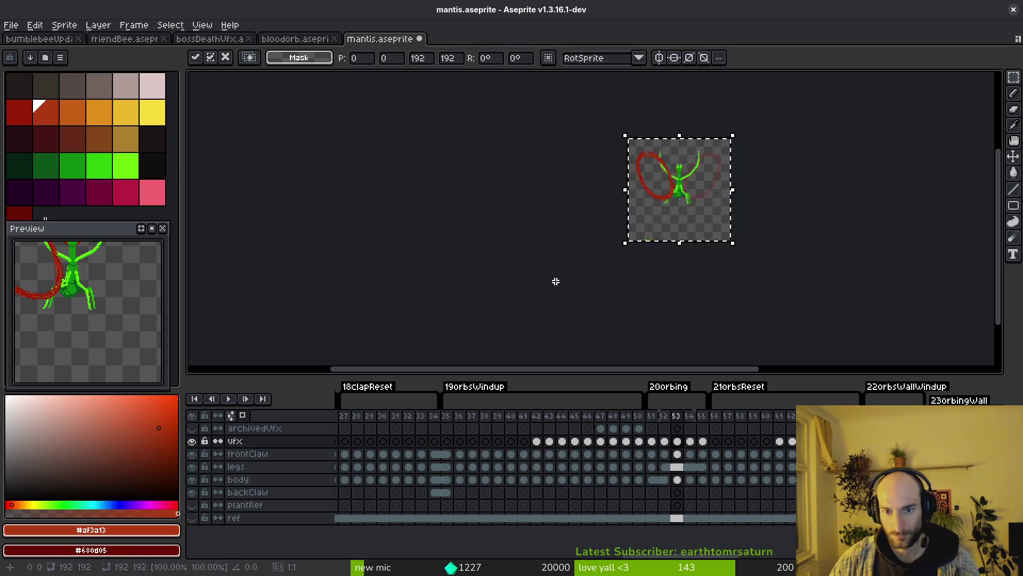
key(ctrl+d)
key(ctrl+s)
key(Right)
Copy frame 54's full claw rings, paste them in place on frame 55, and save
drag(715, 178, 699, 197)
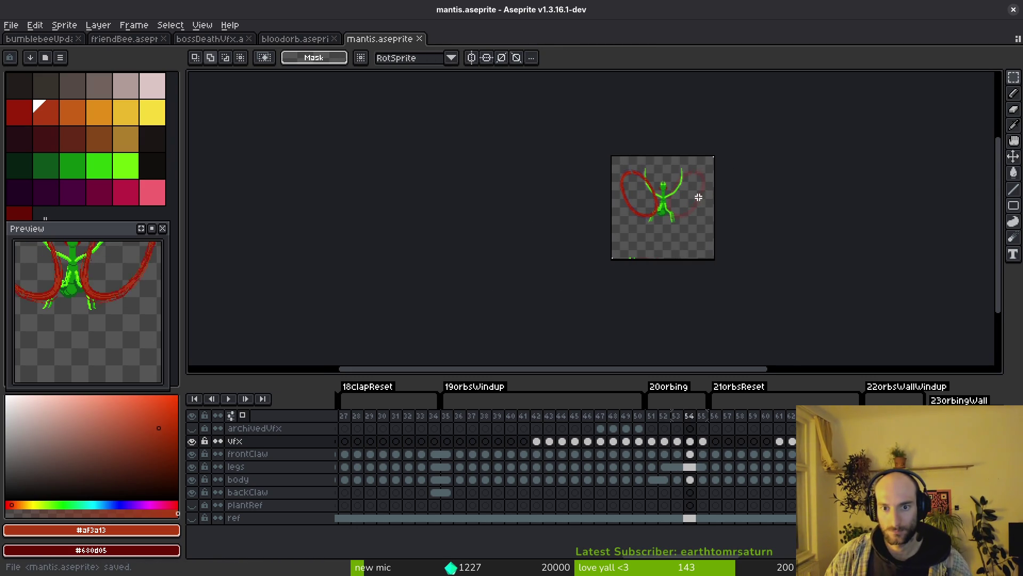
scroll(692, 216, up, 3)
scroll(669, 194, down, 2)
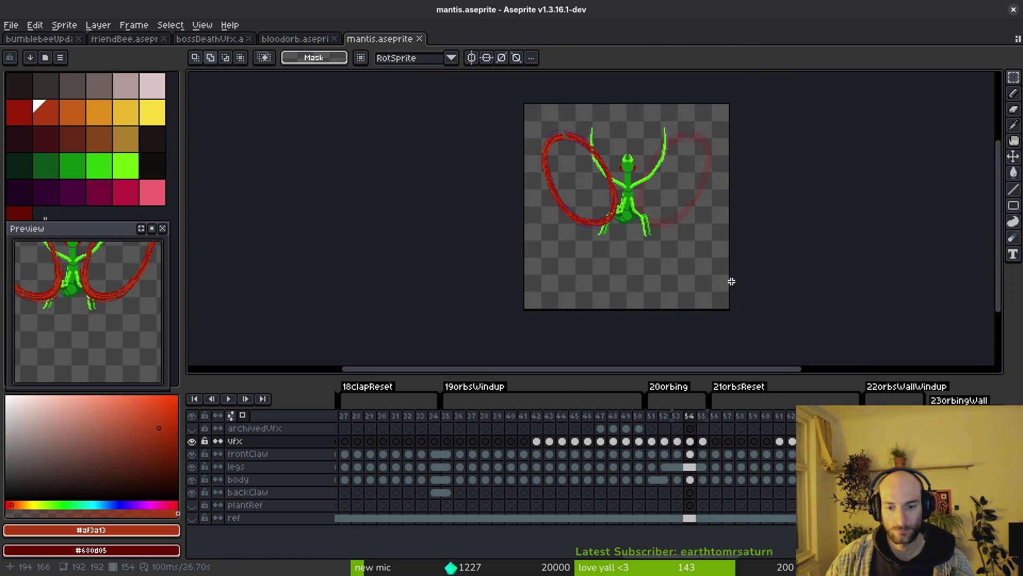
key(ctrl+a)
key(ctrl+v)
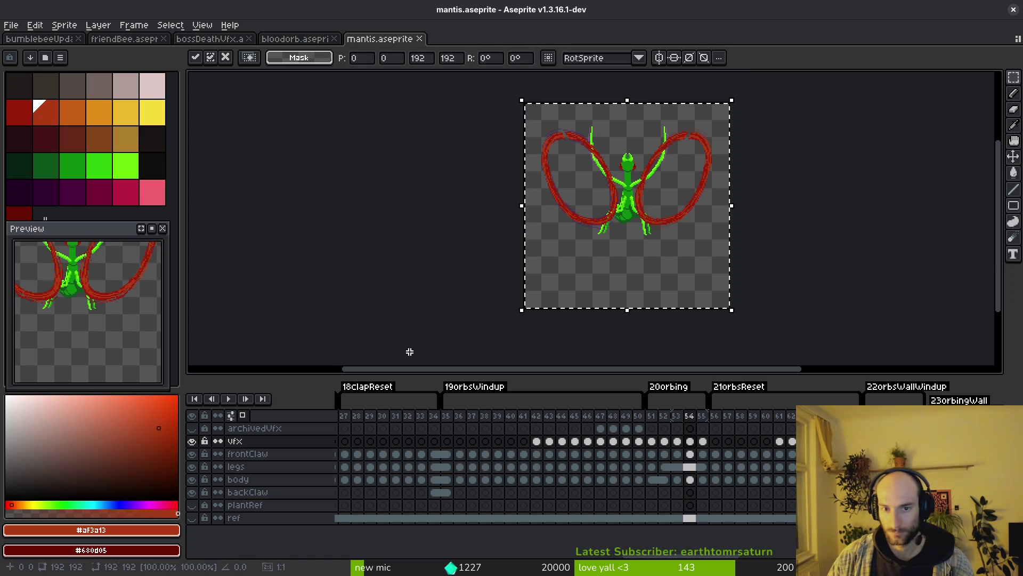
key(ctrl+d)
key(Right)
key(ctrl+v)
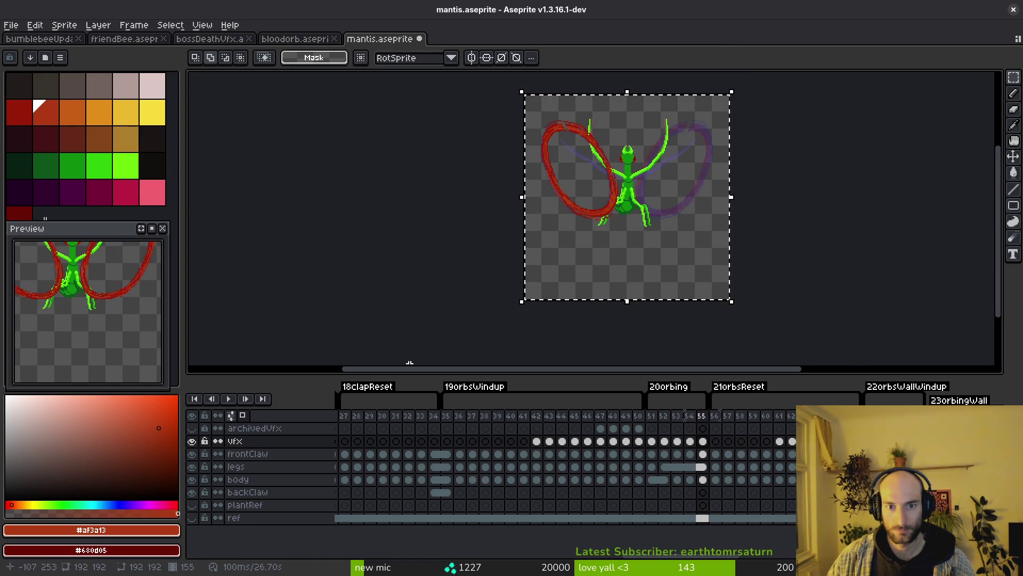
key(ctrl+d)
key(ctrl+s)
Shift the vfx cels one frame earlier, save, and go to frame 56 with the canvas selected
scroll(656, 237, up, 1)
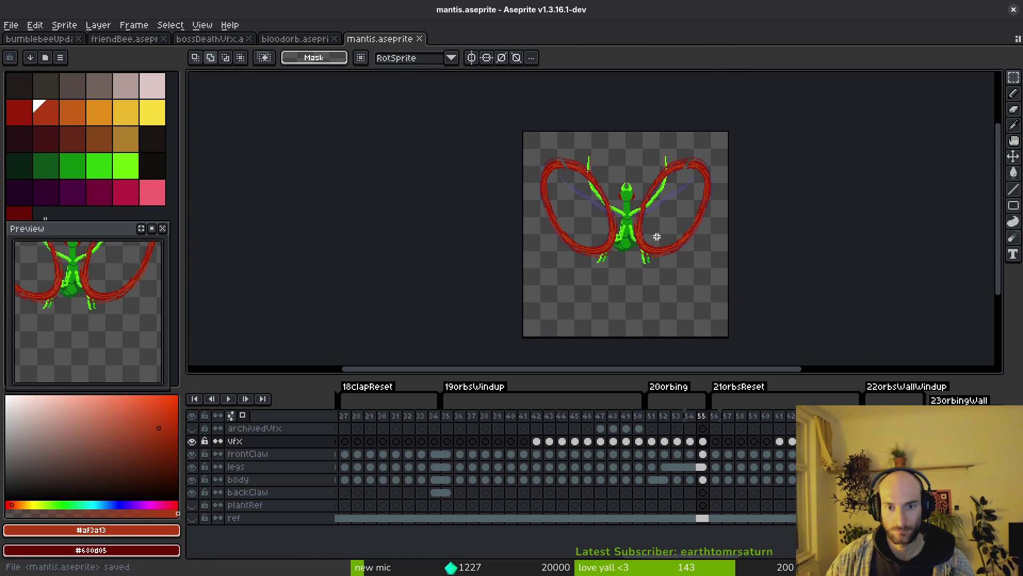
click(778, 442)
mouse_move(729, 454)
mouse_down()
mouse_move(778, 454)
mouse_move(768, 448)
mouse_up()
key(ctrl+s)
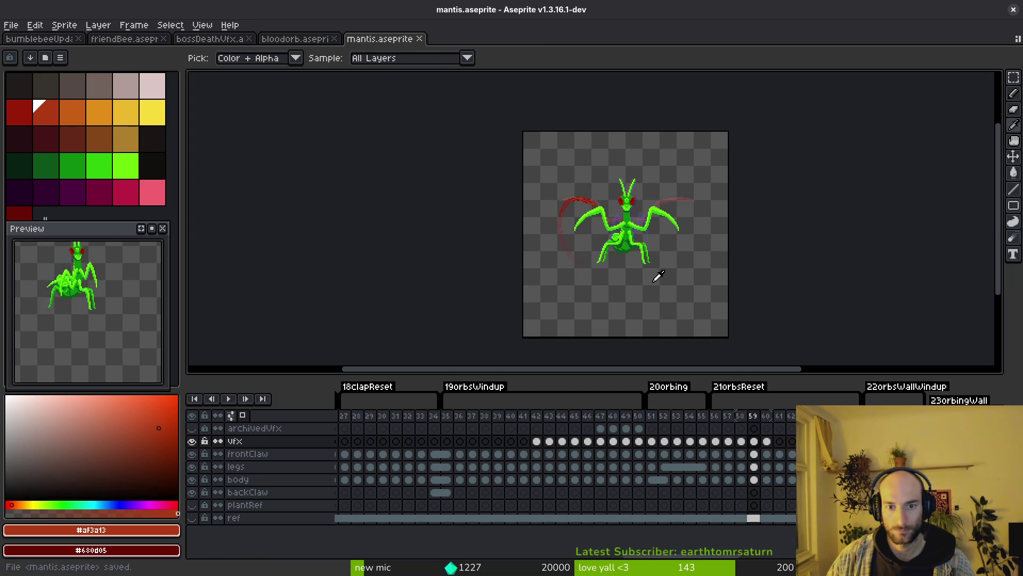
click(738, 416)
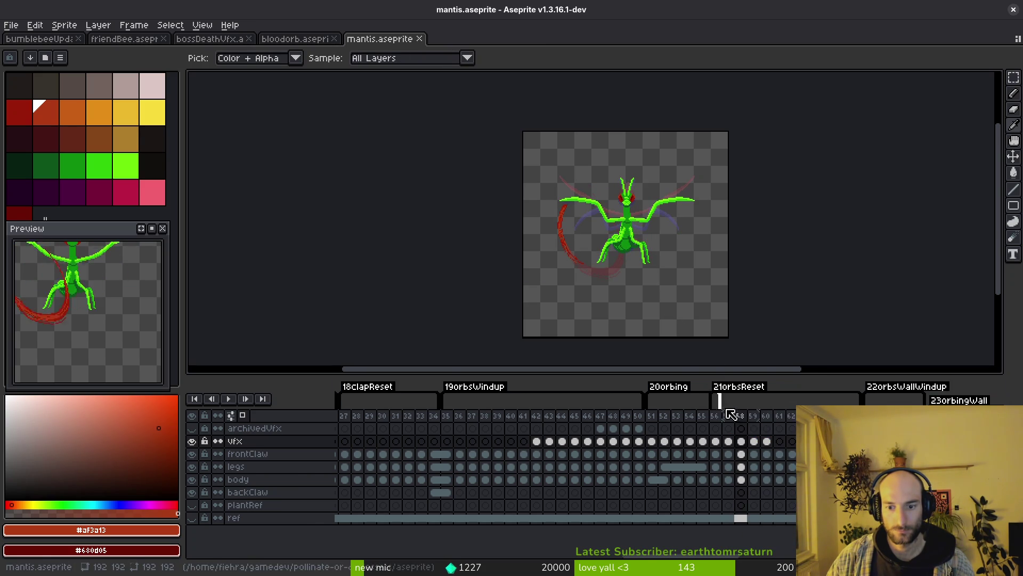
click(720, 442)
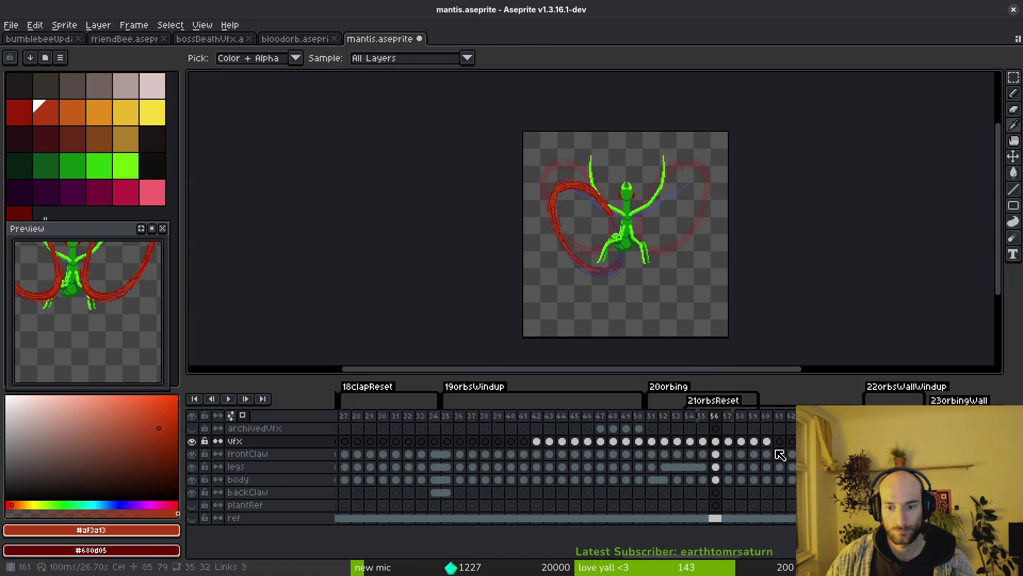
scroll(721, 202, down, 2)
key(ctrl+a)
Move the content of frames 56–60 by -7, -18 pixels and apply it
drag(767, 442, 722, 448)
scroll(656, 299, up, 4)
mouse_move(674, 286)
mouse_down()
mouse_move(640, 258)
mouse_move(606, 189)
mouse_move(614, 193)
mouse_up()
key(Return)
scroll(621, 224, down, 2)
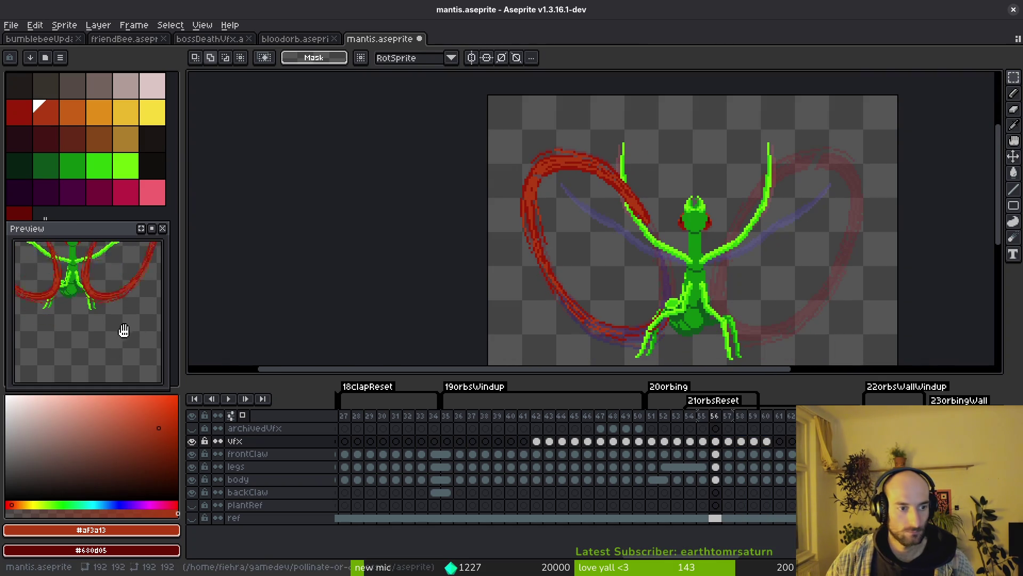
scroll(107, 352, down, 2)
scroll(76, 326, up, 1)
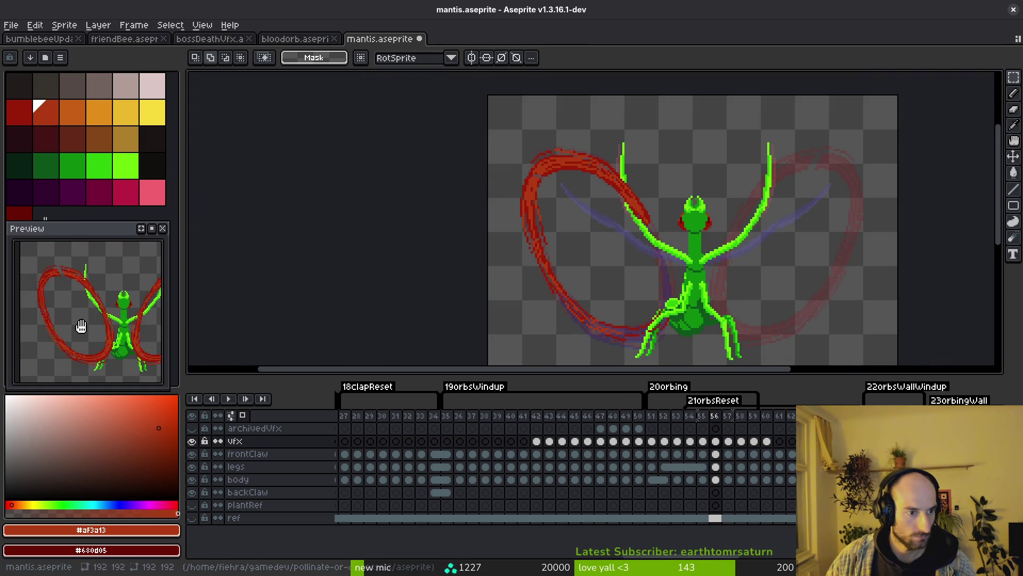
drag(645, 313, 637, 291)
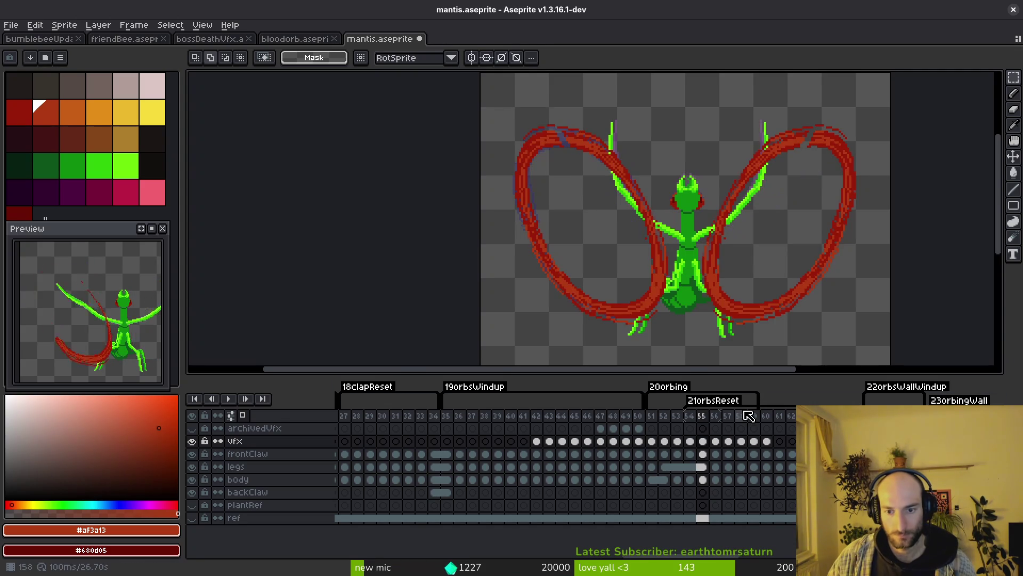
Flip between frames 55–57 and play the animation to review the arc continuity
key(i)
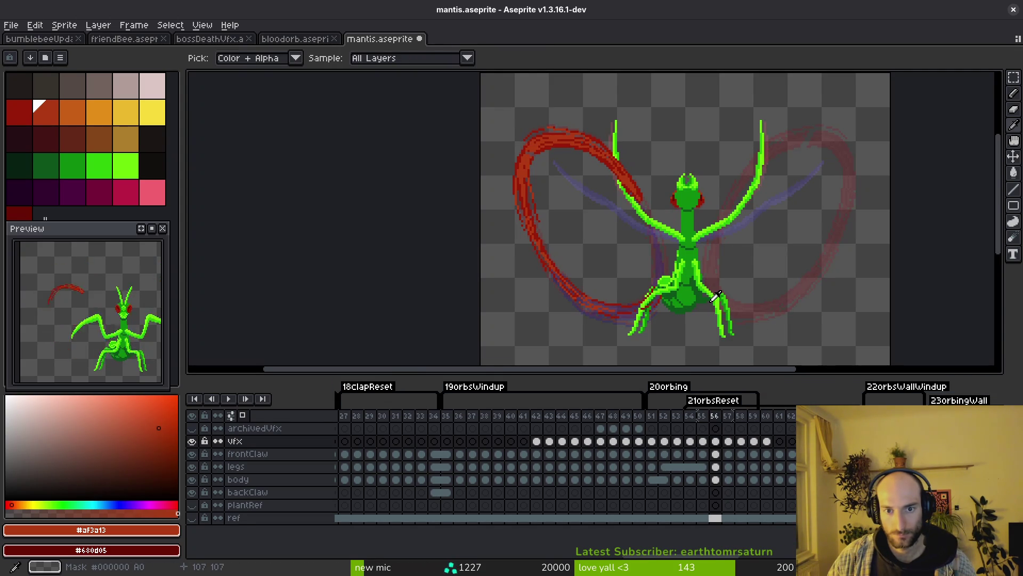
key(Right)
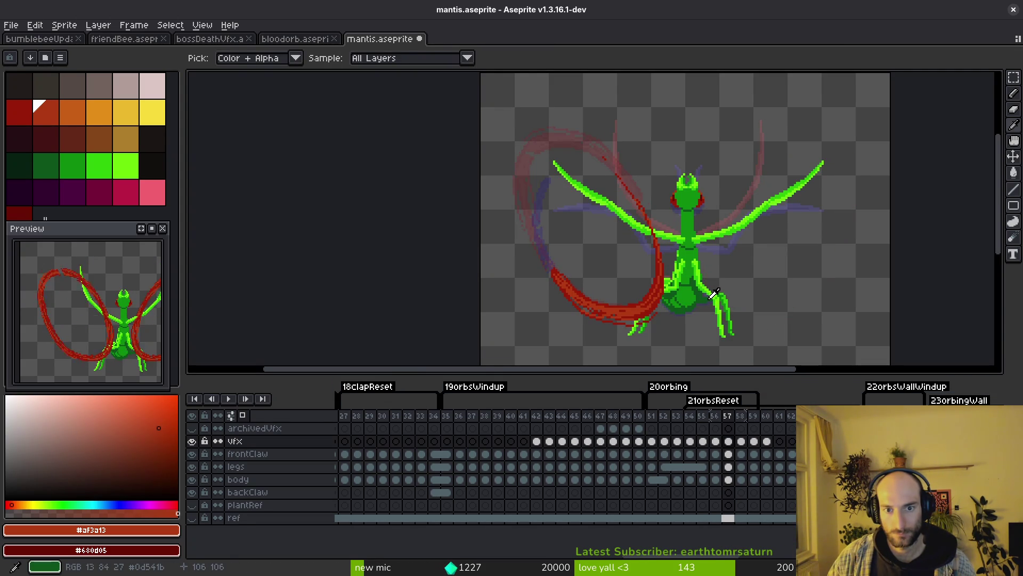
key(Left)
key(Right)
key(Left)
key(Left)
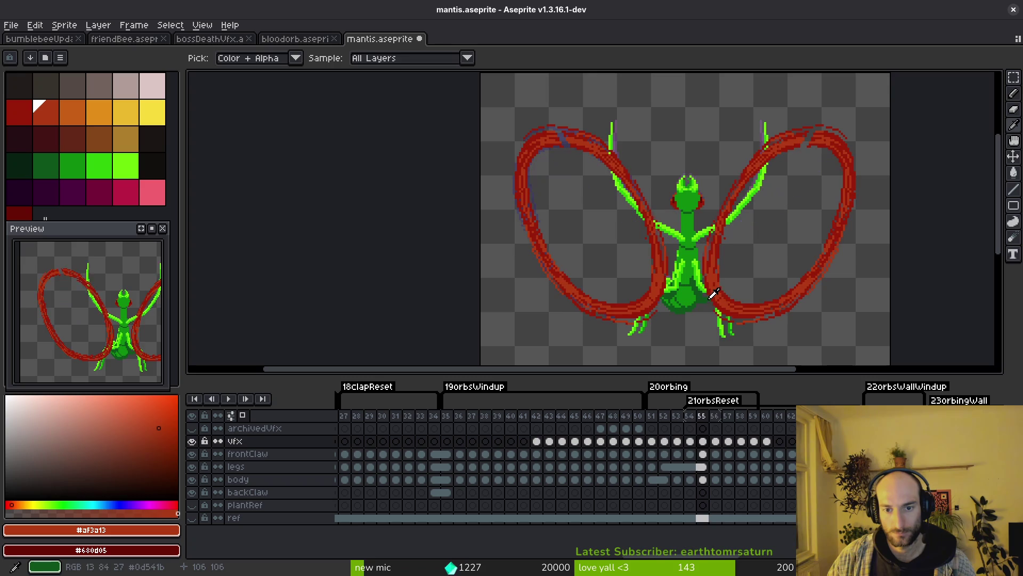
key(Right)
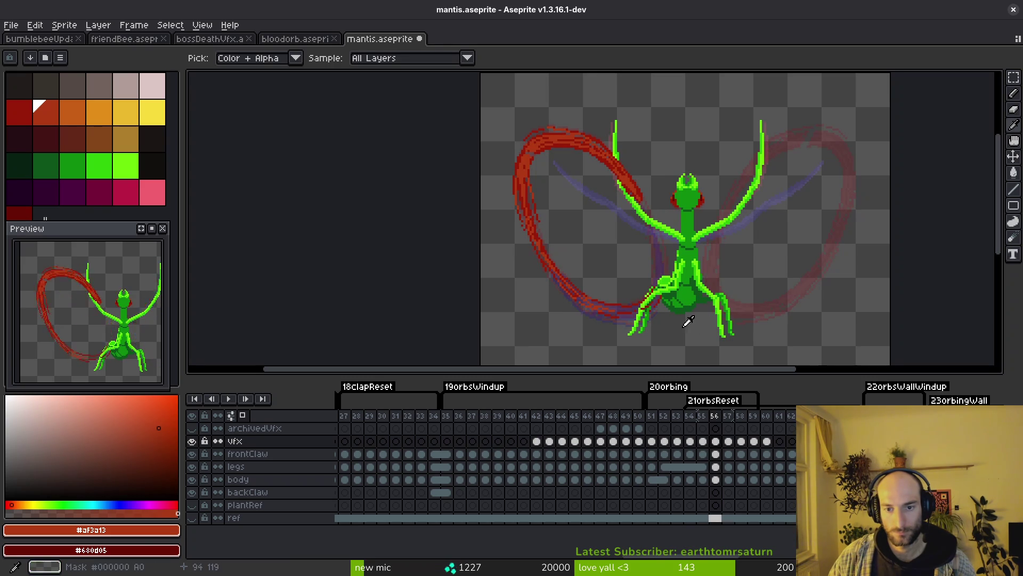
click(537, 442)
key(Return)
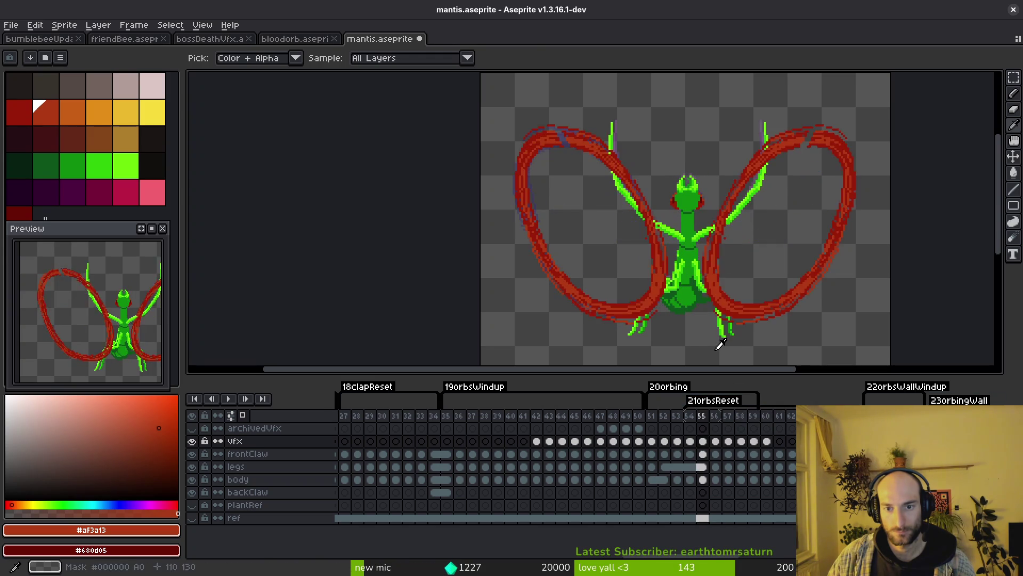
key(ctrl+a)
scroll(720, 344, down, 3)
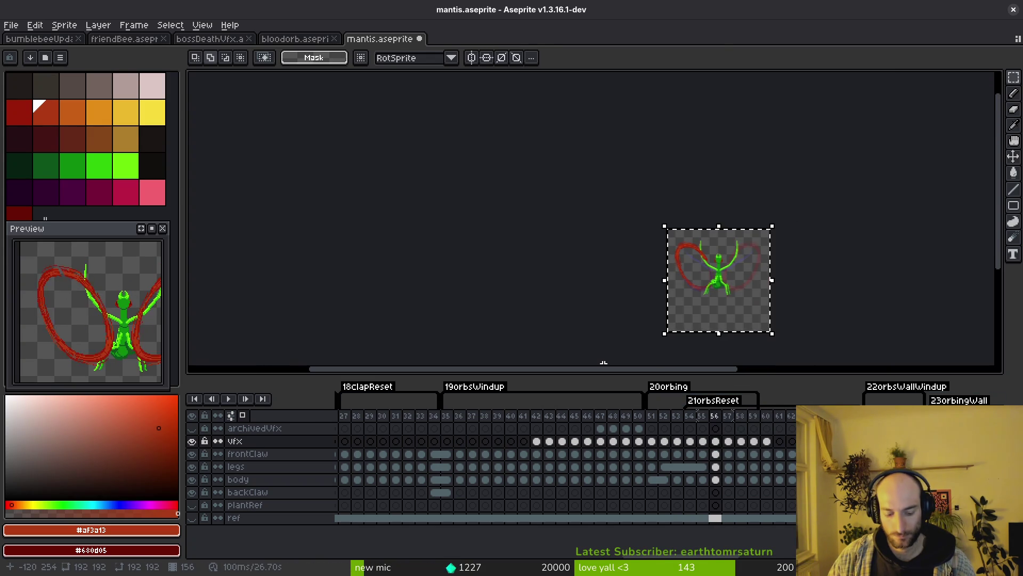
Apply a transform on each of frames 57–60 in turn, then save mantis.aseprite
key(period)
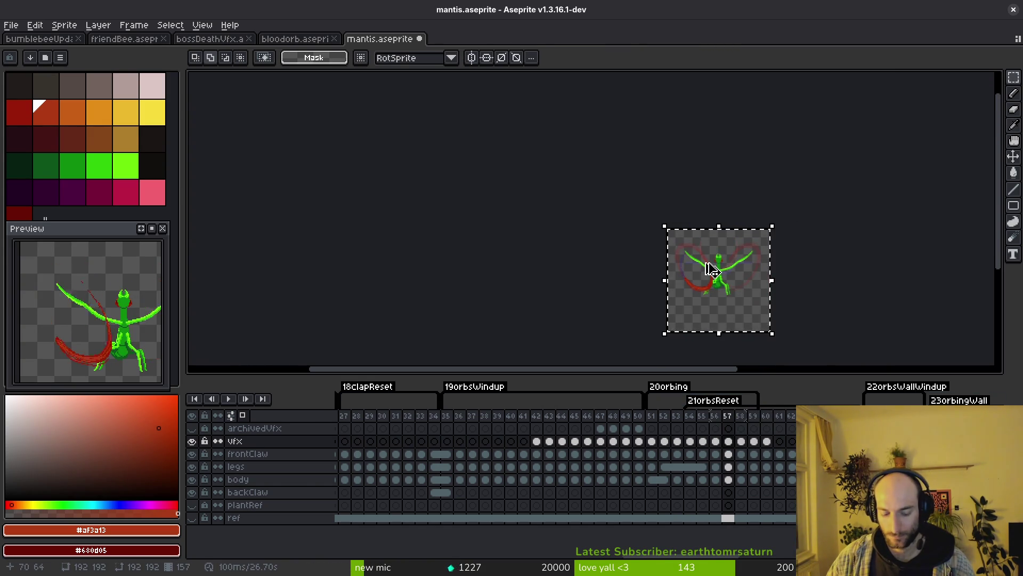
key(period)
key(comma)
key(period)
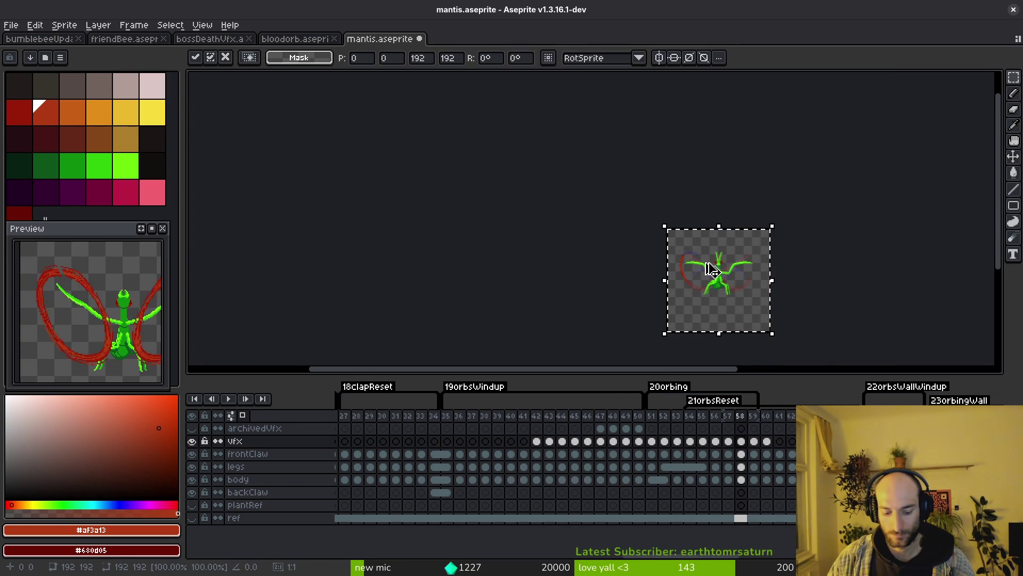
key(period)
click(705, 262)
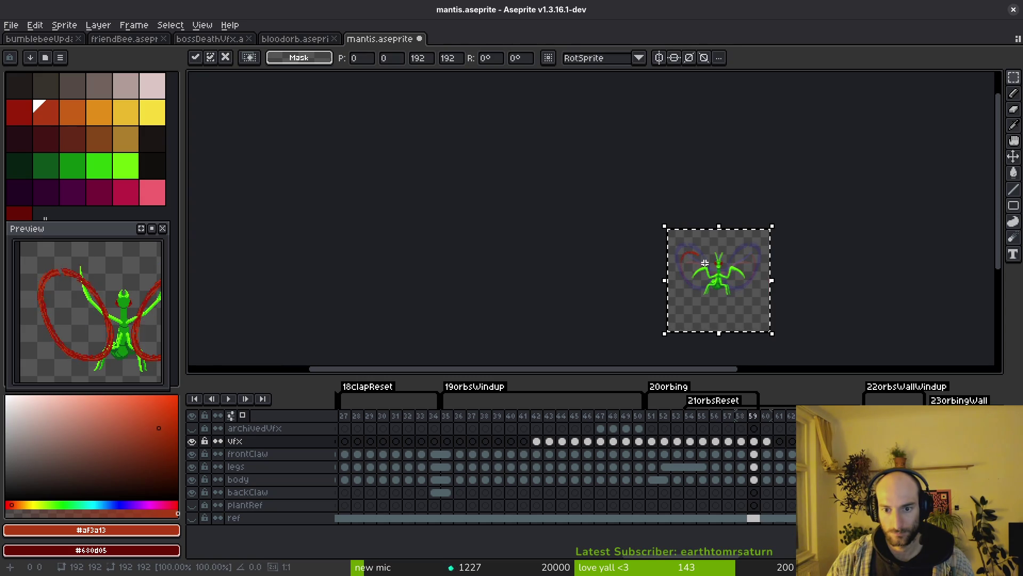
key(period)
click(713, 269)
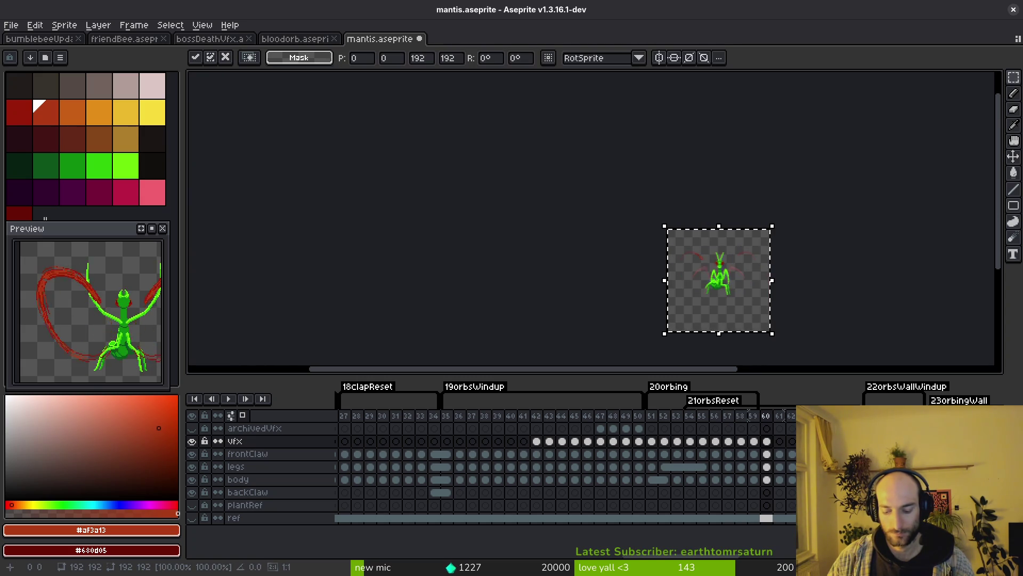
key(Return)
key(ctrl+s)
scroll(754, 286, up, 3)
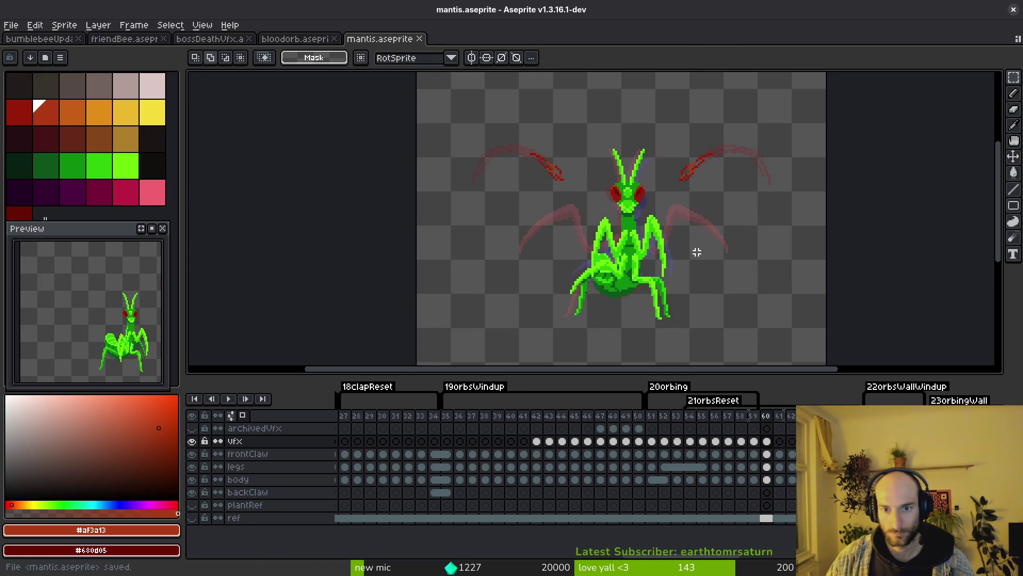
Drag the vfx cels from frame 42 later in the timeline and compare frames 51–53
mouse_move(537, 442)
mouse_down()
mouse_move(772, 446)
mouse_move(537, 447)
mouse_up()
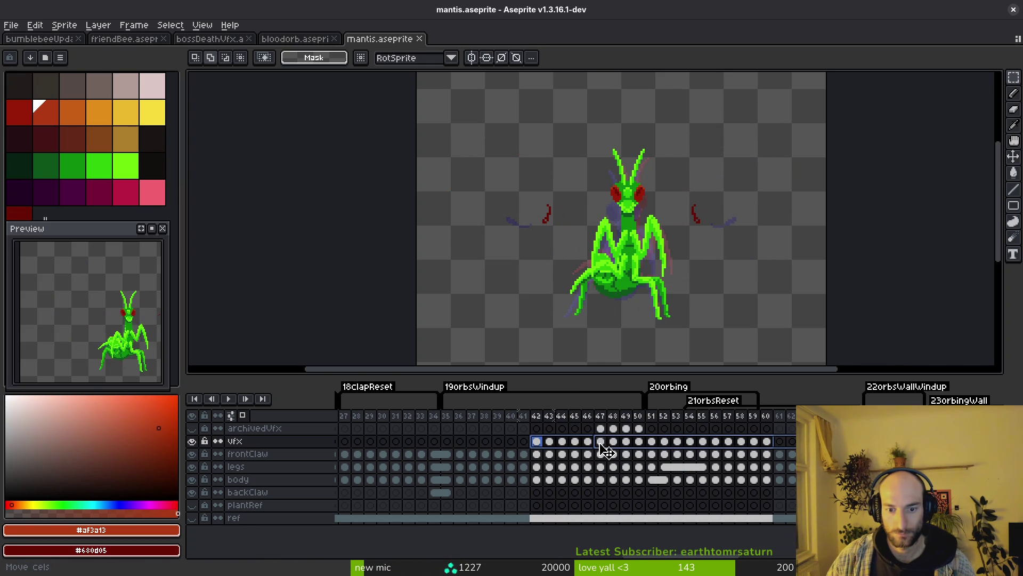
drag(606, 451, 606, 450)
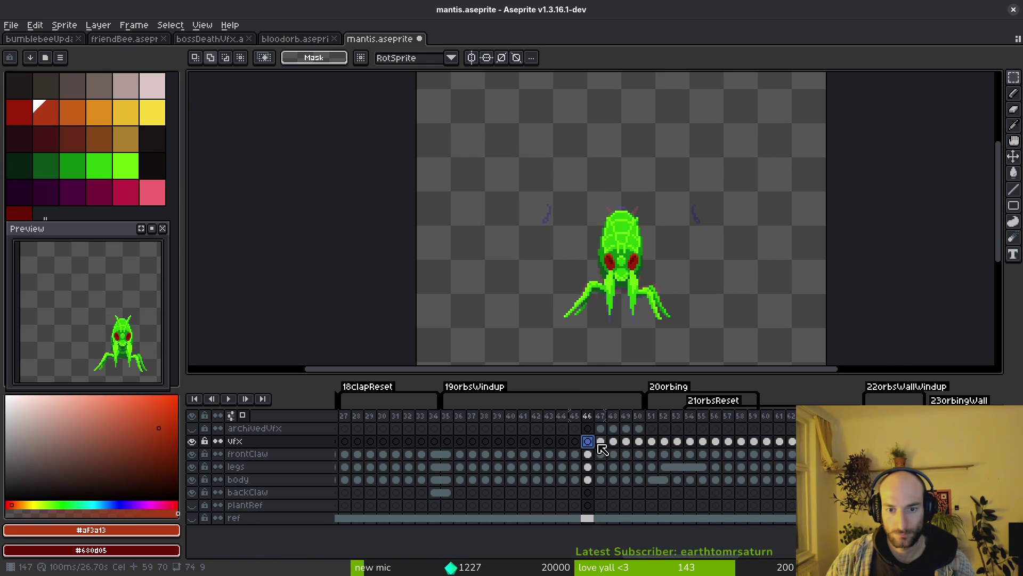
key(Right)
key(Right)
key(Right)
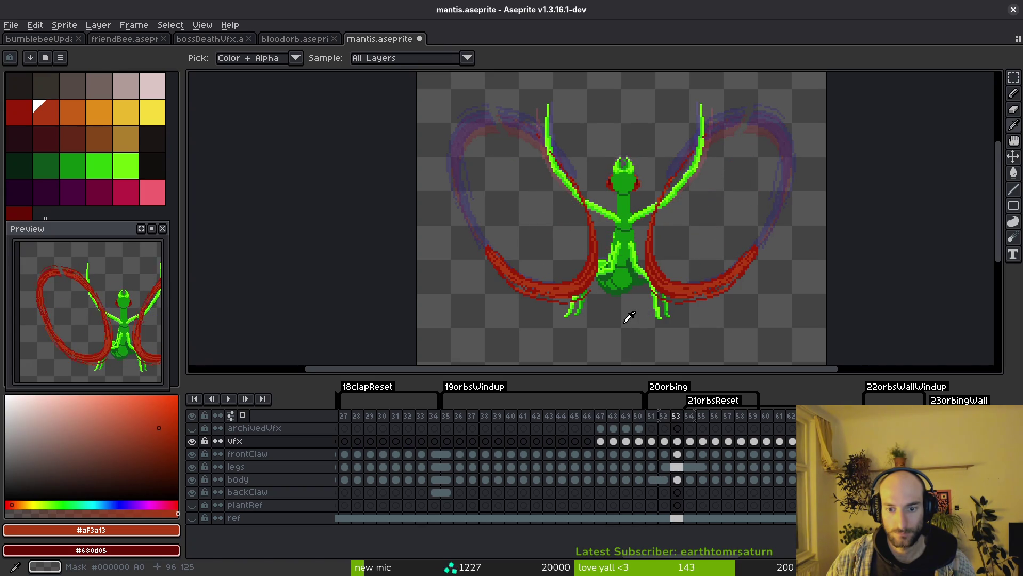
key(Left)
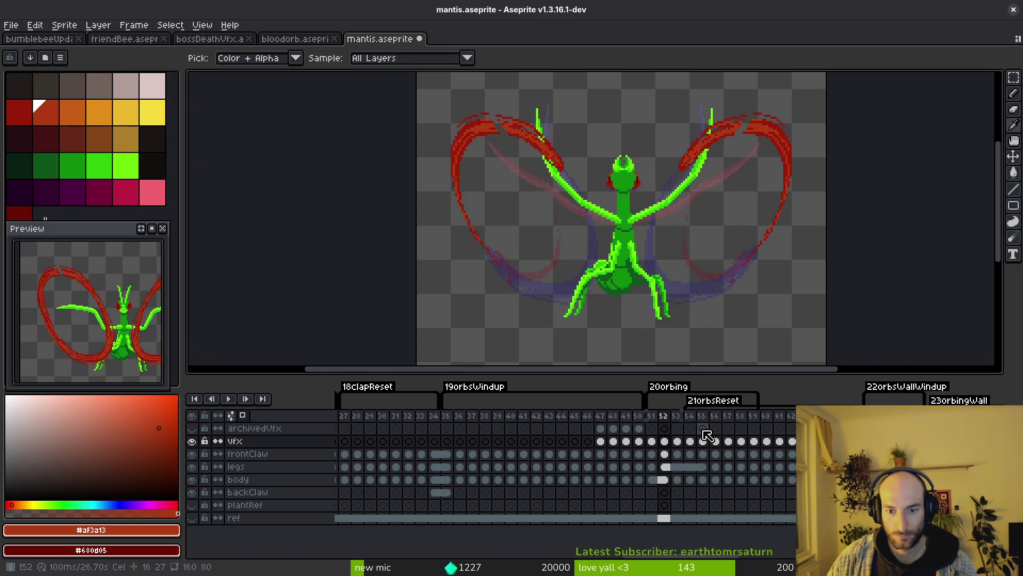
key(Right)
key(Left)
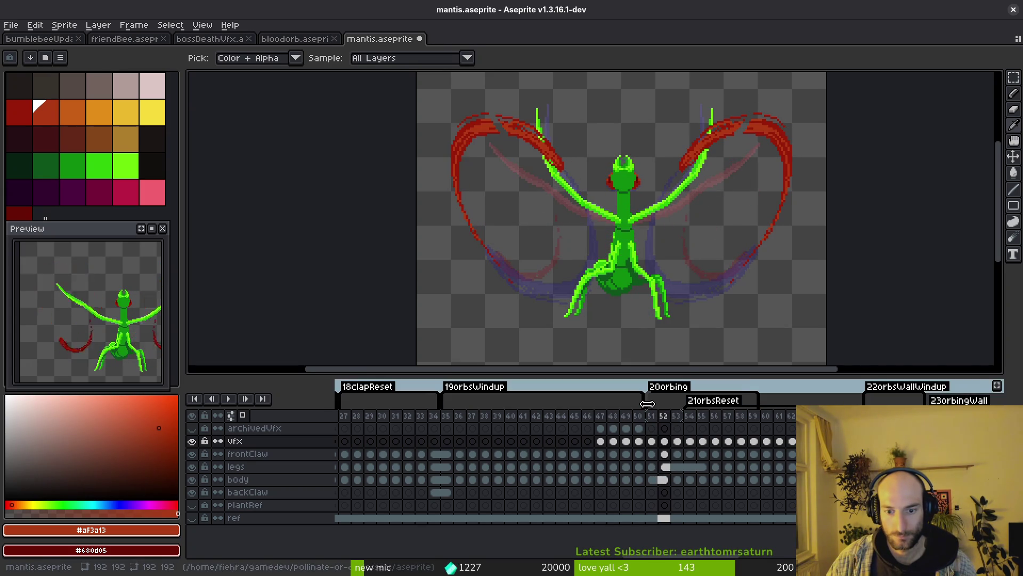
key(Right)
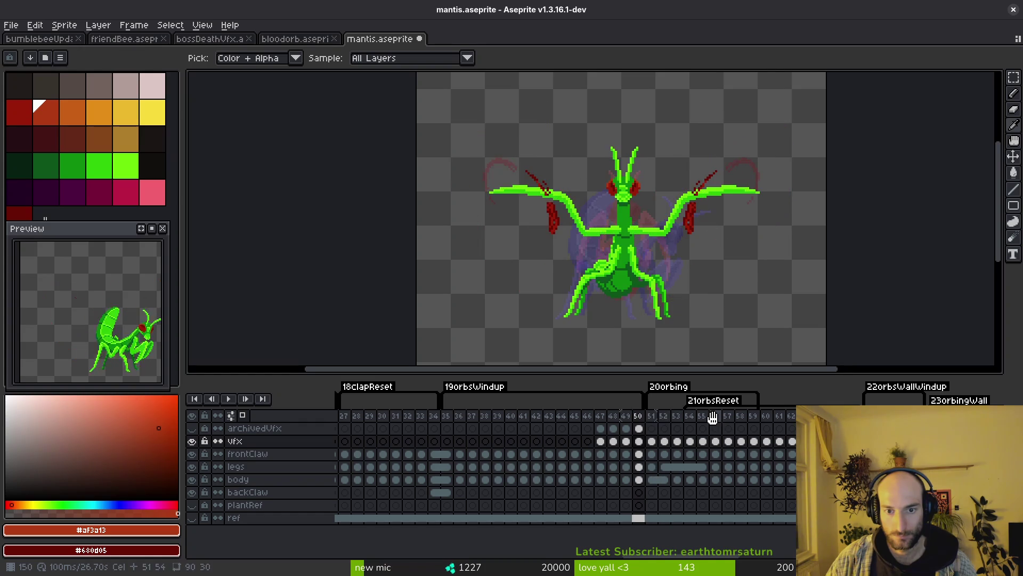
key(Right)
key(Left)
key(Left)
key(Right)
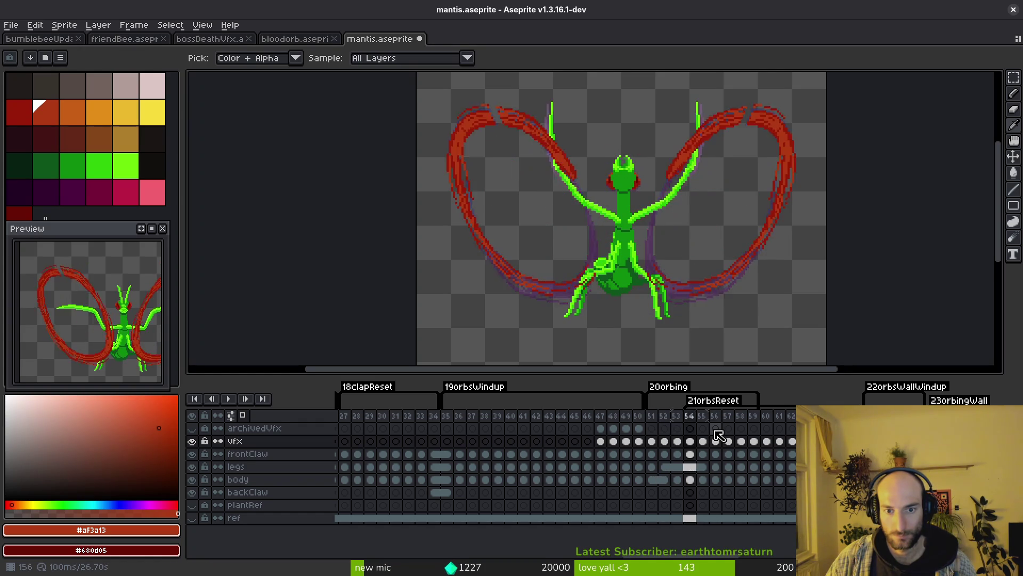
key(Right)
key(Left)
key(Left)
key(Left)
Undo the recent vfx cel edits, align the 20orbing and 21orbsReset tags, and save
key(ctrl+z)
key(ctrl+z)
key(ctrl+z)
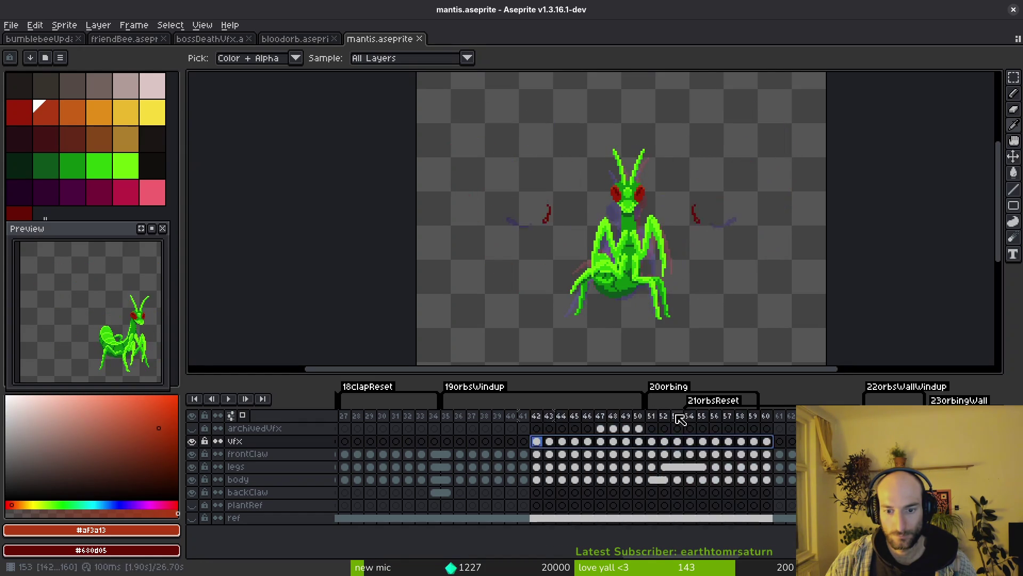
key(ctrl+z)
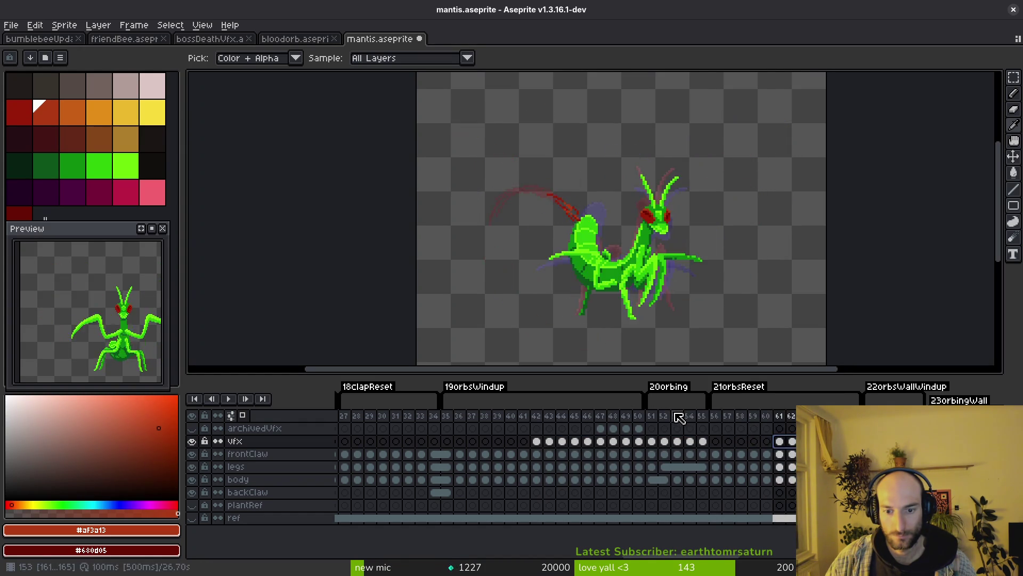
key(ctrl+z)
click(690, 417)
key(ctrl+z)
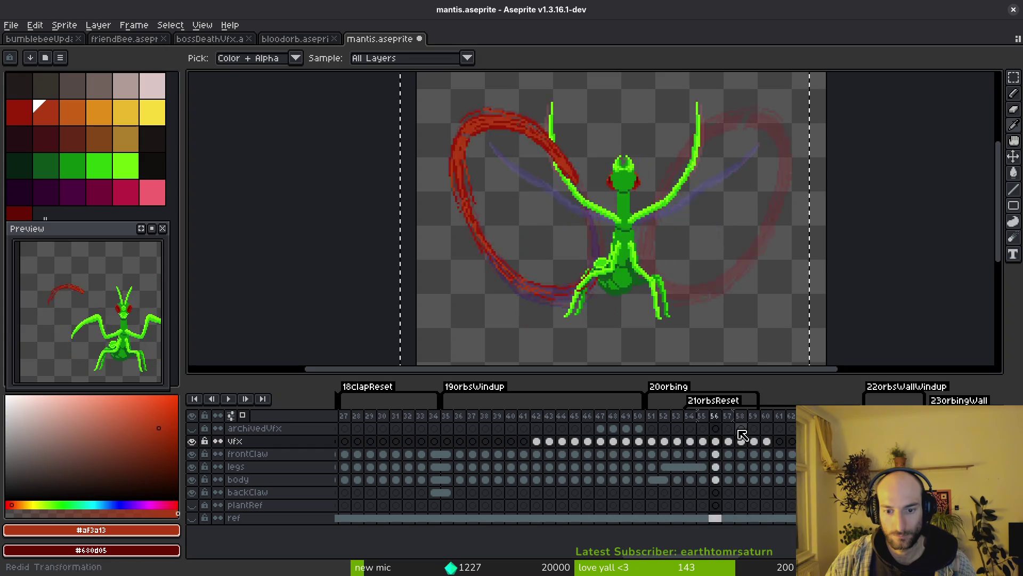
key(ctrl+z)
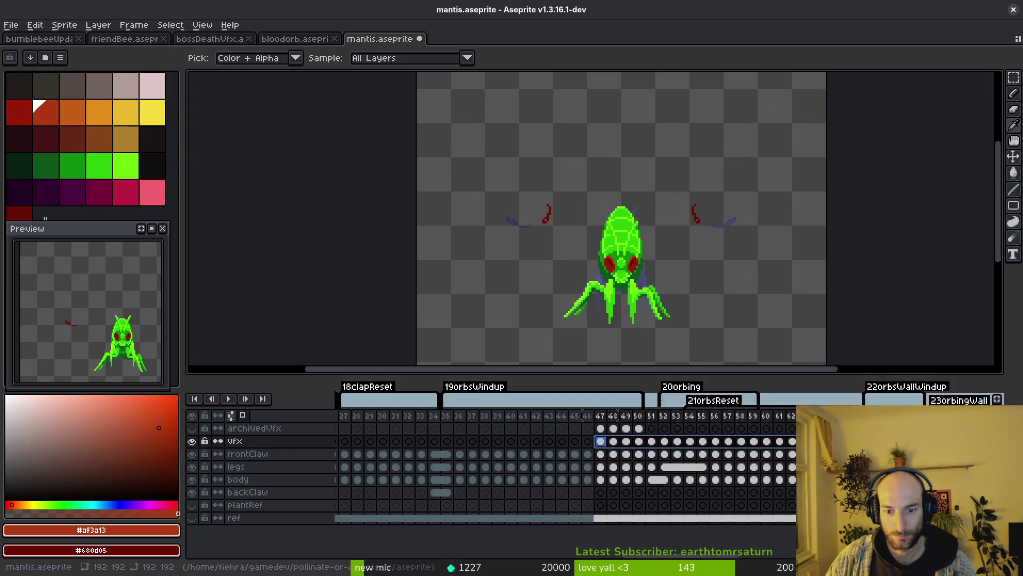
key(ctrl+z)
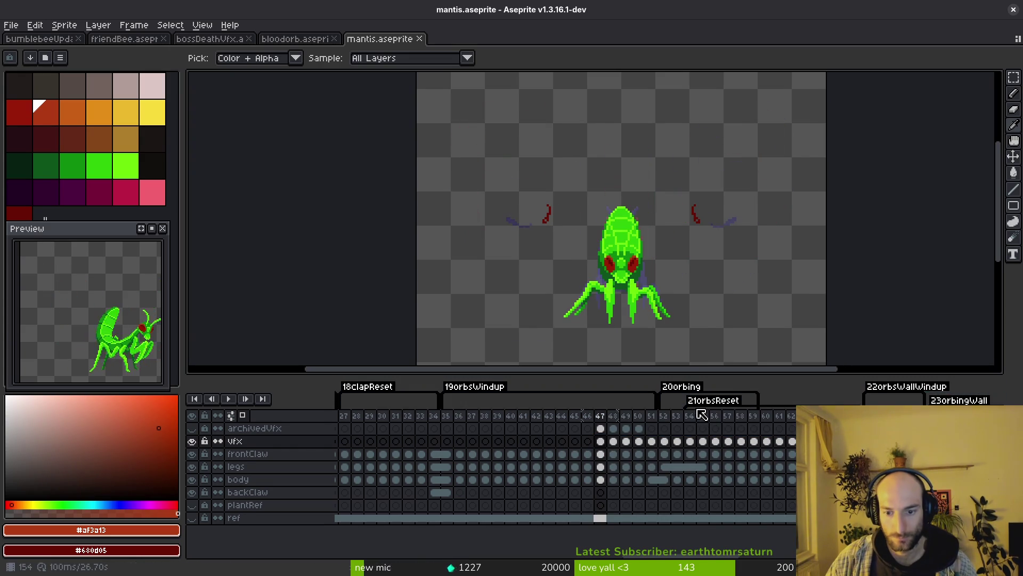
key(ctrl+z)
key(ctrl+z)
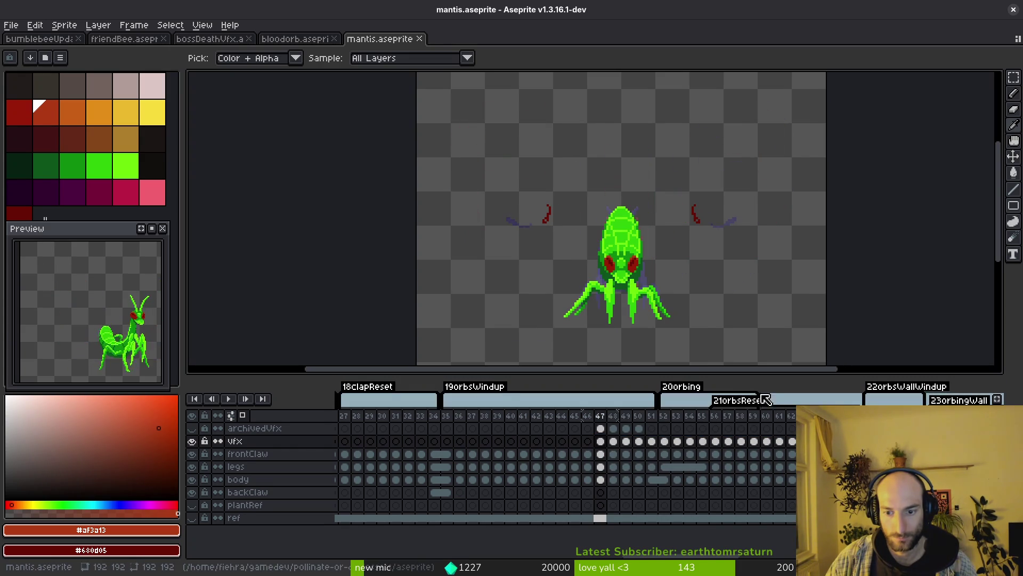
key(ctrl+s)
click(497, 428)
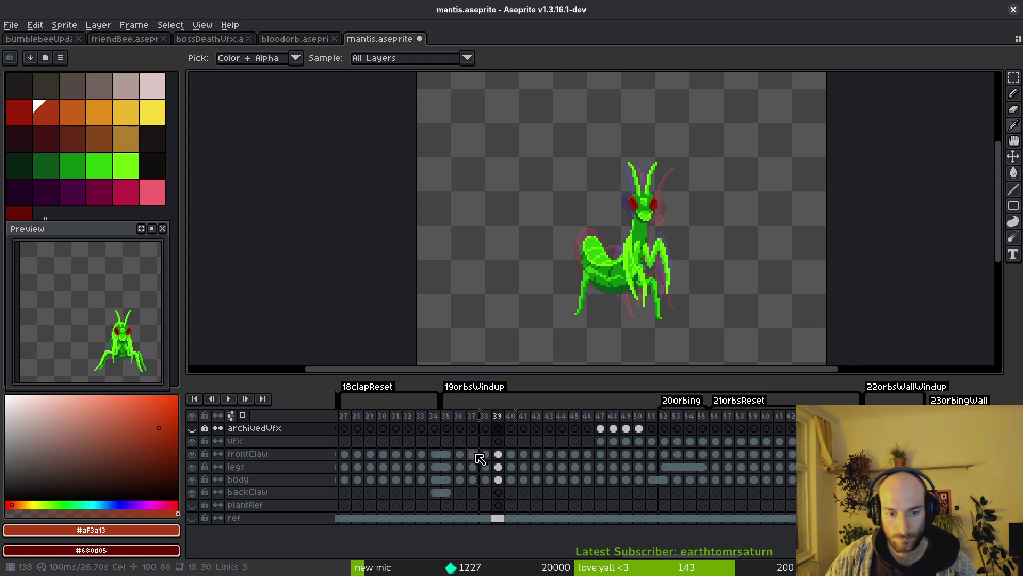
Select the vfx cels starting at frame 47 and drag them three frames earlier to frame 44
click(460, 440)
key(m)
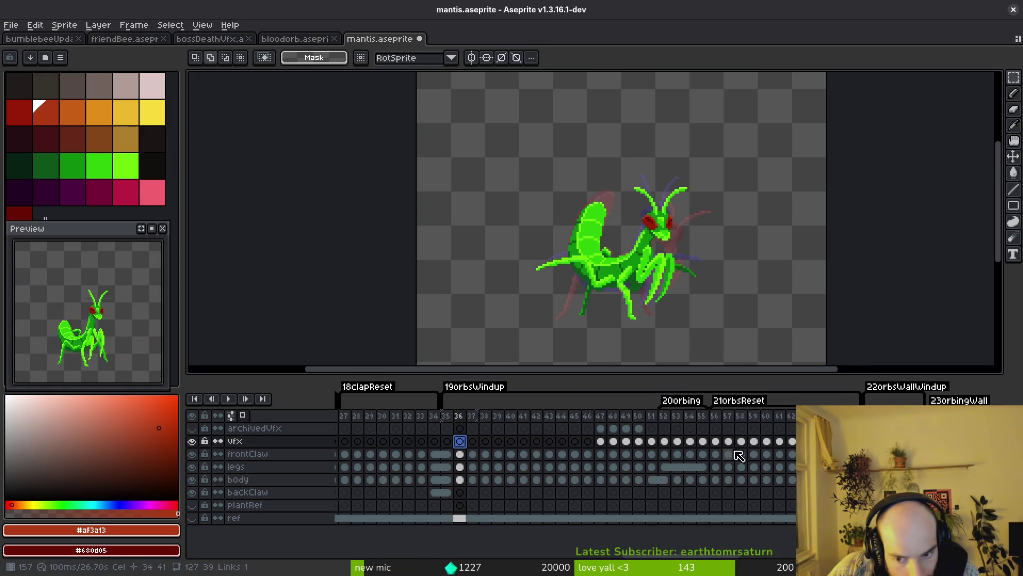
click(716, 441)
click(601, 441)
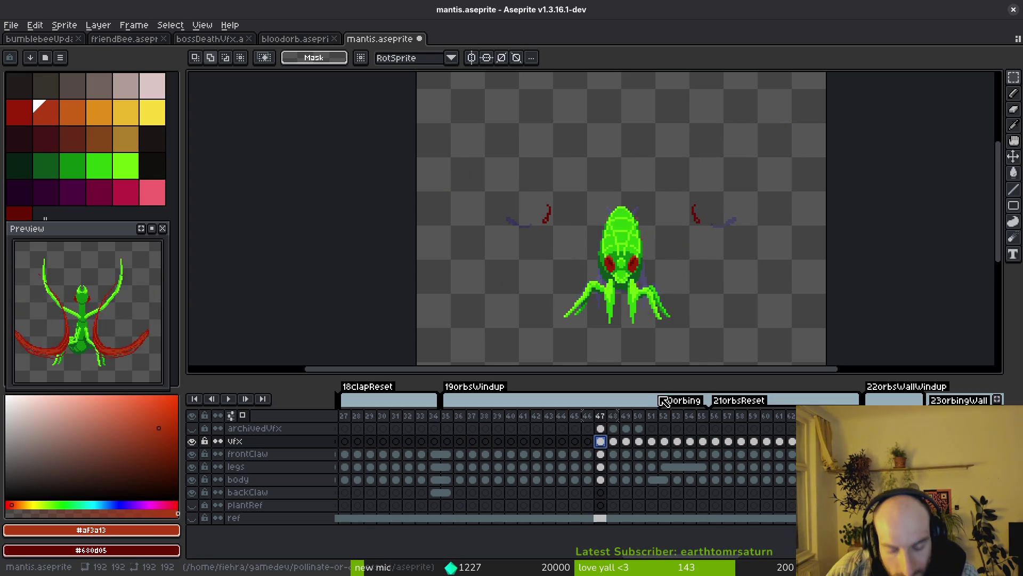
scroll(644, 375, down, 2)
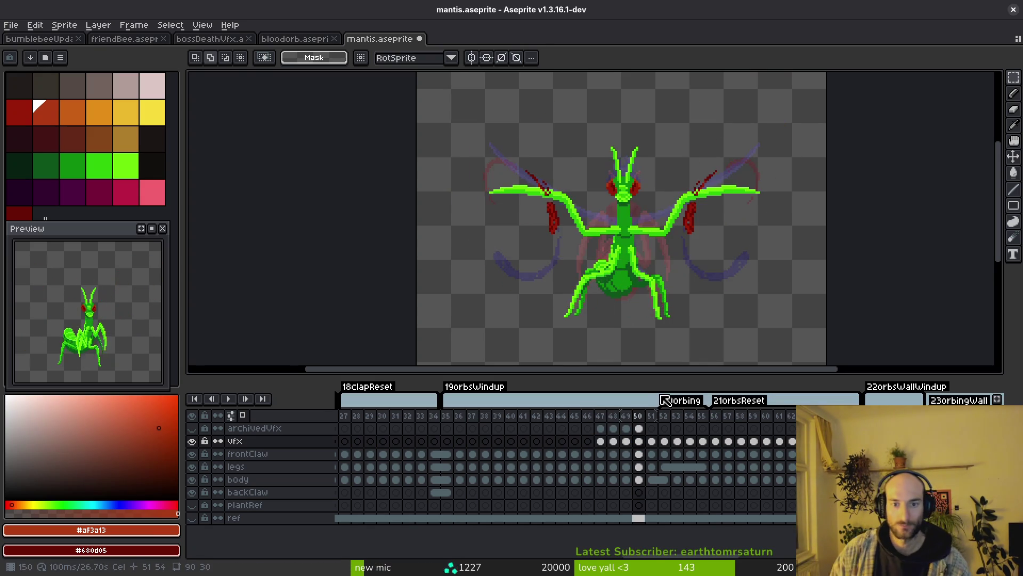
scroll(645, 375, down, 1)
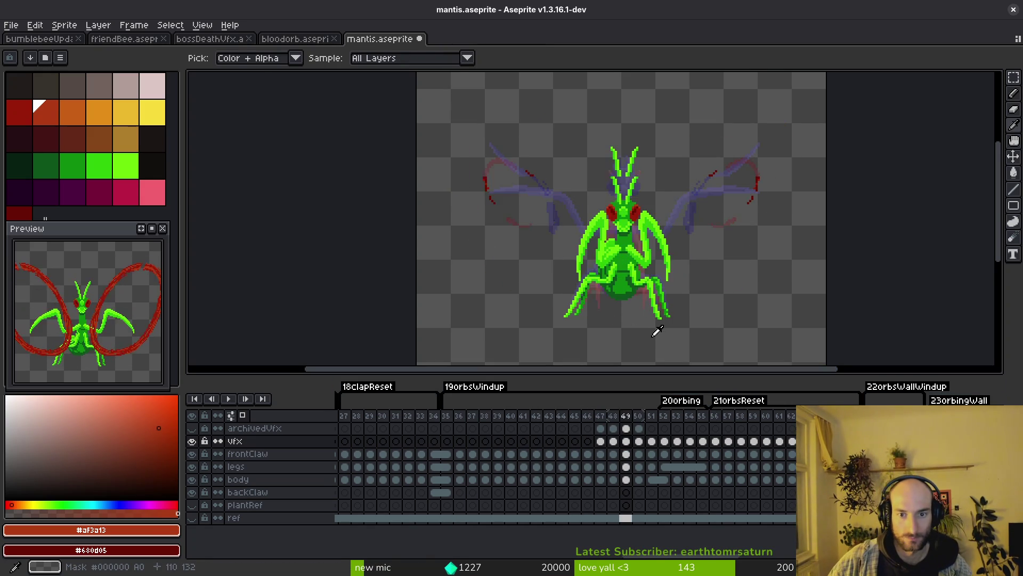
scroll(656, 332, down, 2)
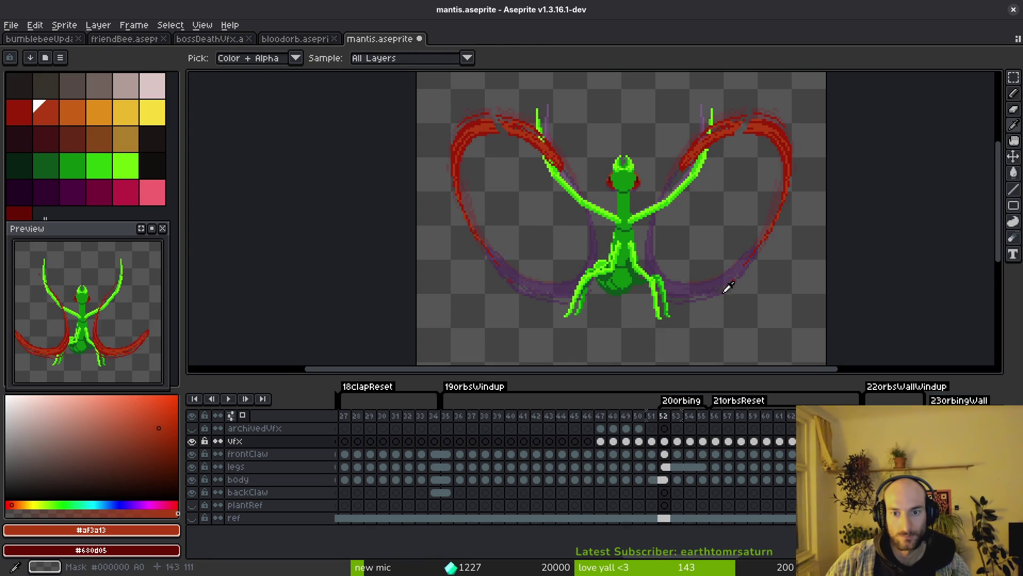
click(601, 446)
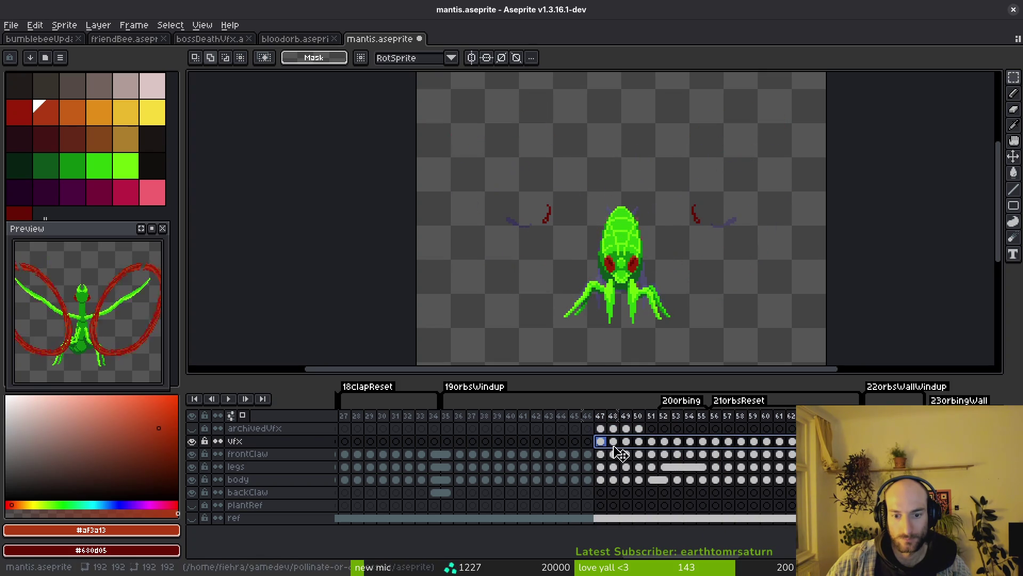
drag(601, 451, 564, 448)
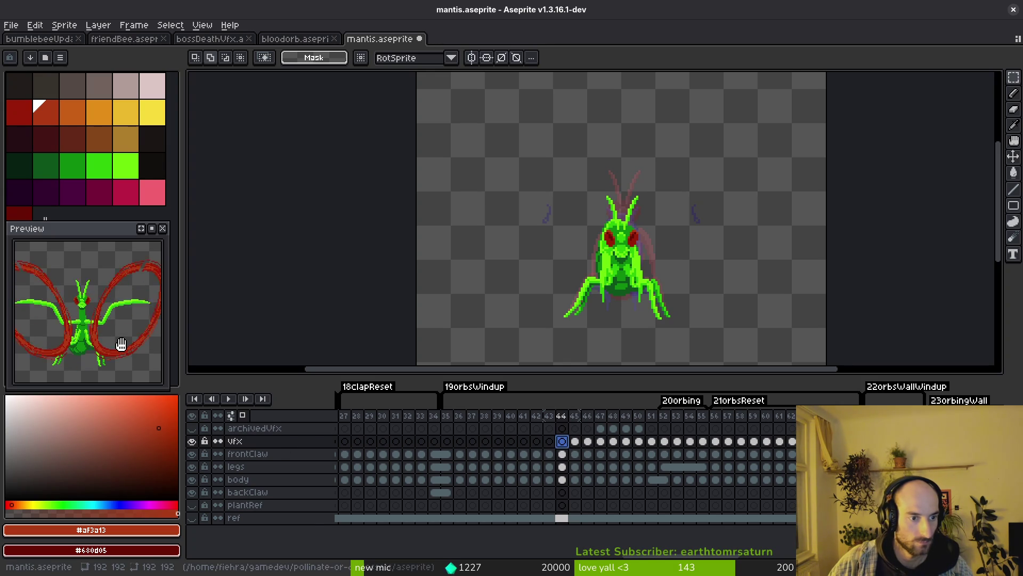
Step through frames 46–58 to check the arc timing and save mantis.aseprite
key(i)
key(Right)
key(Right)
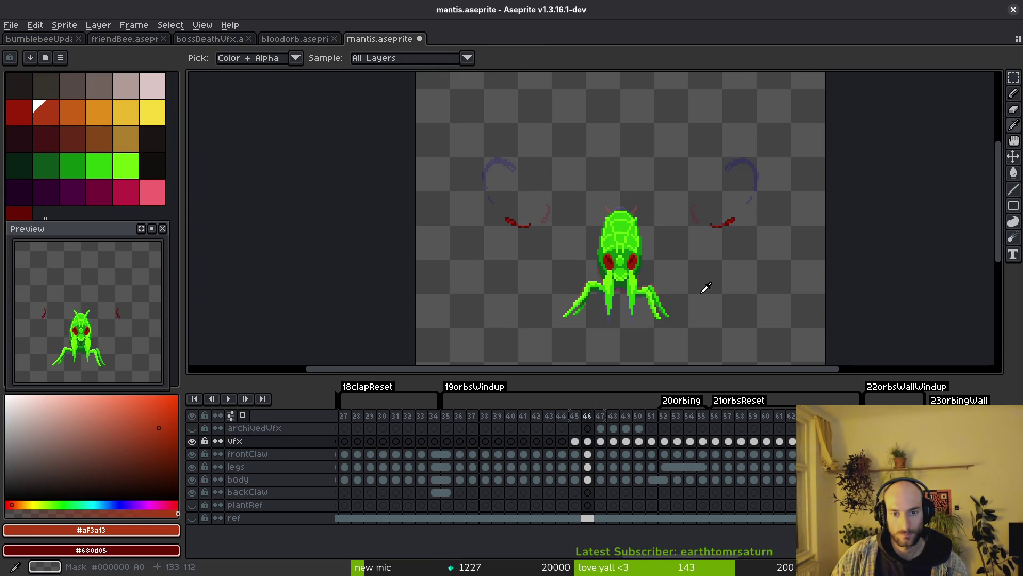
key(Right)
key(Right)
key(Right)
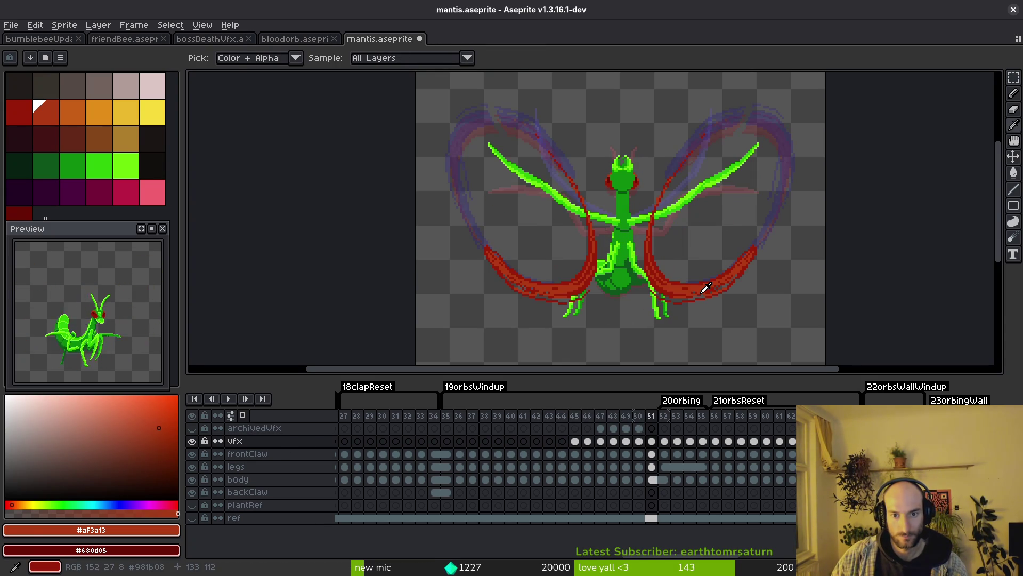
key(Right)
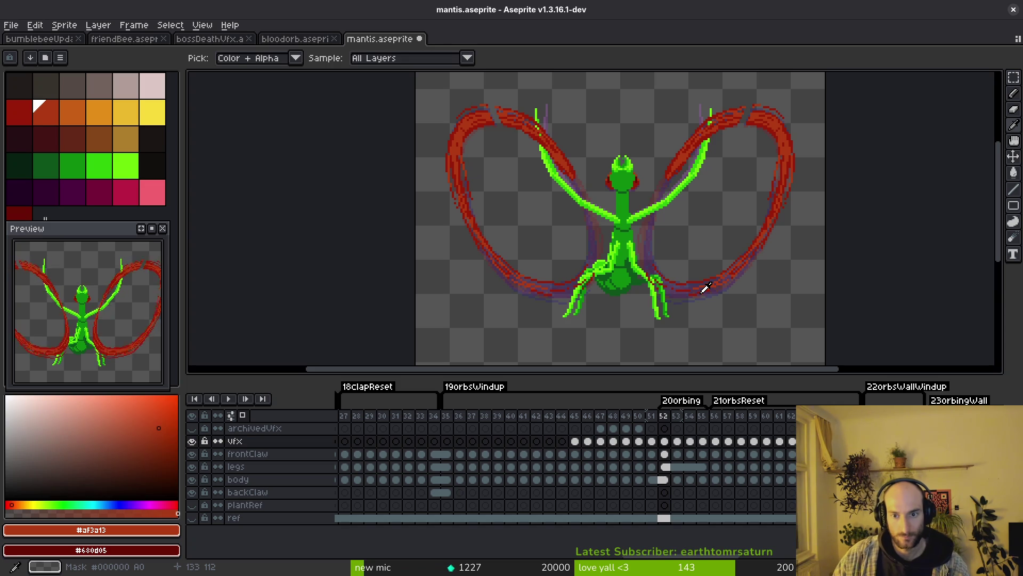
key(Right)
key(Left)
key(Left)
key(Left)
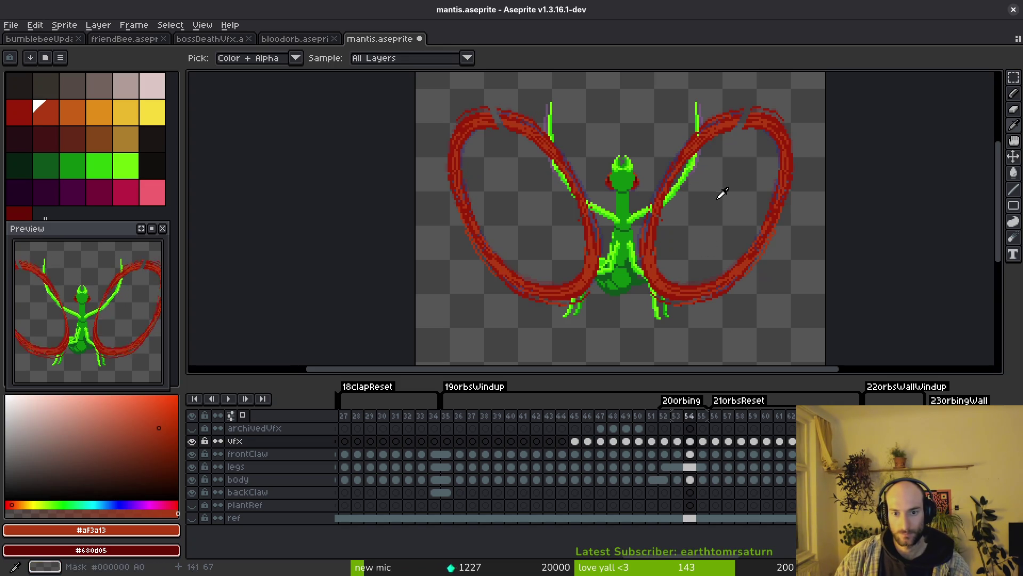
key(Right)
key(Right)
key(Right)
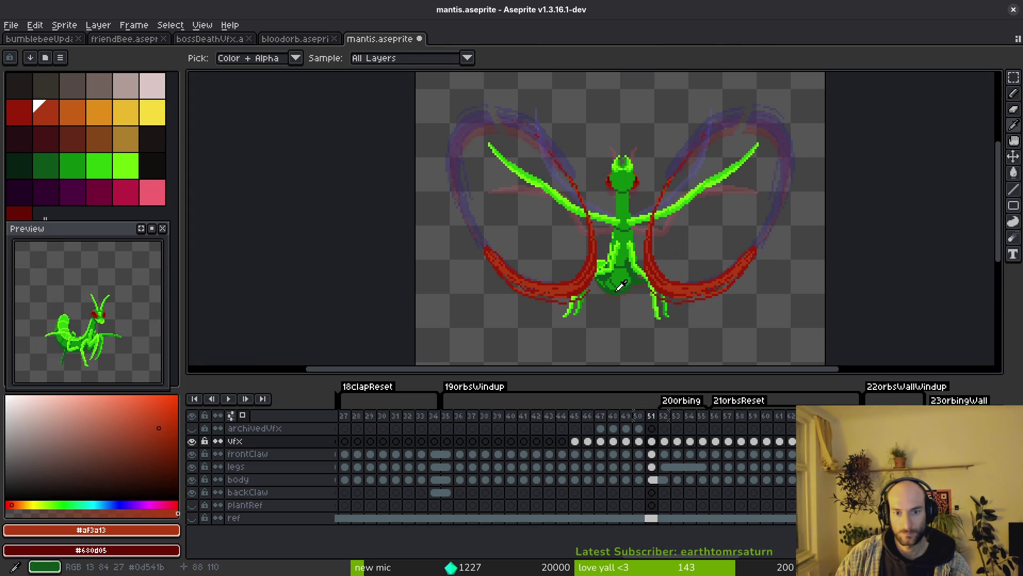
key(Right)
key(Right)
key(ctrl+s)
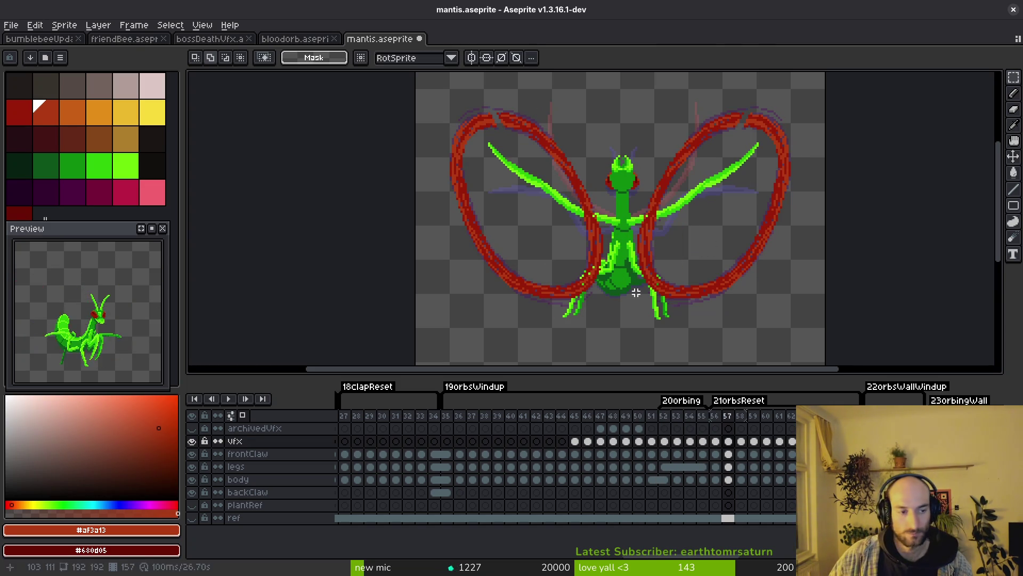
scroll(683, 290, up, 1)
scroll(683, 290, right, 1)
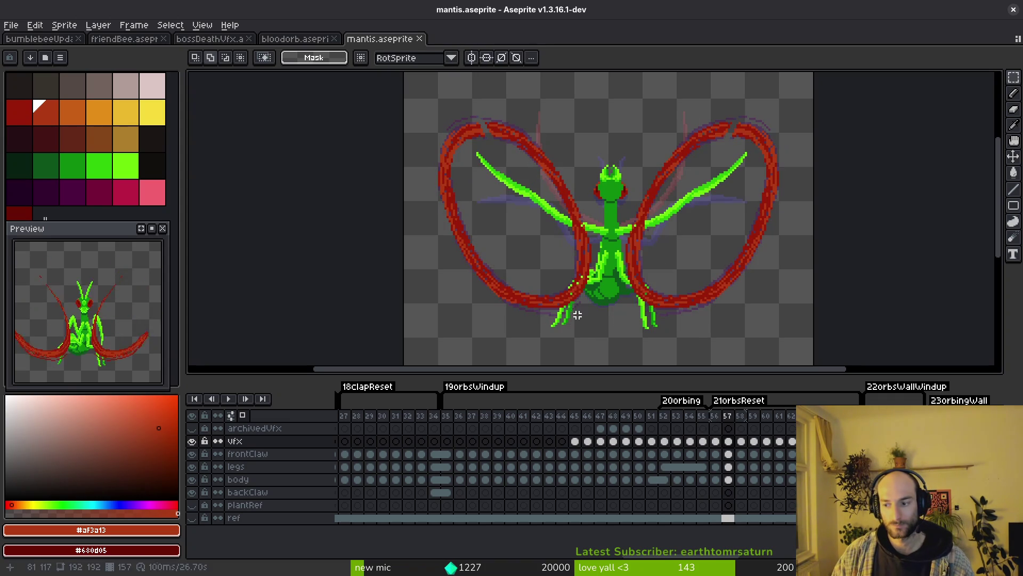
key(ctrl+s)
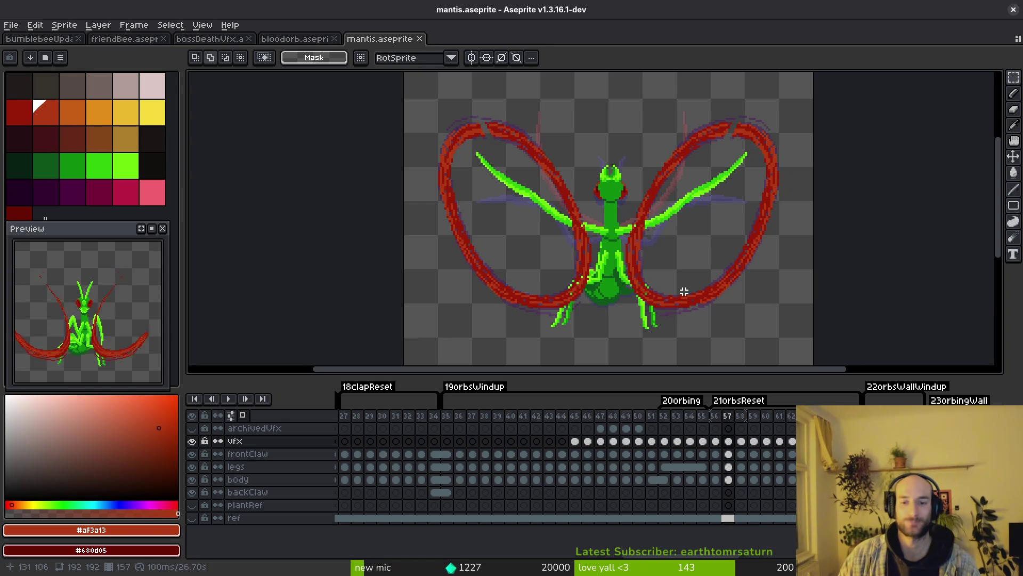
key(i)
key(period)
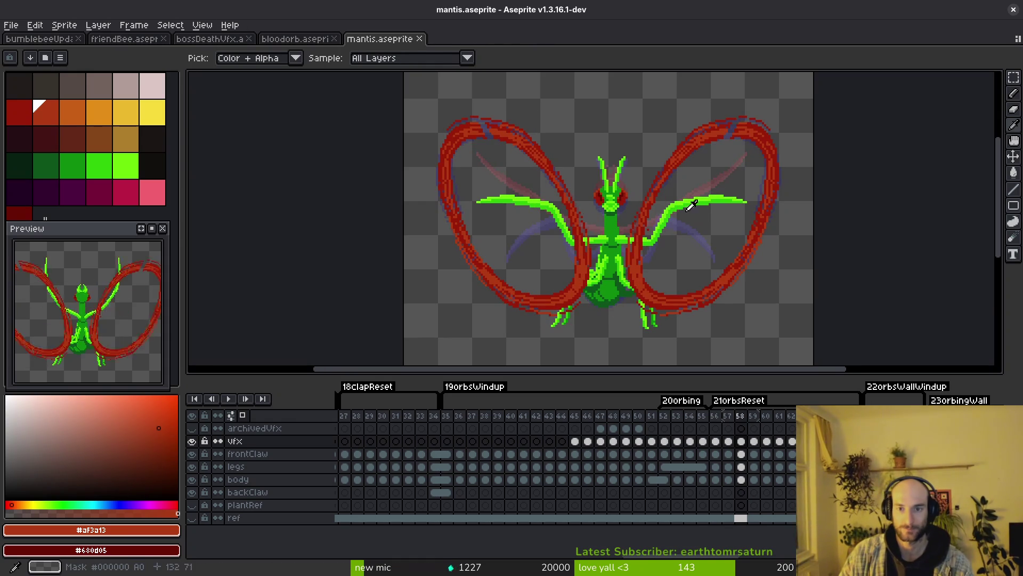
Select Vfx cels around frames 53–59 and flip between frames 53 and 54 to compare
drag(728, 441, 772, 449)
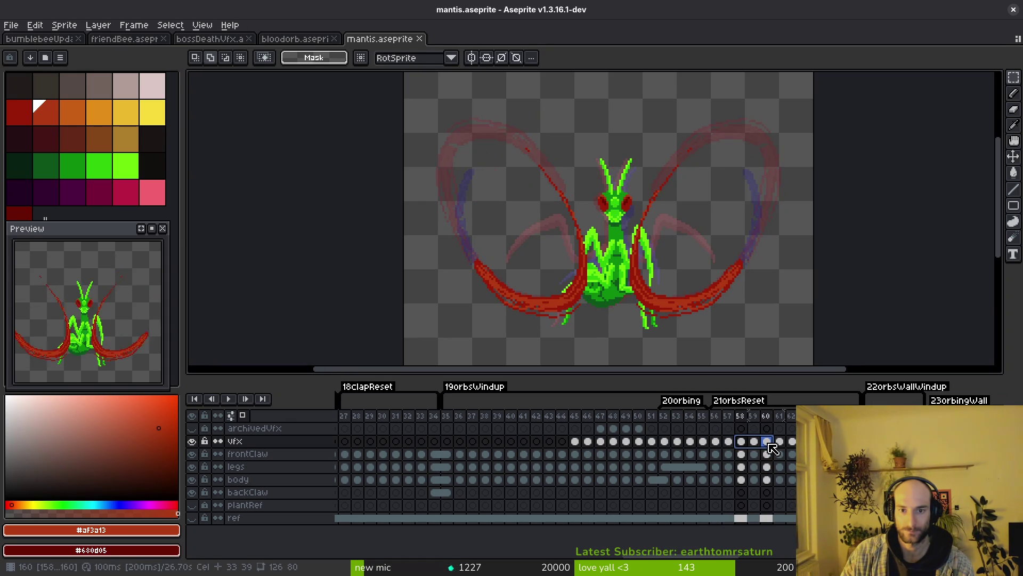
drag(690, 442, 716, 444)
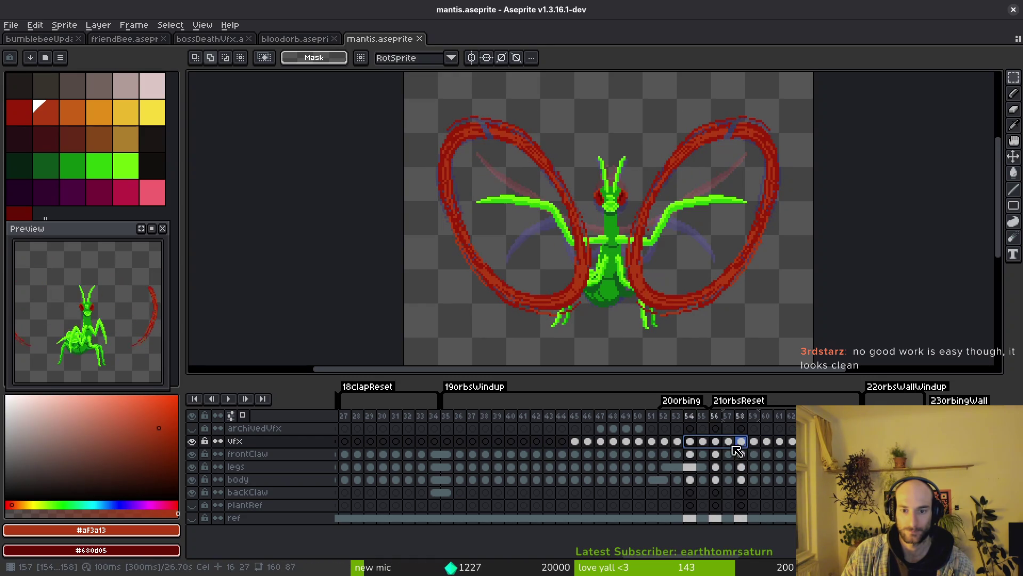
click(690, 441)
click(677, 441)
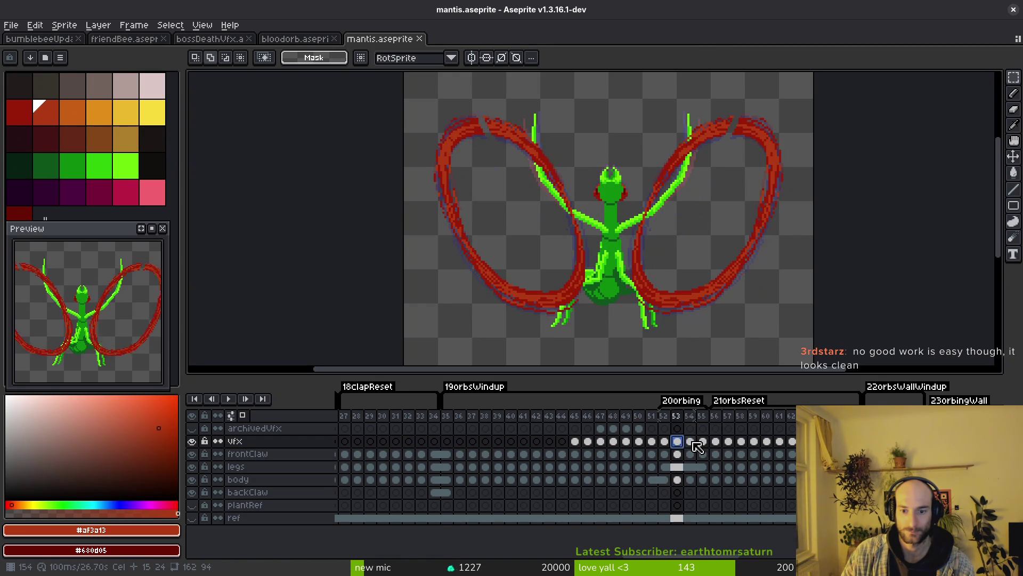
key(Right)
key(Left)
key(Right)
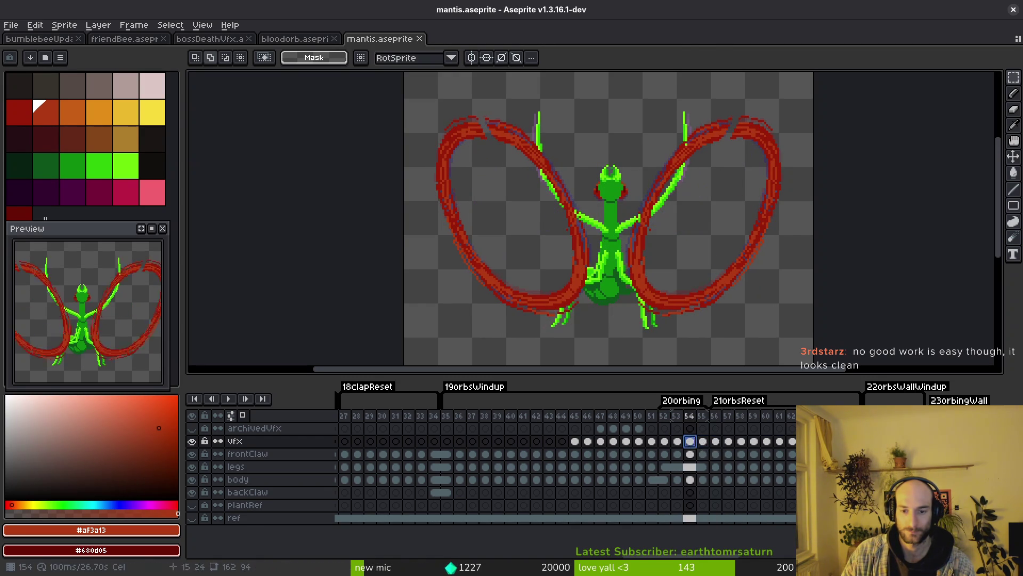
Select the Vfx cels on frames 56–58 and link them with Links > Link Cels
shift+click(716, 442)
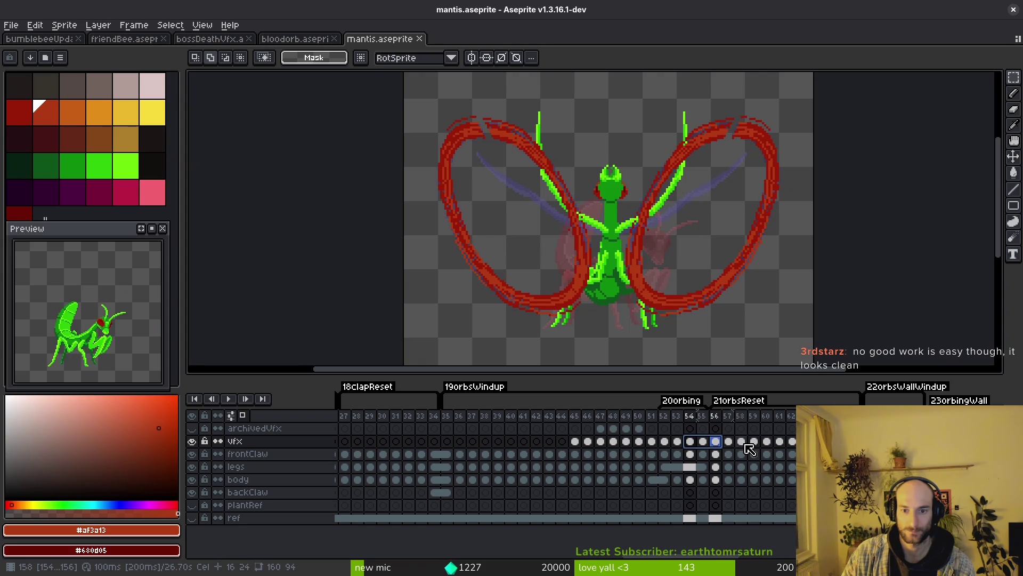
shift+click(767, 442)
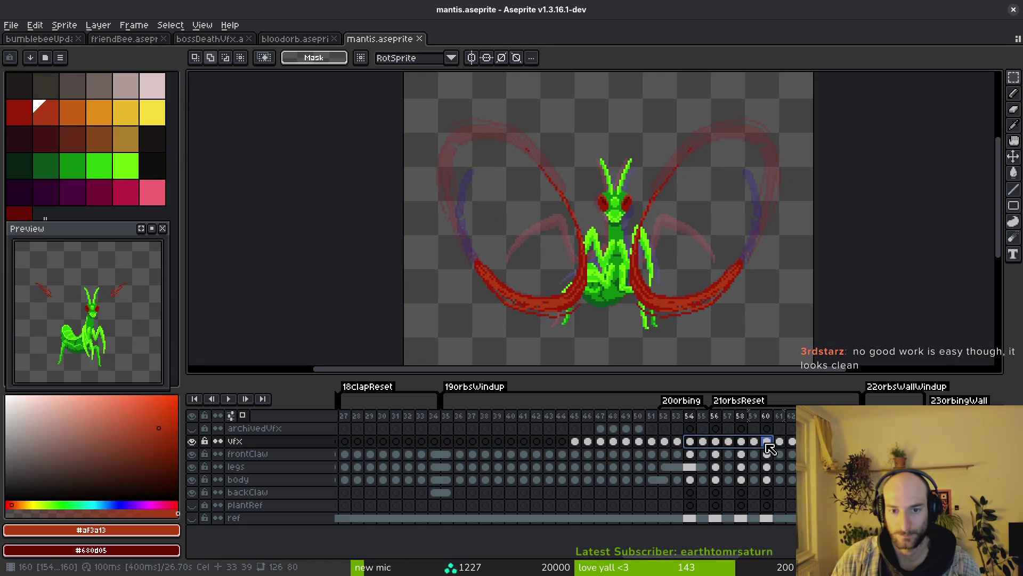
click(716, 442)
shift+click(741, 442)
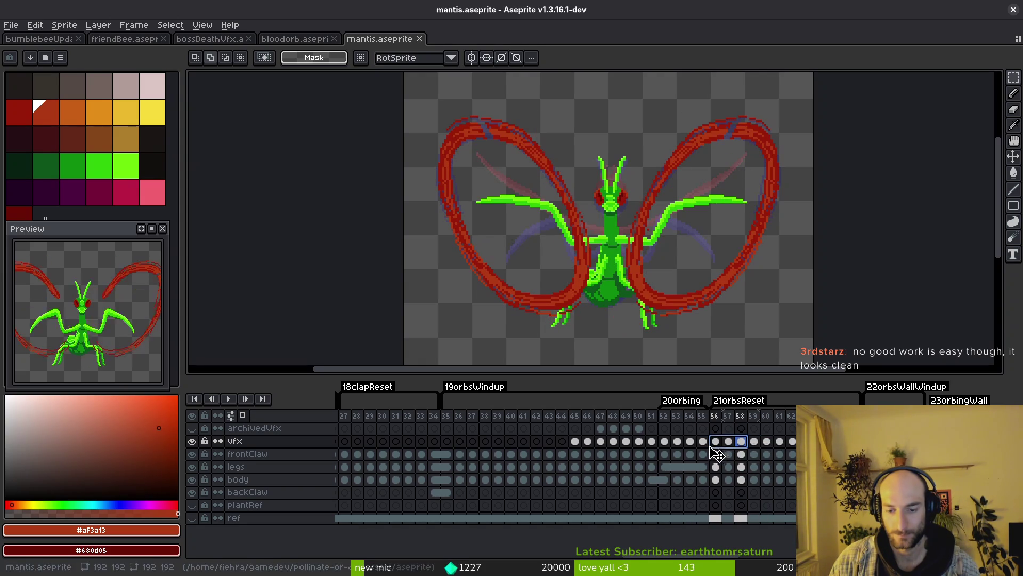
right_click(719, 443)
click(743, 483)
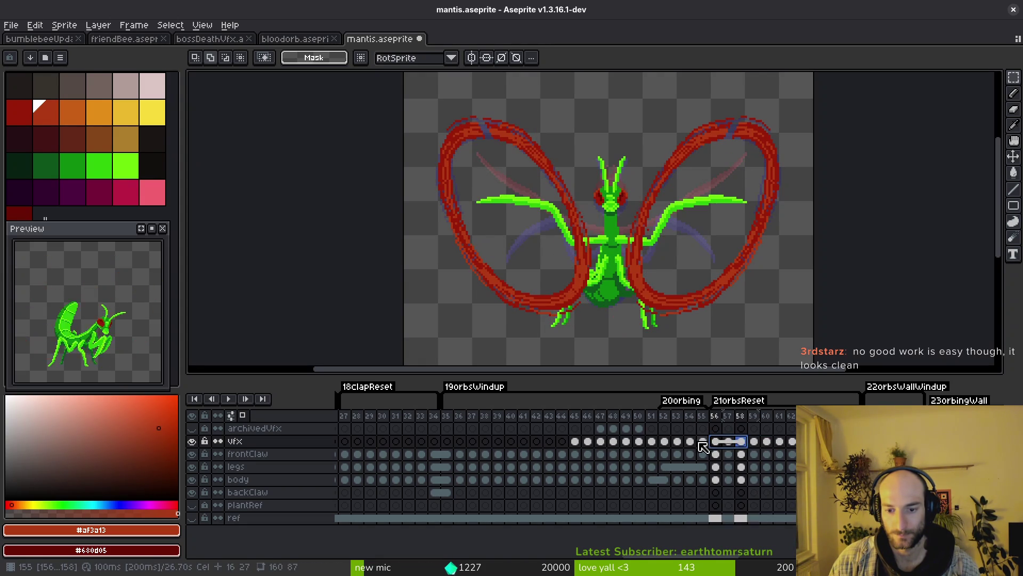
Compare frame 54 against frames 53 and 56, ending back on frame 53
key(ctrl+z)
click(690, 442)
key(Left)
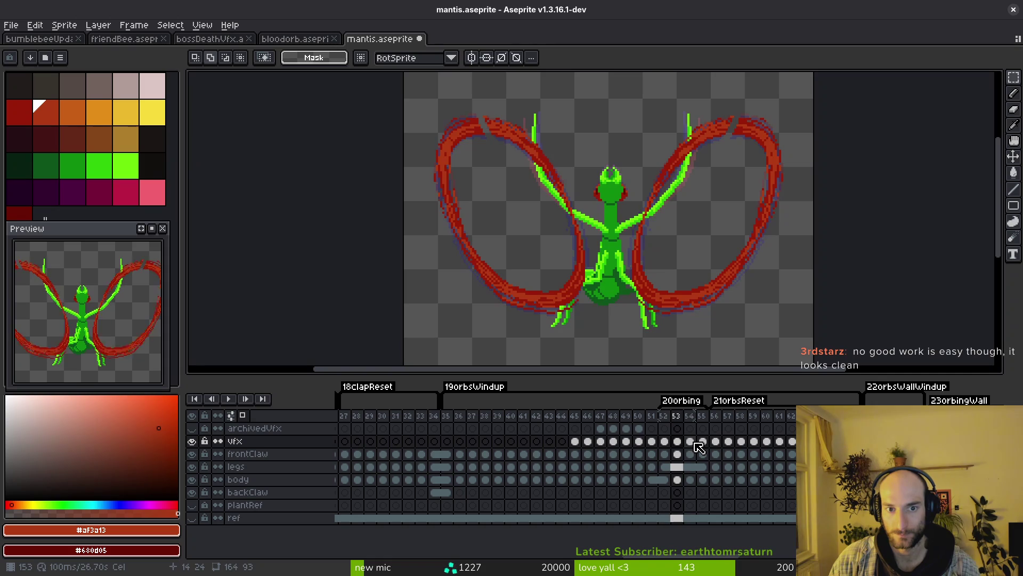
key(Right)
key(Left)
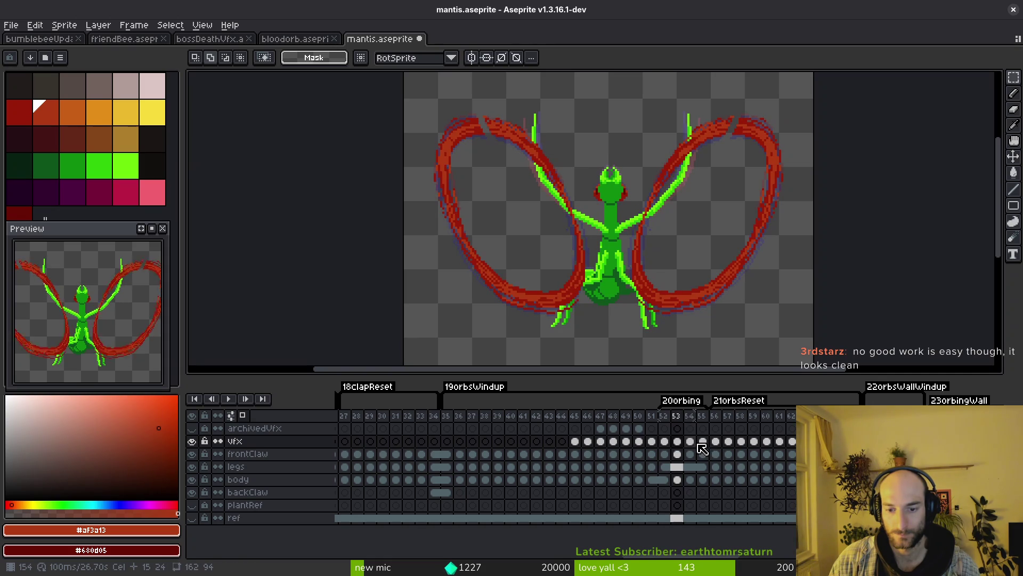
key(Right)
key(ctrl+y)
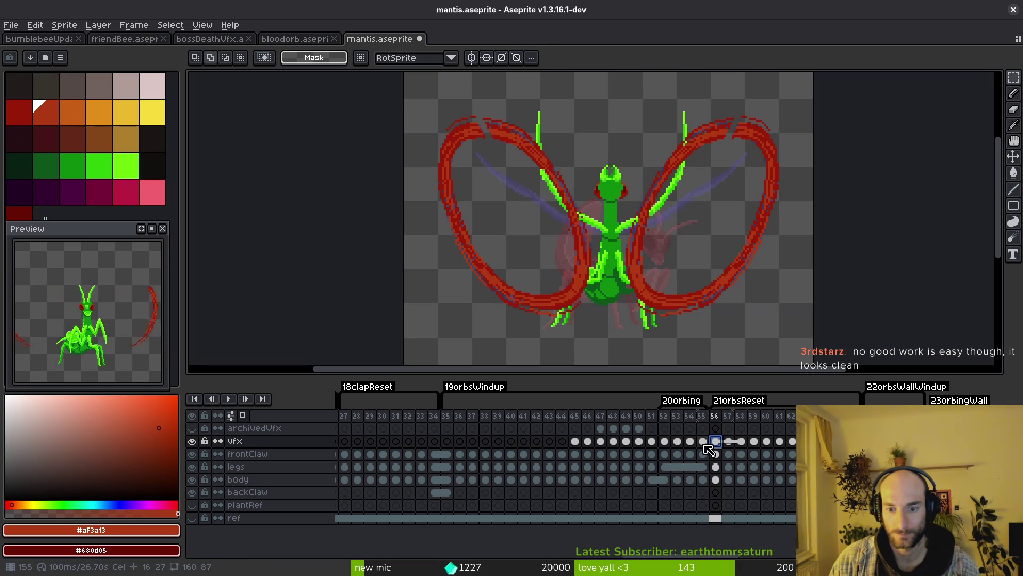
key(ctrl+z)
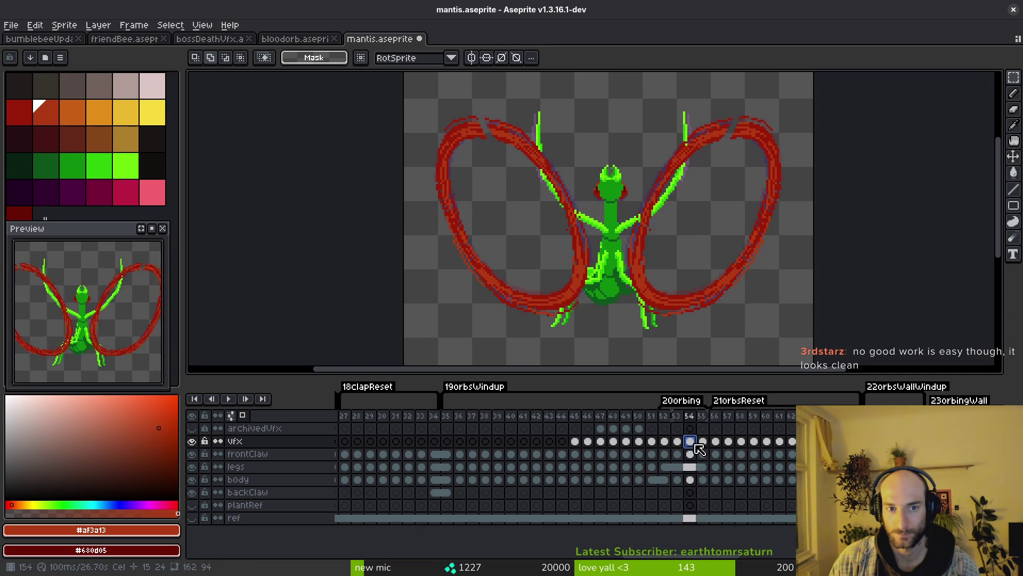
key(ctrl+y)
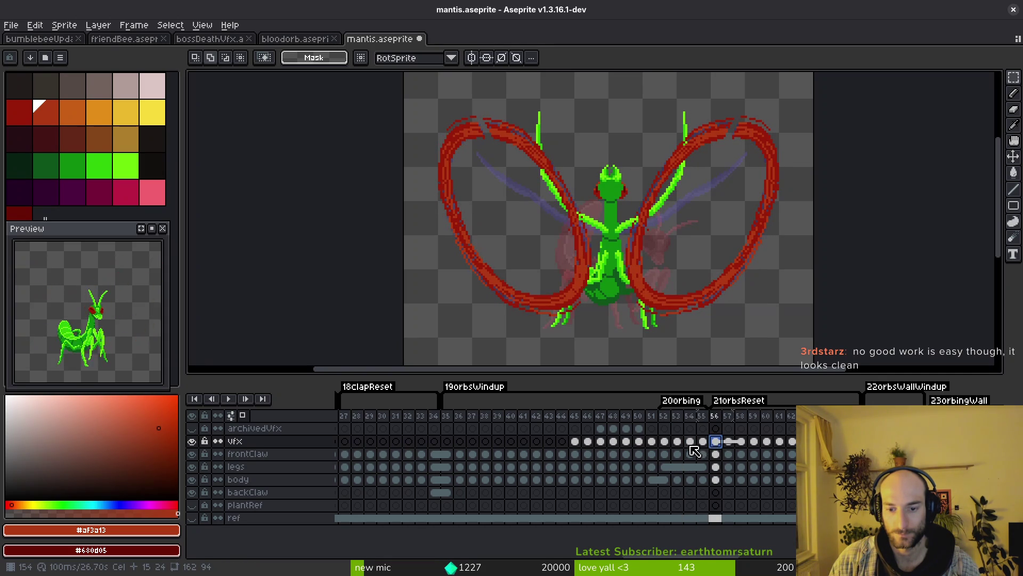
key(ctrl+z)
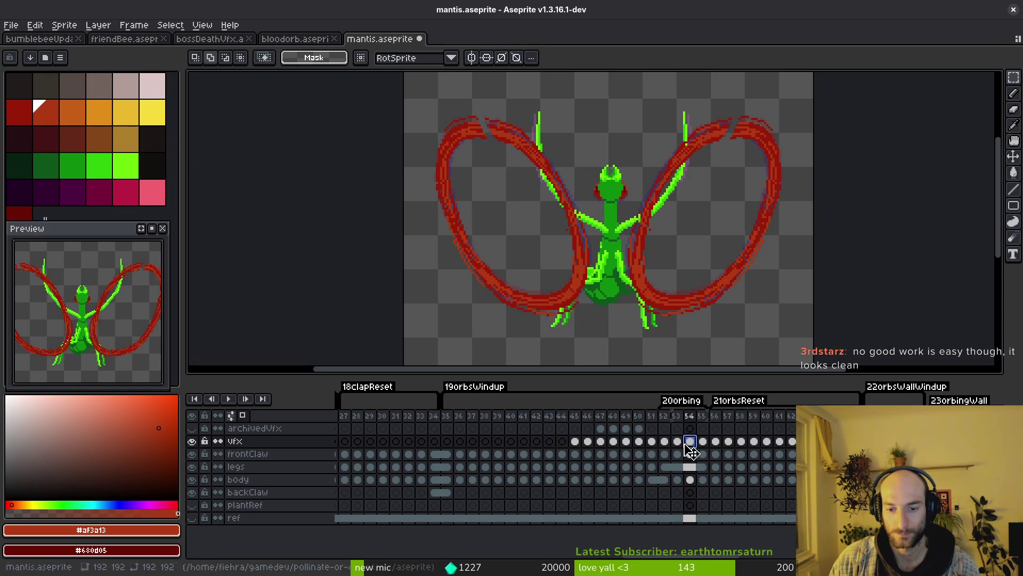
click(680, 442)
From the frame 54 Vfx cel, zoom in and out, then play the mantis animation
click(691, 442)
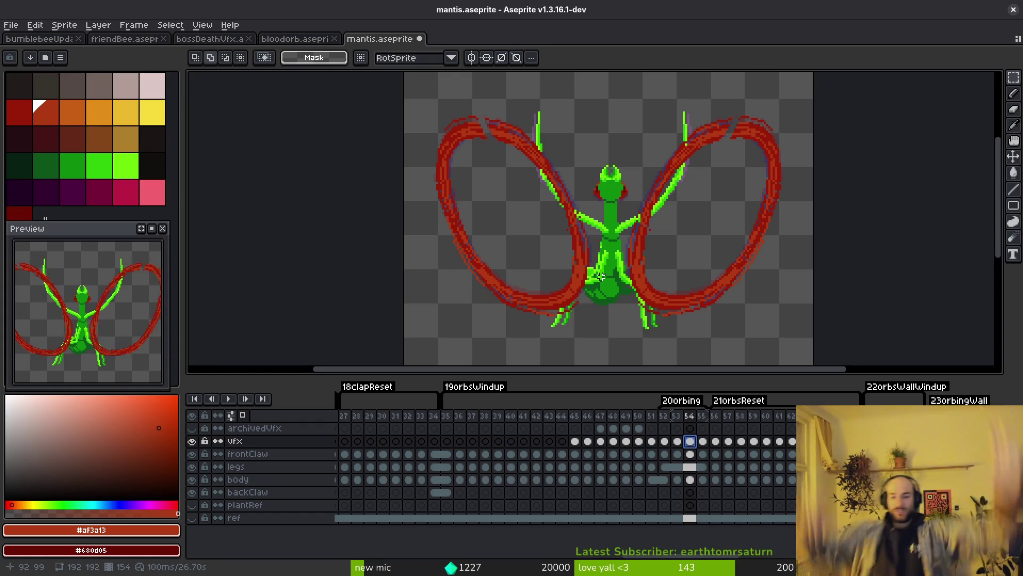
scroll(715, 137, up, 3)
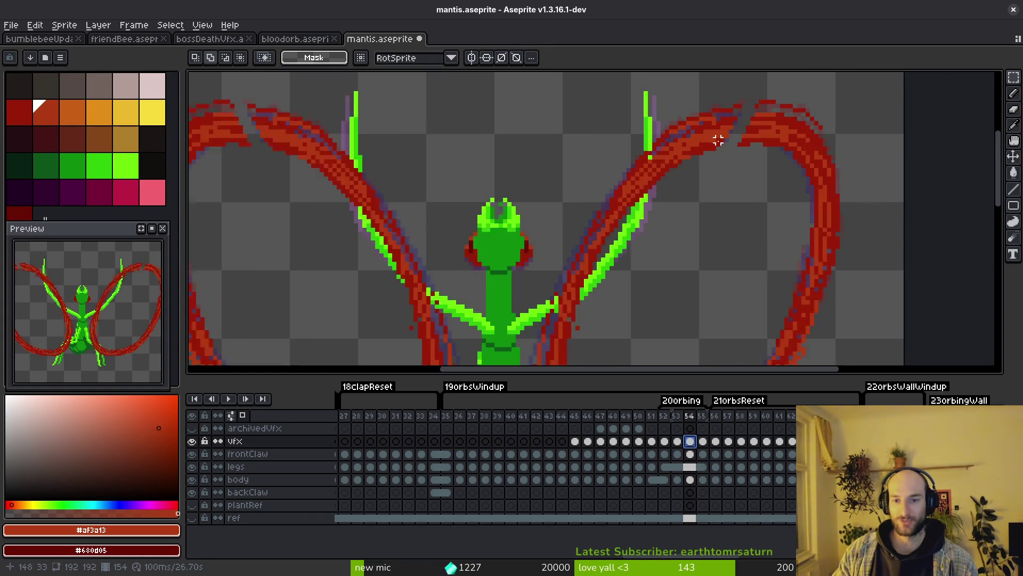
scroll(688, 203, down, 3)
scroll(730, 167, up, 3)
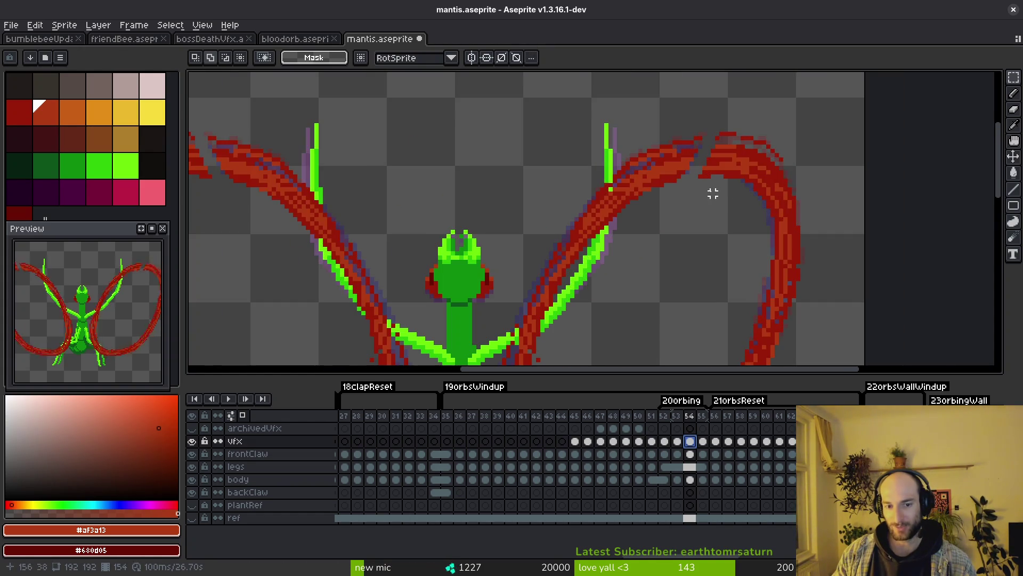
scroll(713, 193, down, 3)
key(i)
key(Return)
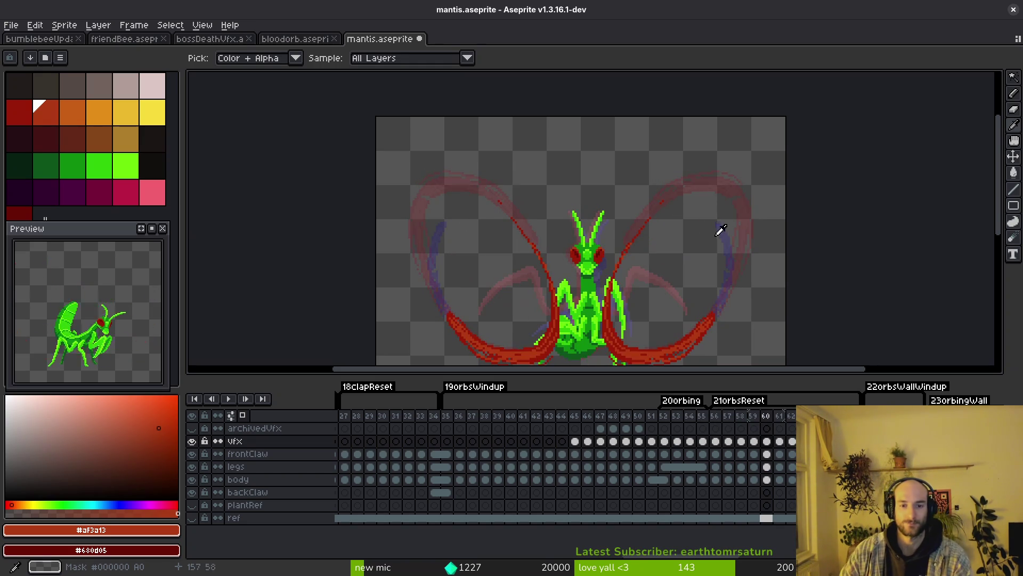
Marquee-select the area around the mantis, try moving it upward, then end the move
key(m)
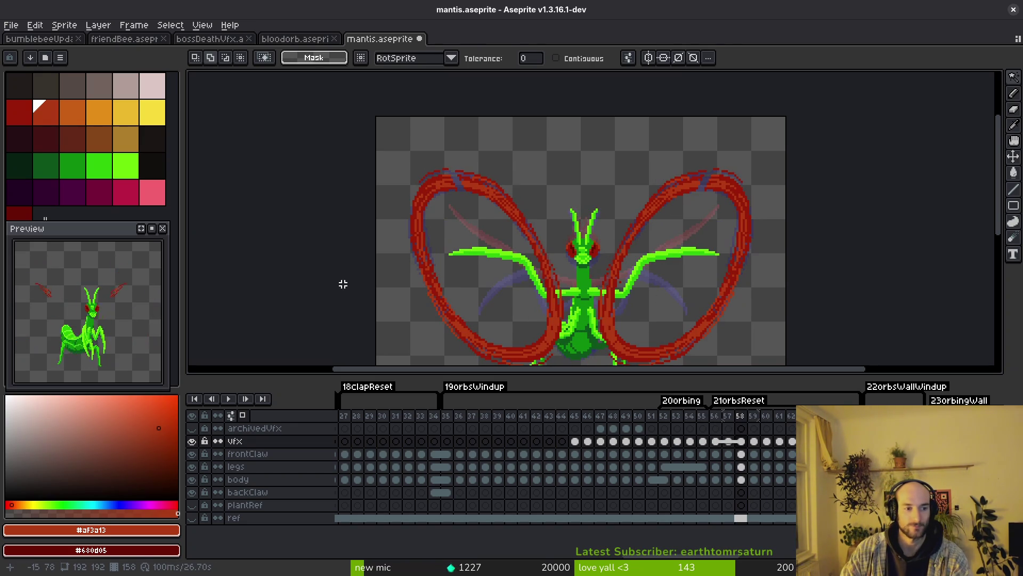
scroll(673, 254, down, 5)
scroll(673, 254, up, 3)
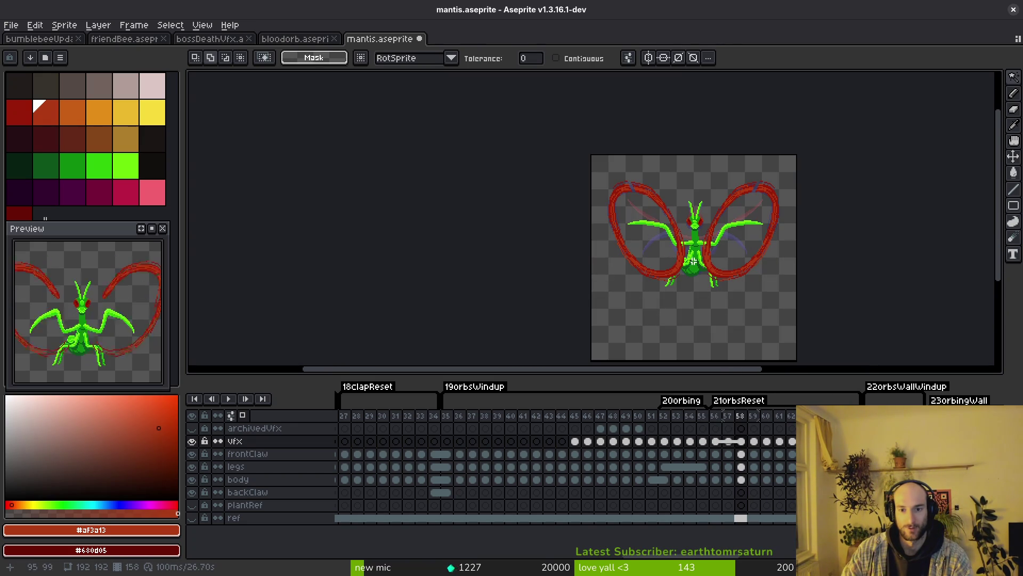
key(m)
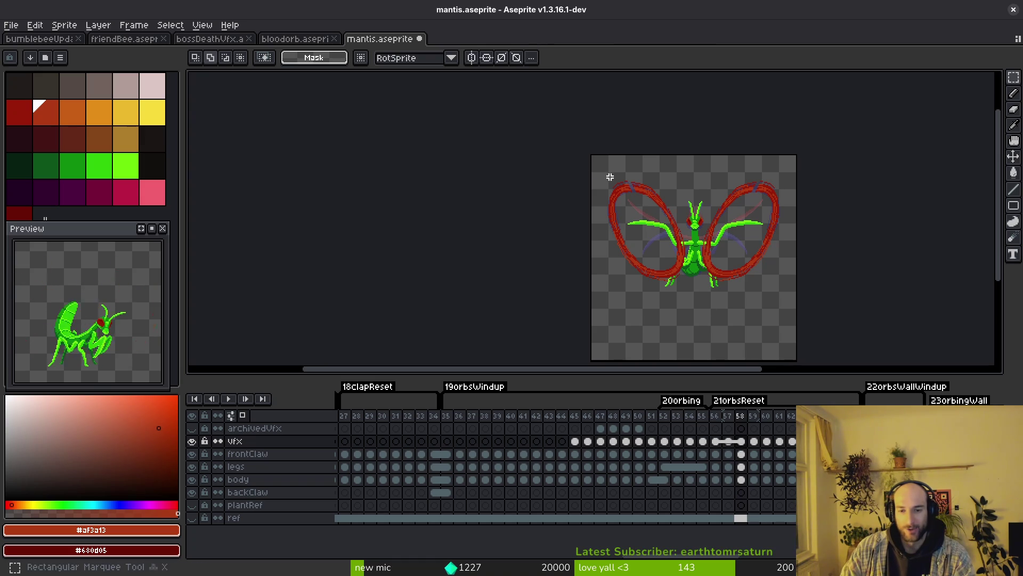
mouse_move(518, 115)
mouse_down()
mouse_move(823, 318)
mouse_move(847, 323)
mouse_up()
mouse_move(742, 264)
mouse_down()
mouse_move(727, 258)
mouse_move(740, 235)
mouse_up()
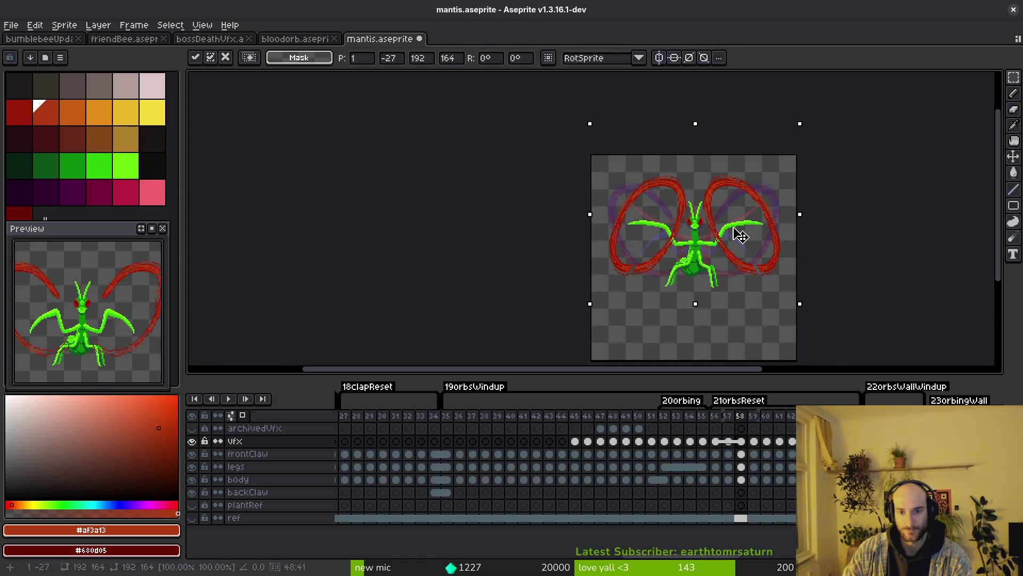
key(Return)
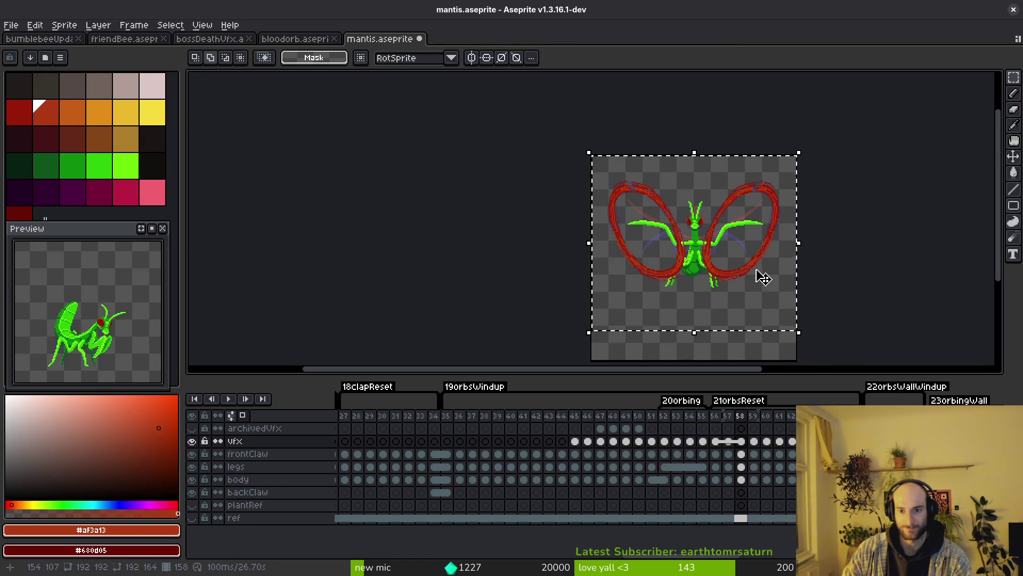
Save the mantis file and go to frame 45 in the timeline
key(ctrl+s)
drag(789, 416, 574, 417)
click(805, 232)
key(ctrl+a)
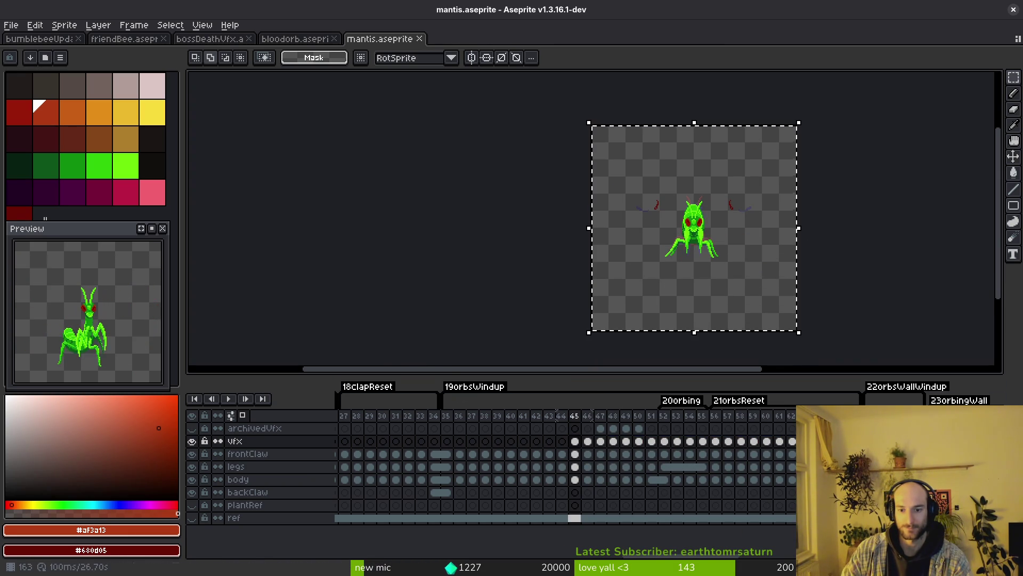
drag(789, 441, 581, 442)
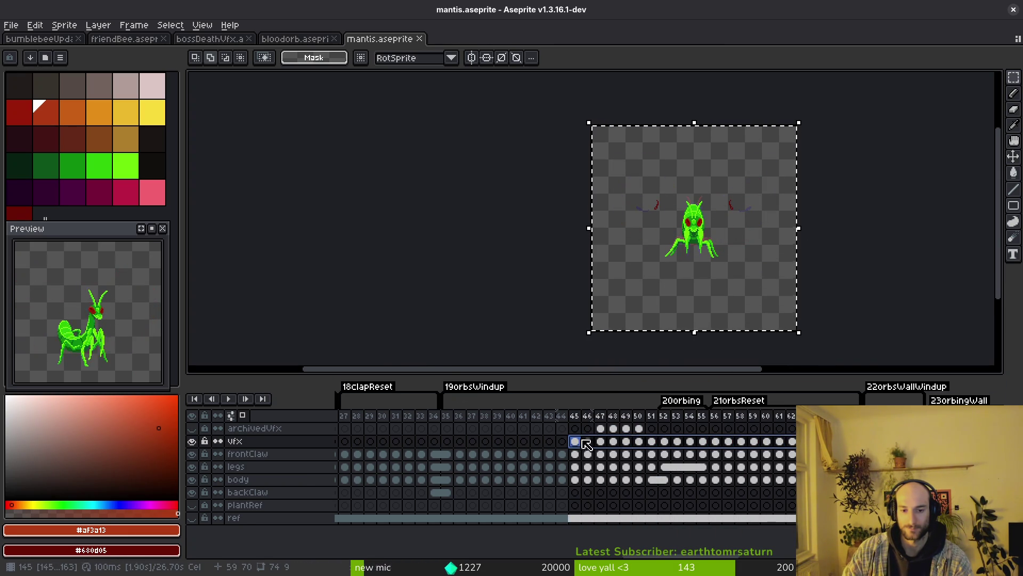
click(727, 269)
scroll(734, 281, up, 5)
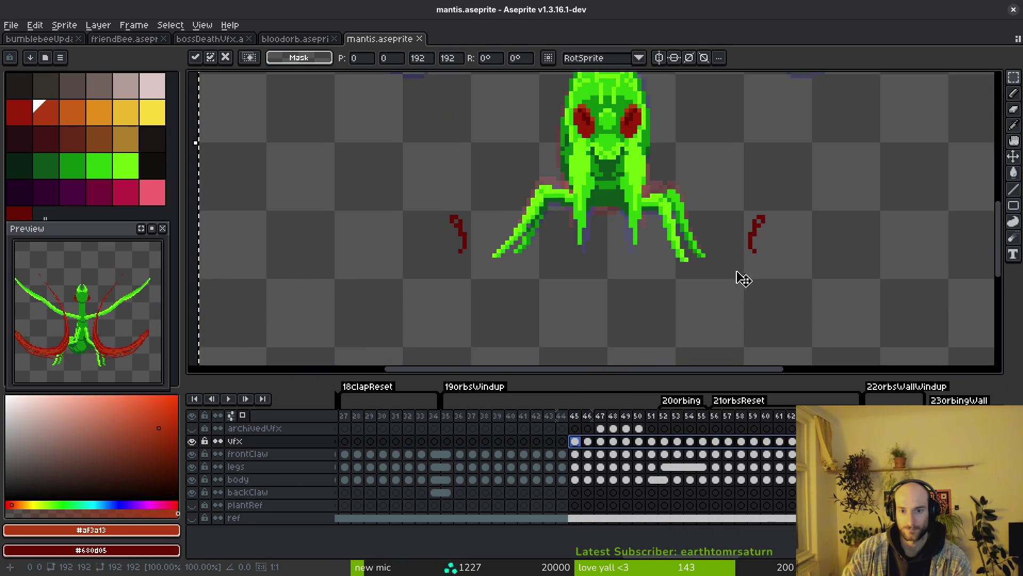
scroll(735, 278, down, 3)
drag(766, 260, 764, 198)
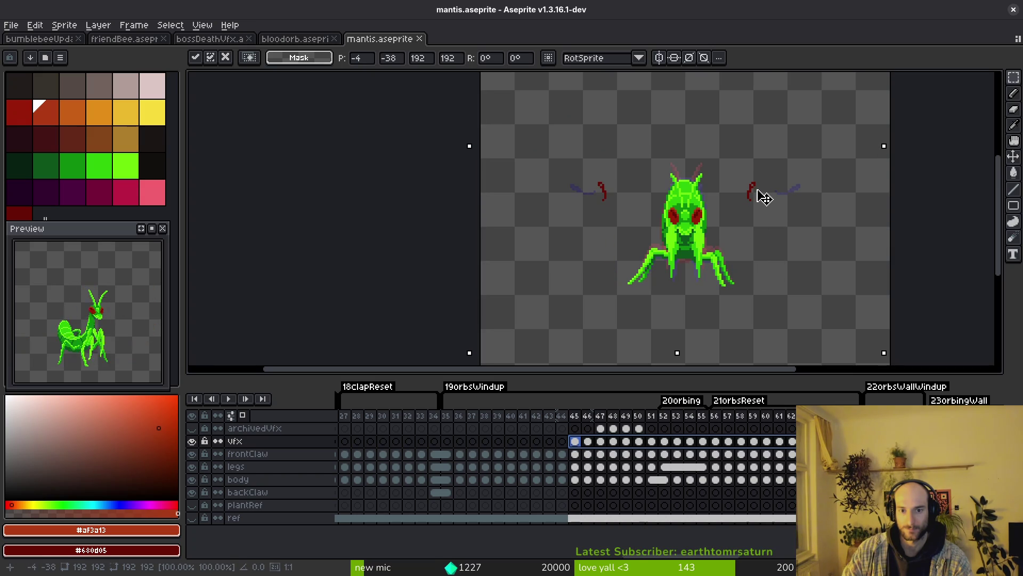
key(Return)
key(i)
key(Right)
key(Right)
key(Right)
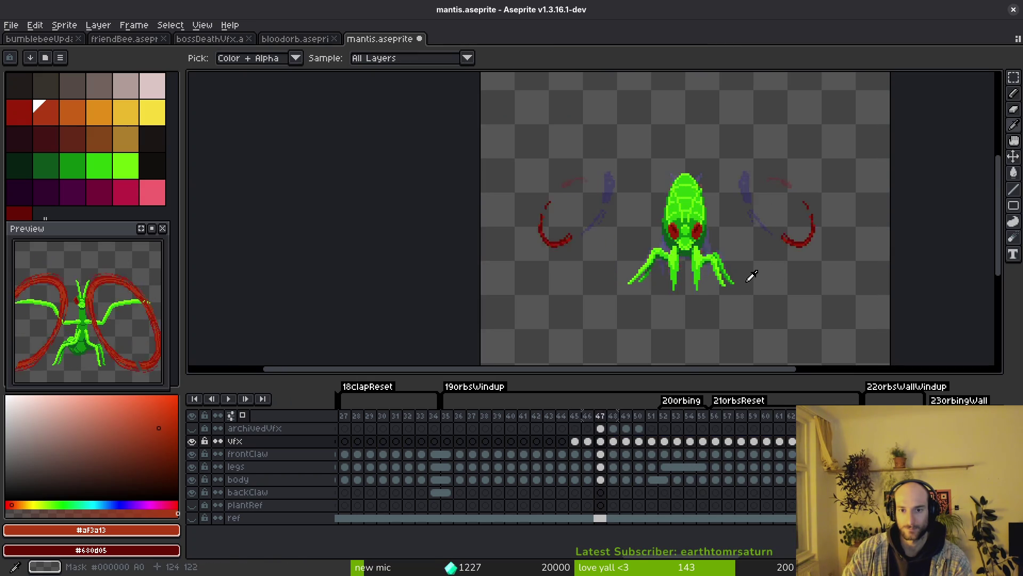
key(Right)
key(Right)
key(Right)
scroll(757, 272, down, 2)
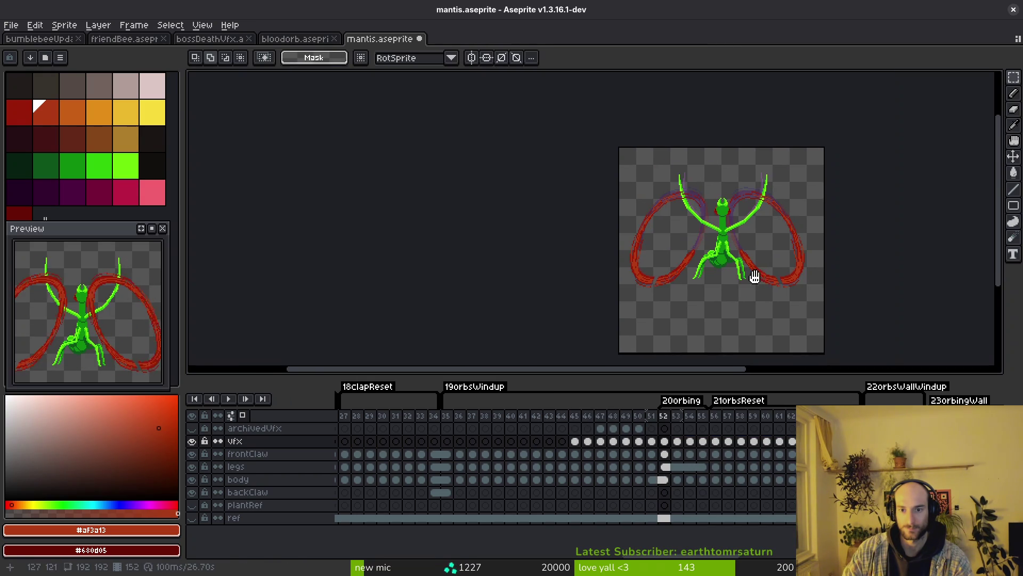
key(Left)
key(Left)
key(Left)
key(m)
key(ctrl+shift+d)
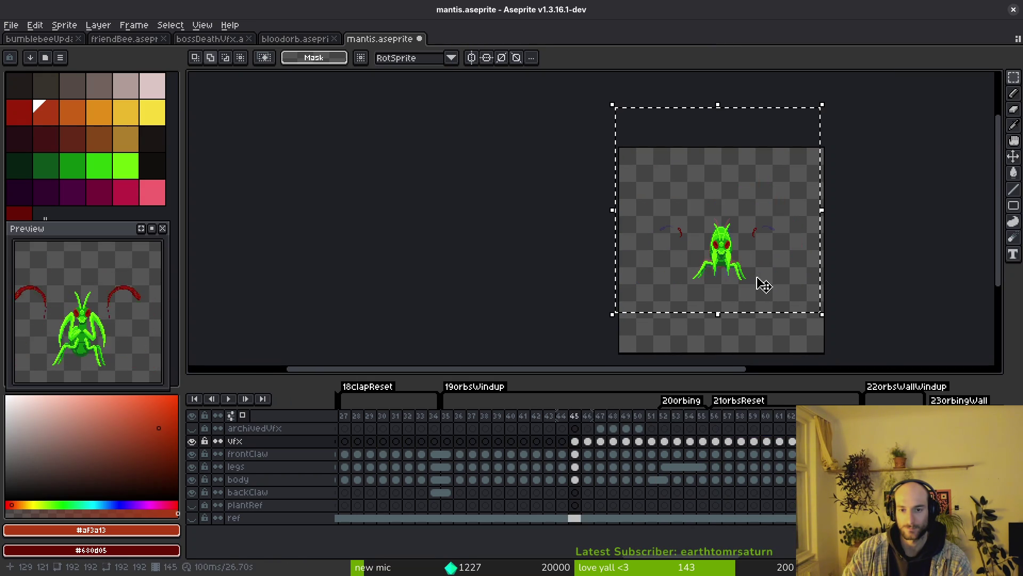
key(Return)
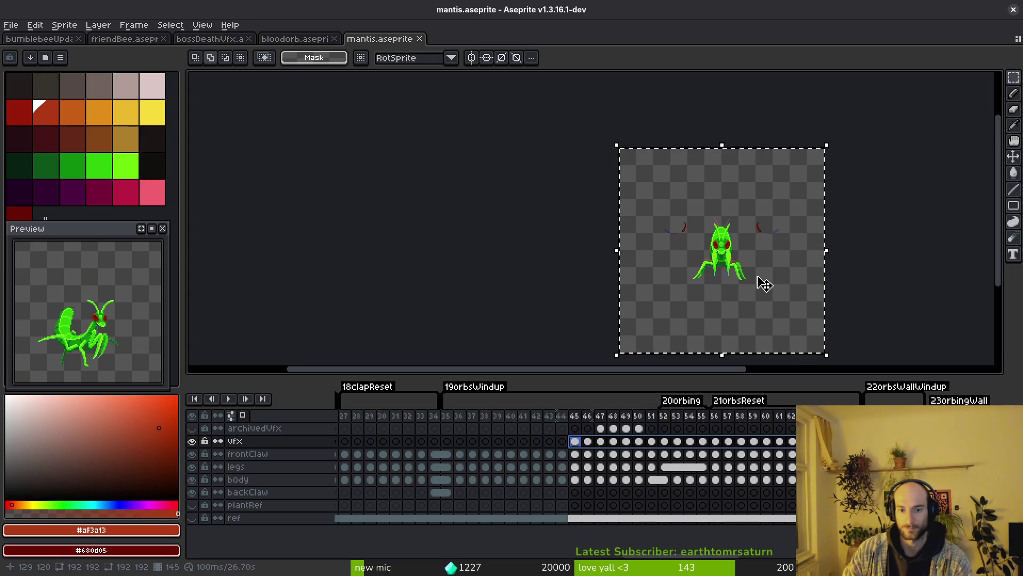
key(Return)
key(i)
key(Return)
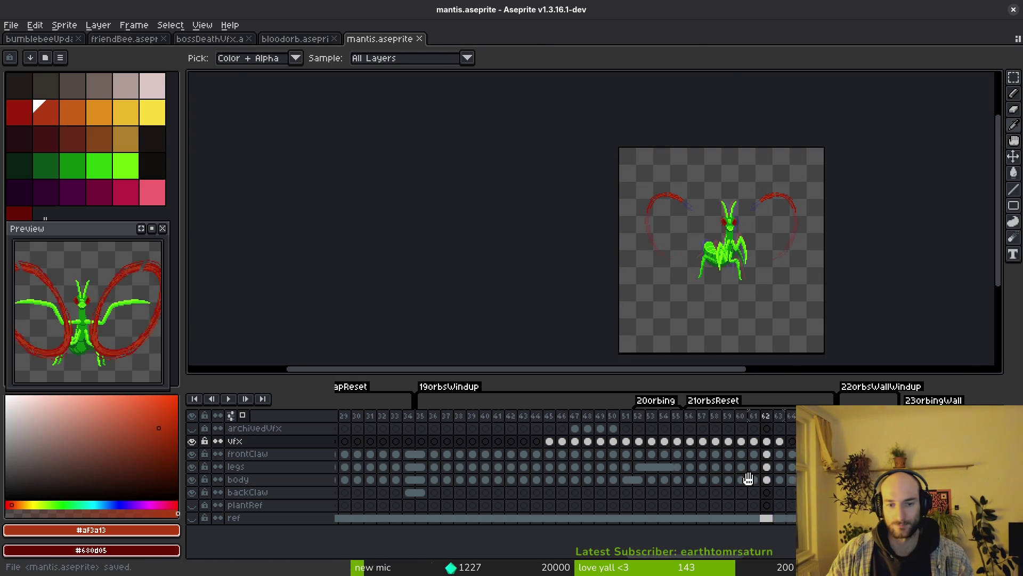
scroll(110, 342, down, 2)
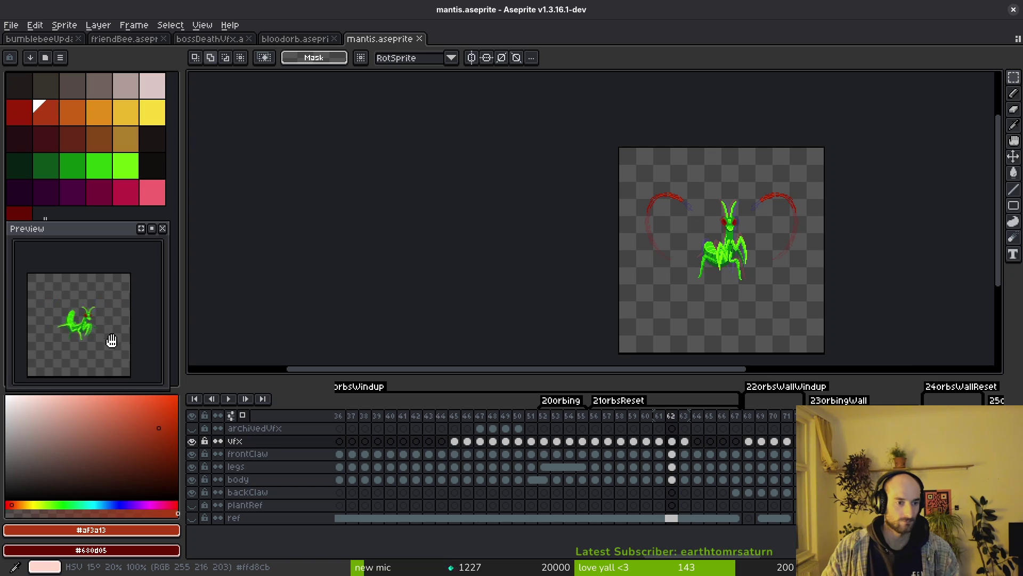
click(457, 429)
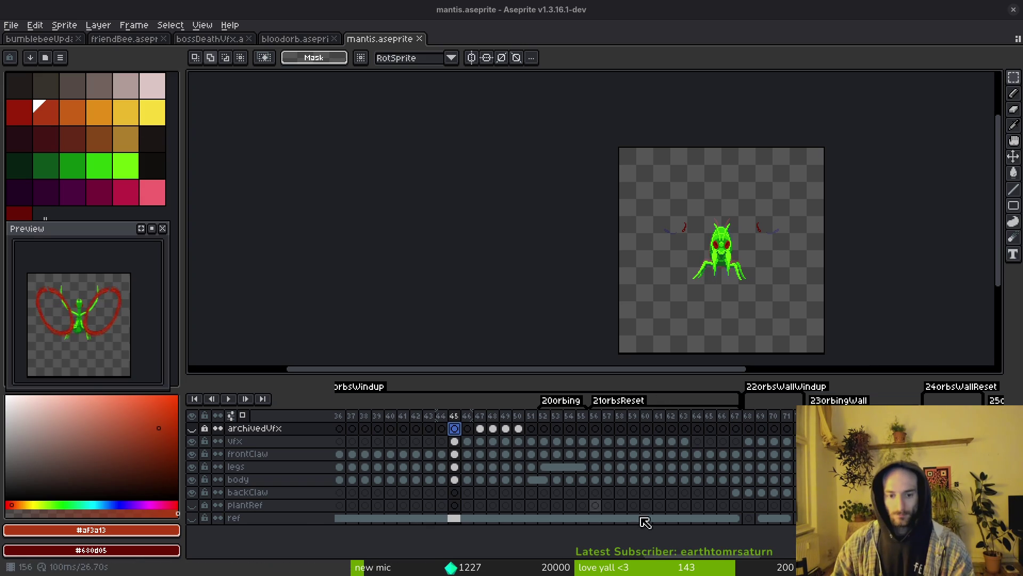
scroll(565, 493, left, 2)
Select the vfx cel, step to frame 50, and frame the left claw arc
click(479, 441)
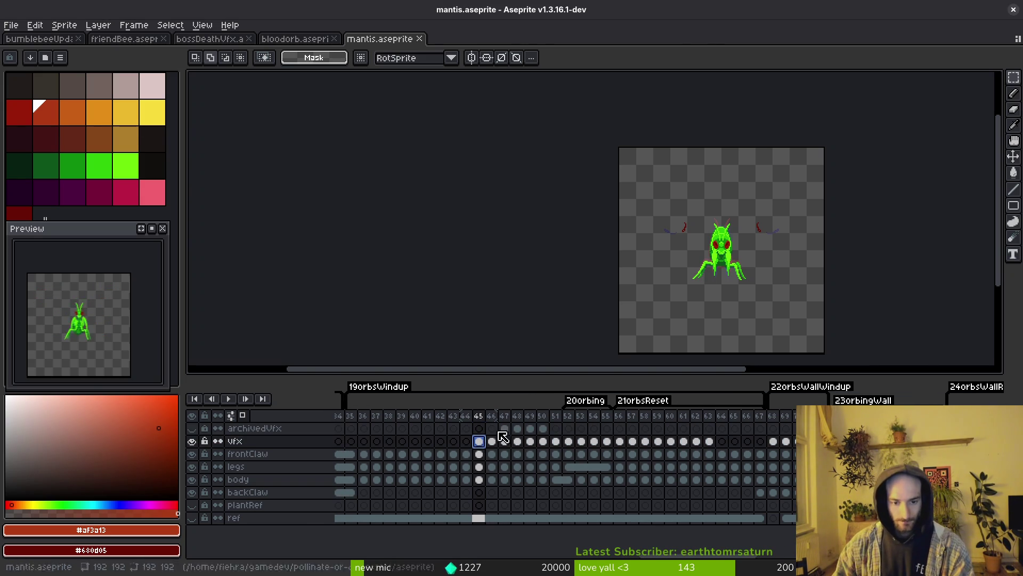
scroll(759, 181, up, 3)
scroll(693, 202, down, 3)
key(Right)
key(Right)
key(Right)
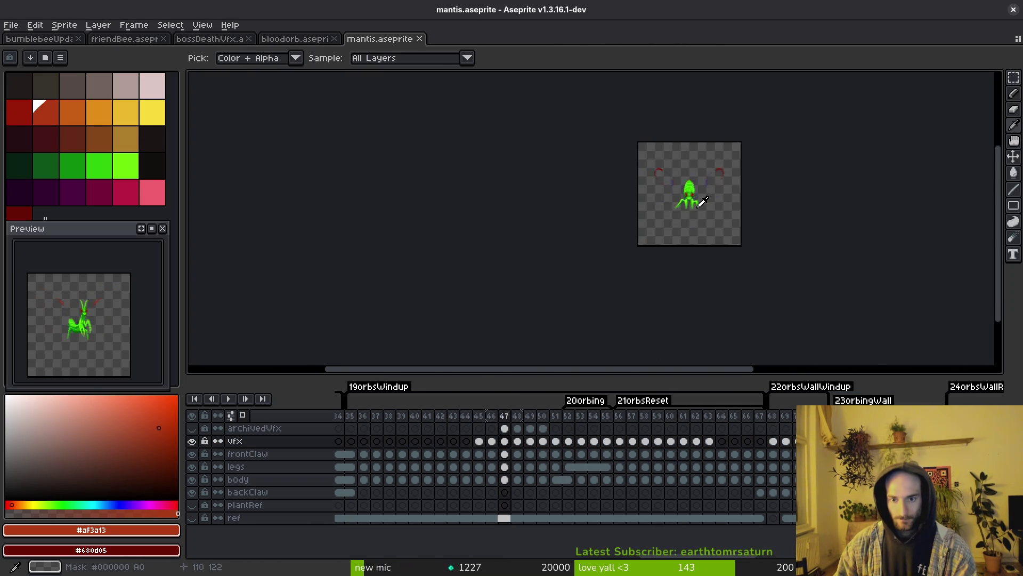
scroll(701, 211, up, 3)
key(Right)
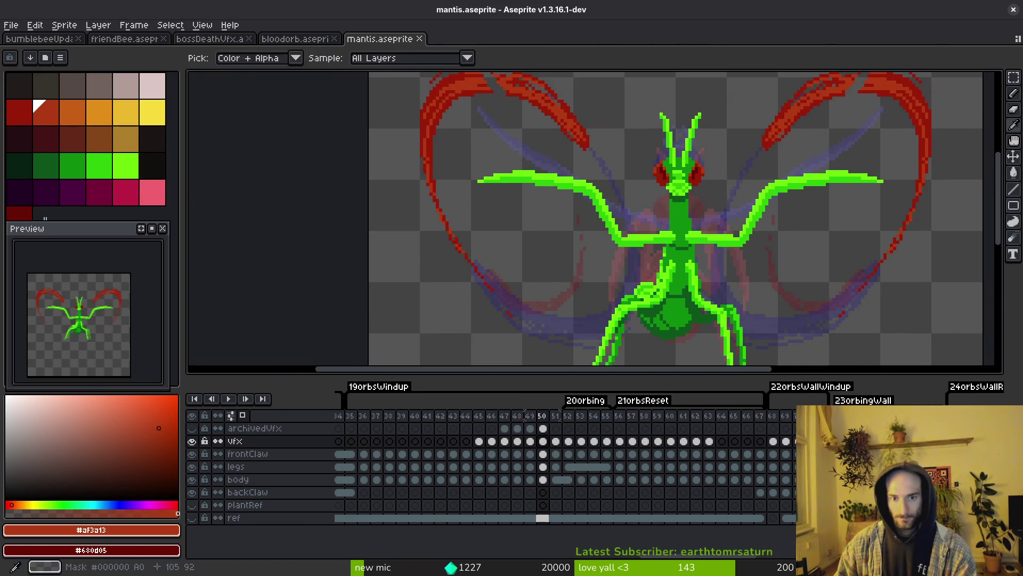
scroll(590, 250, up, 3)
drag(590, 250, 584, 277)
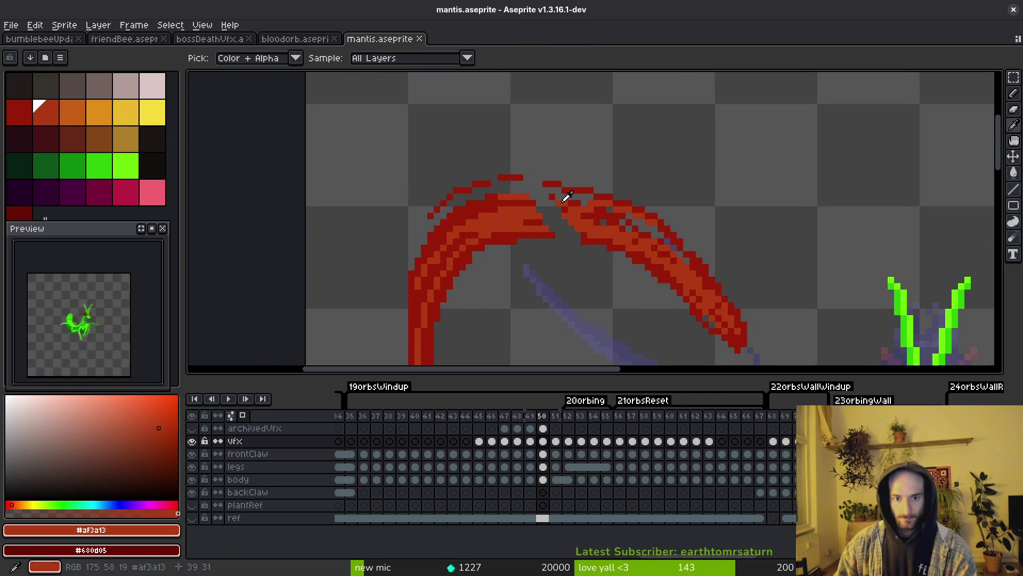
With the Pencil, fill the arc's grey gap pixels with orange
key(b)
scroll(585, 238, up, 2)
scroll(584, 238, down, 2)
scroll(584, 238, down, 3)
scroll(582, 208, up, 4)
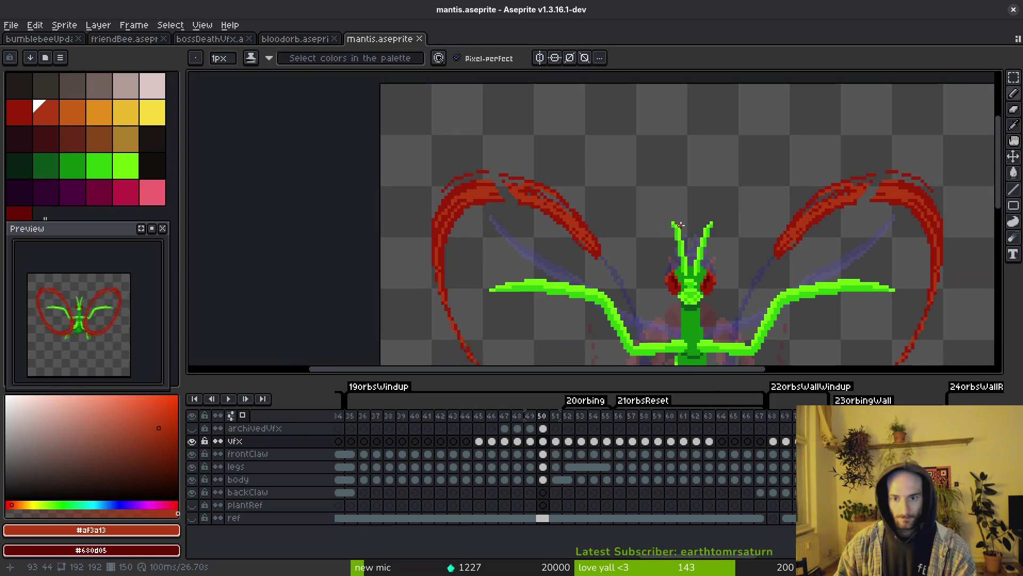
scroll(591, 215, down, 1)
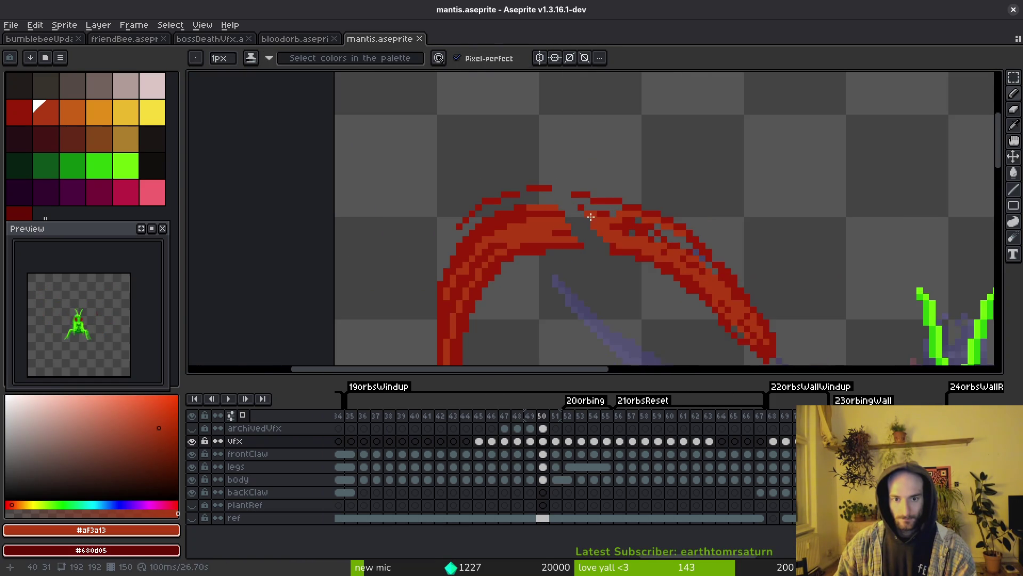
scroll(586, 214, up, 3)
click(522, 212)
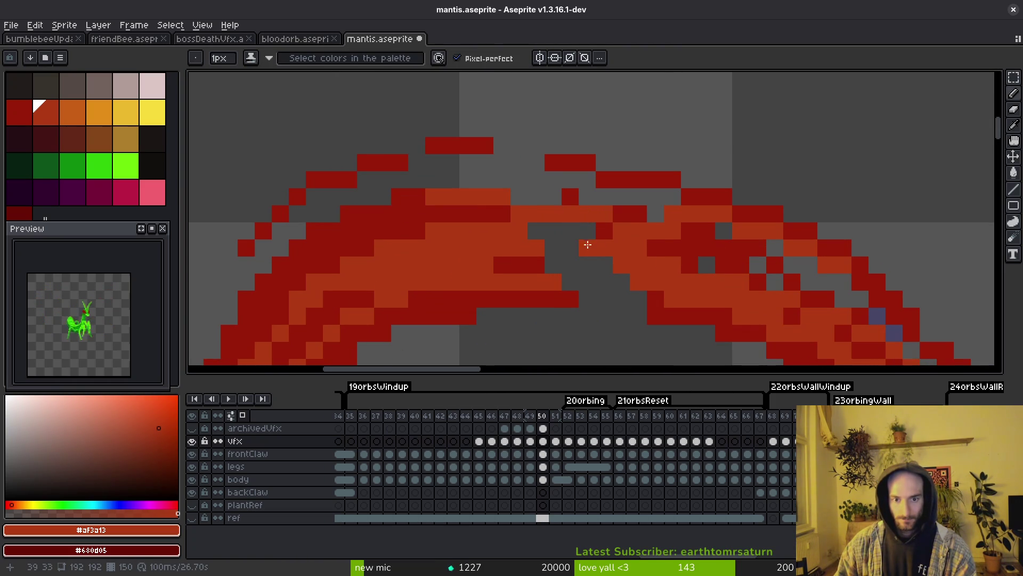
drag(636, 254, 543, 263)
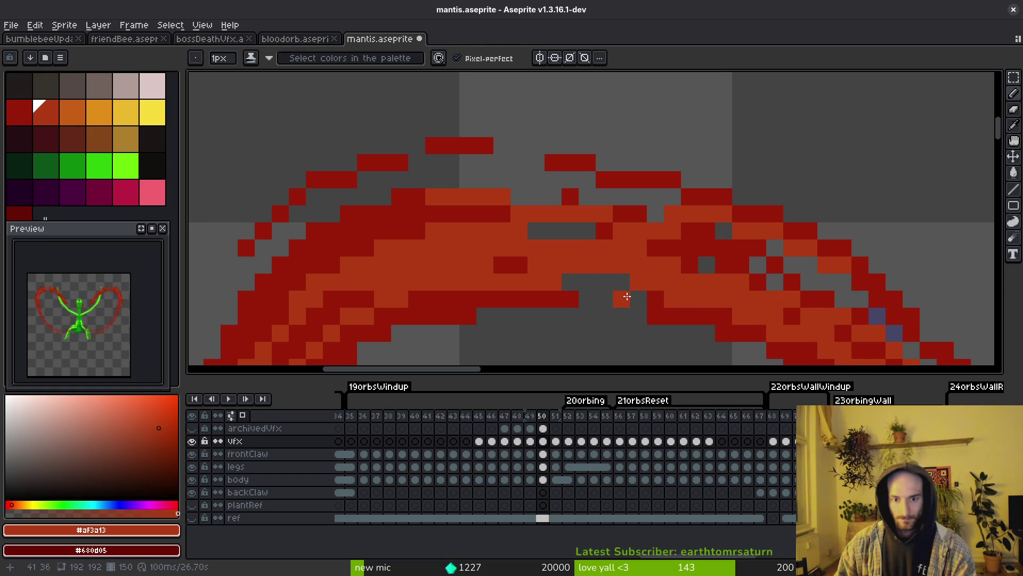
Pick dark red #981b08 from the arc, fill the remaining gaps, and save
alt+click(667, 307)
mouse_move(624, 299)
mouse_down()
mouse_move(580, 279)
mouse_move(589, 242)
mouse_move(555, 228)
mouse_up()
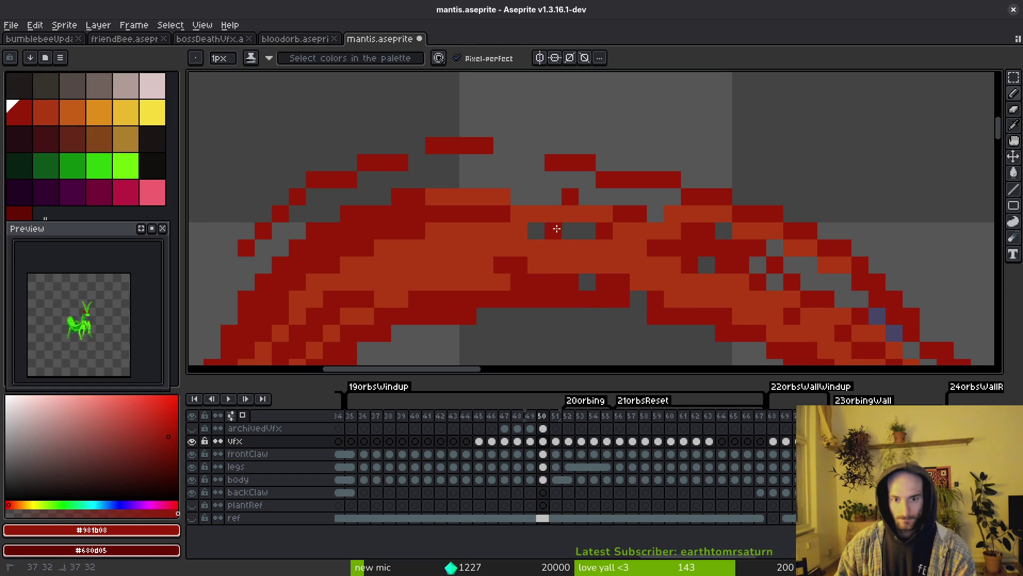
click(642, 199)
mouse_move(623, 197)
mouse_down()
mouse_move(552, 197)
mouse_move(502, 180)
mouse_up()
click(587, 282)
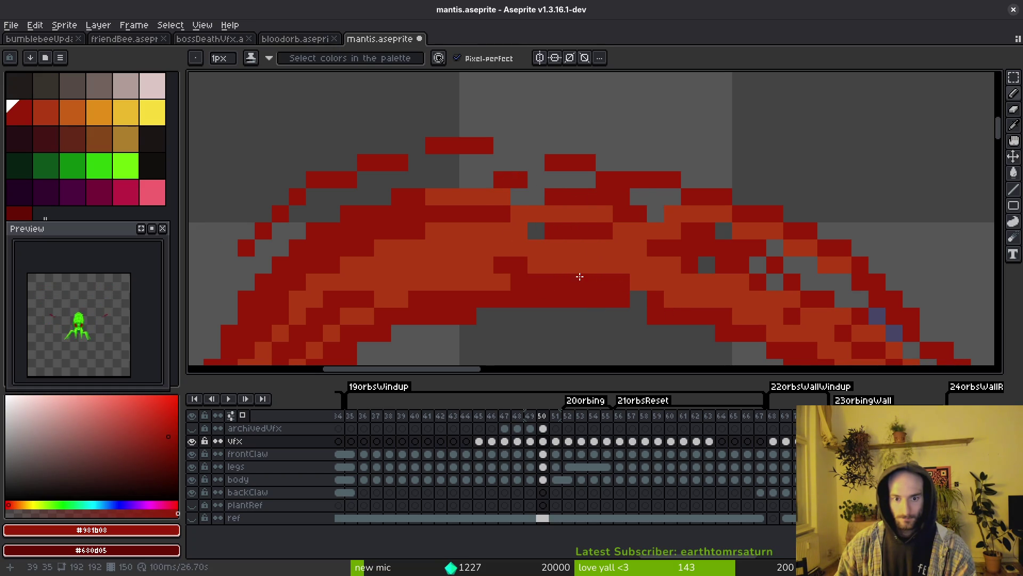
click(775, 282)
scroll(738, 269, down, 2)
scroll(683, 284, down, 2)
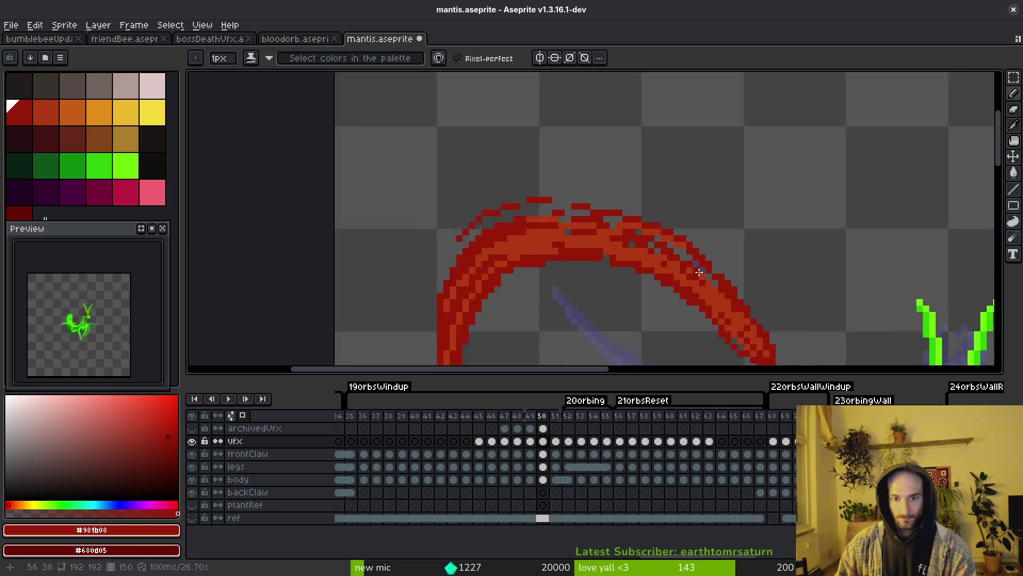
scroll(683, 267, up, 1)
scroll(714, 309, down, 1)
scroll(567, 216, up, 2)
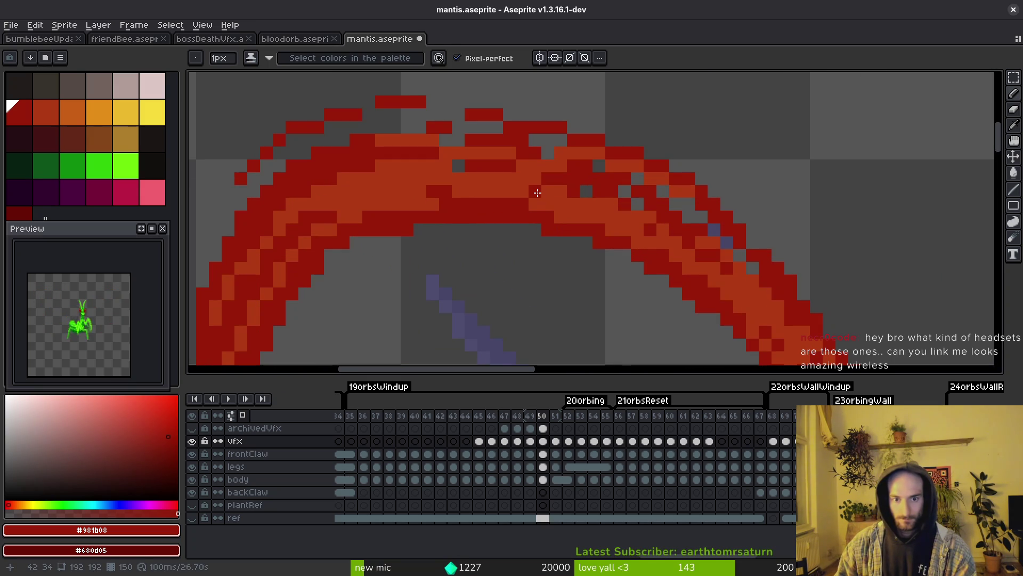
drag(548, 201, 535, 193)
key(ctrl+s)
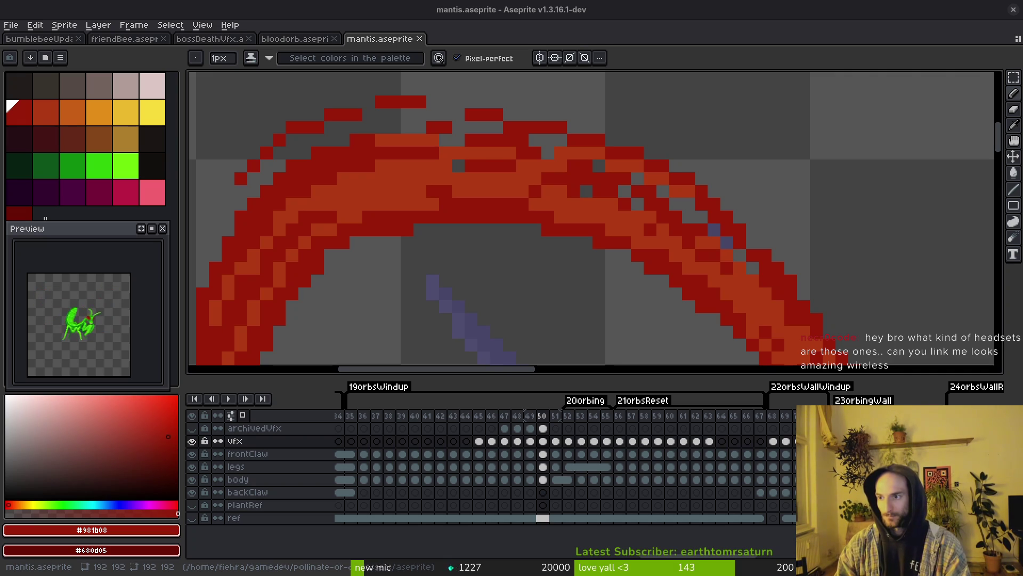
Switch from Aseprite to the Brave window showing the jbl quantum 350 search
key(super)
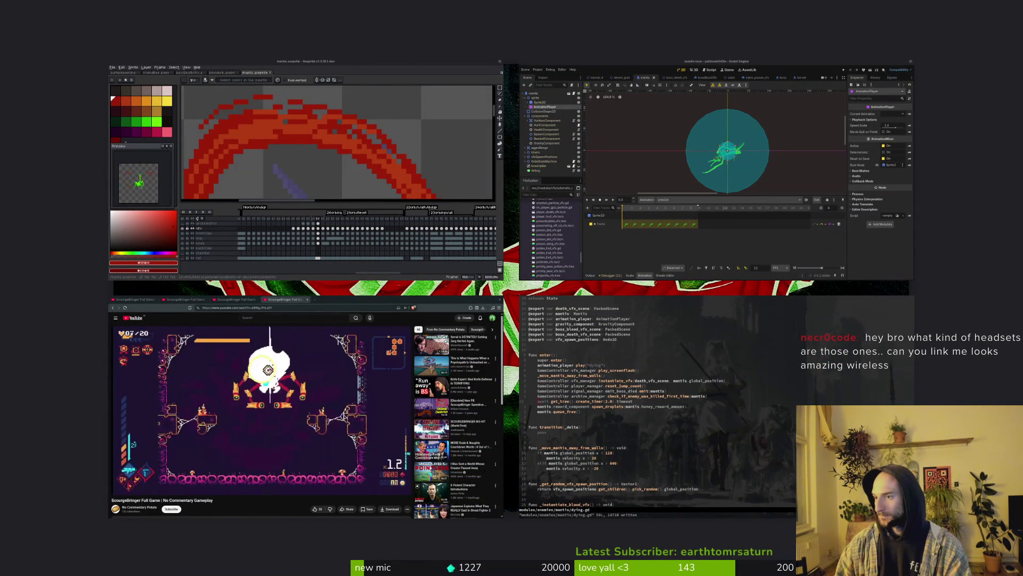
key(super)
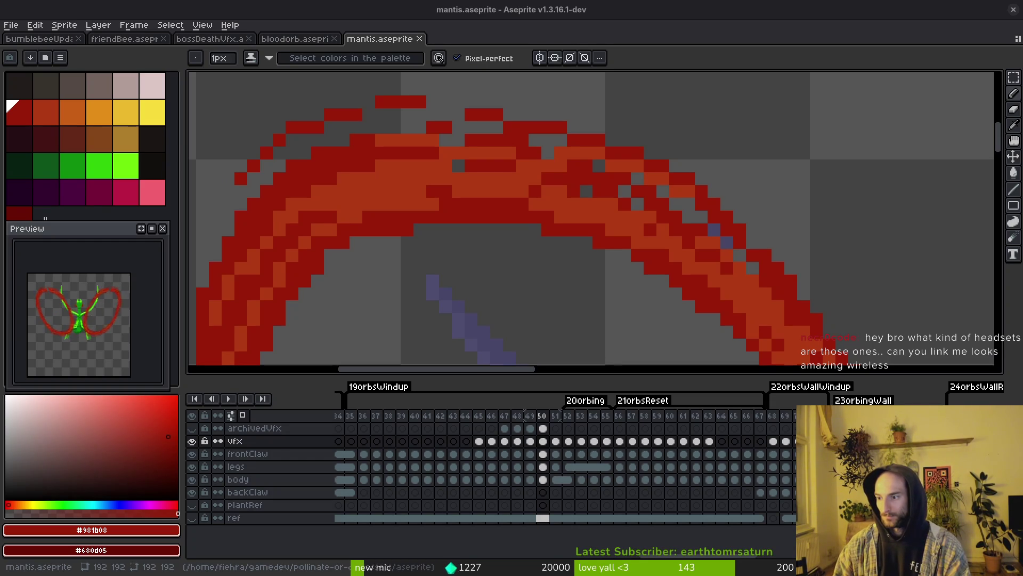
key(super+b)
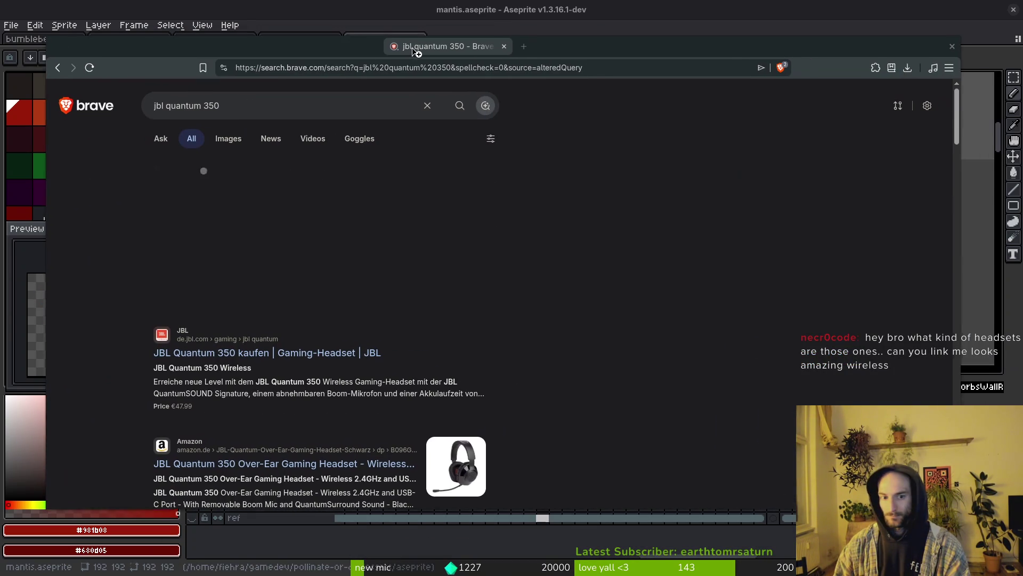
Open the JBL Quantum 350 Amazon listing, copy its URL, and close Brave
click(269, 464)
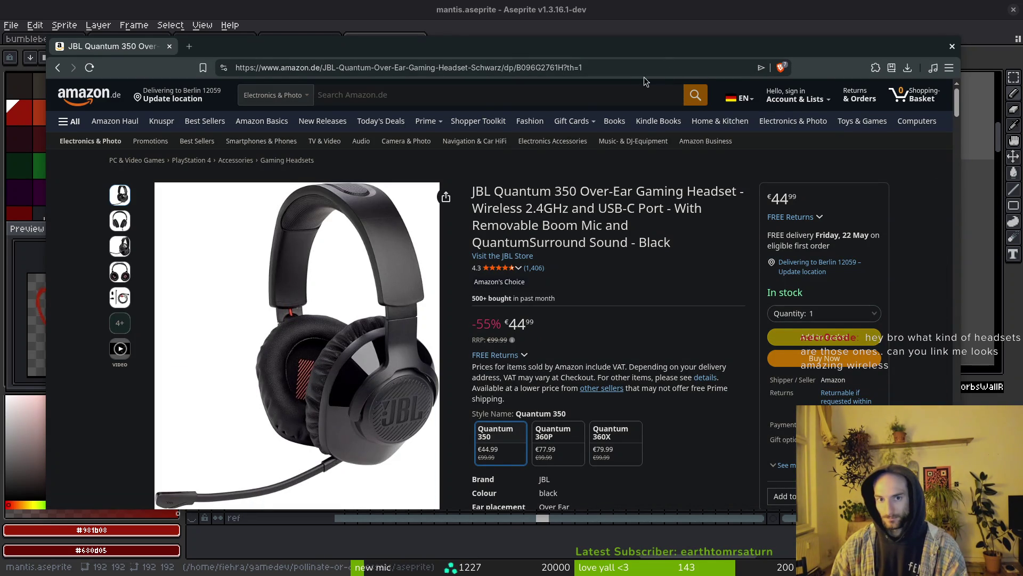
click(637, 71)
key(ctrl+c)
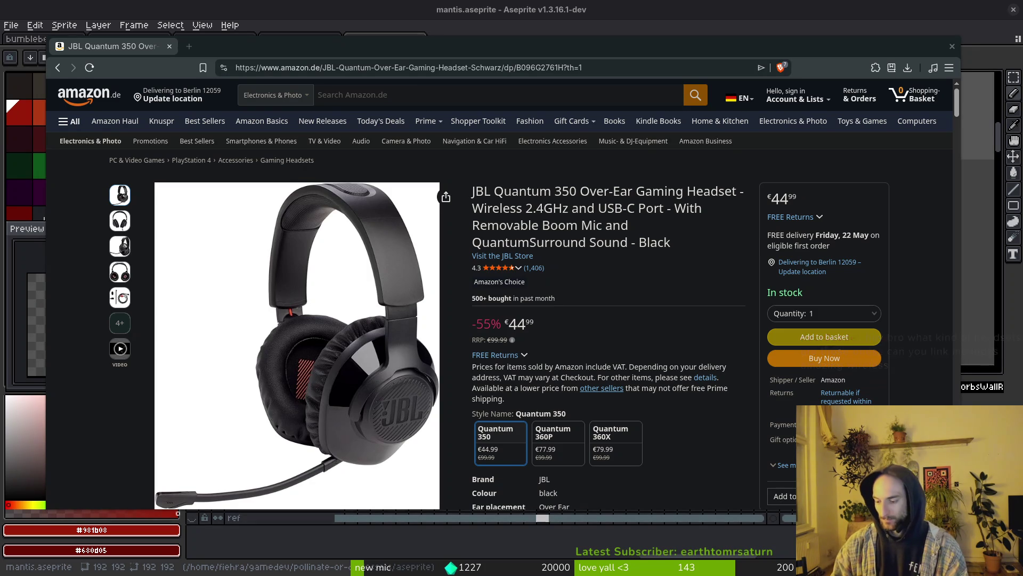
click(953, 47)
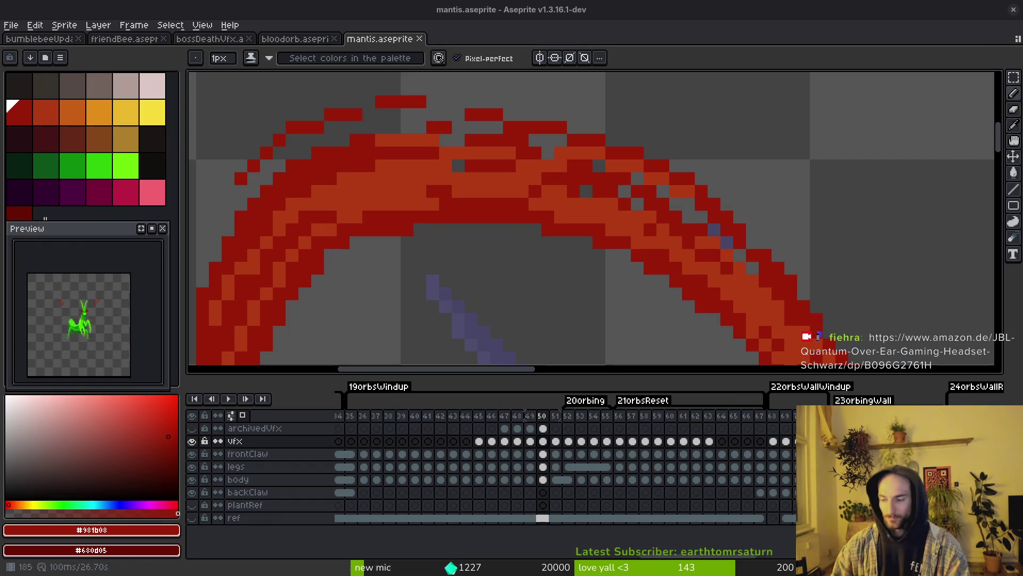
Add a red pixel at the frame 50 claw tip and save
scroll(639, 219, down, 5)
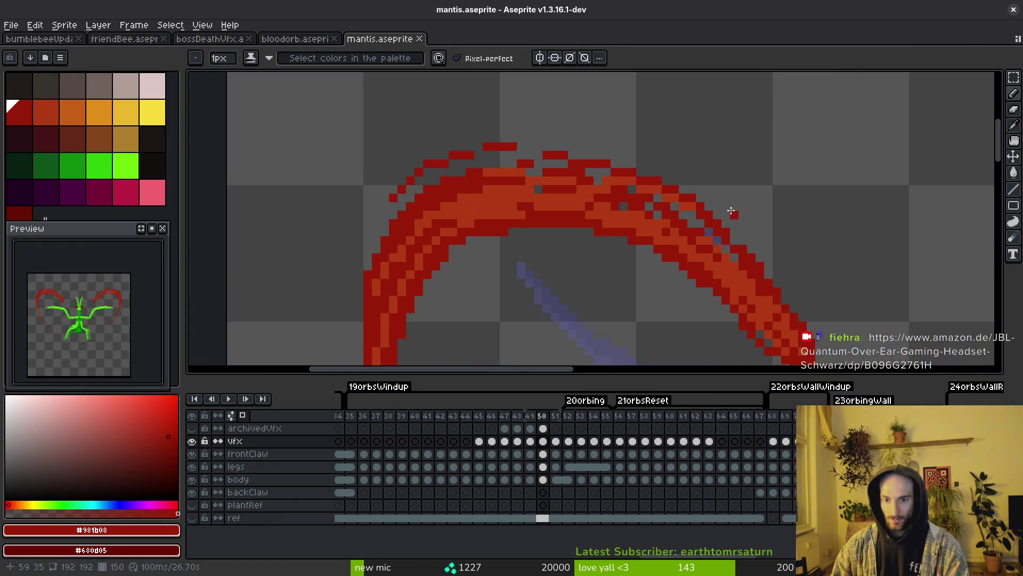
scroll(591, 176, up, 2)
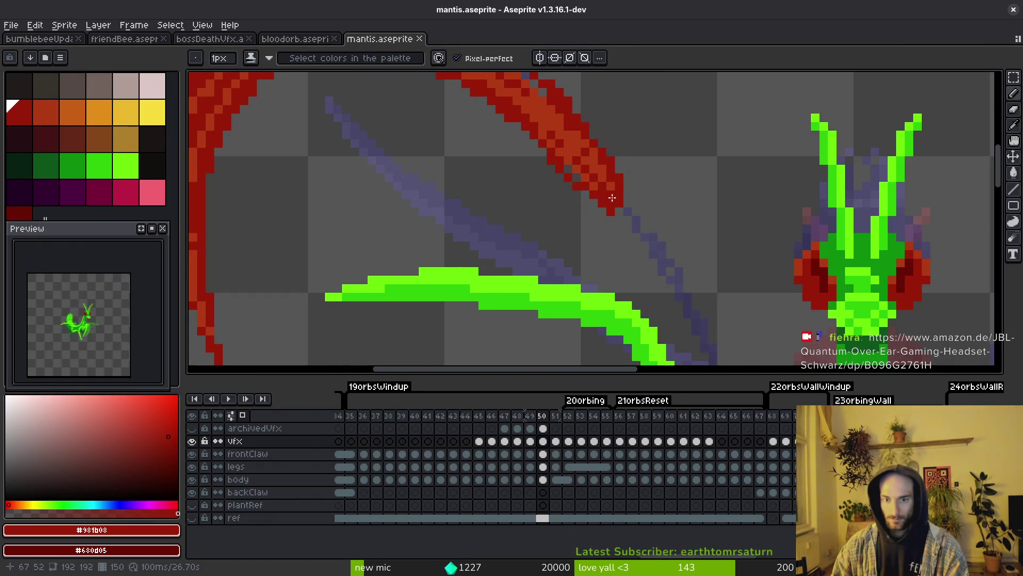
click(636, 219)
key(ctrl+s)
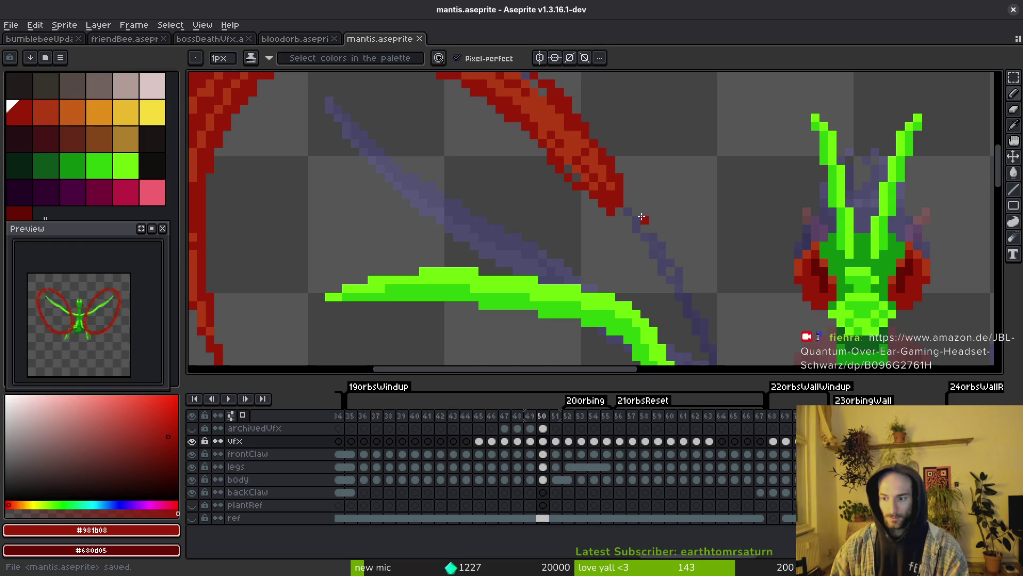
Eyedrop the claw's dark red, fill it into the arc, and save
scroll(655, 153, down, 4)
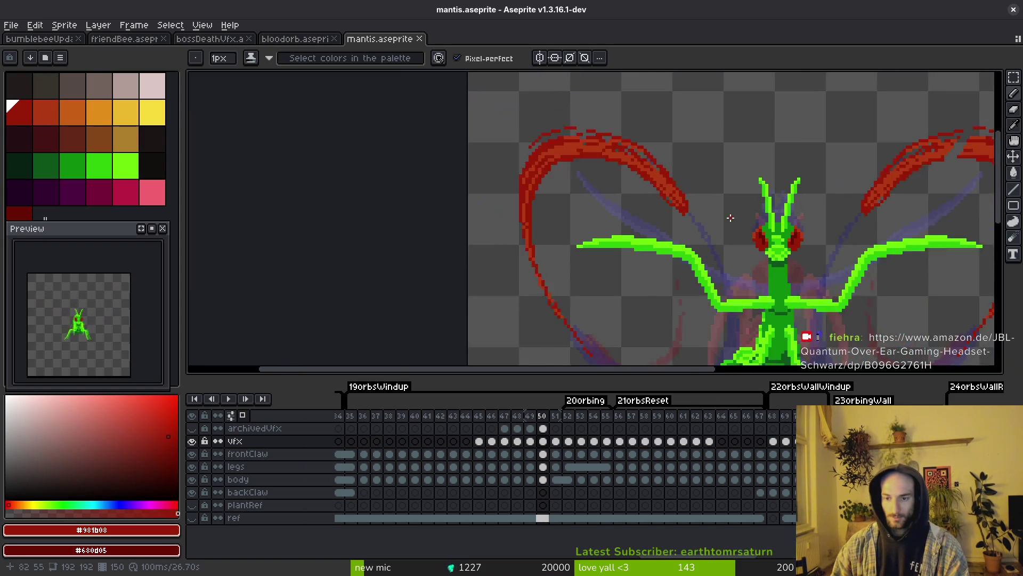
scroll(621, 178, up, 1)
scroll(621, 178, up, 3)
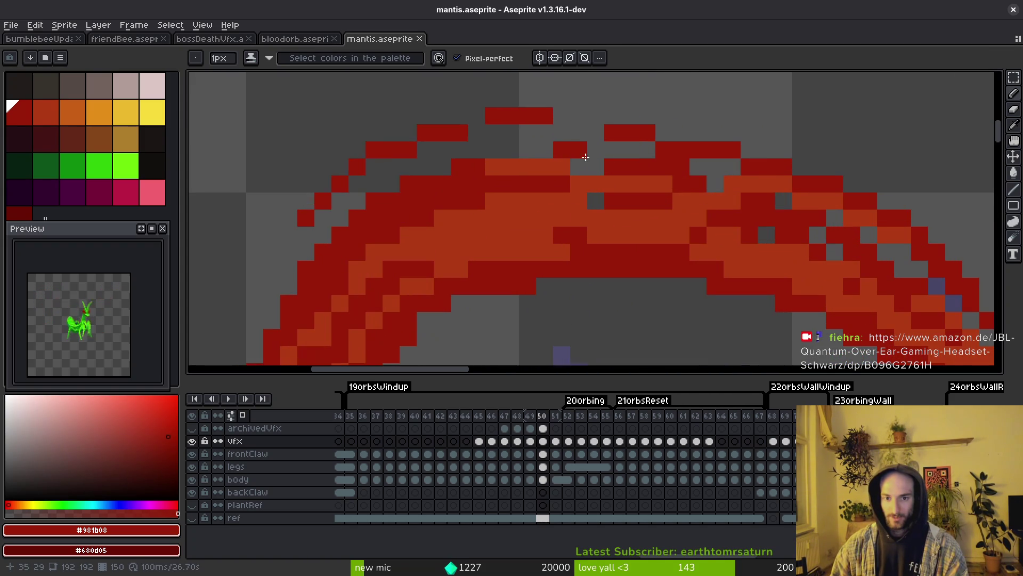
scroll(655, 174, up, 1)
scroll(654, 173, down, 1)
scroll(654, 173, up, 1)
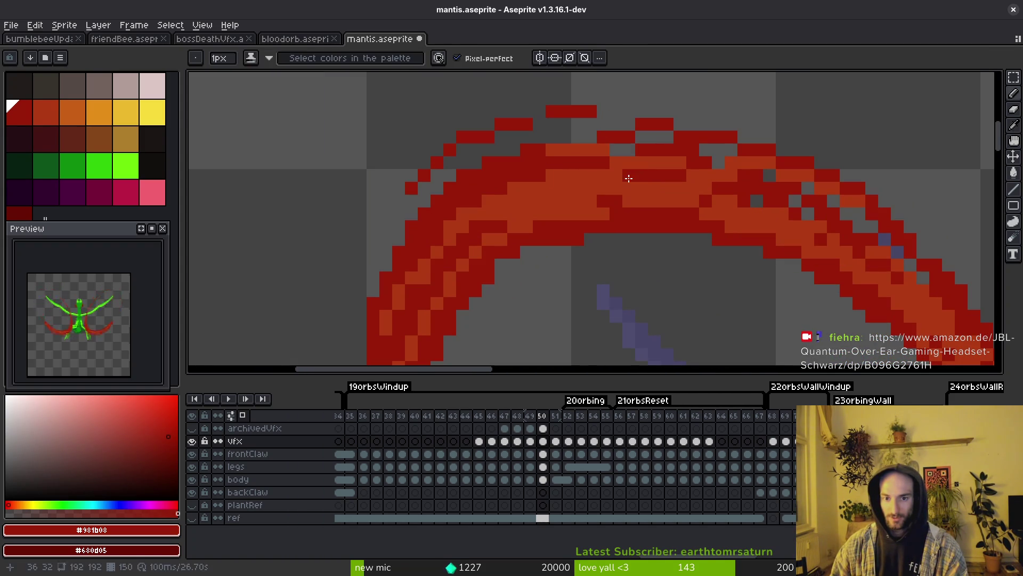
key(alt)
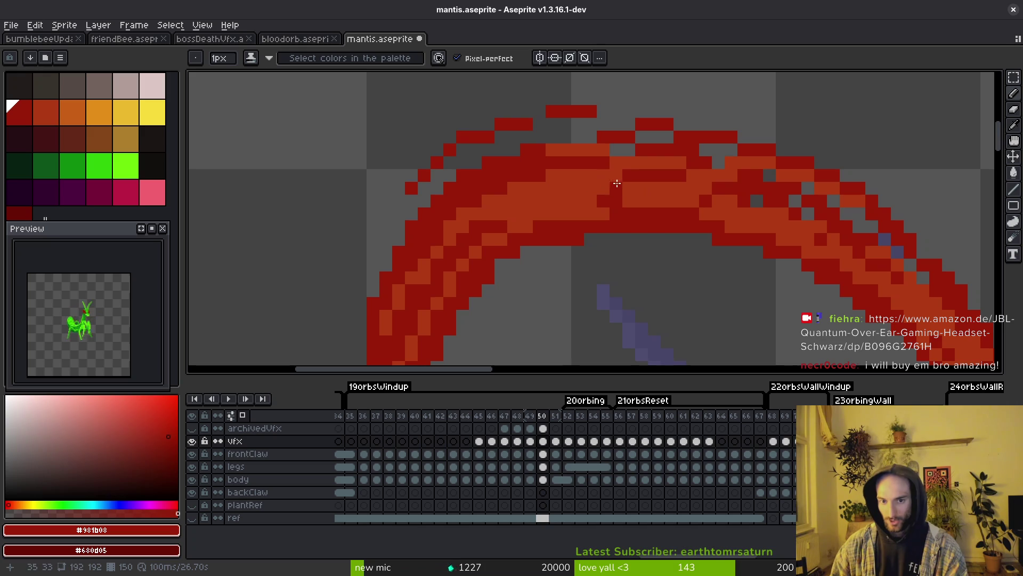
mouse_move(593, 189)
mouse_down()
mouse_move(571, 195)
mouse_move(606, 195)
mouse_up()
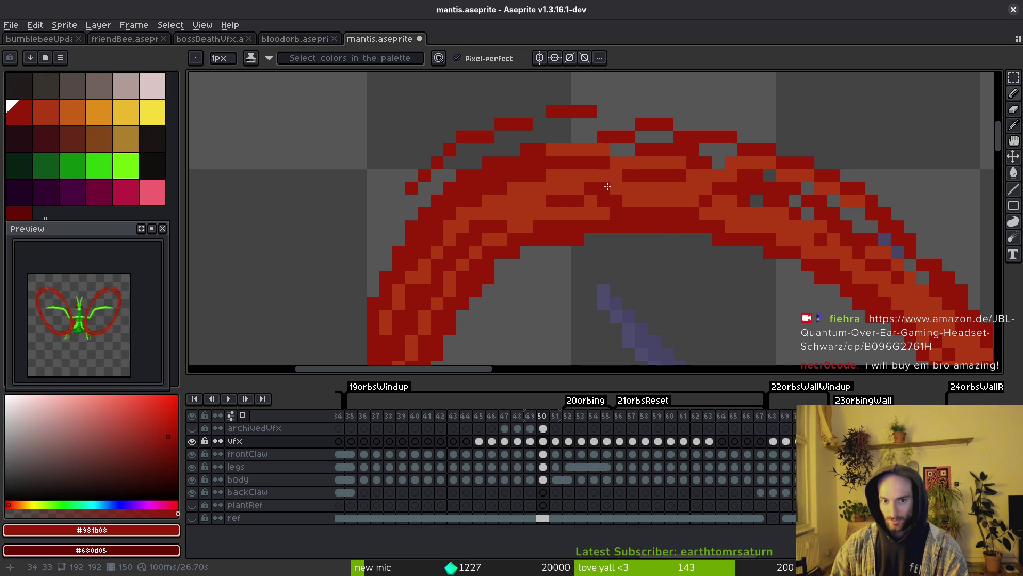
key(ctrl+s)
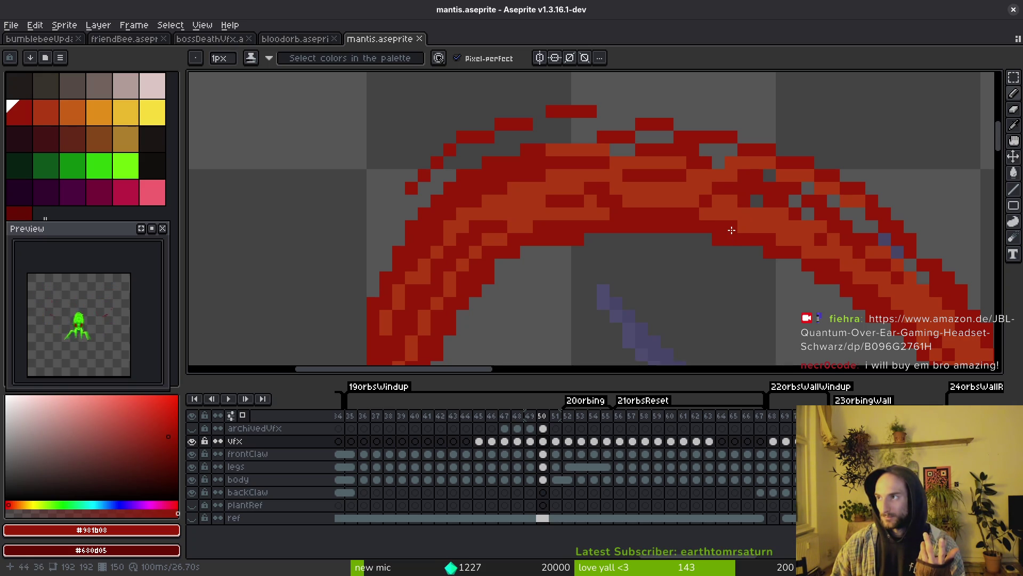
Paint and erase stray pixels on the arc edge, save, and select all
click(742, 266)
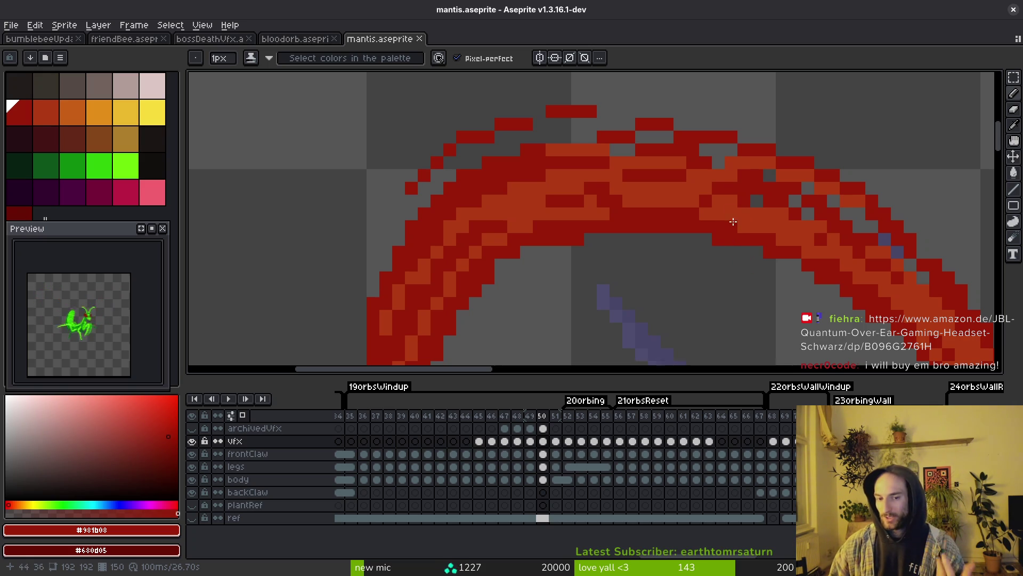
scroll(624, 233, up, 2)
key(e)
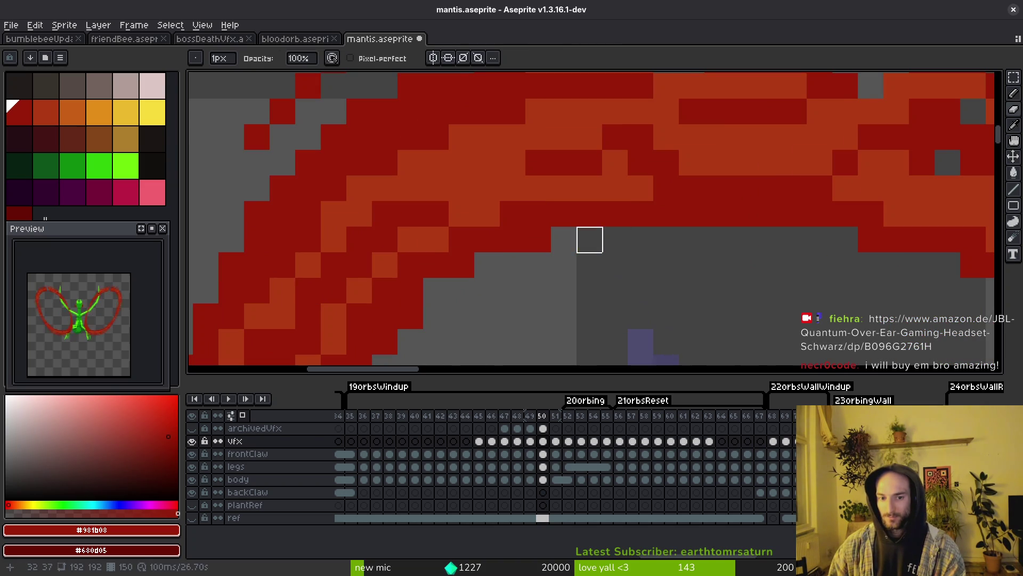
scroll(592, 250, down, 3)
key(b)
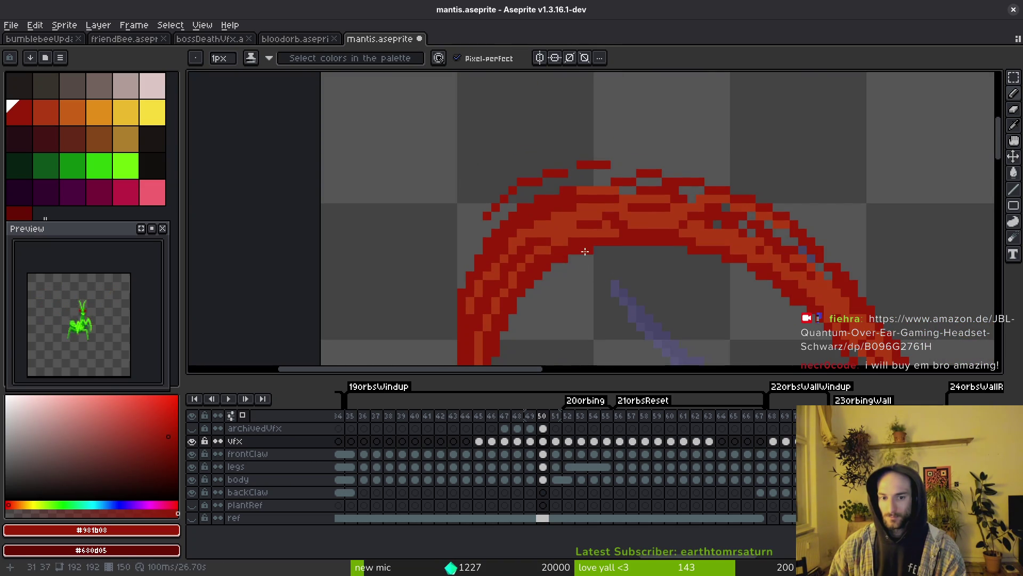
scroll(642, 247, down, 1)
scroll(643, 248, down, 4)
key(ctrl+s)
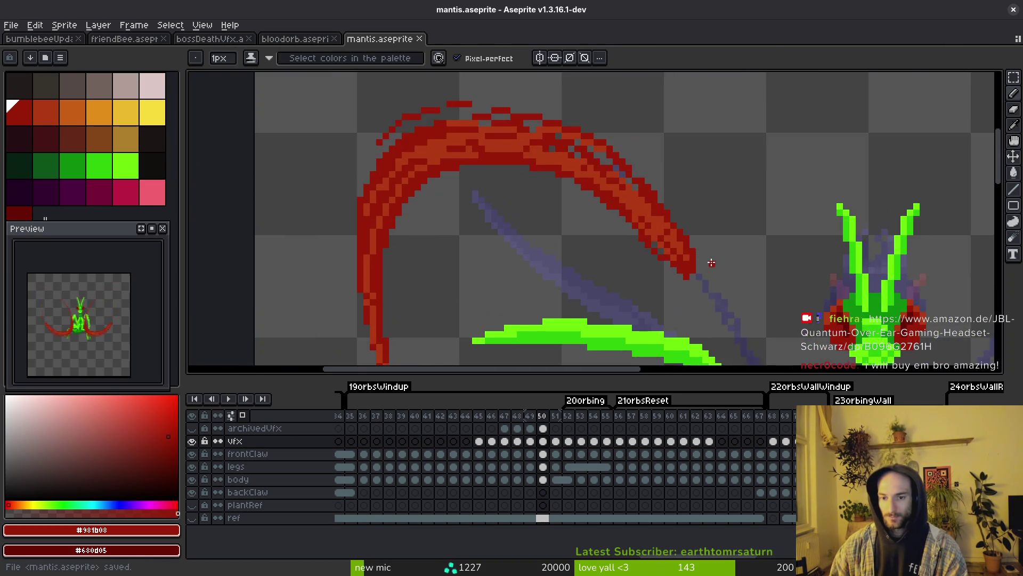
scroll(666, 213, down, 5)
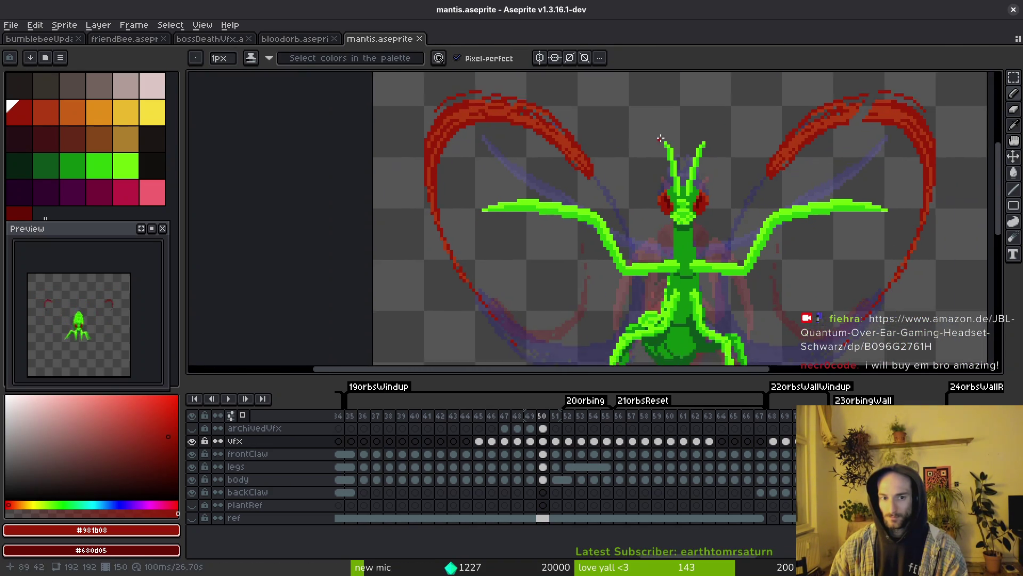
key(ctrl+a)
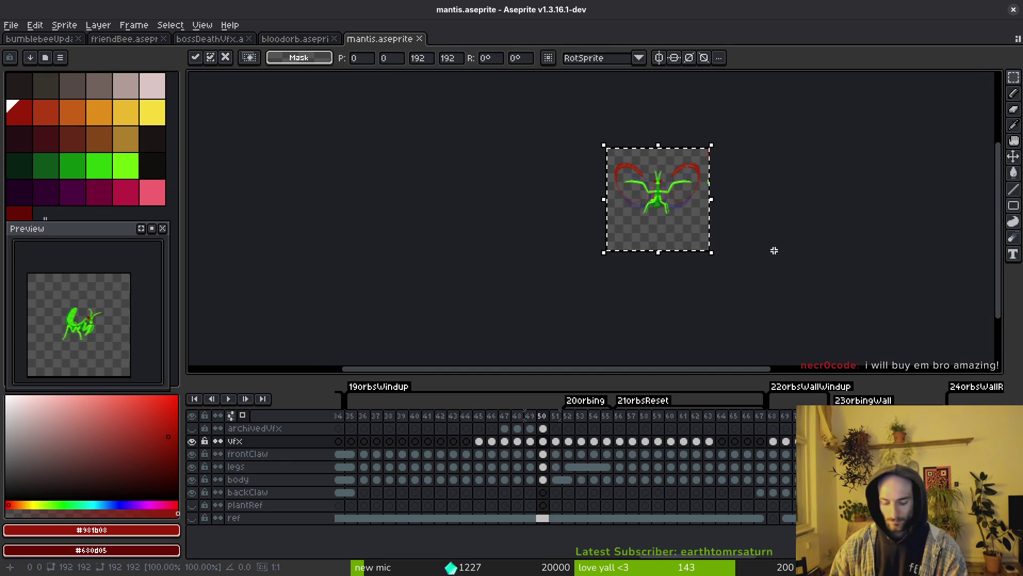
Deselect, save, and step through frames 50–52 to compare poses, landing on frame 52
key(ctrl+d)
key(ctrl+s)
scroll(669, 147, up, 3)
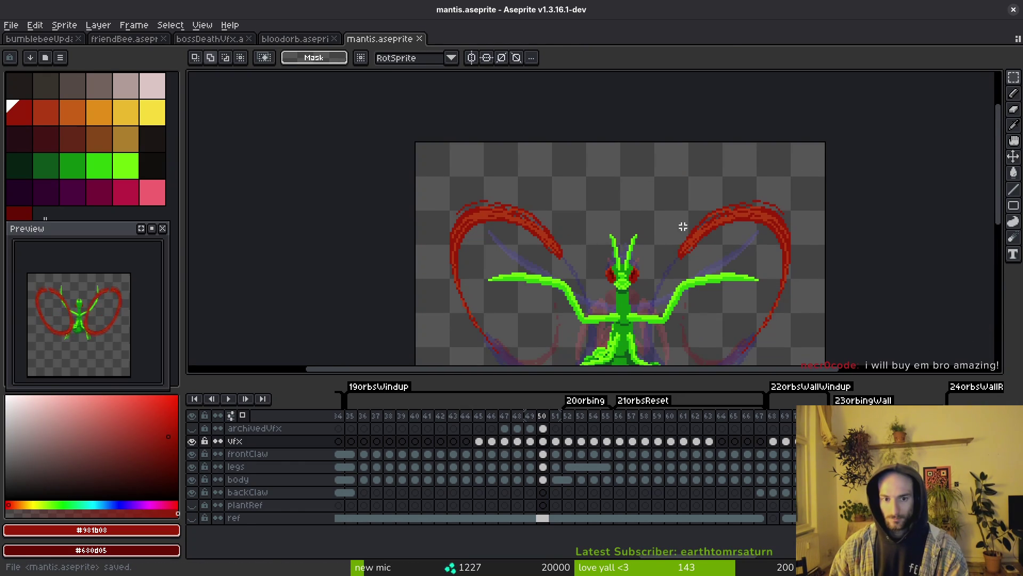
scroll(672, 262, down, 1)
key(Right)
key(i)
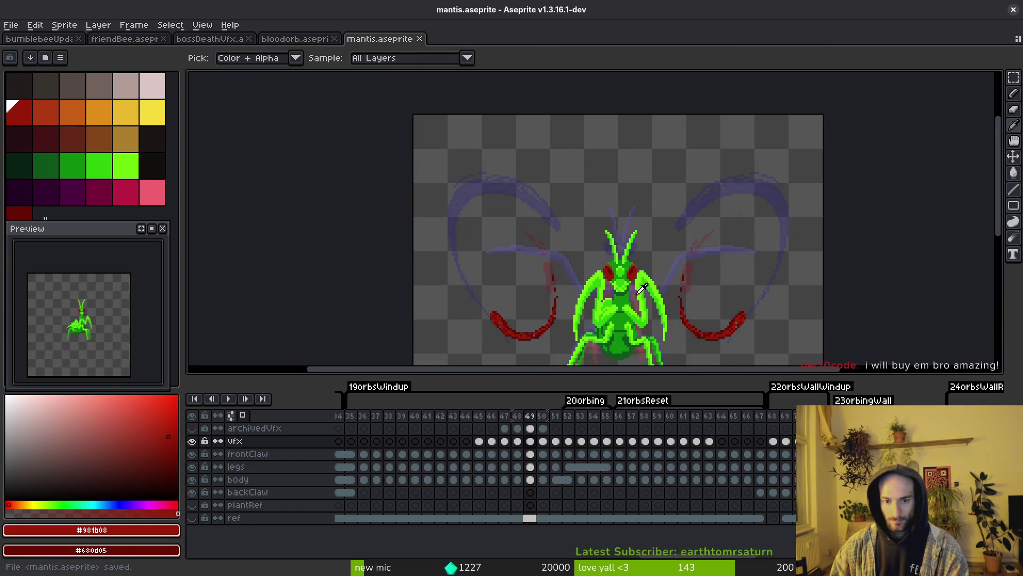
key(Left)
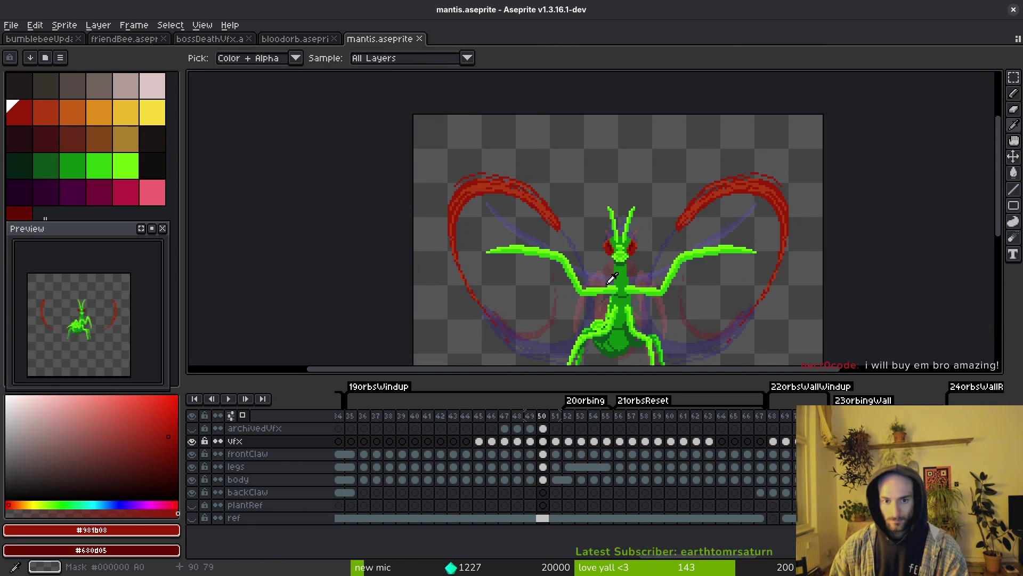
key(Right)
key(m)
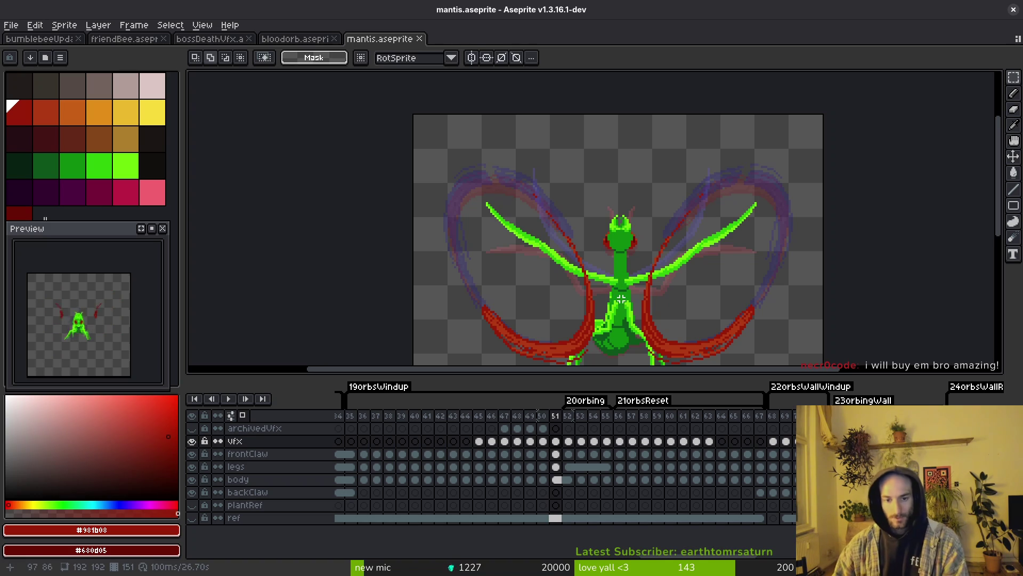
scroll(591, 281, down, 2)
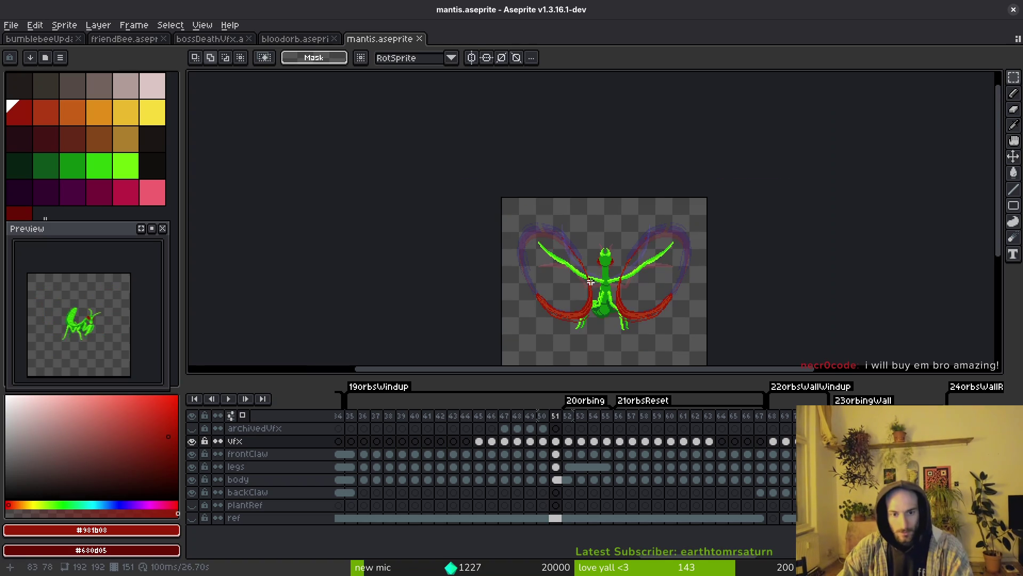
key(Right)
scroll(564, 240, up, 5)
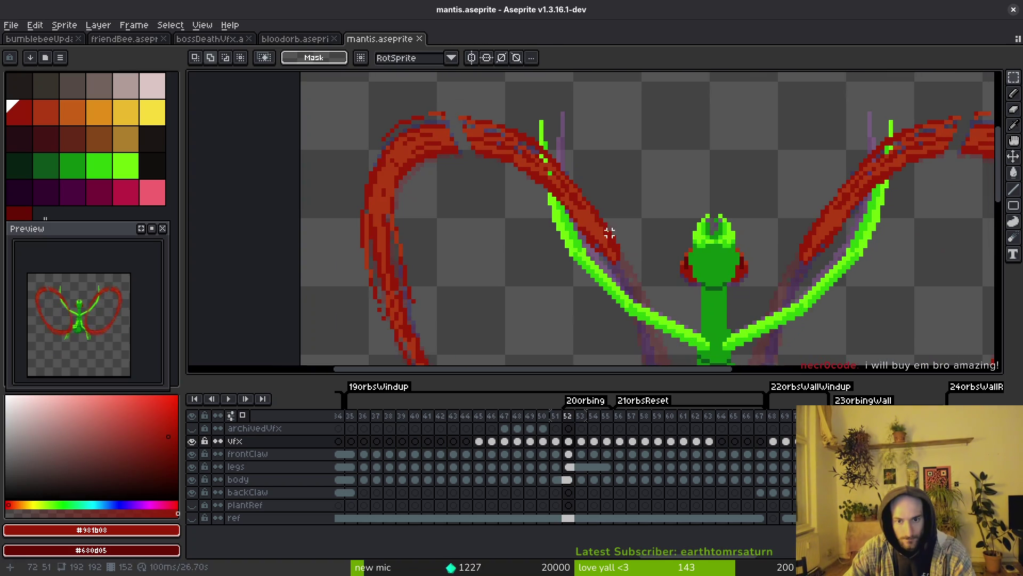
scroll(541, 195, up, 2)
Thicken the green claw line with pencil strokes and recolour adjacent red pixels
key(b)
drag(564, 166, 577, 246)
scroll(573, 208, up, 1)
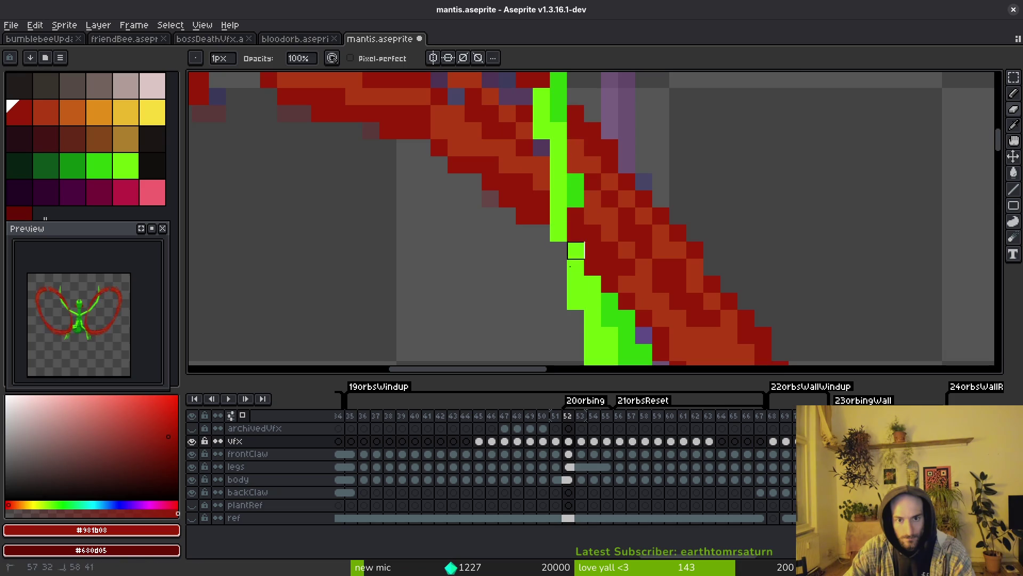
mouse_move(591, 315)
mouse_down()
mouse_move(607, 301)
mouse_move(593, 231)
mouse_move(566, 307)
mouse_up()
mouse_move(549, 204)
mouse_down()
mouse_move(564, 304)
mouse_move(567, 274)
mouse_move(582, 322)
mouse_up()
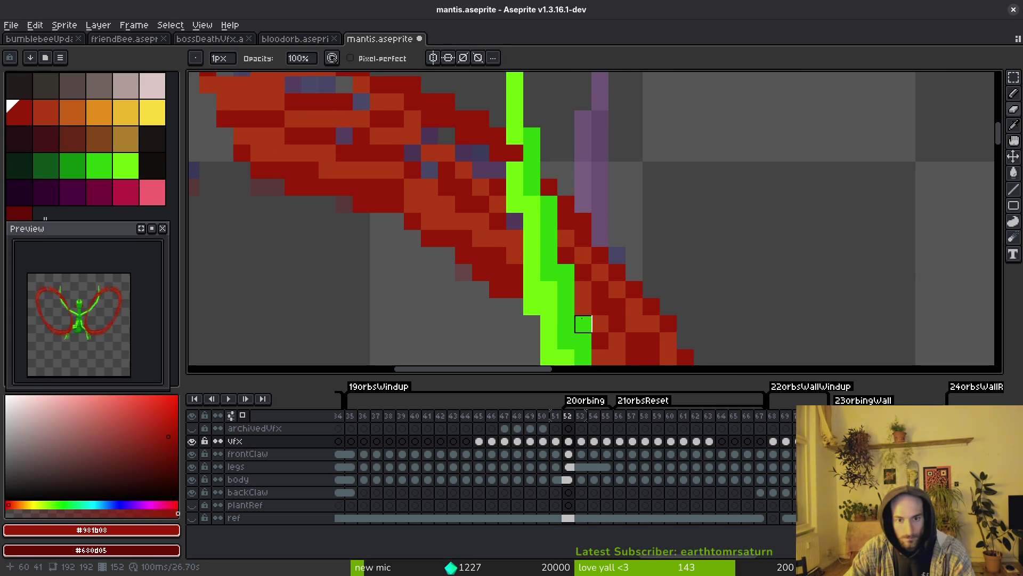
Fill the gaps in the red arc with red and the eyedropped darker red
scroll(600, 324, down, 1)
scroll(523, 283, down, 2)
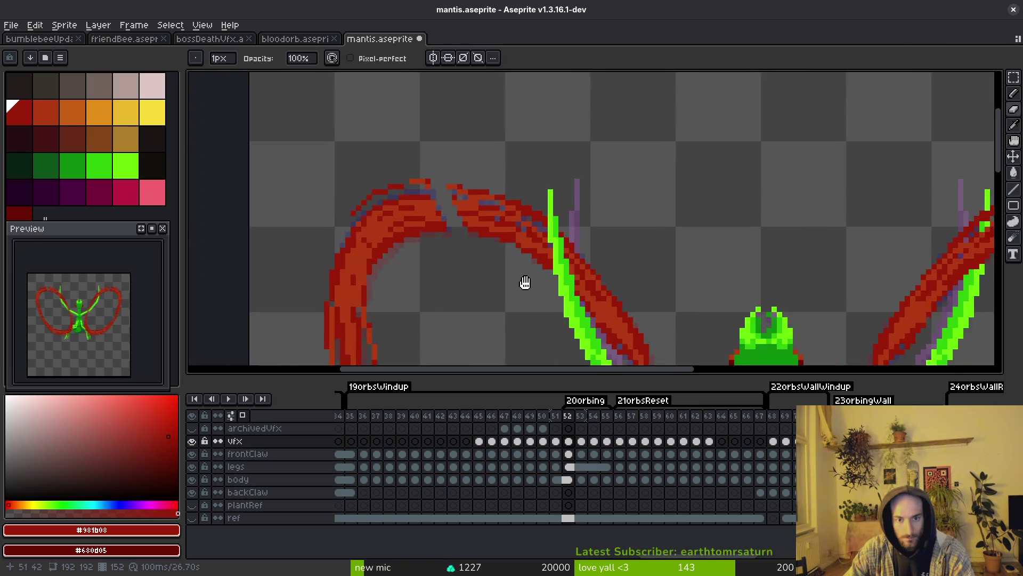
scroll(572, 216, up, 2)
mouse_move(572, 216)
mouse_down()
mouse_move(503, 170)
mouse_move(552, 176)
mouse_move(544, 201)
mouse_move(486, 206)
mouse_move(543, 238)
mouse_up()
alt+click(539, 171)
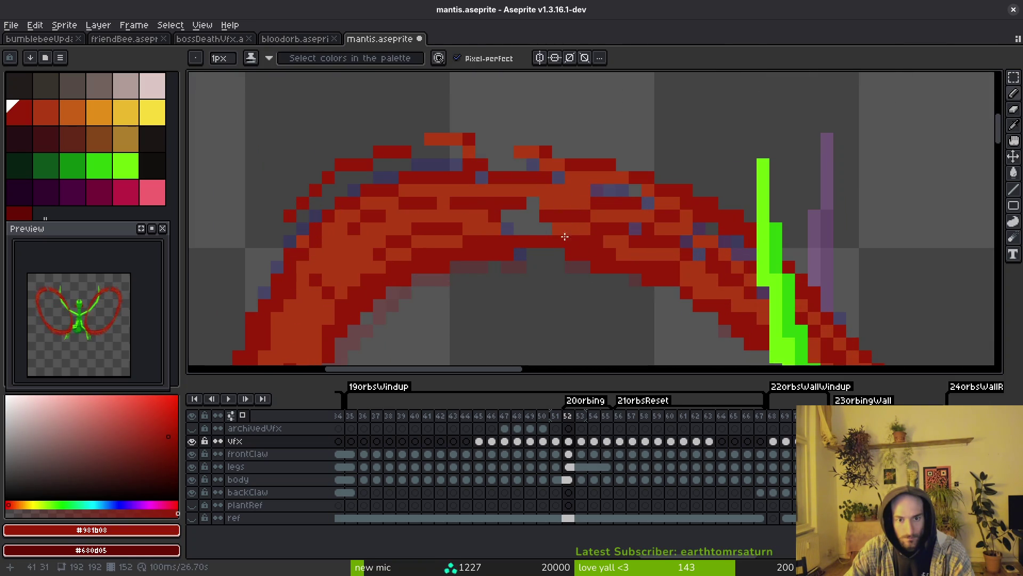
alt+click(564, 236)
mouse_move(494, 216)
mouse_down()
mouse_move(571, 210)
mouse_move(508, 229)
mouse_up()
alt+click(571, 210)
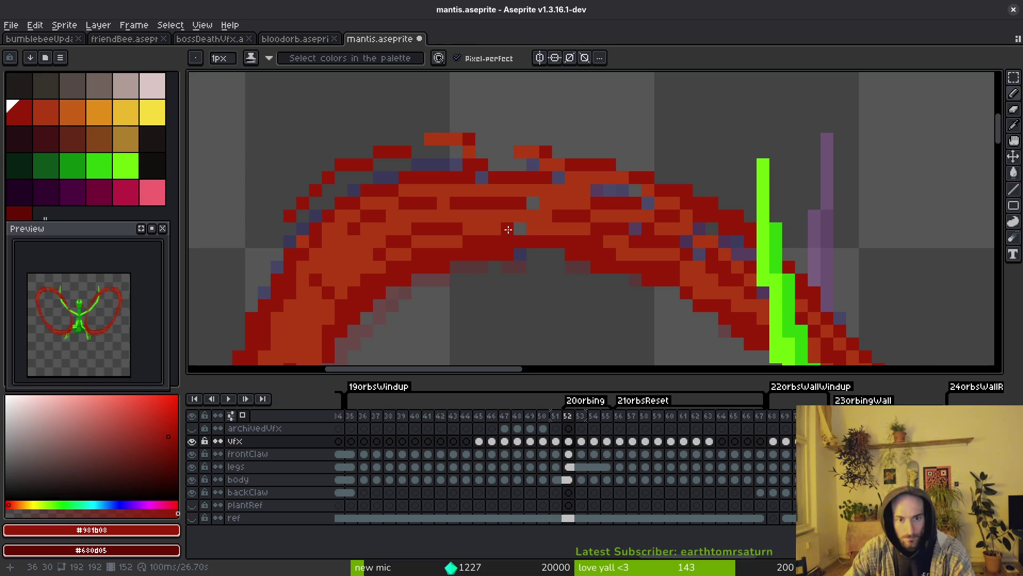
scroll(554, 207, down, 2)
scroll(570, 207, up, 1)
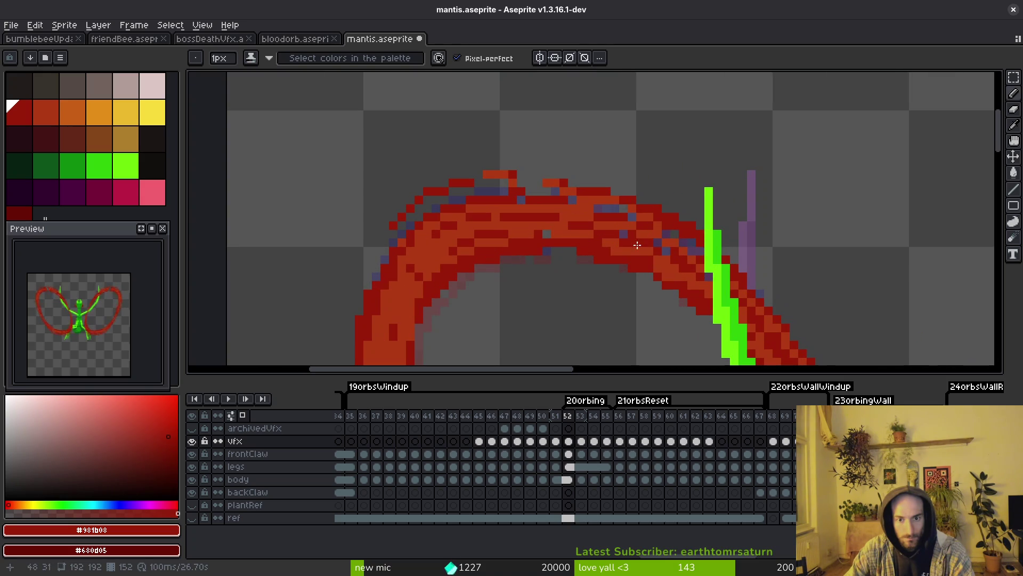
scroll(657, 243, down, 3)
scroll(647, 261, right, 6)
scroll(643, 272, down, 2)
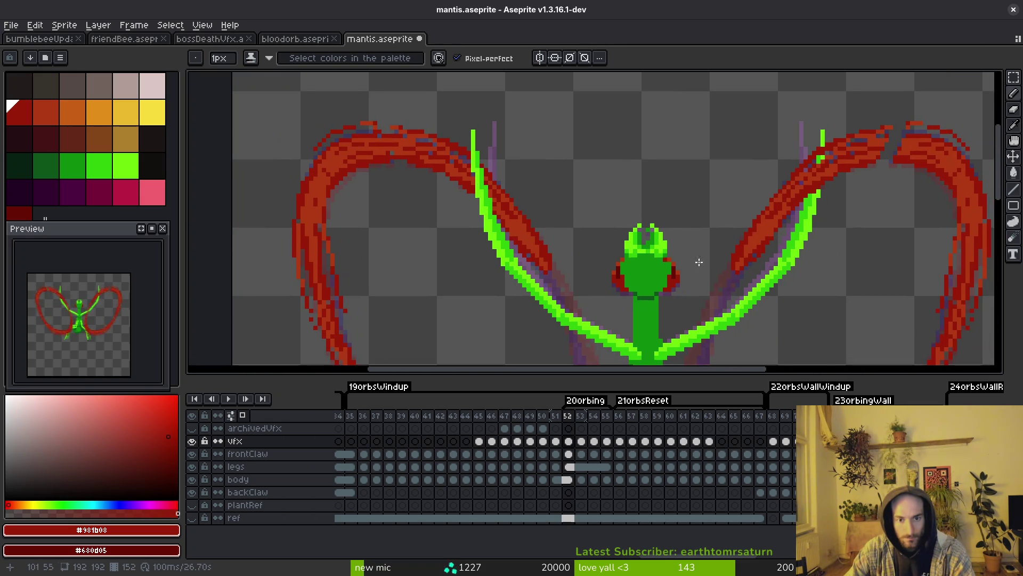
scroll(639, 275, down, 3)
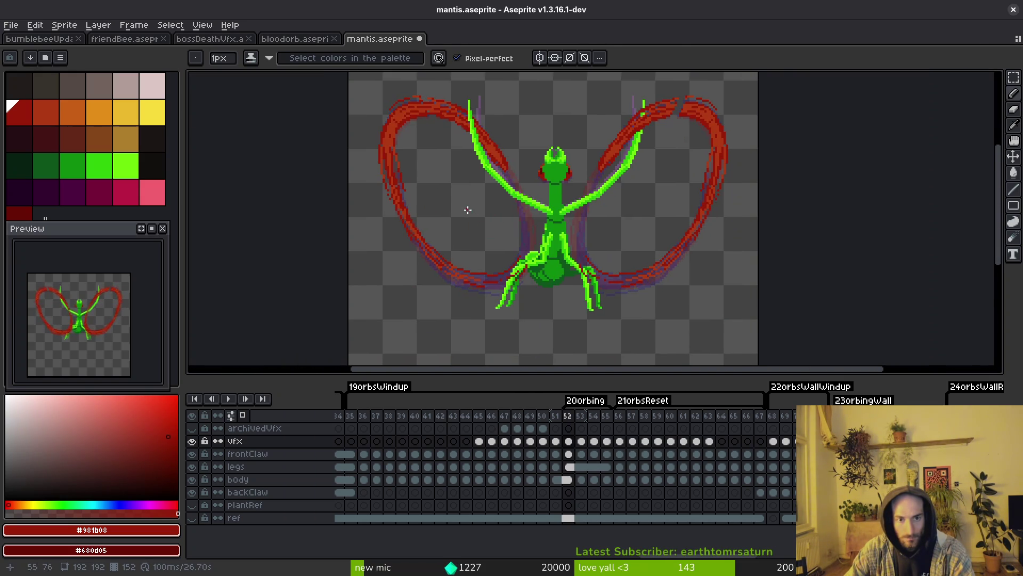
scroll(468, 210, down, 1)
key(m)
key(ctrl+a)
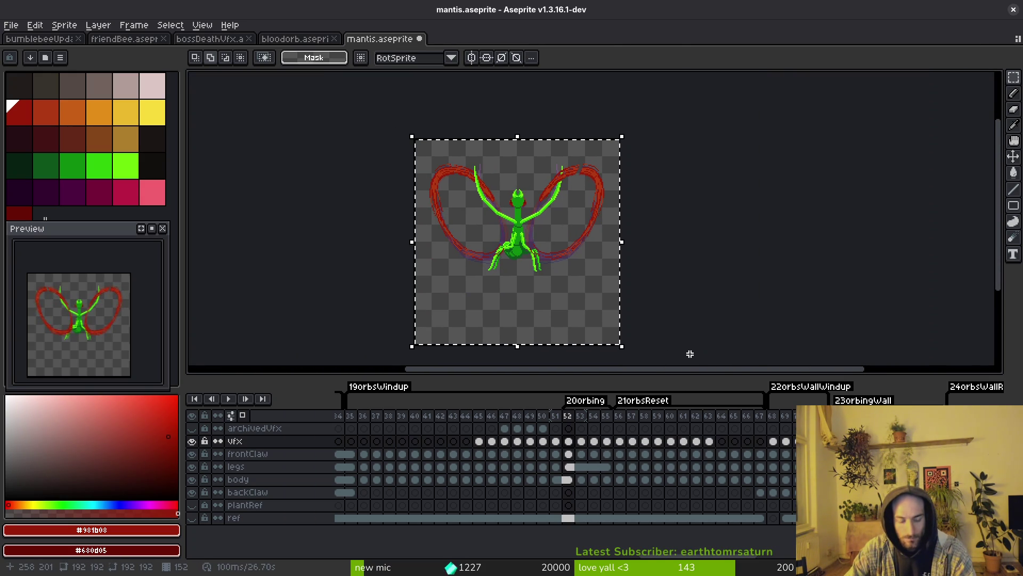
key(ctrl+d)
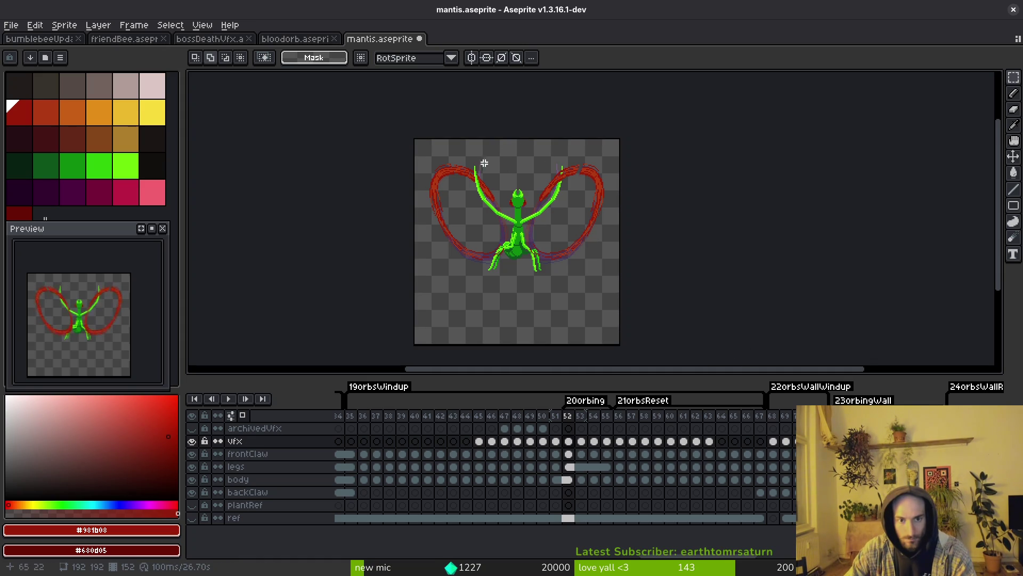
scroll(529, 184, up, 1)
scroll(497, 117, down, 1)
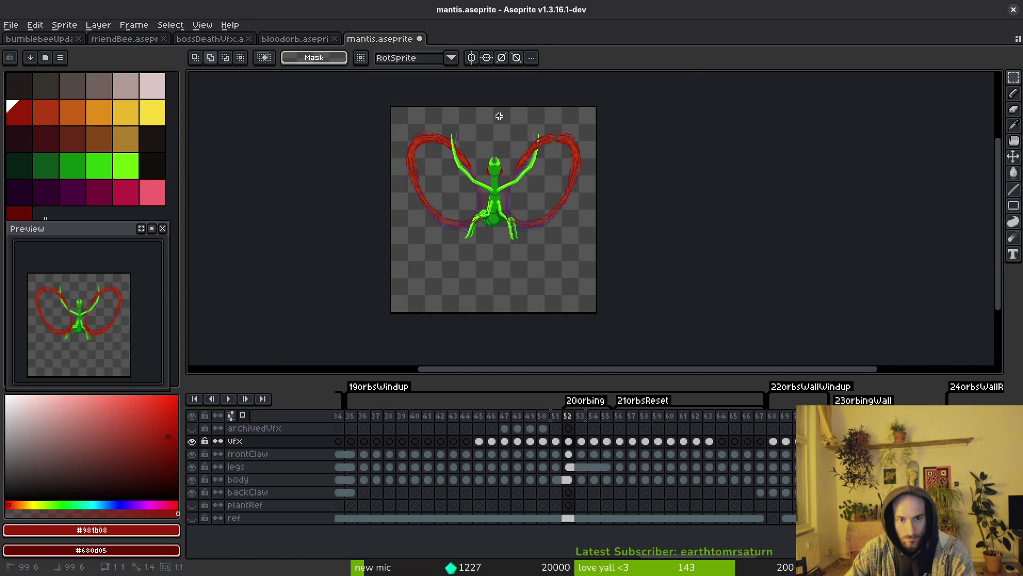
drag(497, 114, 640, 320)
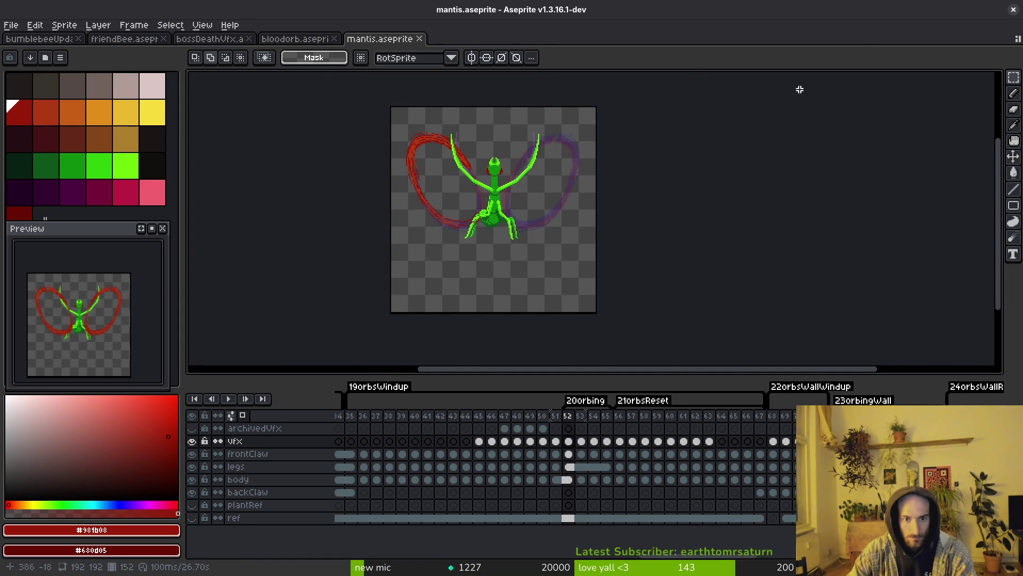
scroll(594, 213, down, 3)
drag(471, 152, 753, 333)
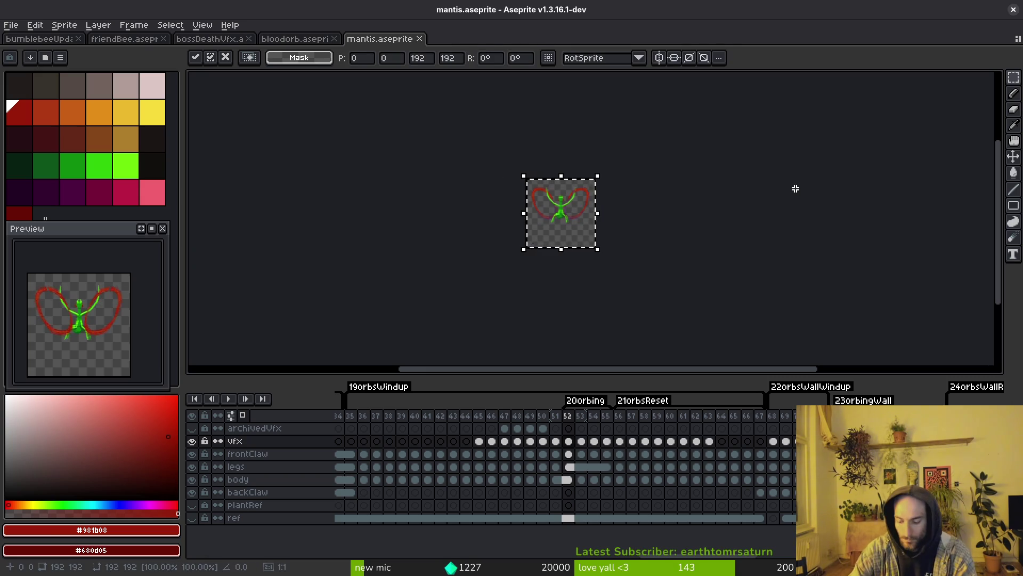
scroll(598, 192, up, 3)
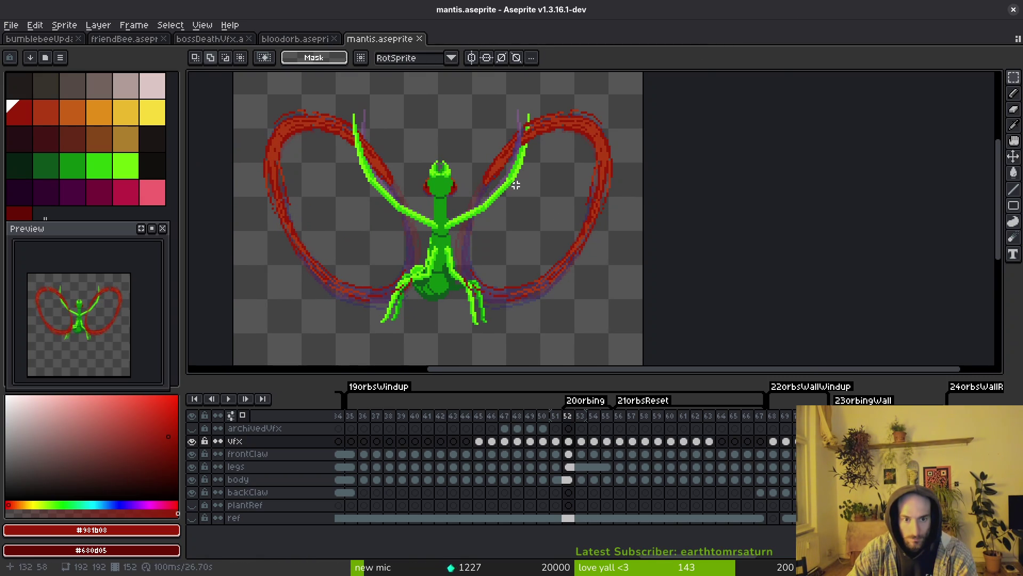
scroll(516, 185, up, 2)
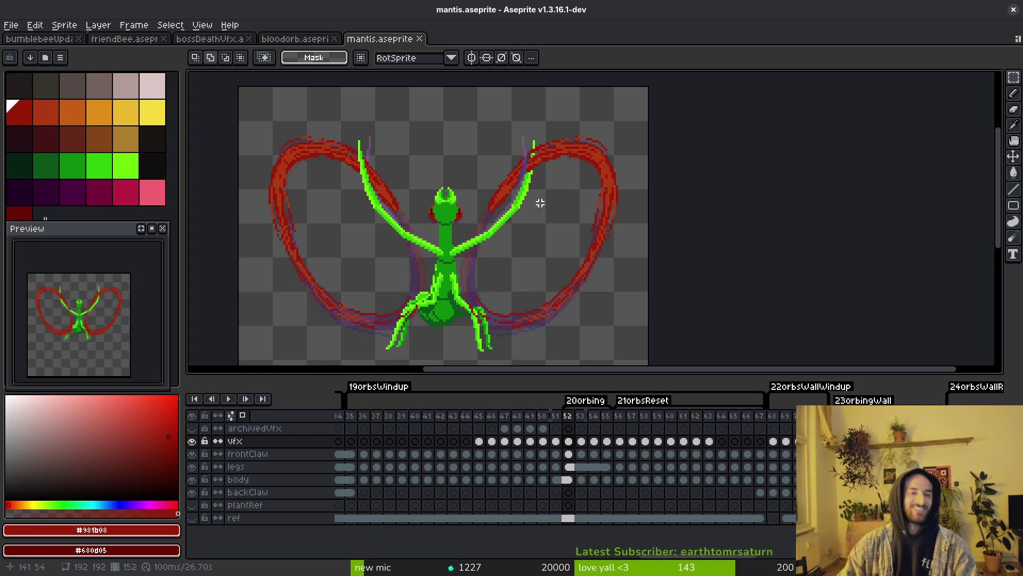
scroll(540, 203, up, 2)
scroll(512, 201, down, 2)
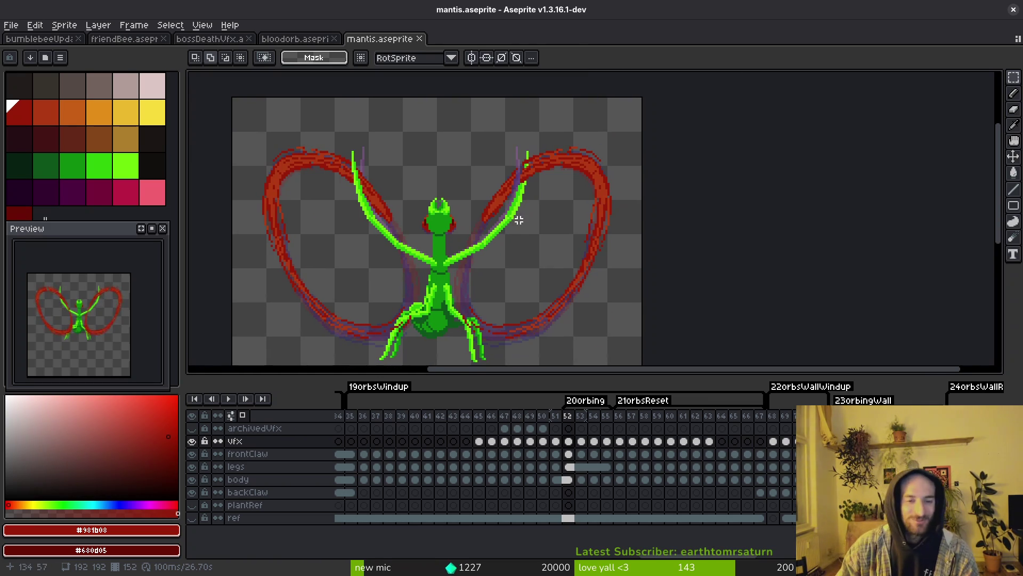
scroll(496, 220, up, 4)
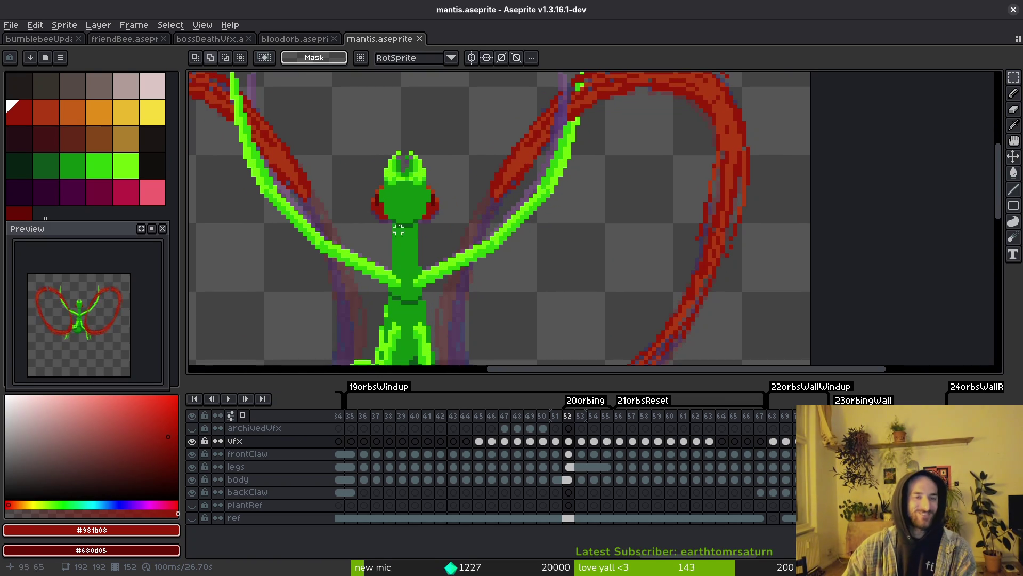
scroll(423, 179, down, 1)
scroll(421, 174, down, 1)
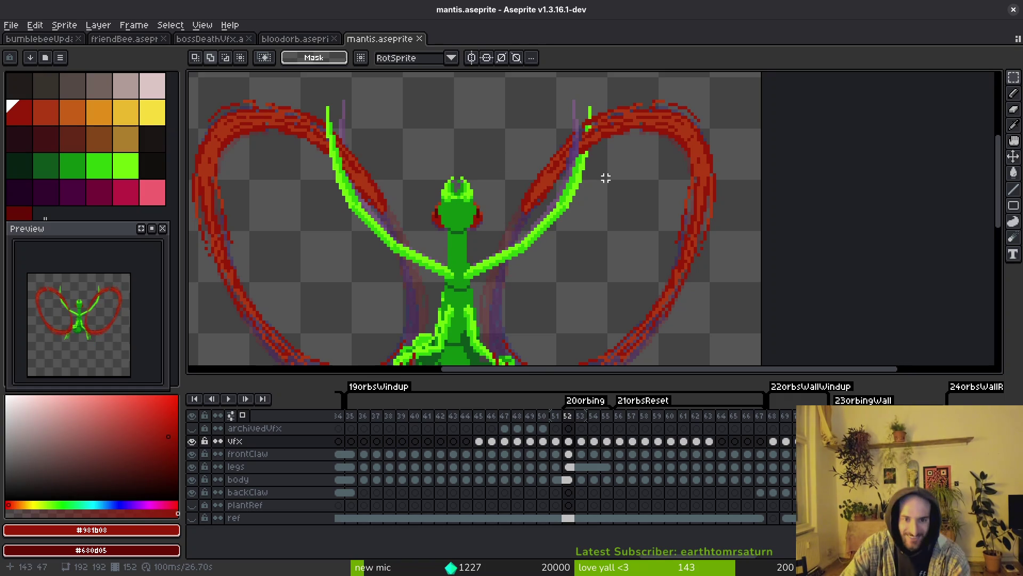
drag(599, 175, 591, 205)
scroll(565, 211, up, 2)
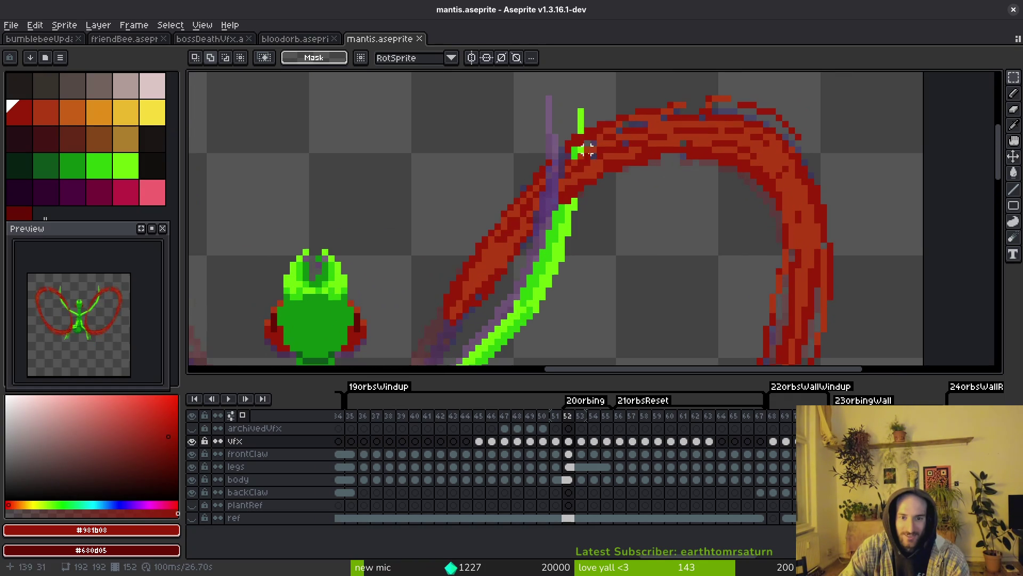
Switch to the Pencil, undo and redo the last edit, and save mantis.aseprite
key(b)
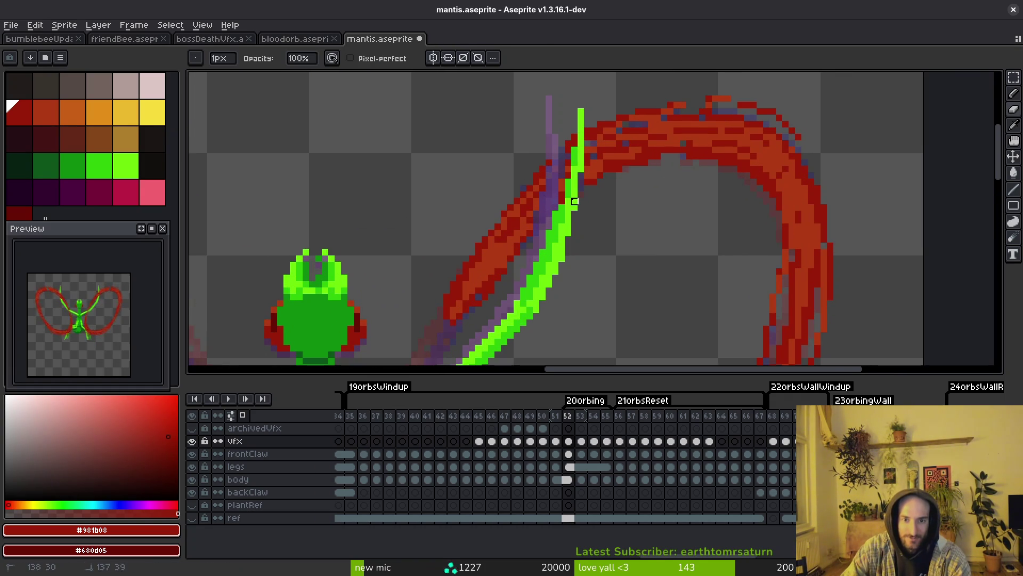
scroll(575, 202, up, 1)
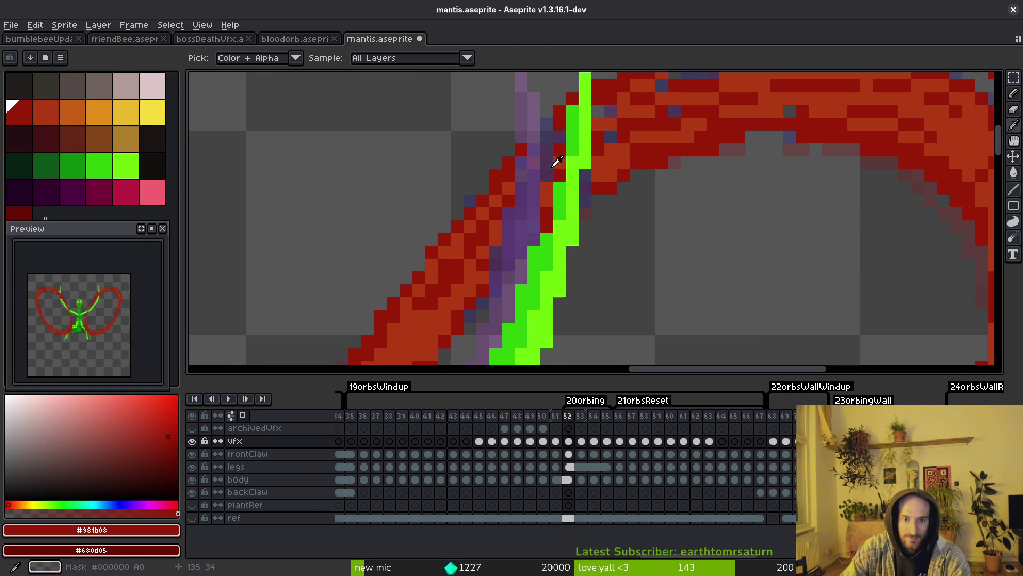
scroll(569, 207, down, 2)
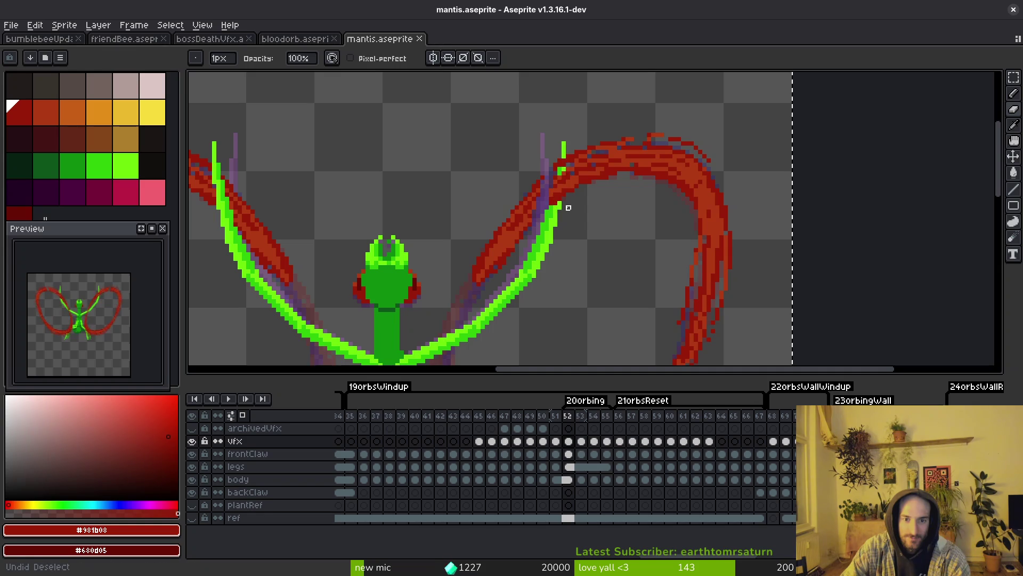
key(ctrl+z)
key(ctrl+y)
scroll(564, 212, down, 1)
key(ctrl+s)
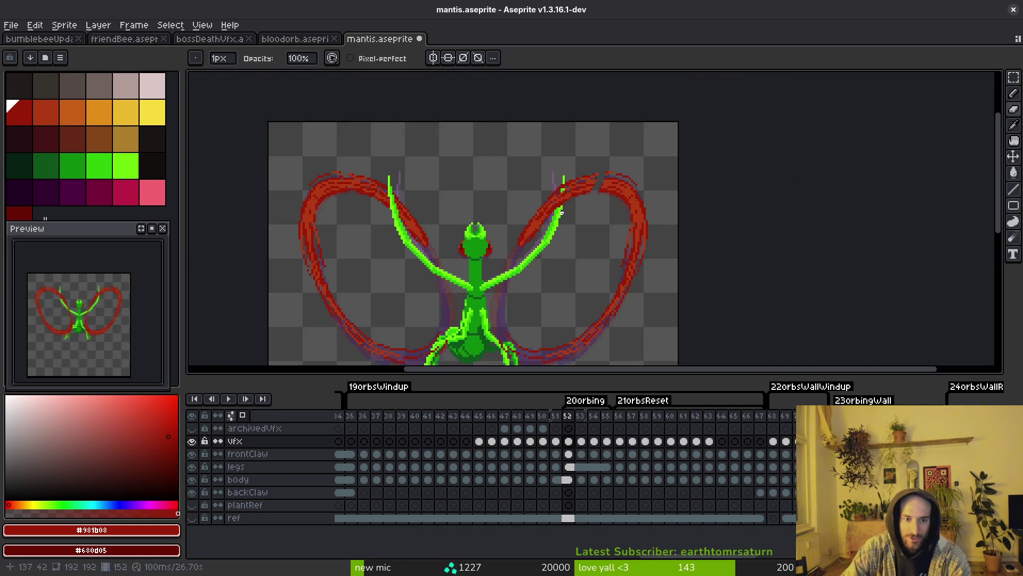
Zoom in on the right claw and eyedrop a colour from the canvas with Alt
scroll(584, 209, up, 2)
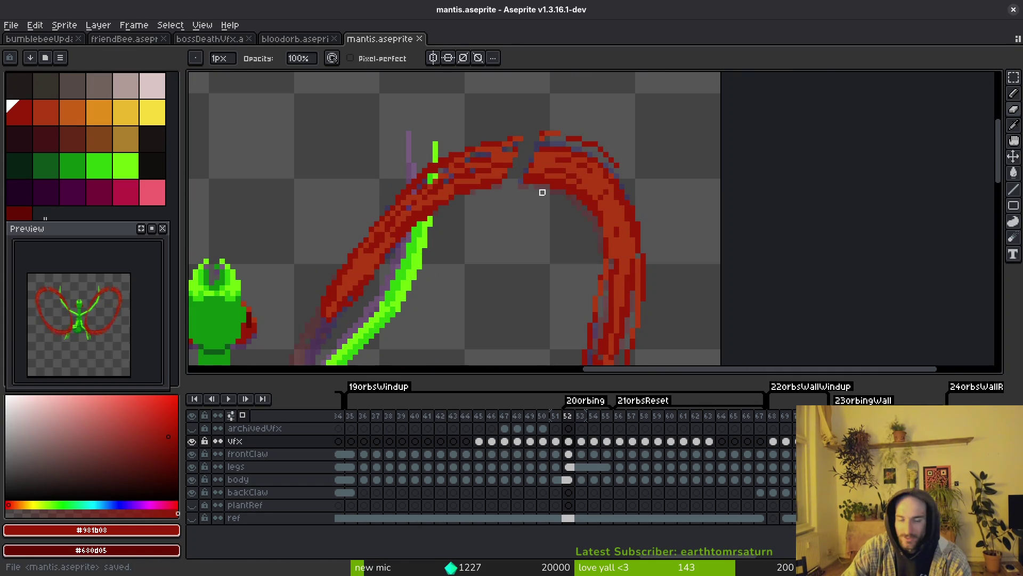
scroll(533, 181, up, 1)
scroll(501, 192, up, 1)
key(alt)
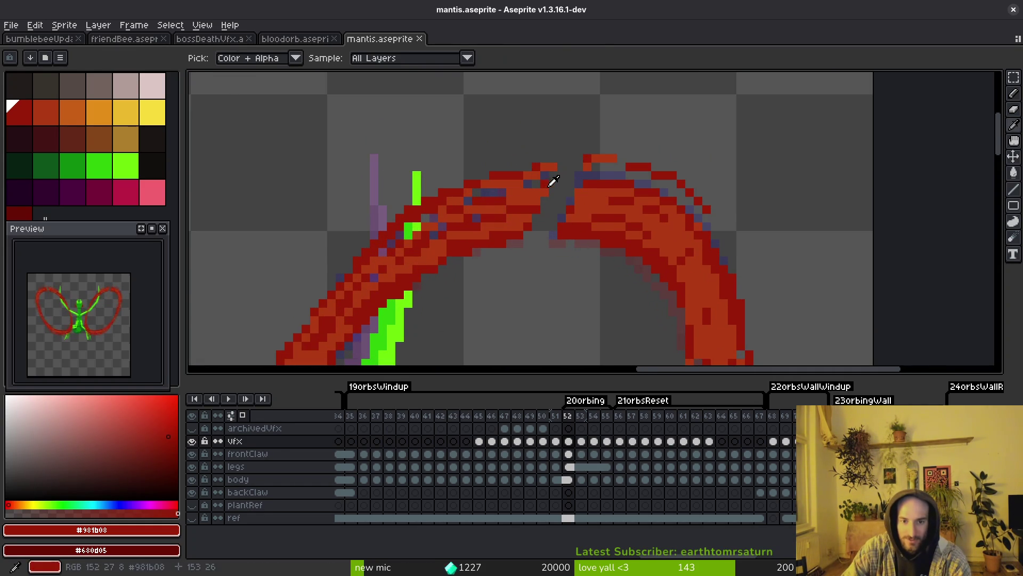
scroll(533, 213, down, 3)
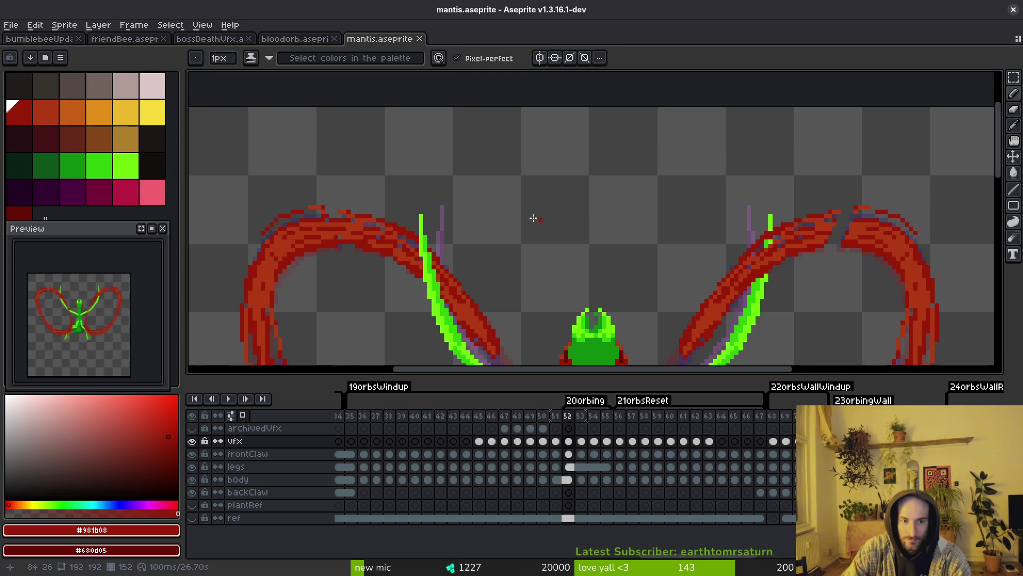
Marquee-select the left wing's tip, then clear the selection
key(m)
drag(268, 177, 395, 274)
scroll(569, 268, down, 3)
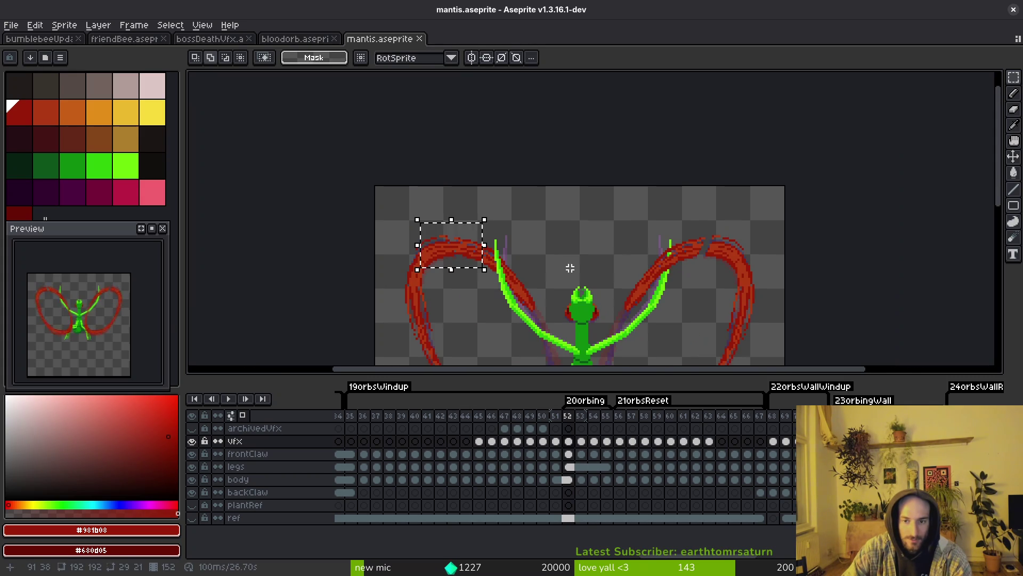
key(ctrl+d)
scroll(554, 261, down, 1)
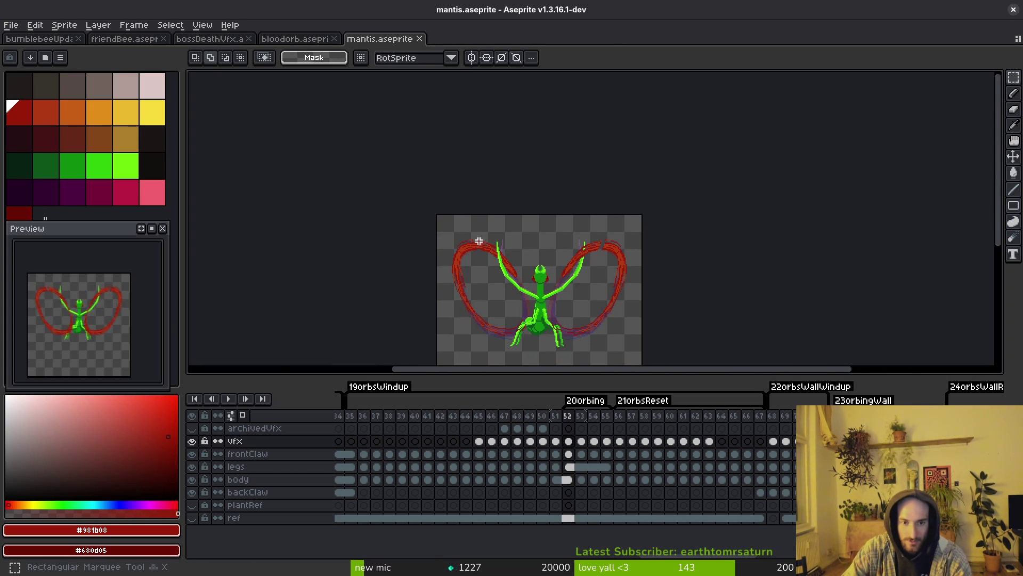
Try transforming the sprite's top area, then undo it and deselect
drag(423, 194, 692, 289)
key(ctrl+t)
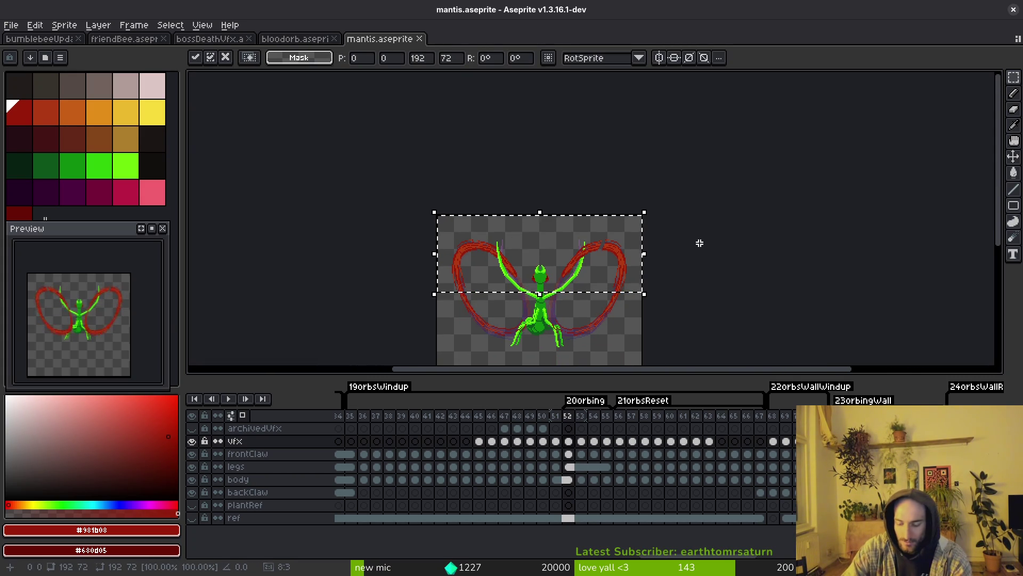
click(700, 243)
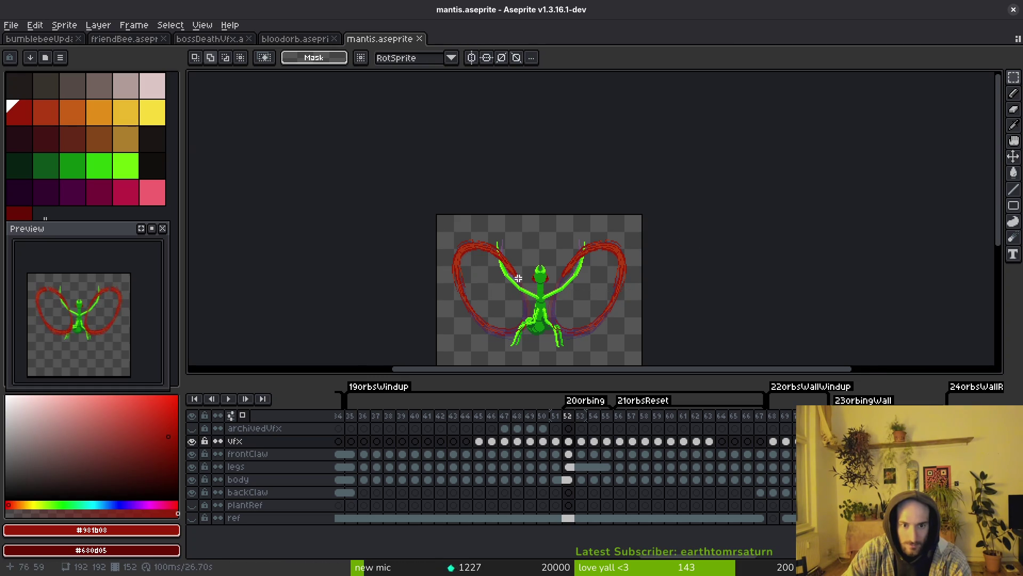
scroll(518, 278, up, 4)
key(ctrl+z)
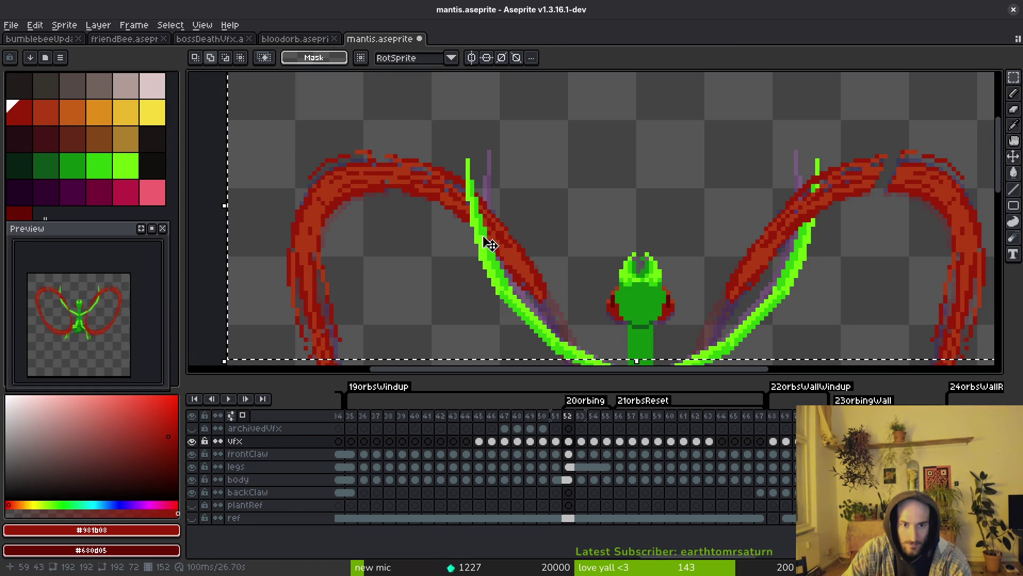
key(ctrl+d)
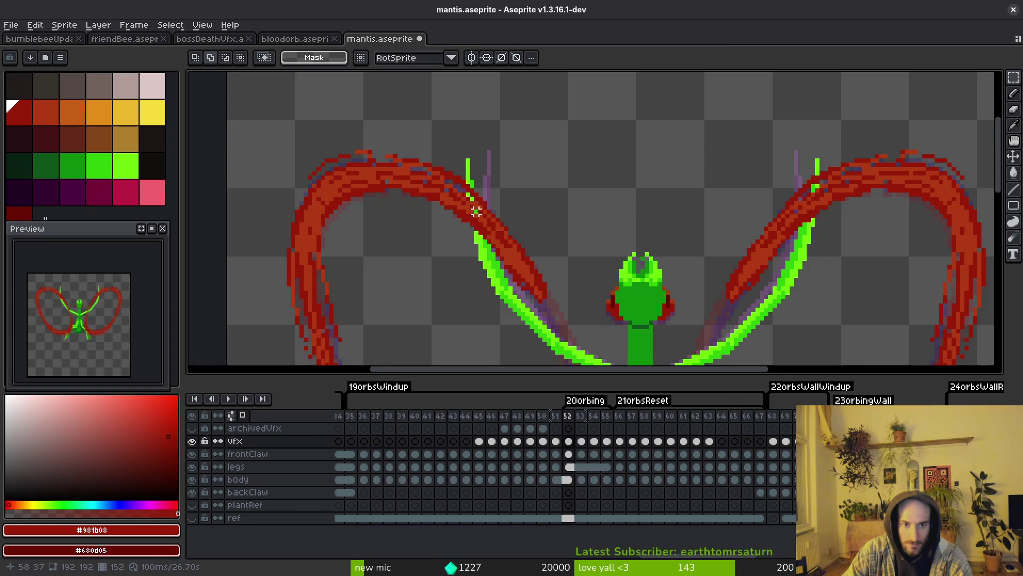
Save mantis.aseprite and try a selection above the mantis head before clearing it
scroll(476, 212, up, 2)
scroll(511, 223, down, 2)
key(ctrl+s)
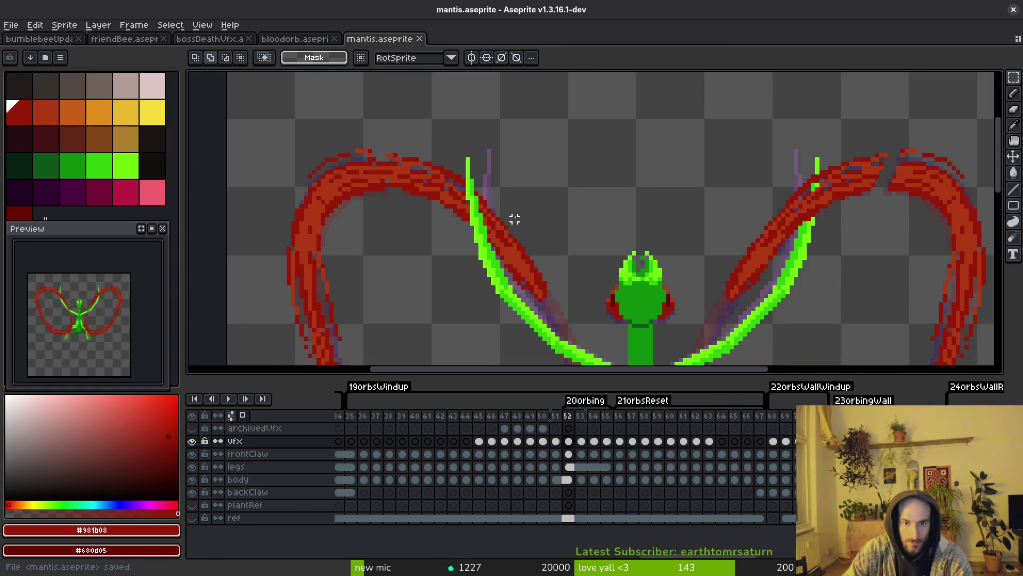
scroll(512, 221, down, 2)
scroll(533, 160, up, 4)
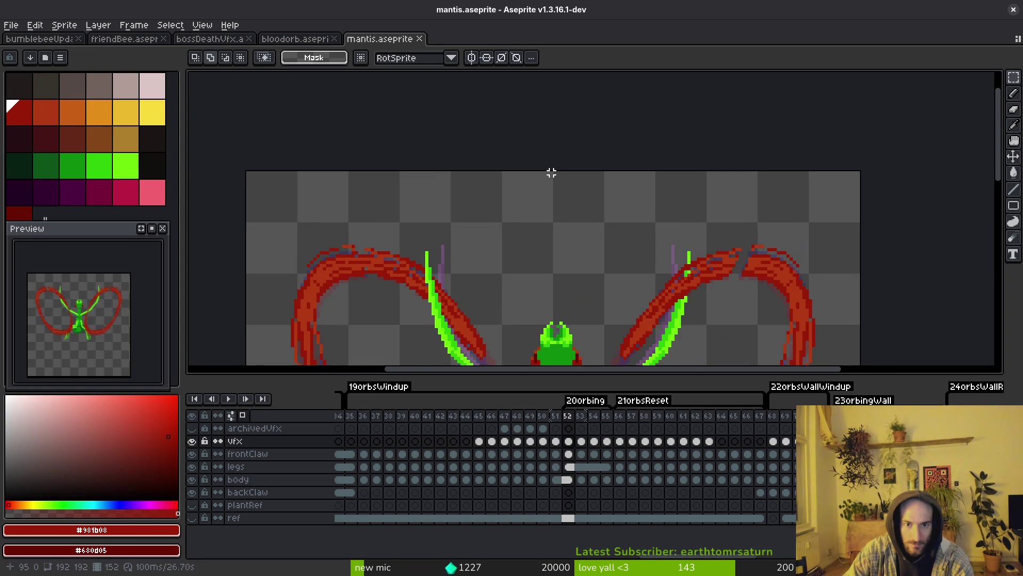
drag(552, 170, 509, 273)
key(ctrl+d)
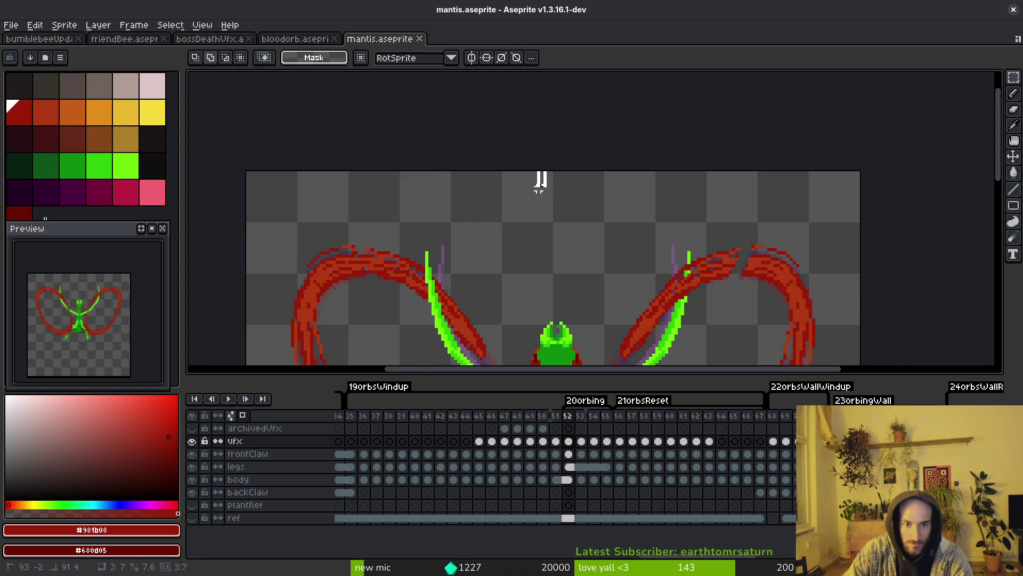
scroll(457, 296, down, 2)
Select the left arc's upper tip, flip it horizontally, and move it onto the right arc's top
mouse_move(541, 176)
mouse_down()
mouse_move(457, 296)
mouse_move(316, 346)
mouse_up()
key(ctrl+t)
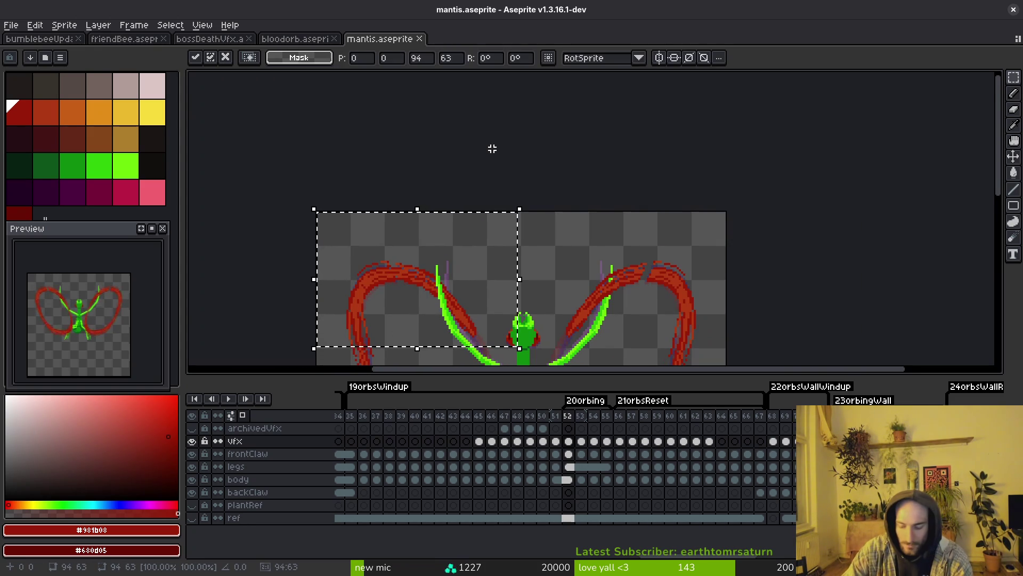
key(shift+h)
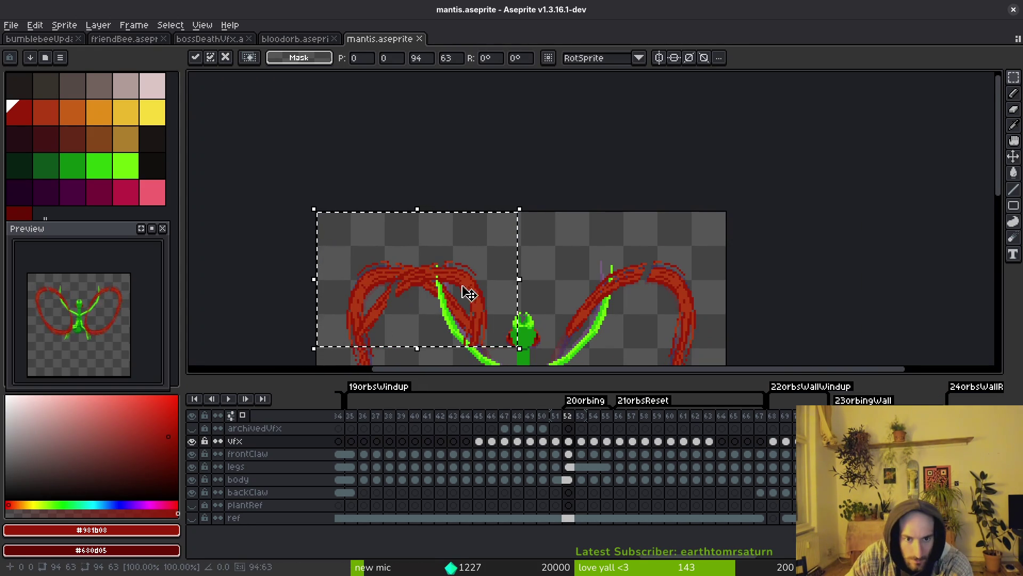
mouse_move(468, 283)
mouse_down()
mouse_move(688, 289)
mouse_move(679, 265)
mouse_move(598, 194)
mouse_move(714, 191)
mouse_move(681, 176)
mouse_up()
scroll(692, 286, up, 3)
scroll(680, 176, down, 5)
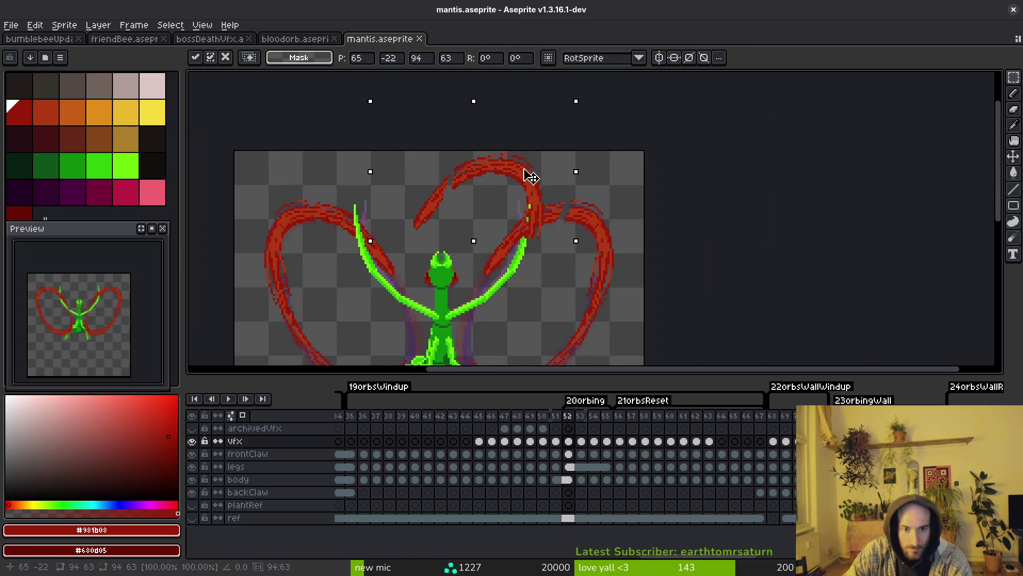
mouse_move(525, 171)
mouse_down()
mouse_move(503, 171)
mouse_move(555, 174)
mouse_move(566, 202)
mouse_up()
scroll(566, 199, up, 3)
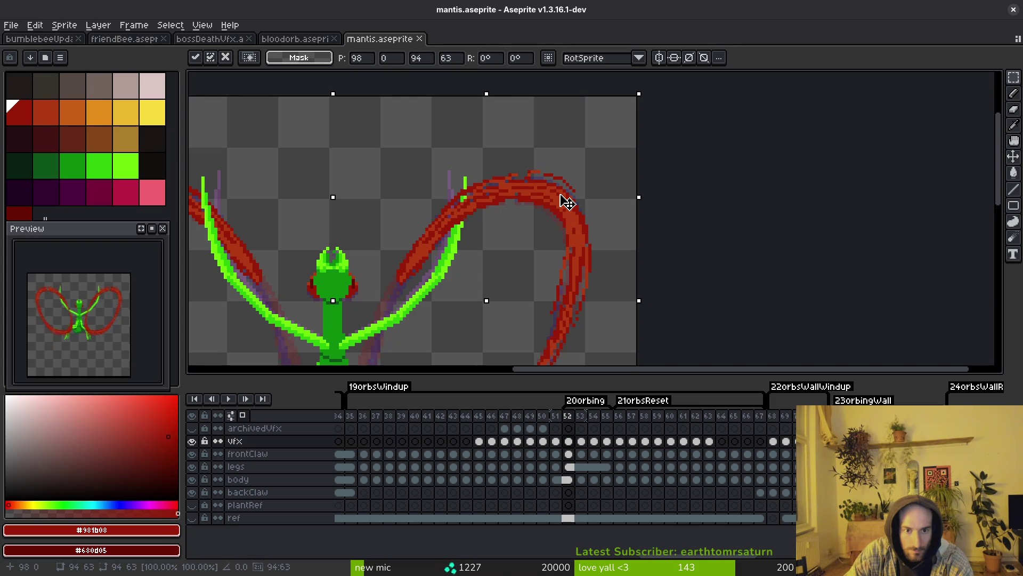
Commit the mirrored arc tip and draw green claw pixels up through the red arc
key(Return)
key(ctrl+d)
scroll(467, 197, up, 2)
key(b)
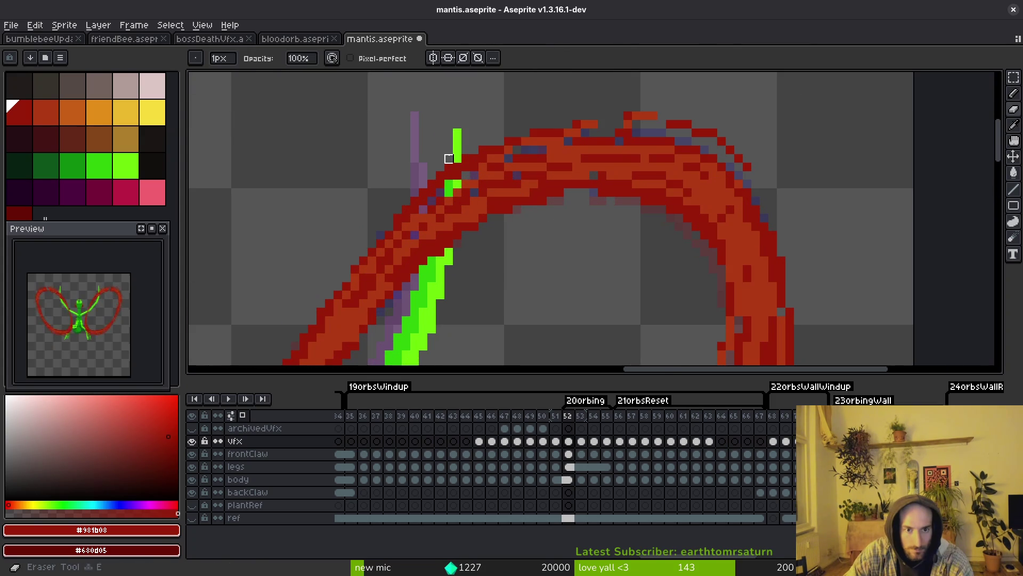
shift+click(457, 192)
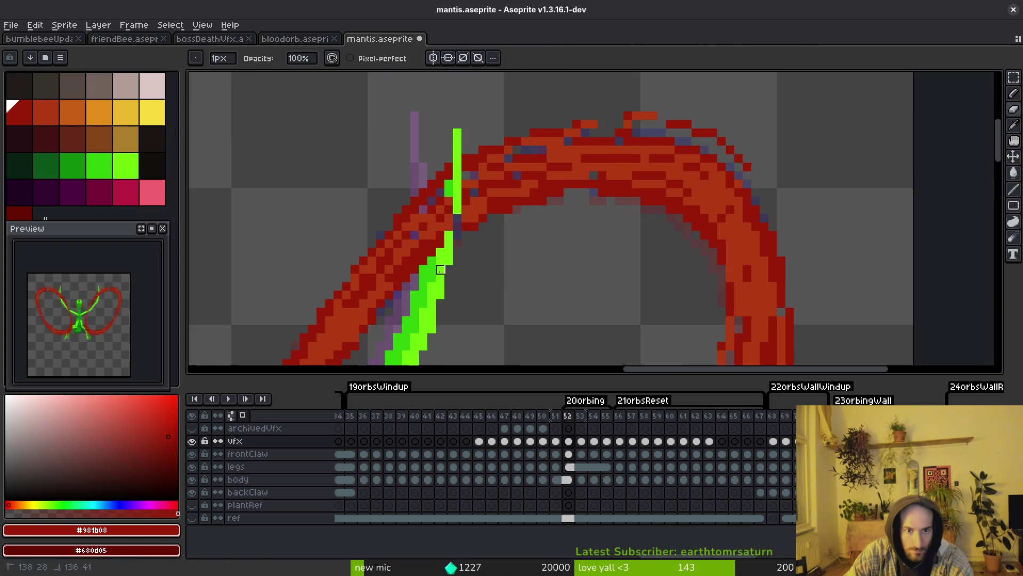
scroll(449, 202, up, 1)
shift+click(452, 264)
click(440, 225)
shift+click(440, 288)
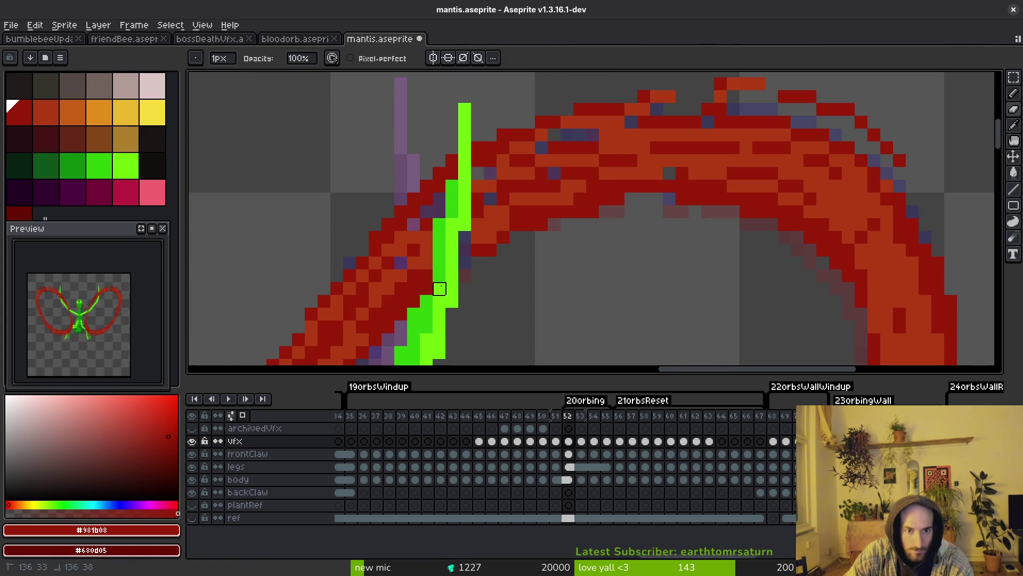
Recolour one pixel beside the claw with the arc's red, then save mantis.aseprite
alt+click(482, 210)
click(468, 241)
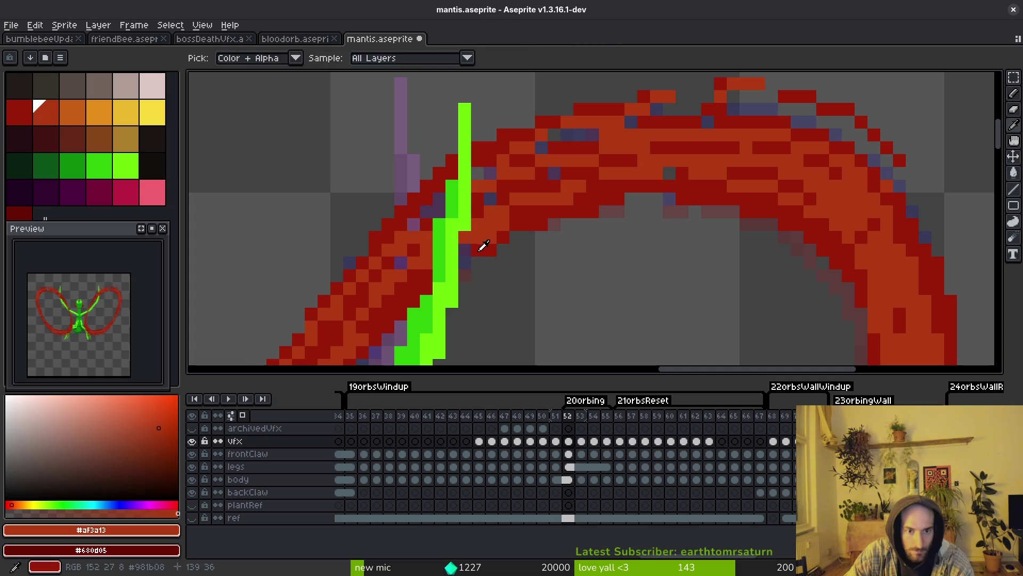
alt+click(482, 245)
key(ctrl+s)
scroll(534, 264, down, 3)
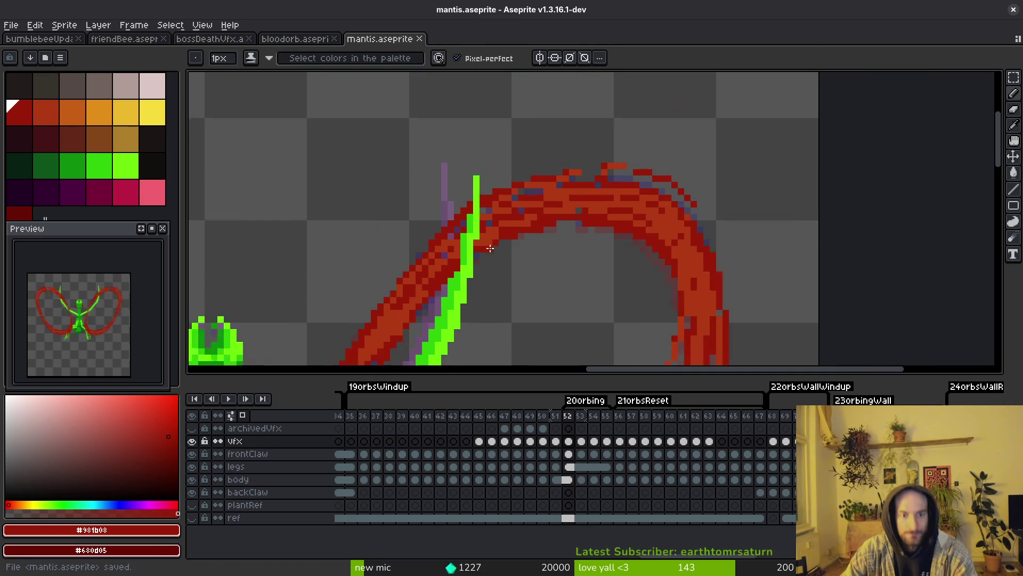
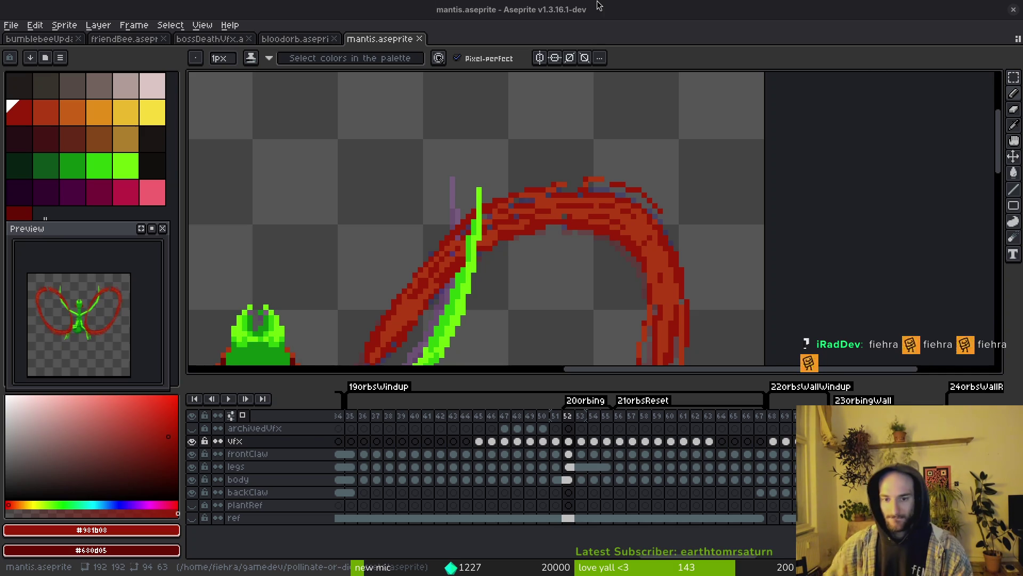
Dismiss the window menu and save mantis.aseprite
right_click(564, 5)
key(Escape)
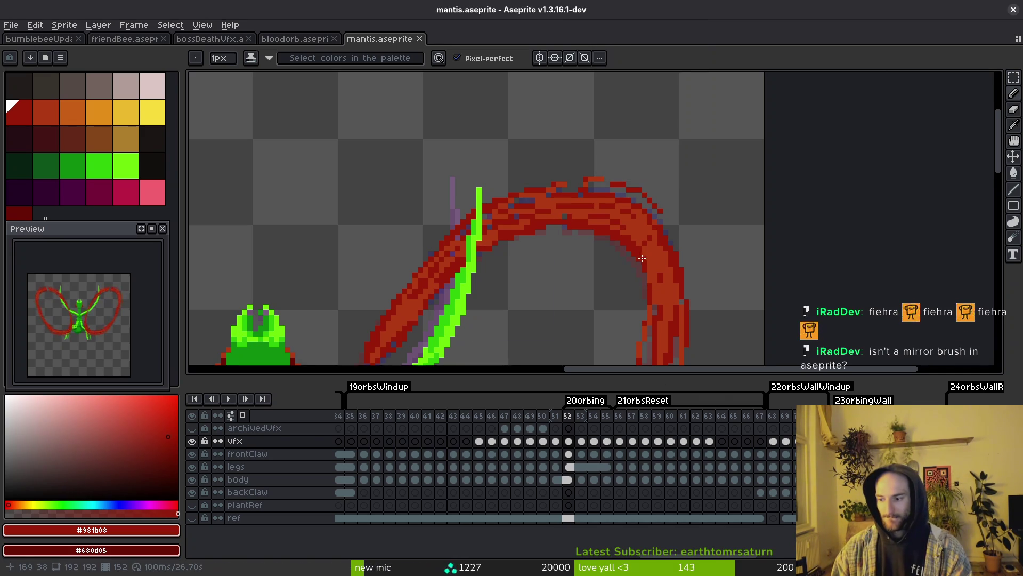
key(ctrl+s)
scroll(646, 290, down, 2)
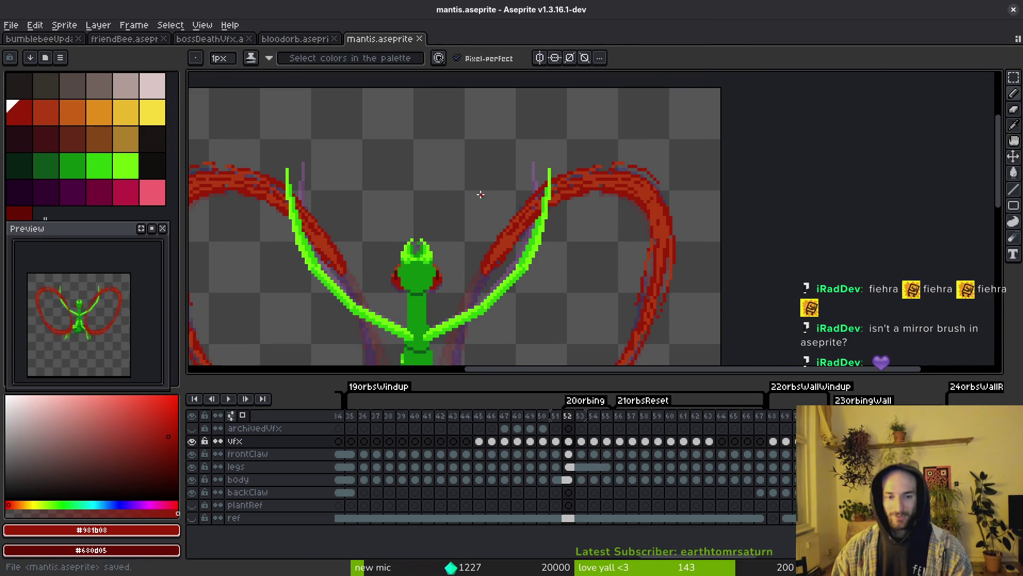
scroll(424, 209, down, 2)
scroll(580, 224, up, 3)
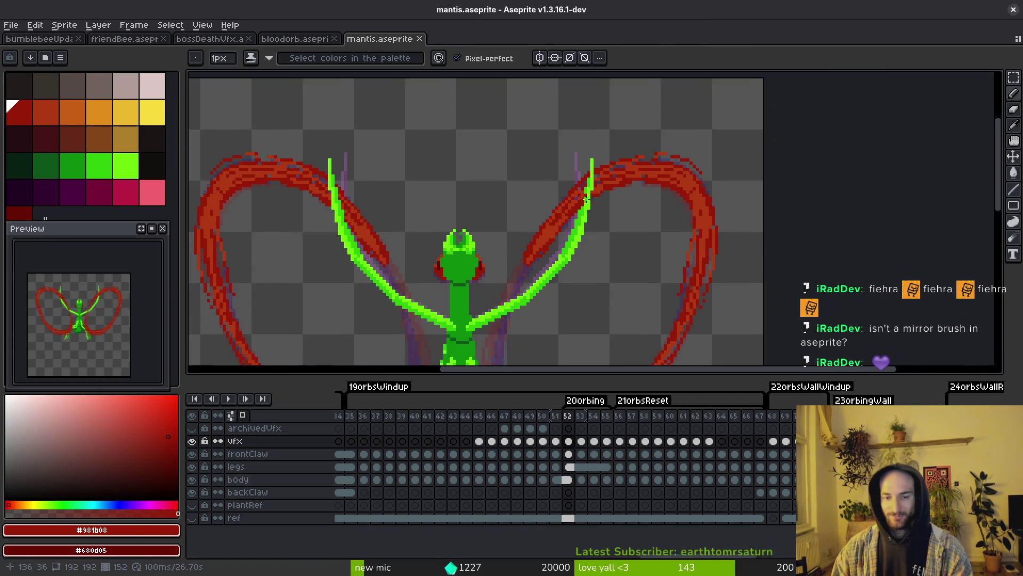
scroll(592, 229, down, 1)
key(ctrl+s)
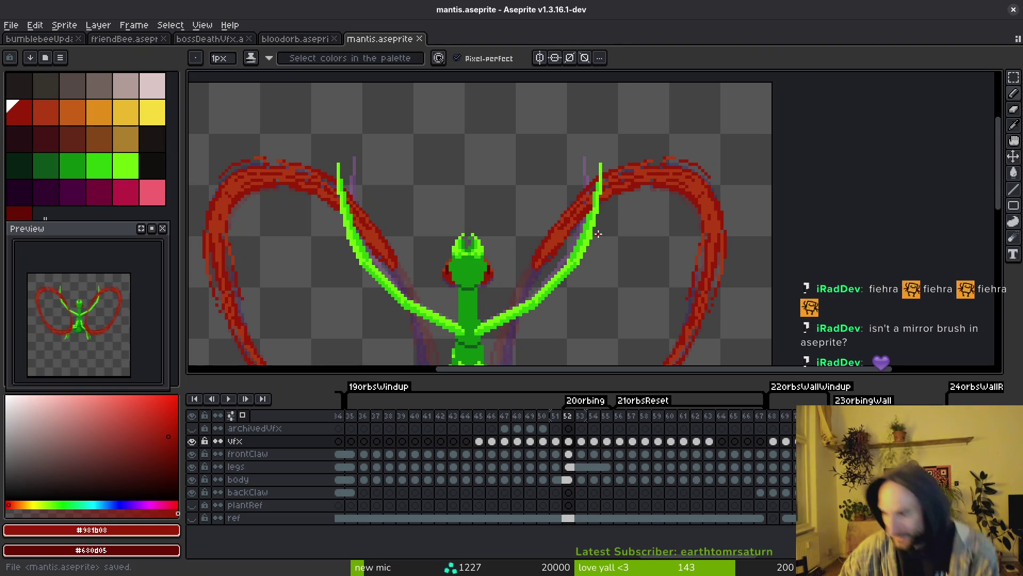
Step the orbing animation forward from frame 52 to frame 53
scroll(666, 256, down, 6)
scroll(646, 300, up, 4)
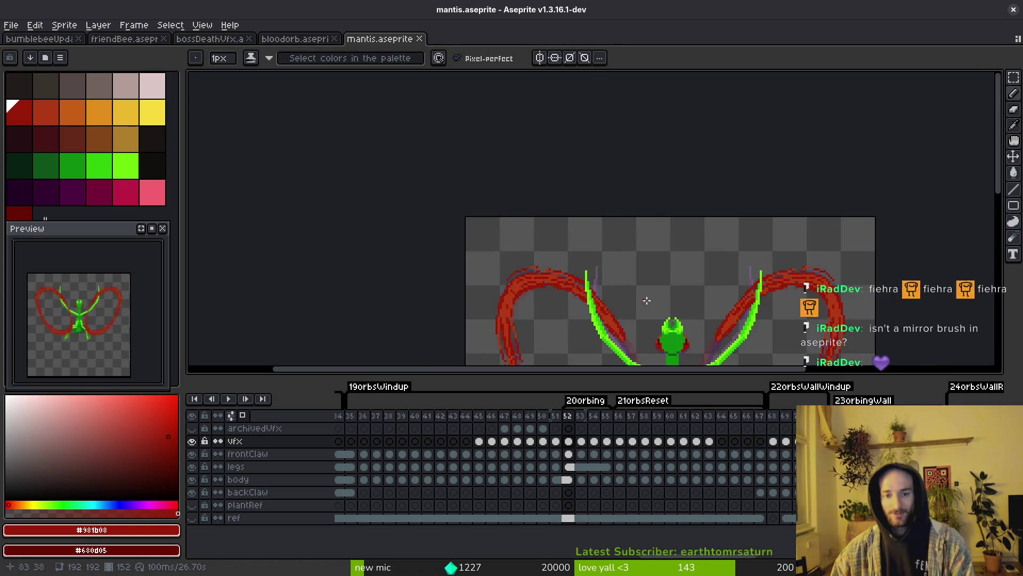
scroll(647, 300, up, 4)
key(period)
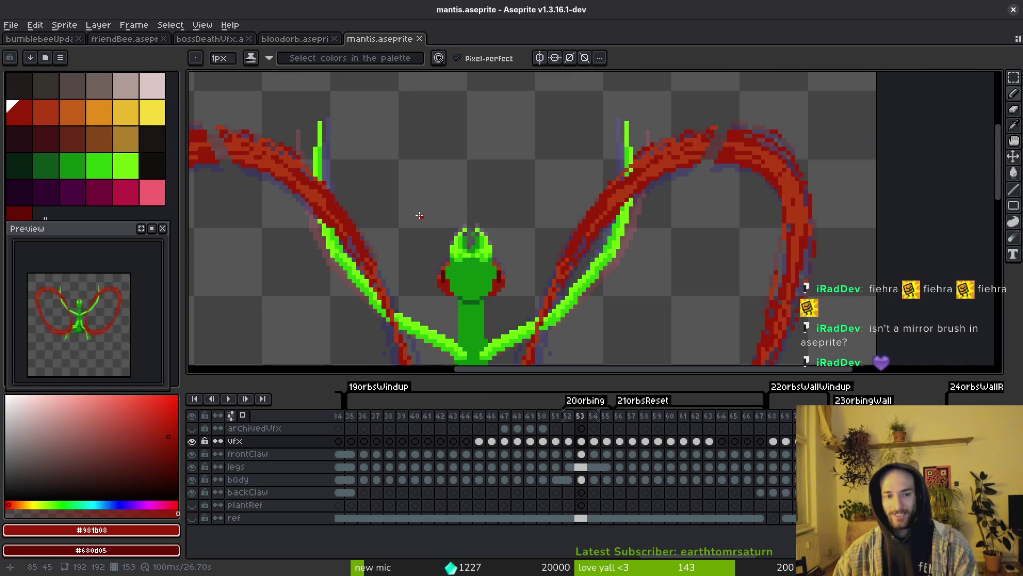
scroll(565, 211, left, 3)
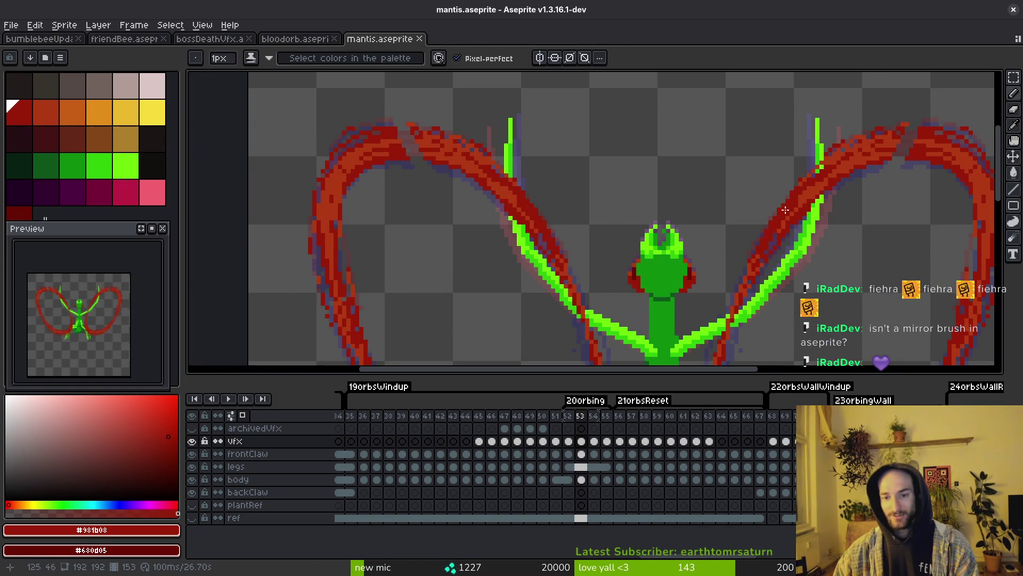
Sample the arm's orange-red and dark red shades and touch up the red arm with orange
scroll(494, 183, up, 3)
alt+click(494, 183)
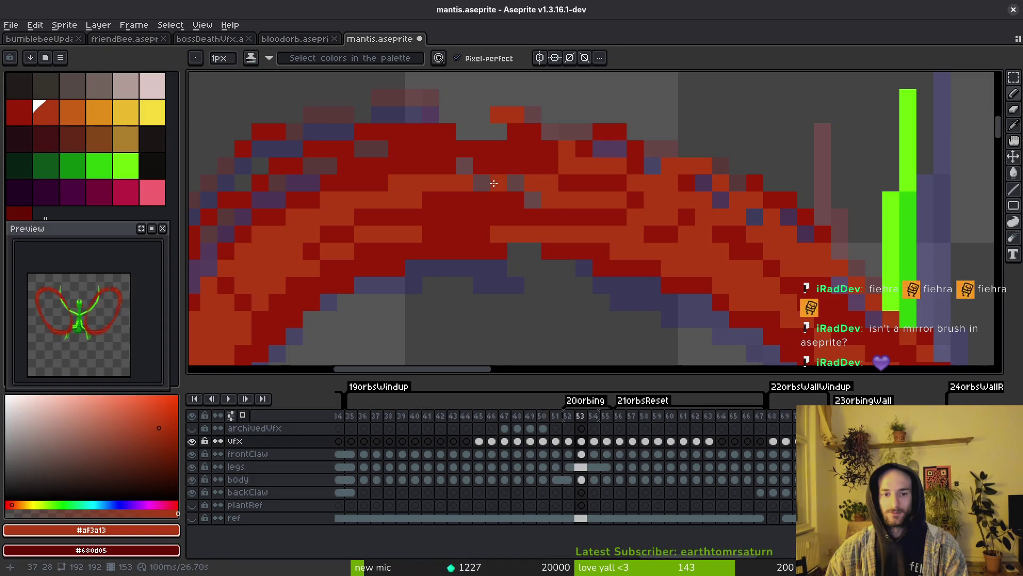
alt+click(549, 197)
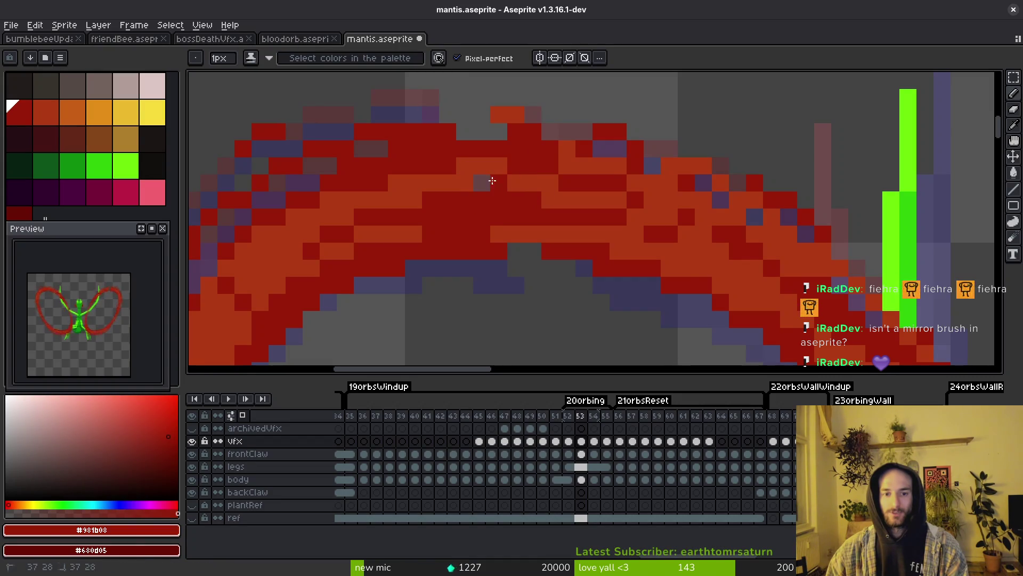
alt+click(491, 121)
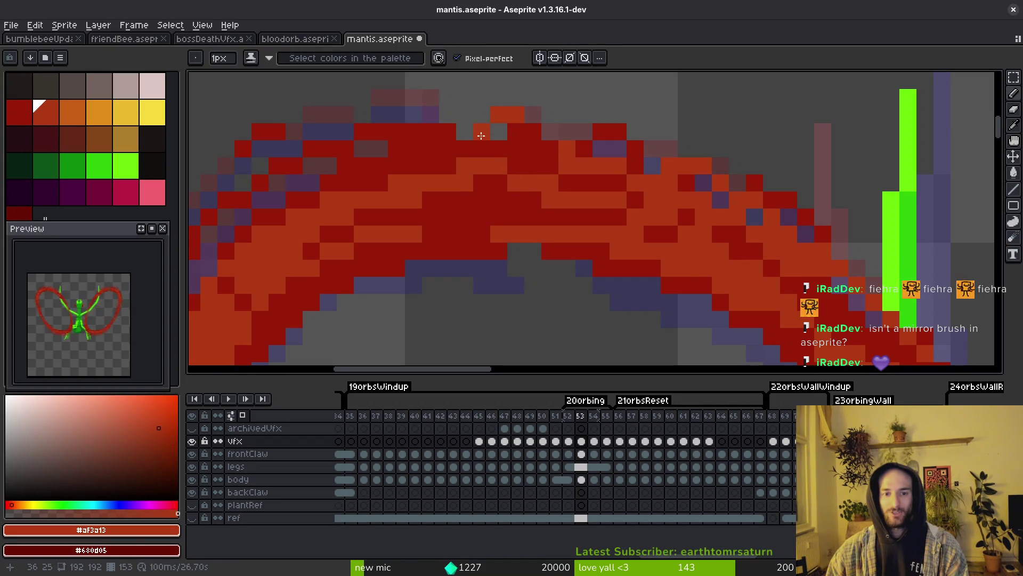
mouse_move(491, 141)
mouse_down()
mouse_move(544, 153)
mouse_move(551, 170)
mouse_up()
scroll(551, 171, down, 2)
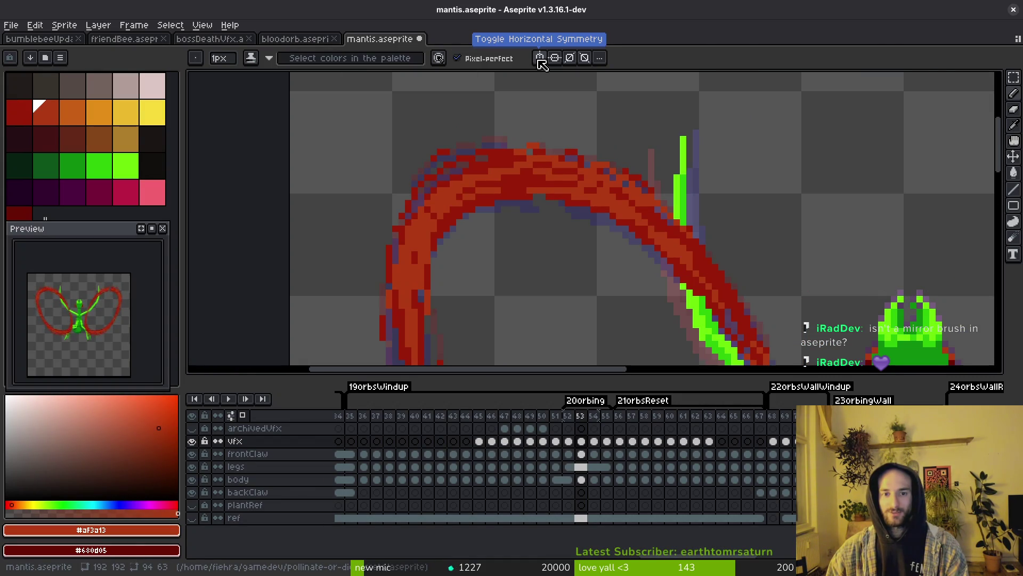
scroll(512, 181, up, 4)
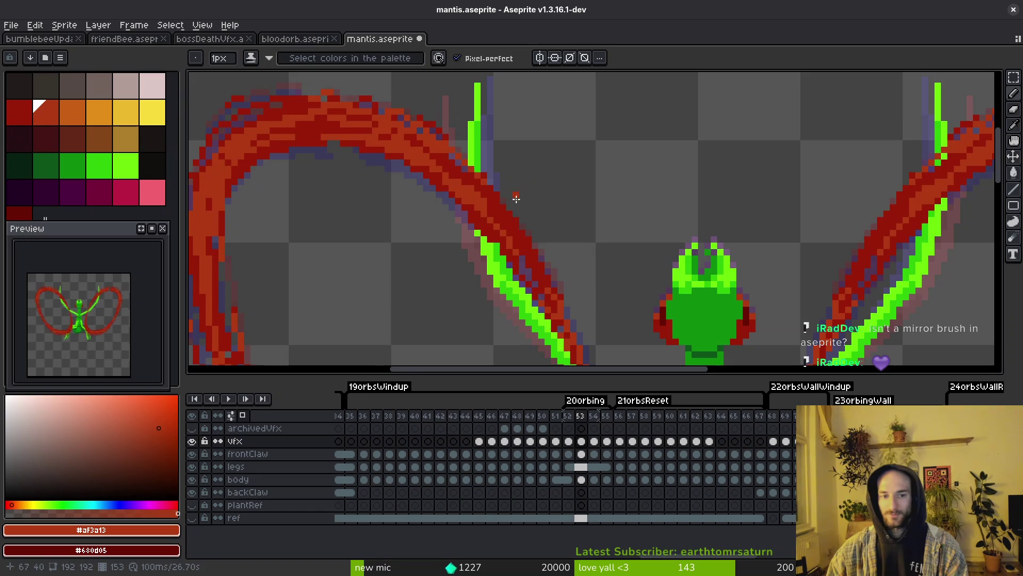
Erase red pixels covering the left green claw, redoing the first stroke
key(e)
mouse_move(480, 185)
mouse_down()
mouse_move(517, 296)
mouse_move(492, 247)
mouse_move(467, 147)
mouse_move(493, 288)
mouse_up()
key(ctrl+z)
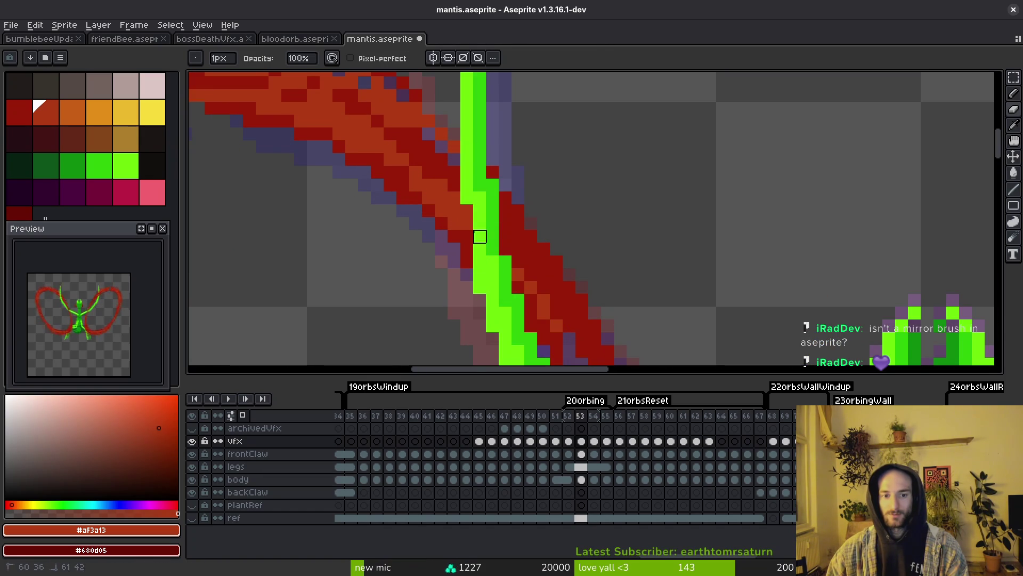
mouse_move(493, 237)
mouse_down()
mouse_move(469, 235)
mouse_move(506, 262)
mouse_up()
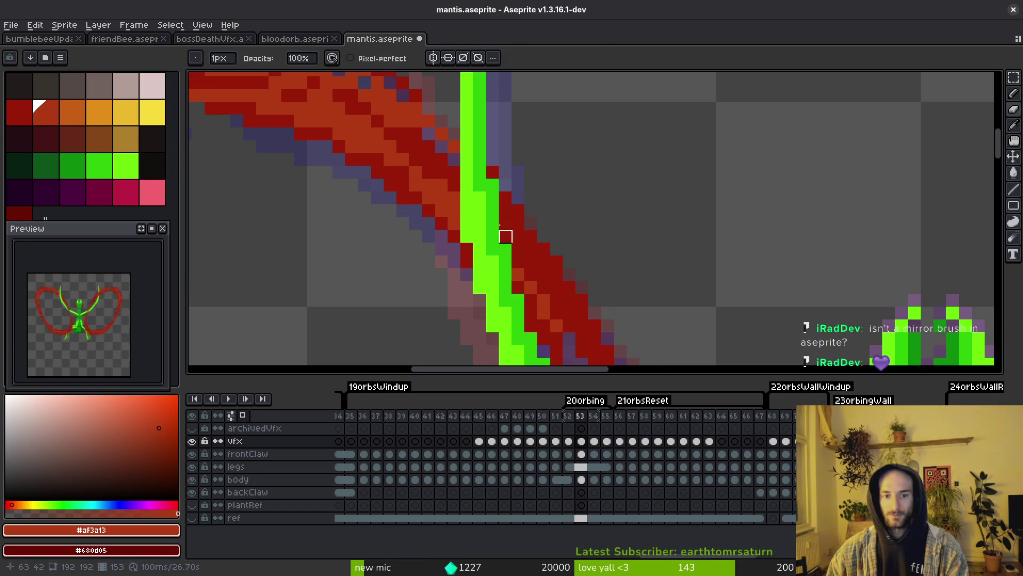
scroll(555, 271, down, 4)
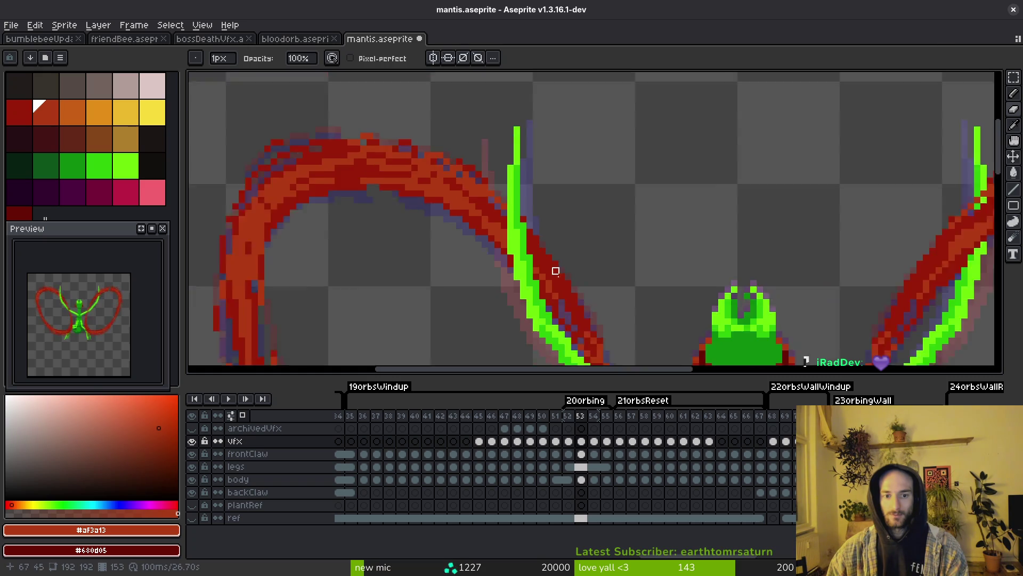
scroll(555, 271, down, 2)
scroll(692, 206, up, 1)
scroll(669, 238, down, 1)
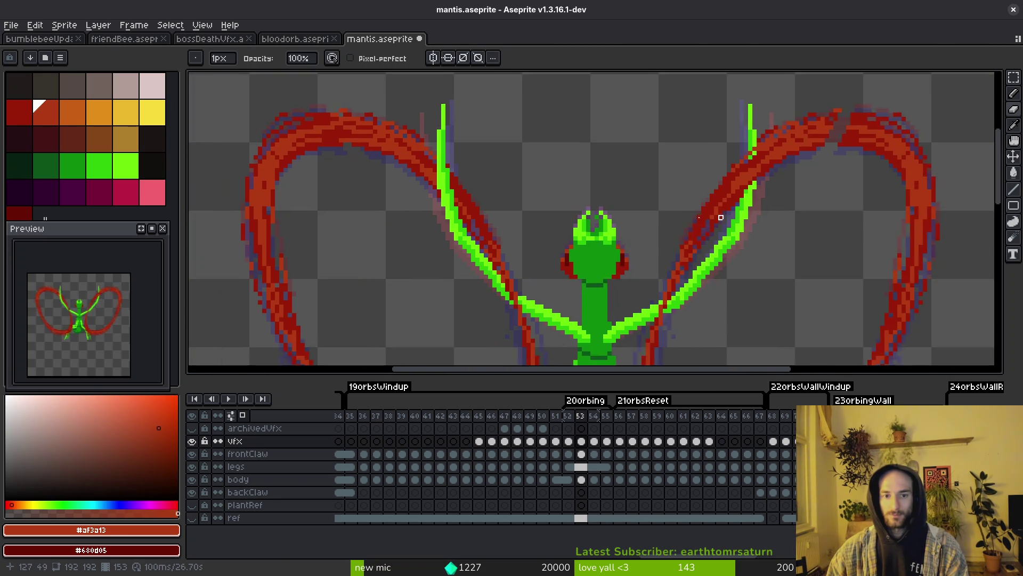
scroll(721, 218, left, 2)
Select the left wing's top arc, flip it vertically and horizontally, and place it on the right wing
key(m)
drag(308, 109, 459, 214)
scroll(626, 222, right, 1)
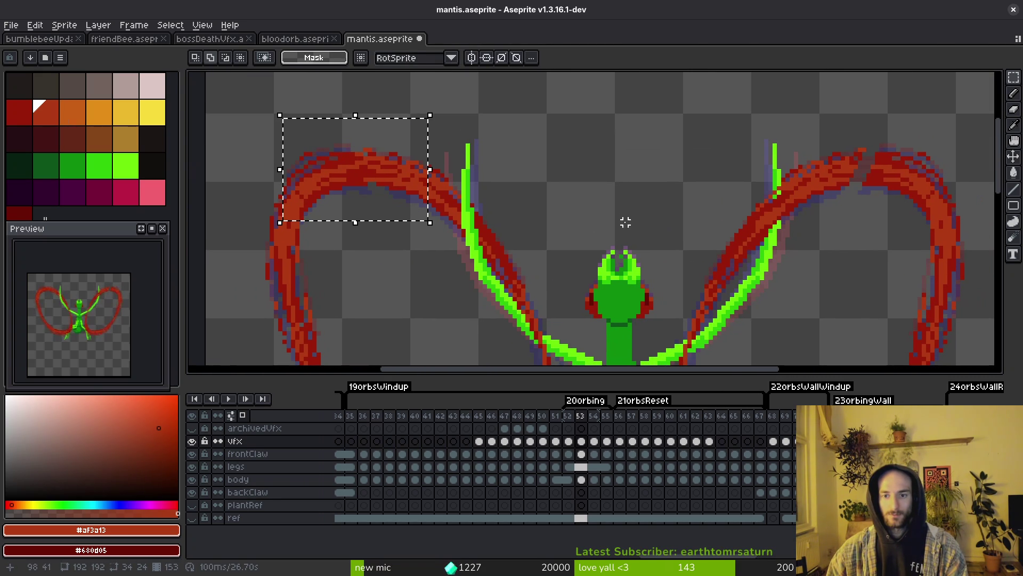
click(391, 200)
key(shift+v)
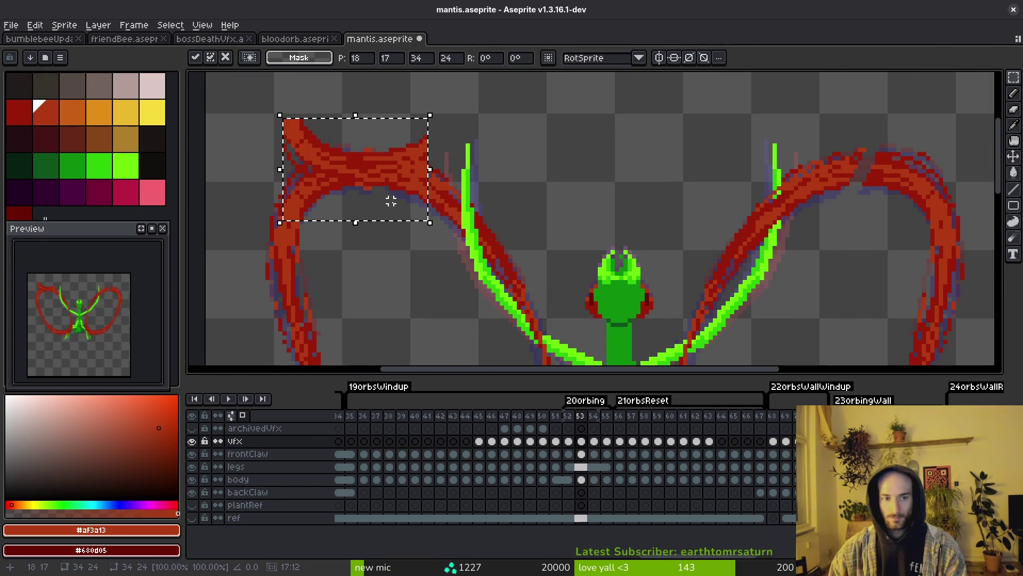
key(shift+h)
mouse_move(413, 182)
mouse_down()
mouse_move(642, 201)
mouse_move(909, 188)
mouse_up()
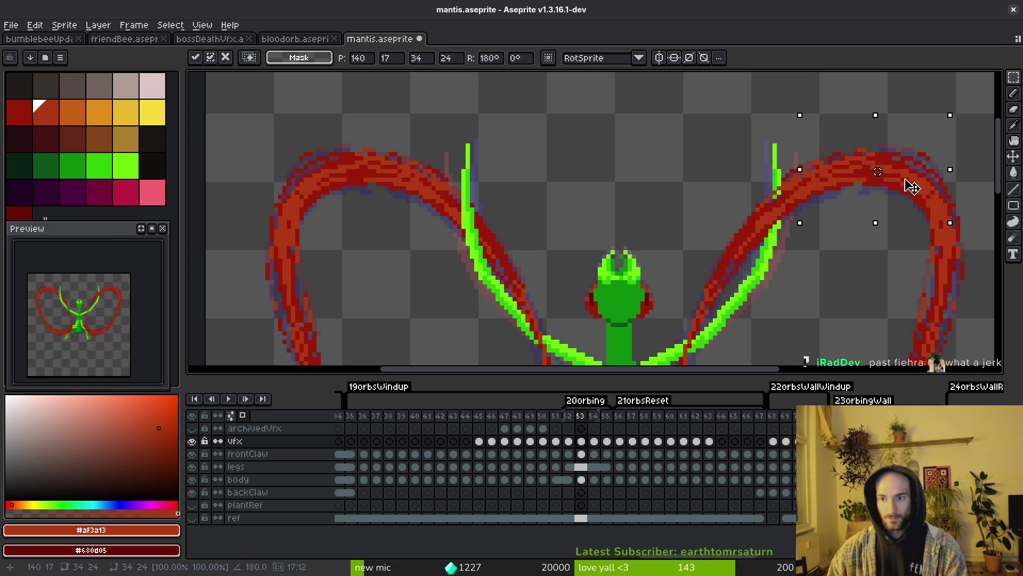
key(ctrl+d)
Save mantis.aseprite with the matching wing arcs
key(ctrl+s)
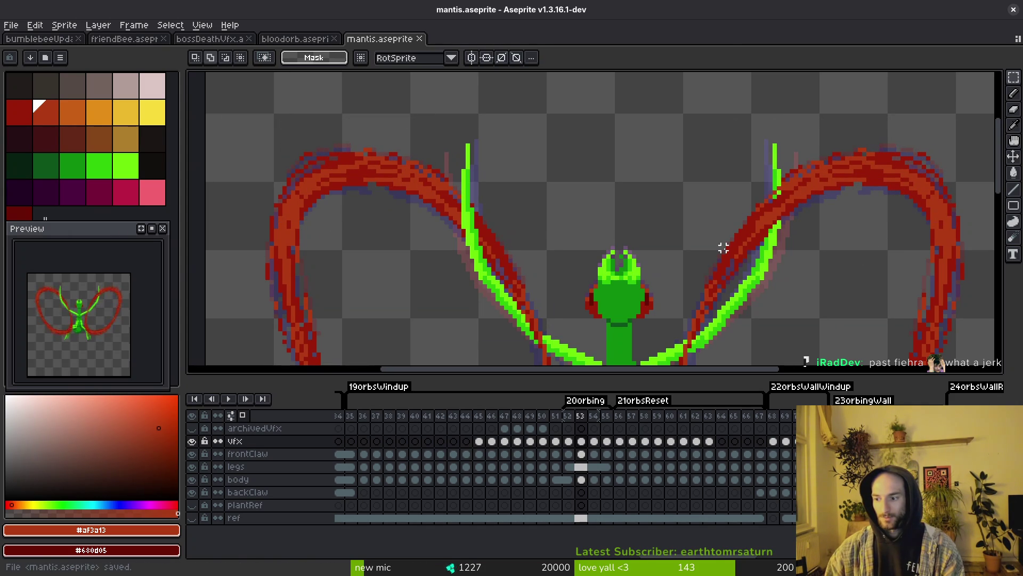
scroll(669, 183, down, 2)
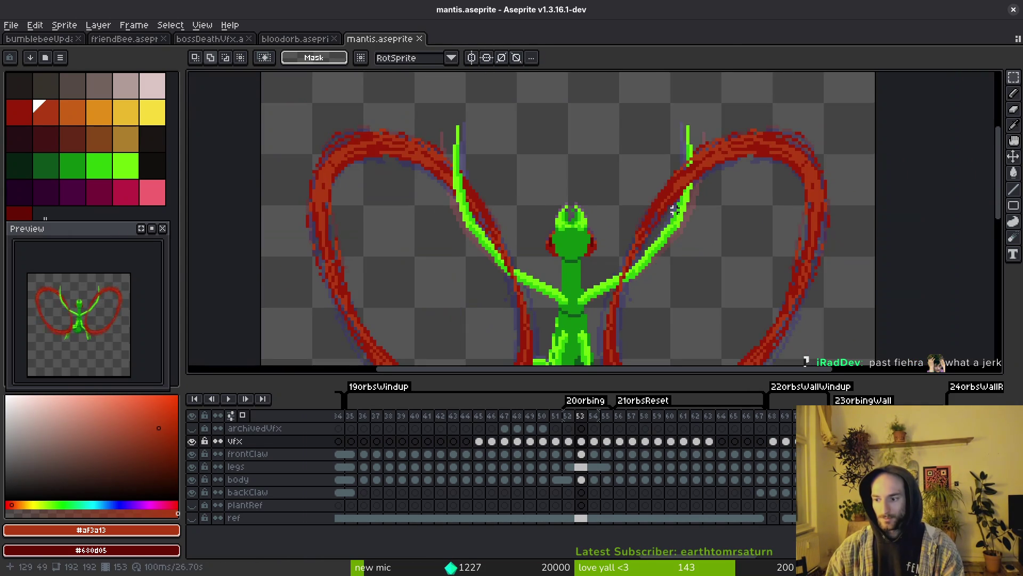
scroll(673, 210, down, 2)
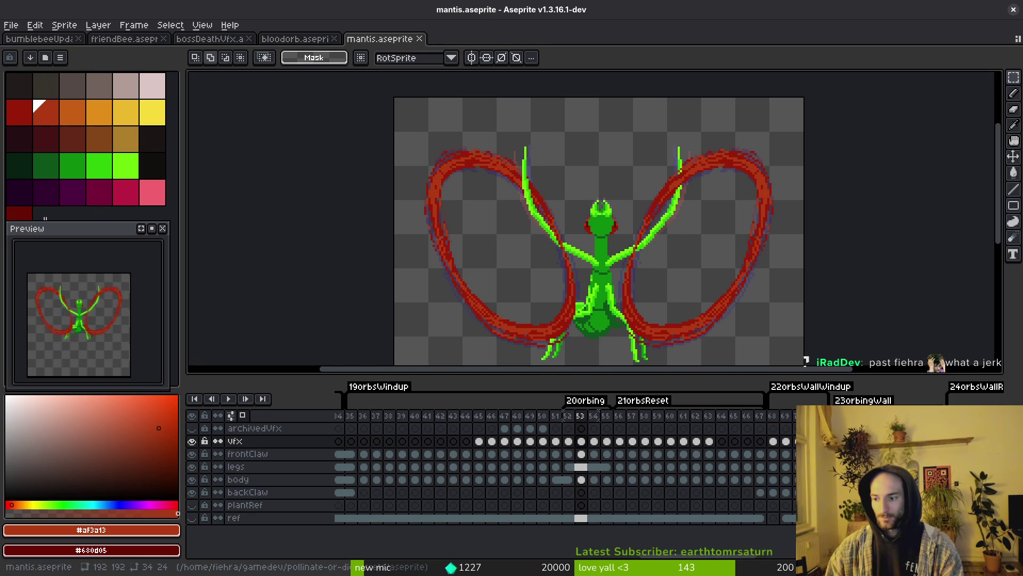
scroll(670, 215, up, 1)
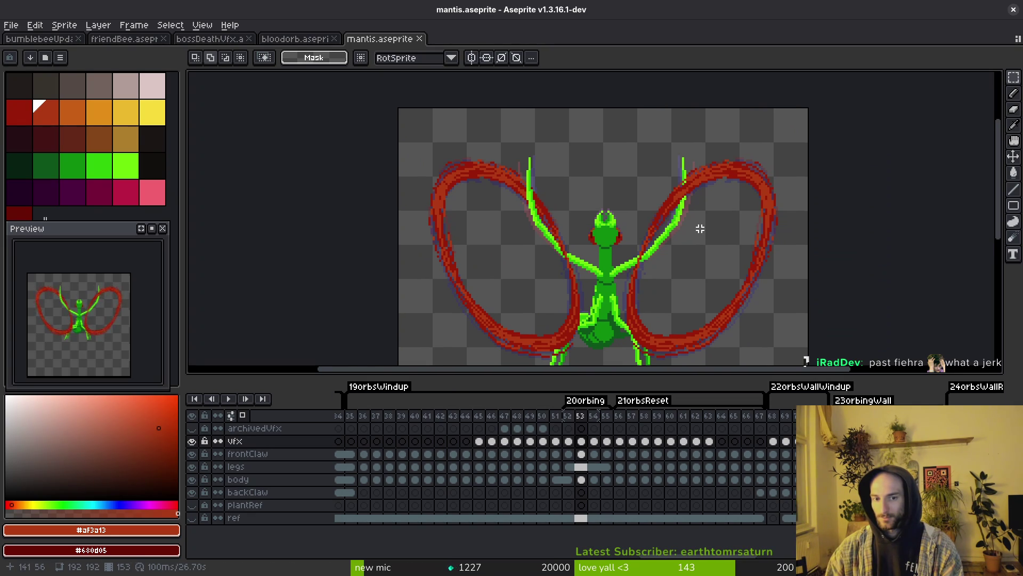
scroll(694, 225, up, 2)
Repaint claw-edge pixels in red and green with the single-pixel pencil
key(b)
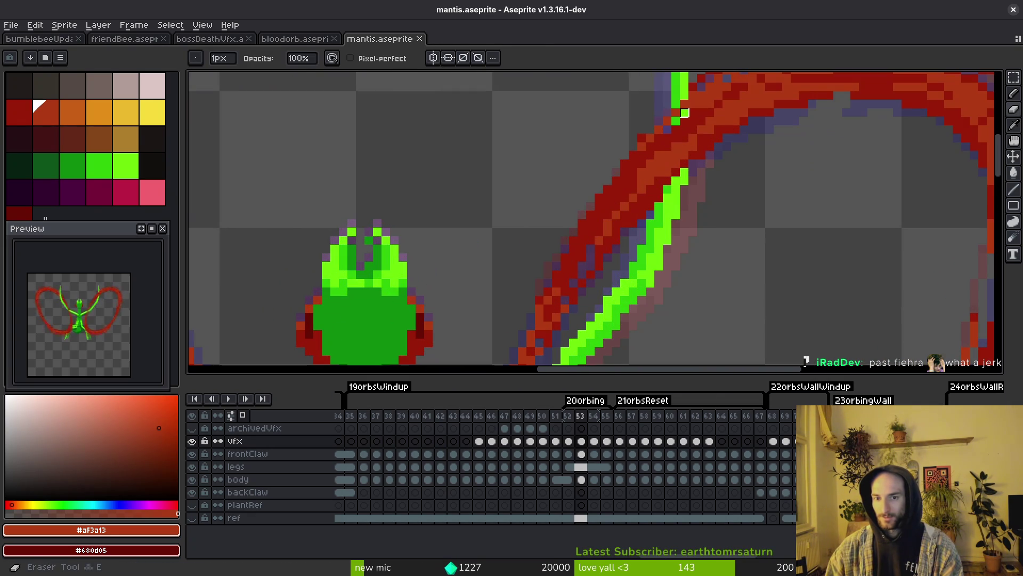
mouse_move(692, 189)
mouse_down()
mouse_move(685, 166)
mouse_move(673, 195)
mouse_up()
mouse_move(668, 152)
mouse_down()
mouse_move(673, 210)
mouse_move(661, 181)
mouse_move(669, 156)
mouse_up()
scroll(669, 156, up, 1)
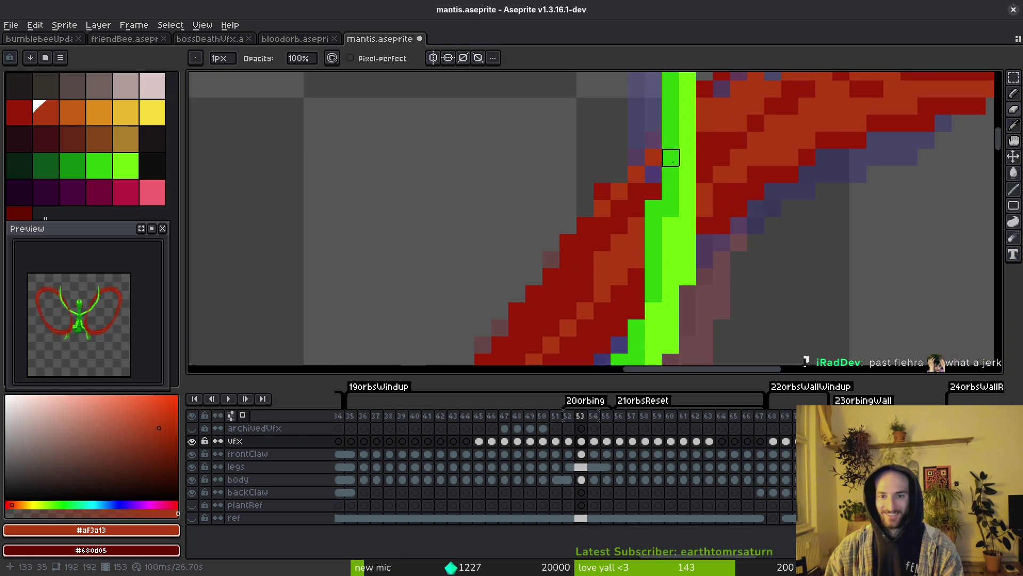
scroll(669, 156, down, 1)
scroll(695, 233, up, 1)
drag(672, 228, 660, 243)
Advance the orbing animation to frame 54
scroll(660, 243, up, 1)
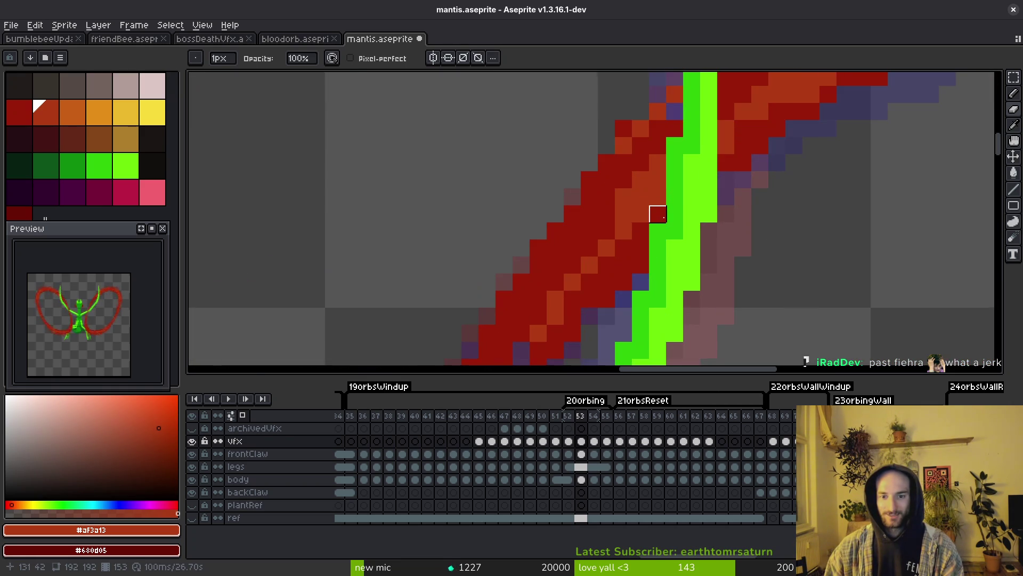
scroll(687, 237, down, 5)
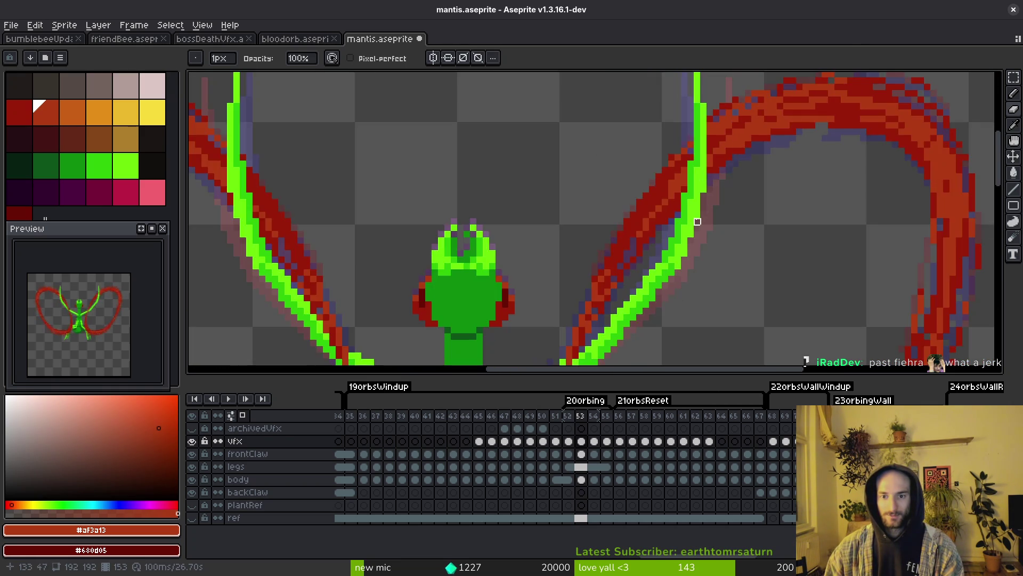
scroll(693, 257, down, 1)
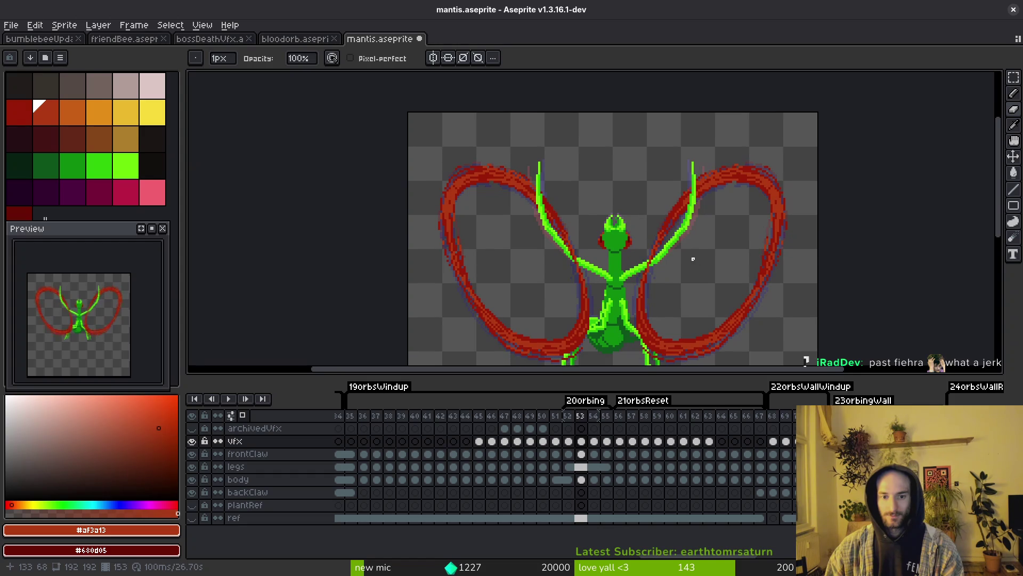
scroll(695, 264, down, 2)
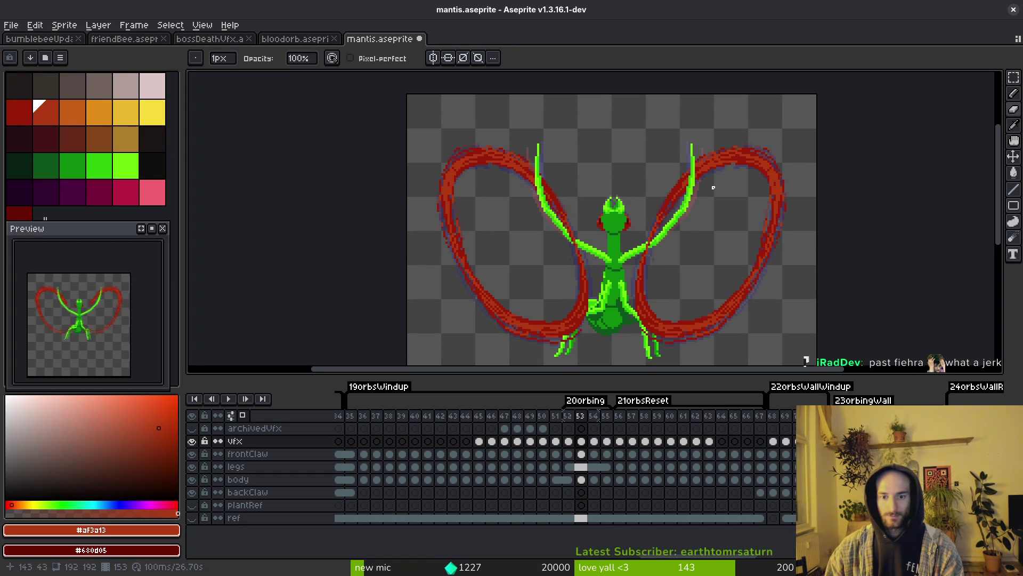
key(i)
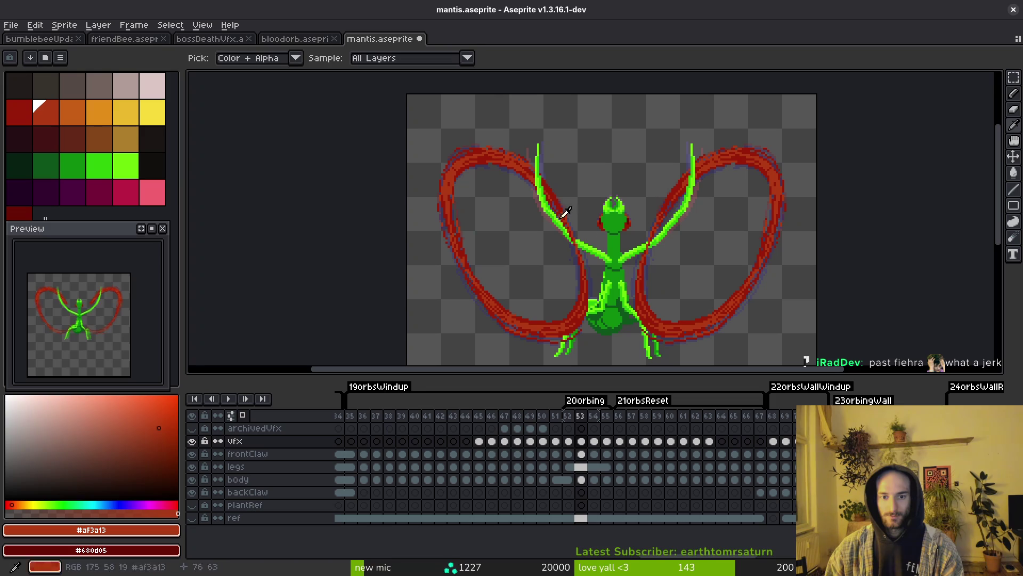
key(b)
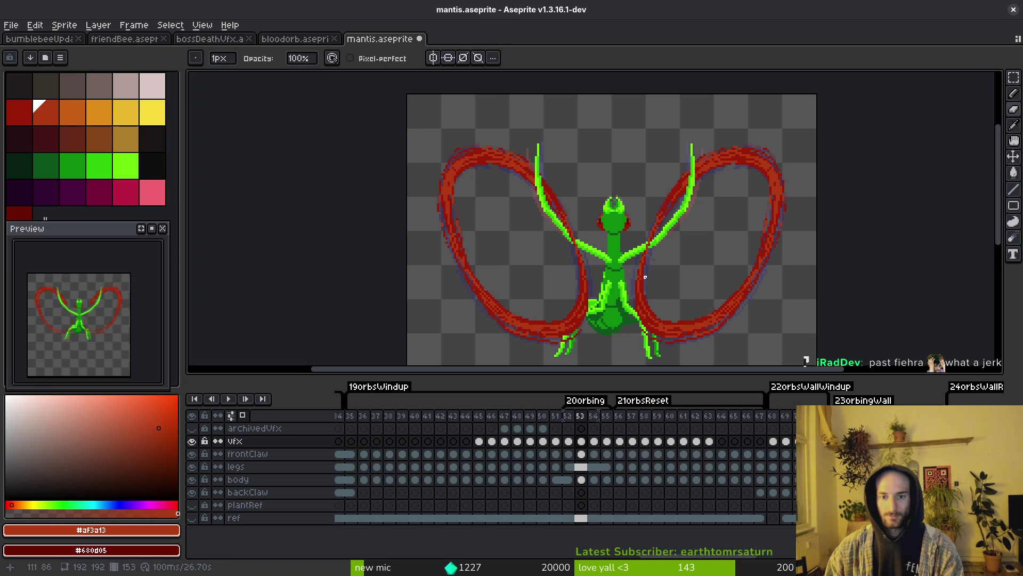
key(Right)
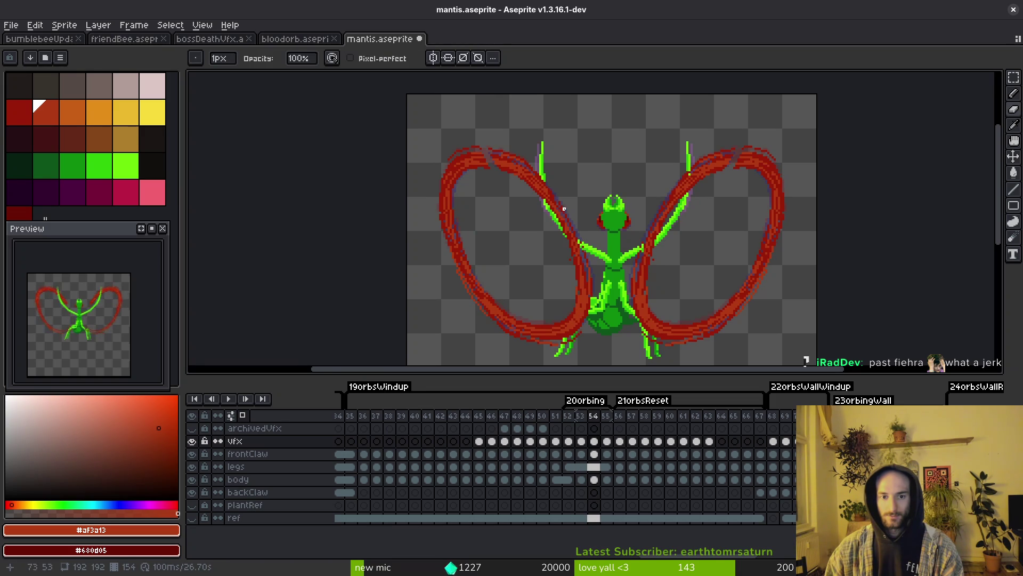
Pick the wing's dark red and add dark red pixels at the left arc's top
scroll(564, 208, up, 5)
alt+click(557, 231)
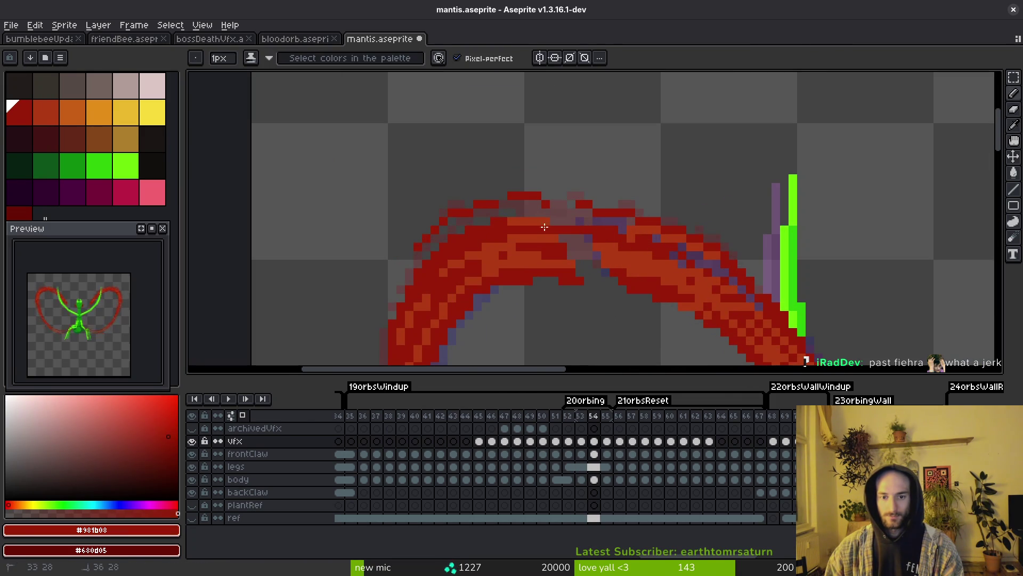
scroll(556, 199, up, 1)
click(551, 194)
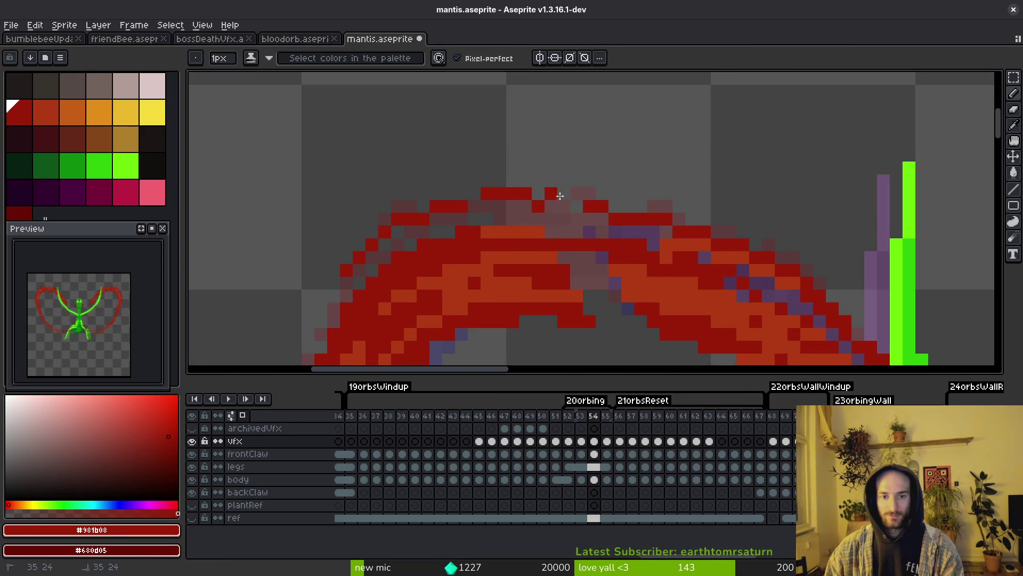
click(564, 207)
click(576, 193)
Repaint four pixels in the arc's centre red
key(e)
scroll(624, 213, down, 1)
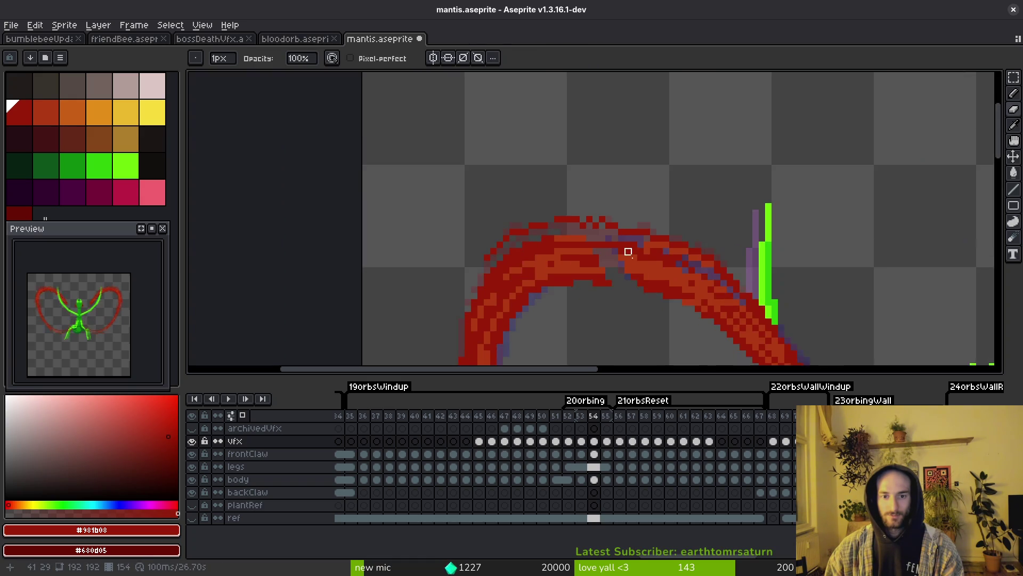
scroll(584, 219, up, 1)
key(f)
click(534, 219)
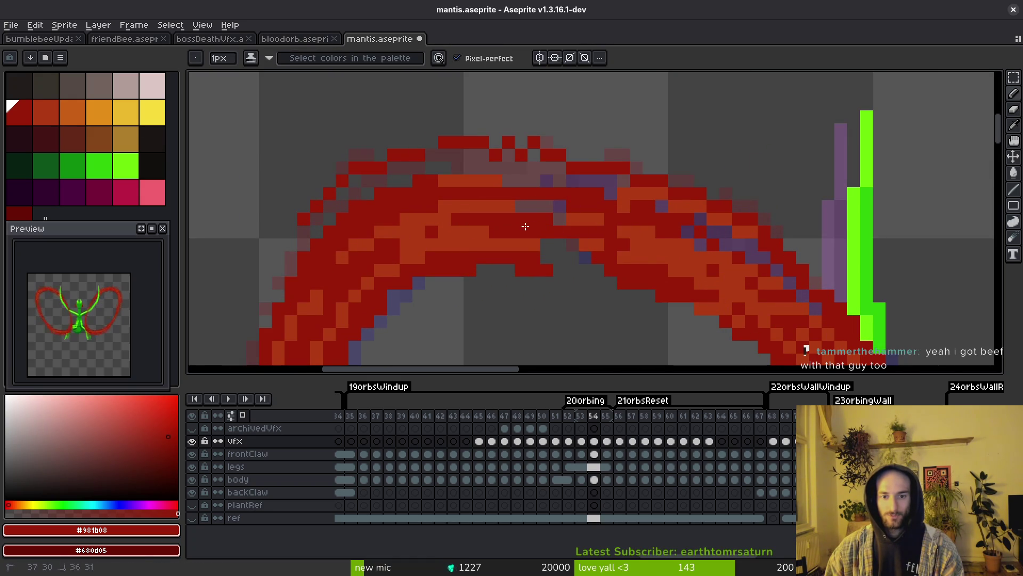
click(553, 258)
alt+click(626, 242)
click(589, 252)
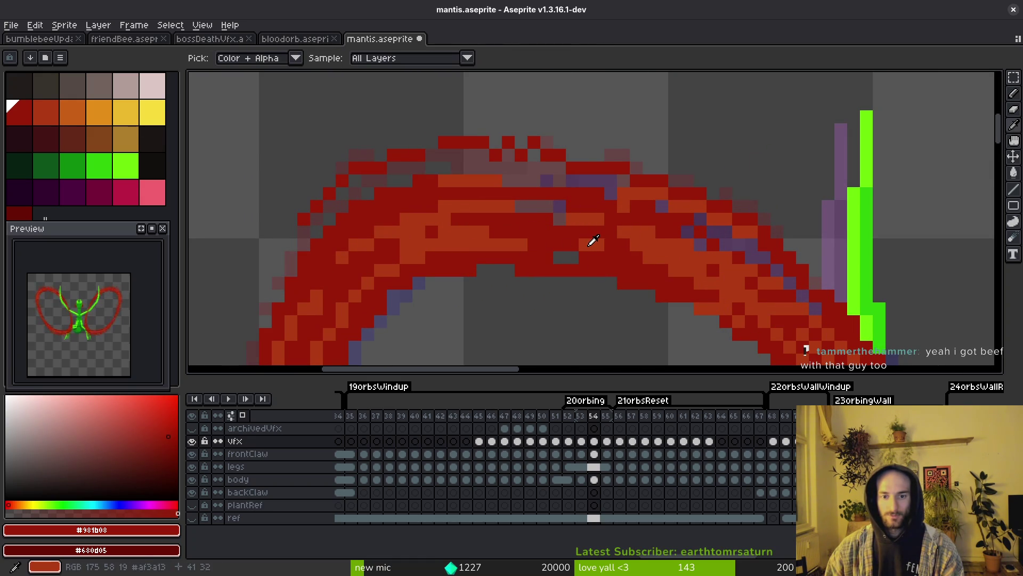
Paint orange and dark red pixels in the arc, including an orange run across its gap
alt+click(581, 208)
alt+click(554, 206)
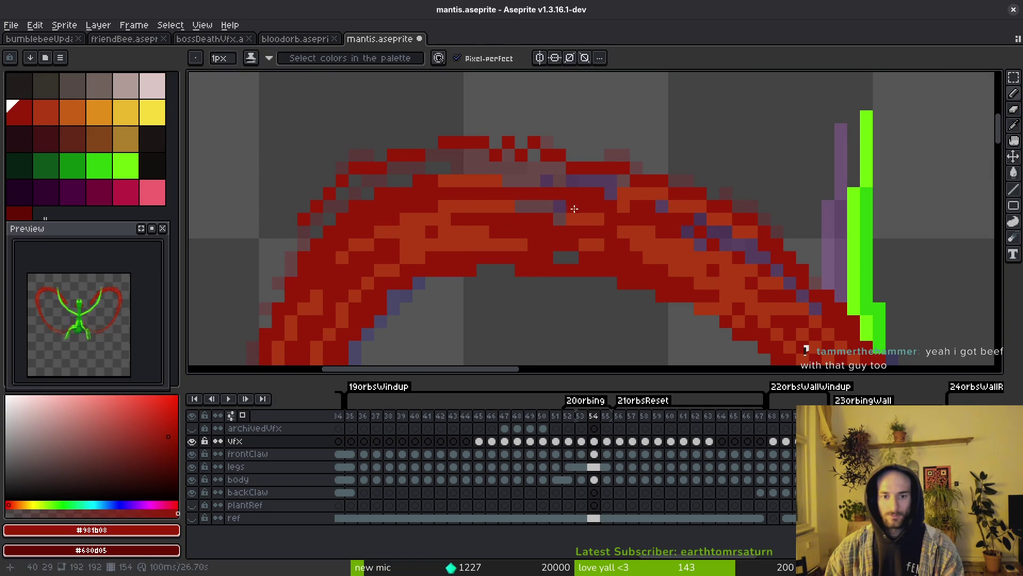
click(547, 206)
alt+click(573, 212)
click(534, 206)
click(549, 219)
drag(561, 249, 657, 269)
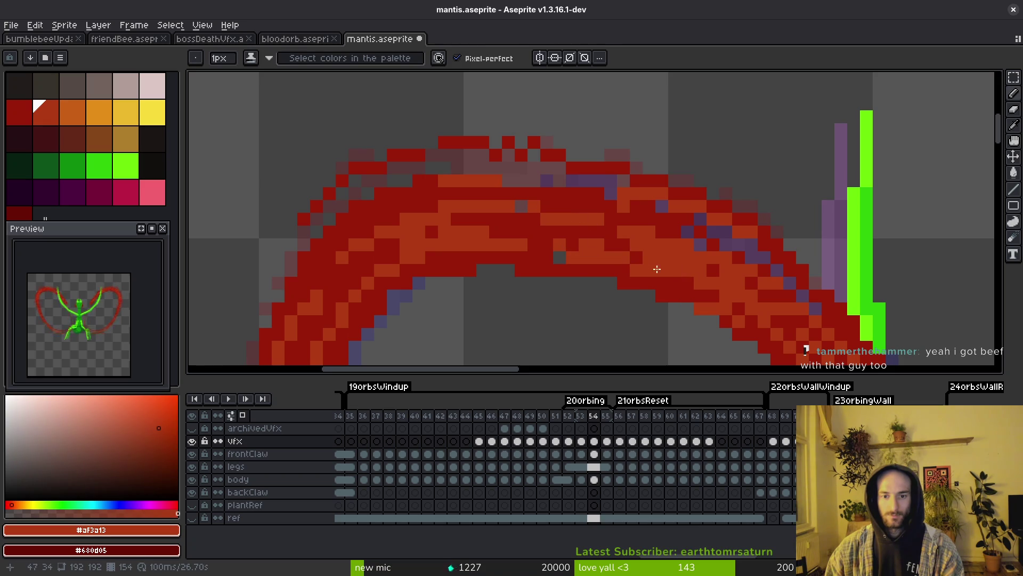
Darken a few arc pixels, save the sprite, and repaint the arc's top dark red
alt+click(583, 229)
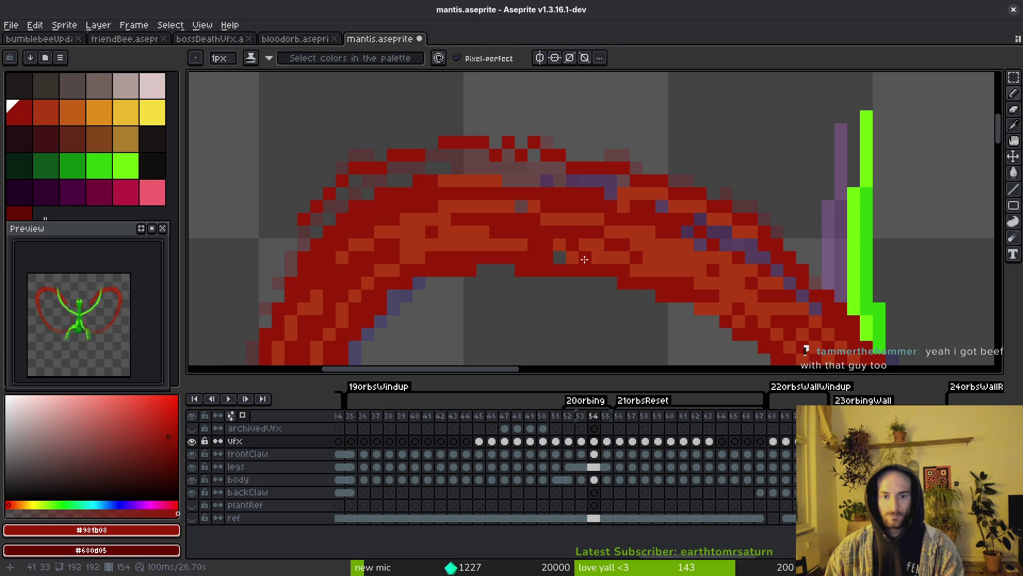
mouse_move(584, 244)
mouse_down()
mouse_move(586, 258)
mouse_move(599, 245)
mouse_up()
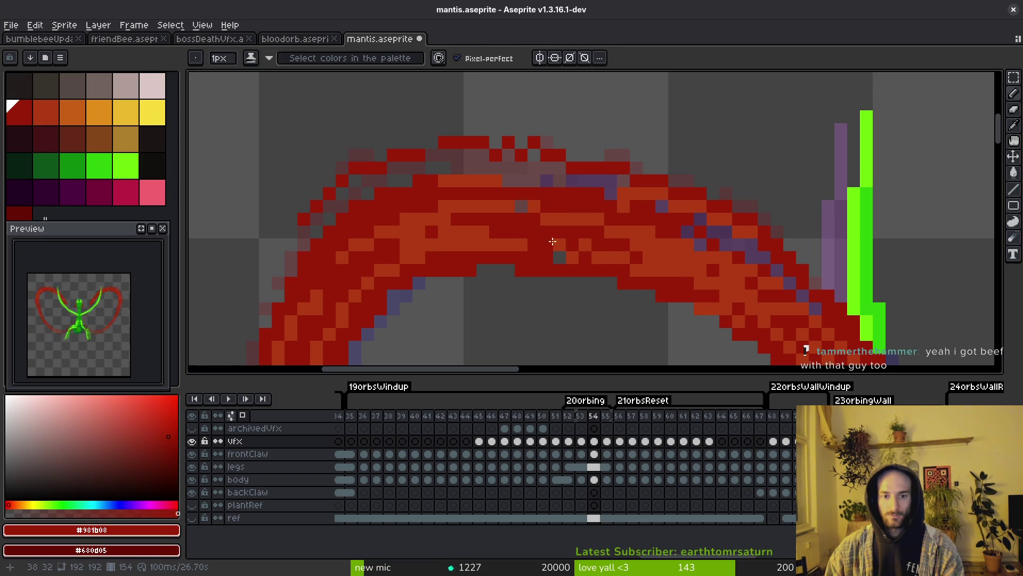
alt+click(583, 258)
scroll(594, 248, down, 3)
key(ctrl+s)
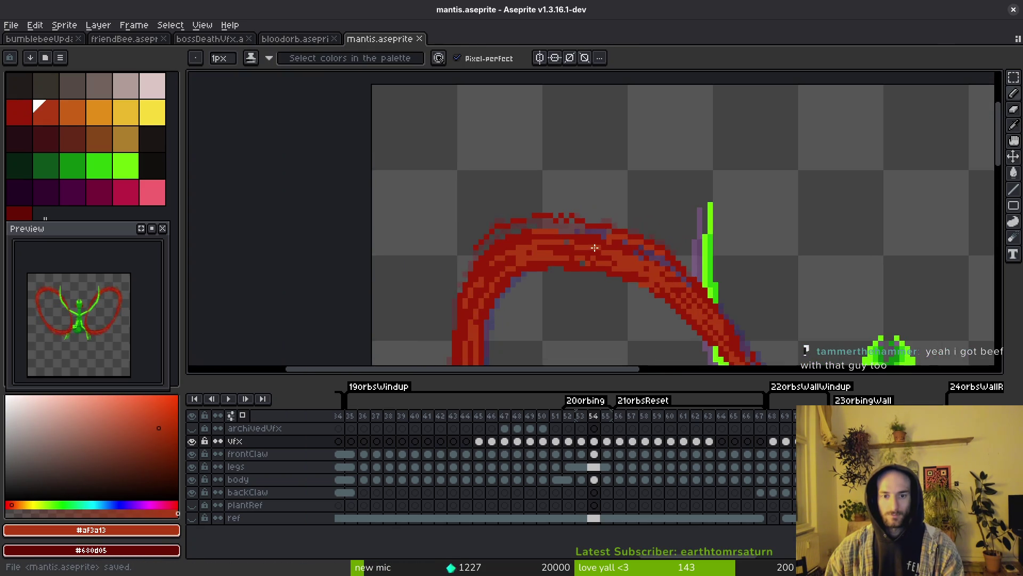
alt+click(595, 248)
scroll(595, 248, up, 4)
drag(554, 223, 616, 239)
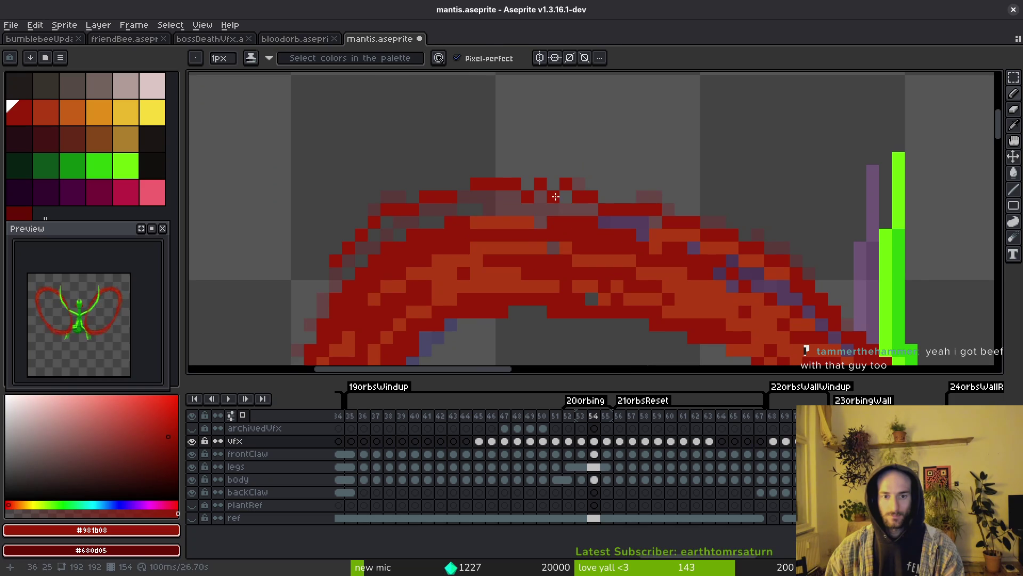
Copy the left wing loop's top, paste it flipped, and move it onto the right loop
scroll(612, 226, down, 2)
scroll(583, 213, up, 1)
scroll(612, 249, down, 3)
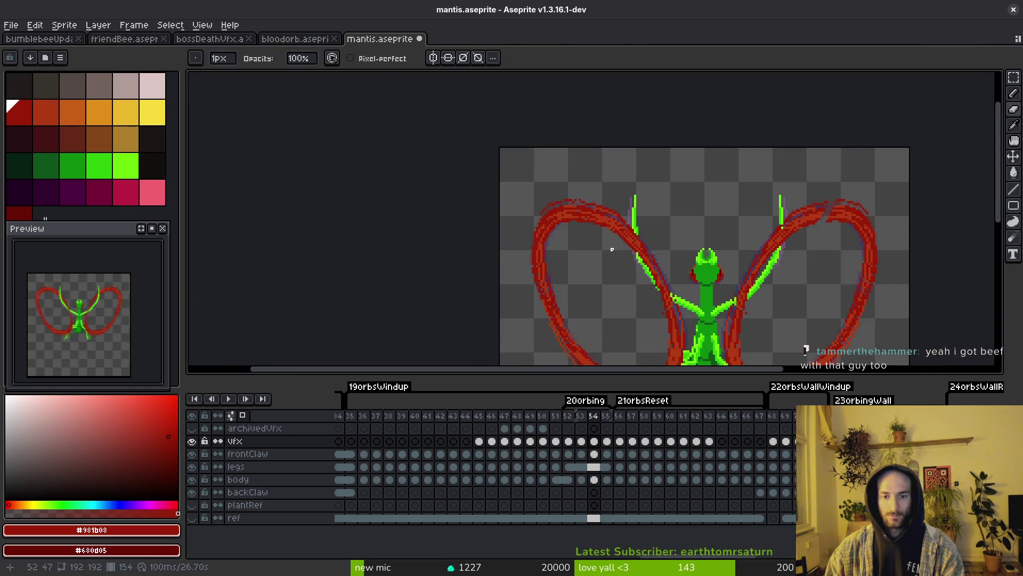
key(m)
mouse_move(499, 167)
mouse_down()
mouse_move(595, 240)
mouse_move(645, 258)
mouse_up()
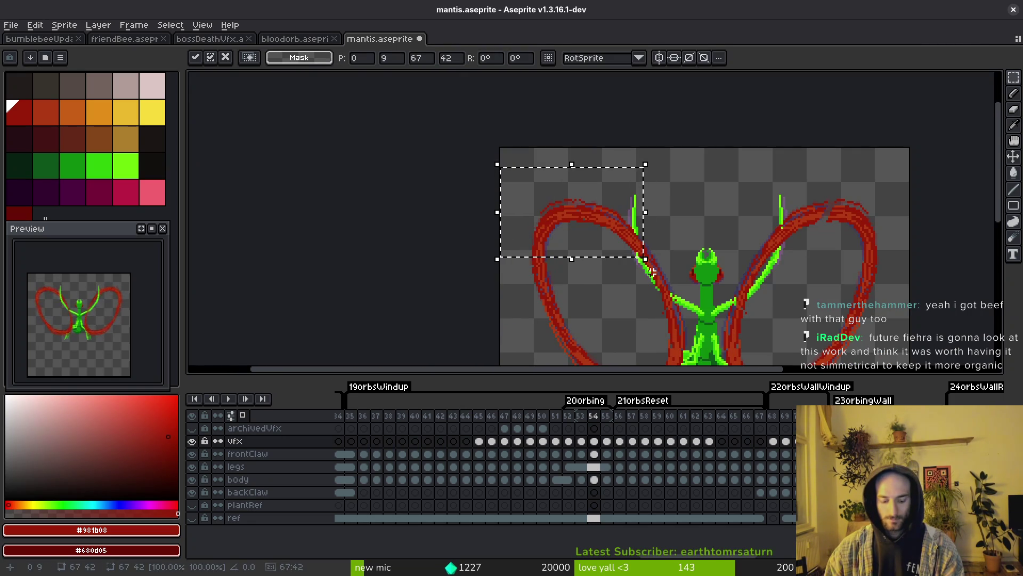
key(ctrl+c)
key(ctrl+v)
key(shift+h)
mouse_move(577, 229)
mouse_down()
mouse_move(837, 240)
mouse_move(847, 227)
mouse_up()
Commit the placed loop top and save mantis.aseprite
scroll(854, 238, up, 1)
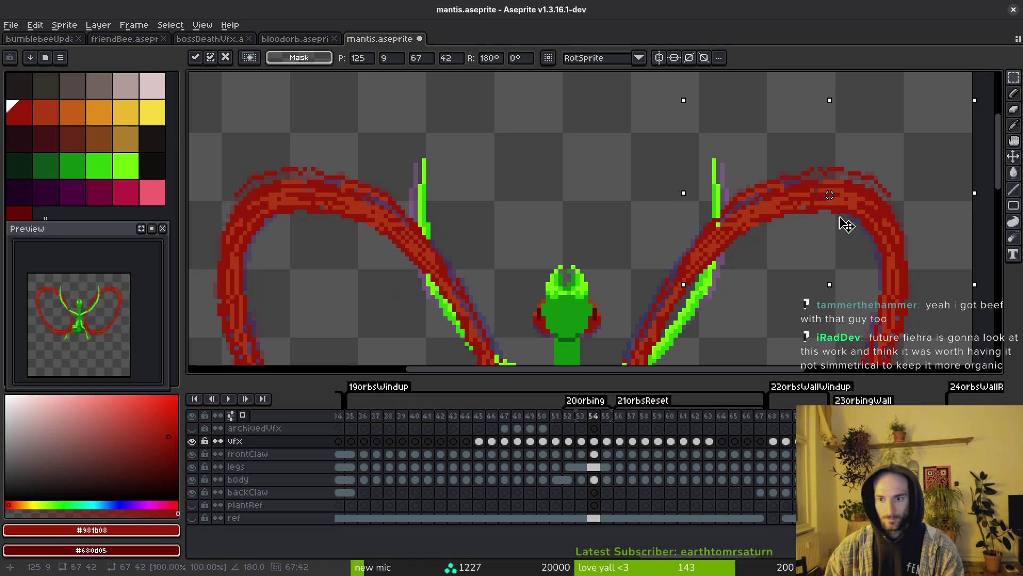
key(ctrl+s)
scroll(443, 254, up, 2)
key(e)
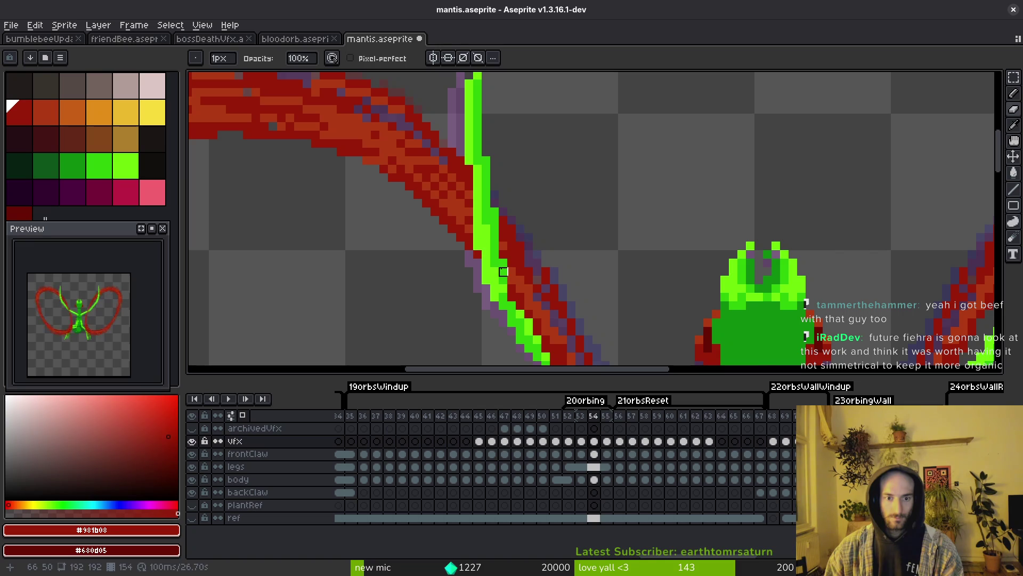
Erase stray pixels along the left green claw
drag(503, 255, 495, 271)
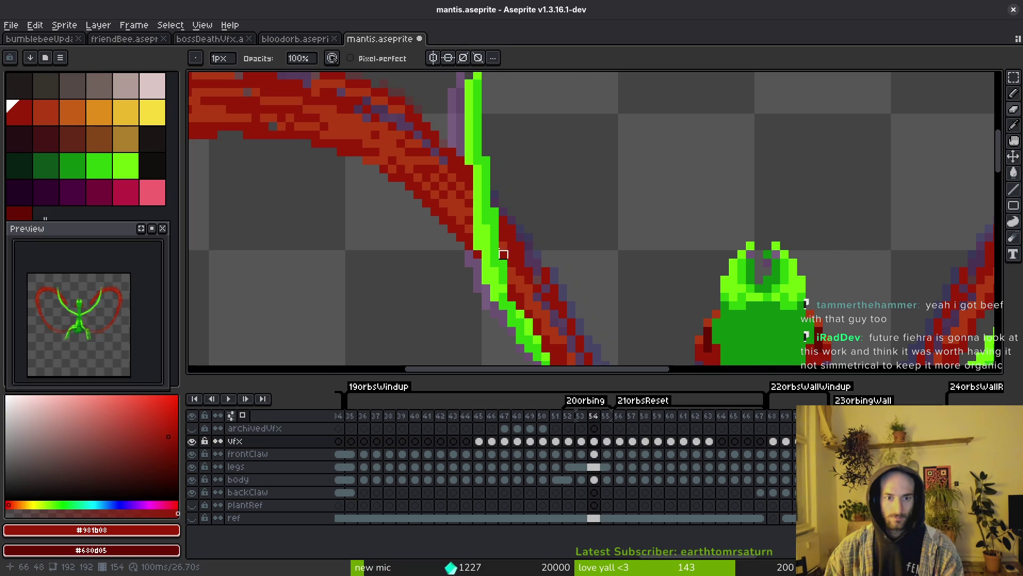
scroll(503, 254, down, 5)
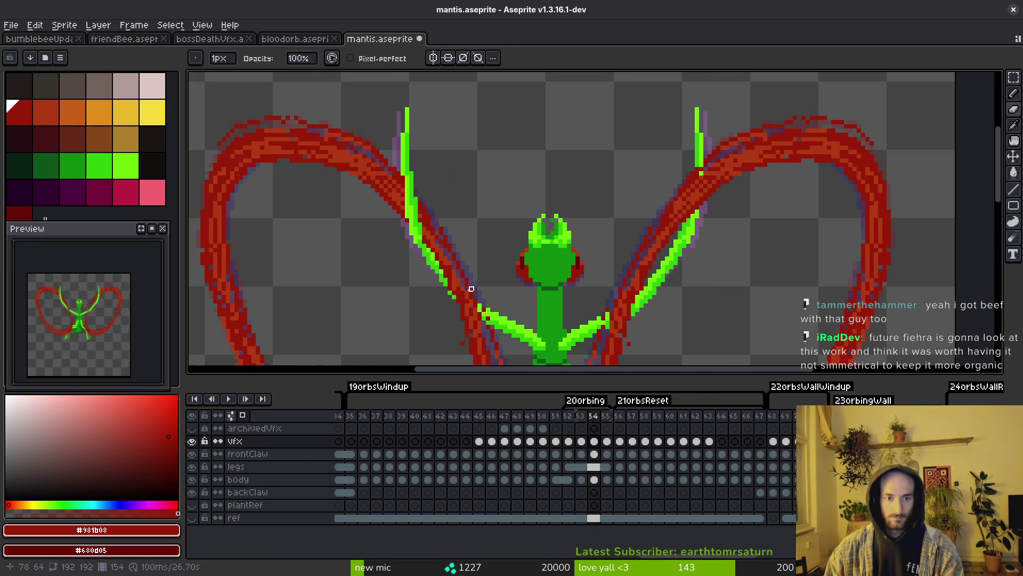
scroll(413, 225, up, 2)
drag(440, 235, 439, 235)
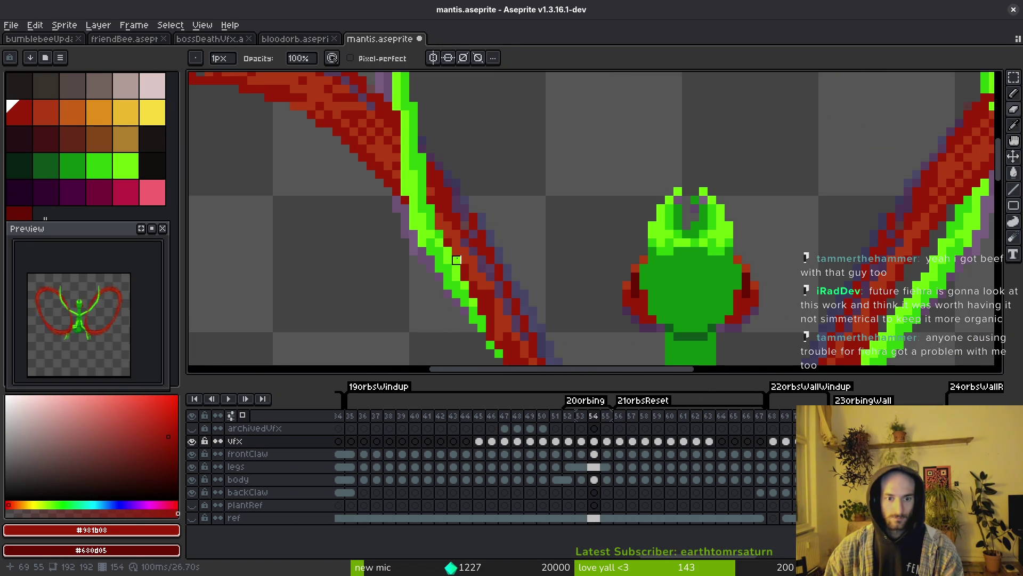
scroll(456, 260, down, 4)
scroll(430, 229, up, 3)
scroll(444, 231, up, 2)
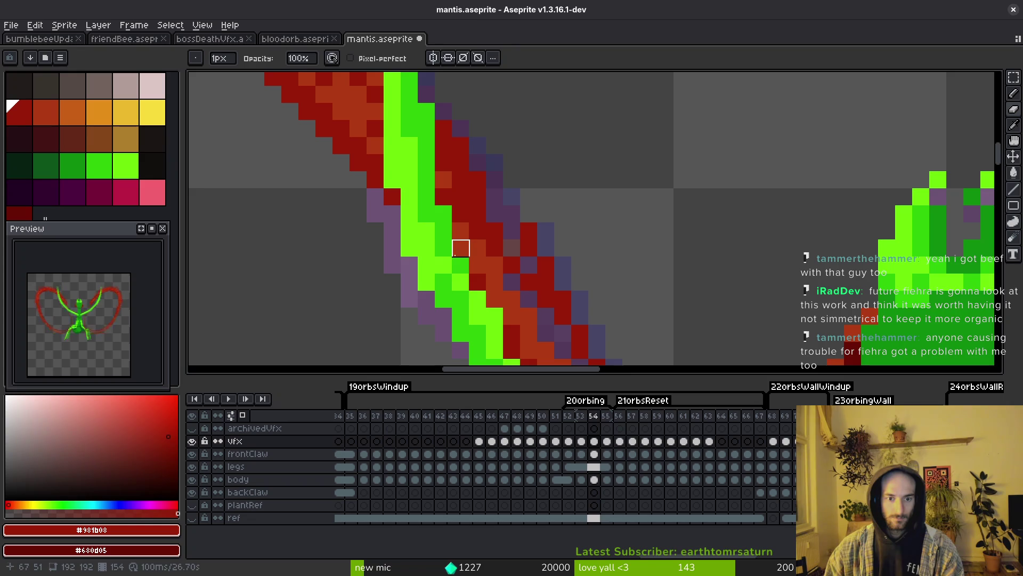
scroll(461, 248, down, 2)
scroll(511, 278, down, 2)
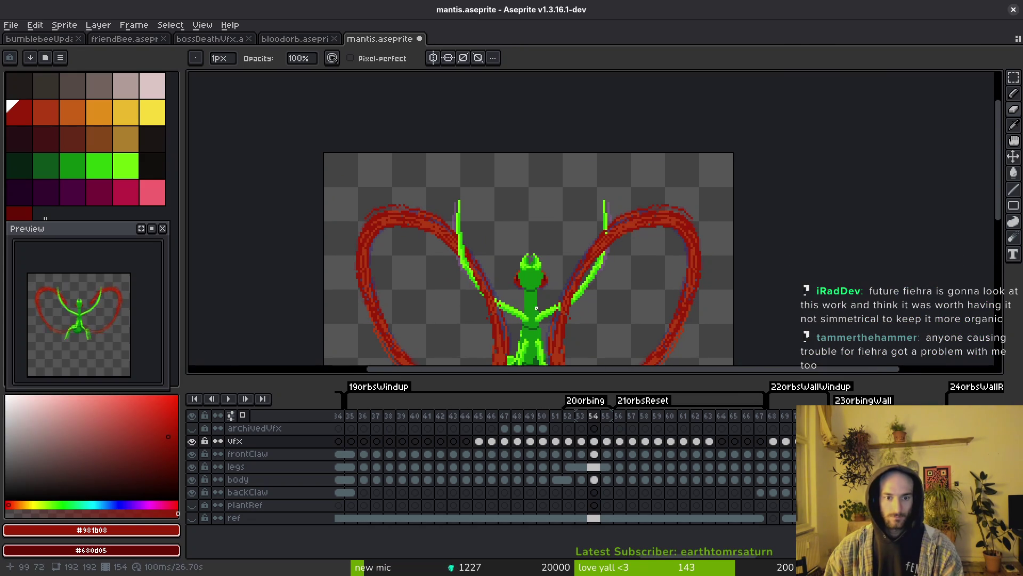
Select the whole mantis and nudge the red wing slashes up one pixel
drag(510, 298, 501, 219)
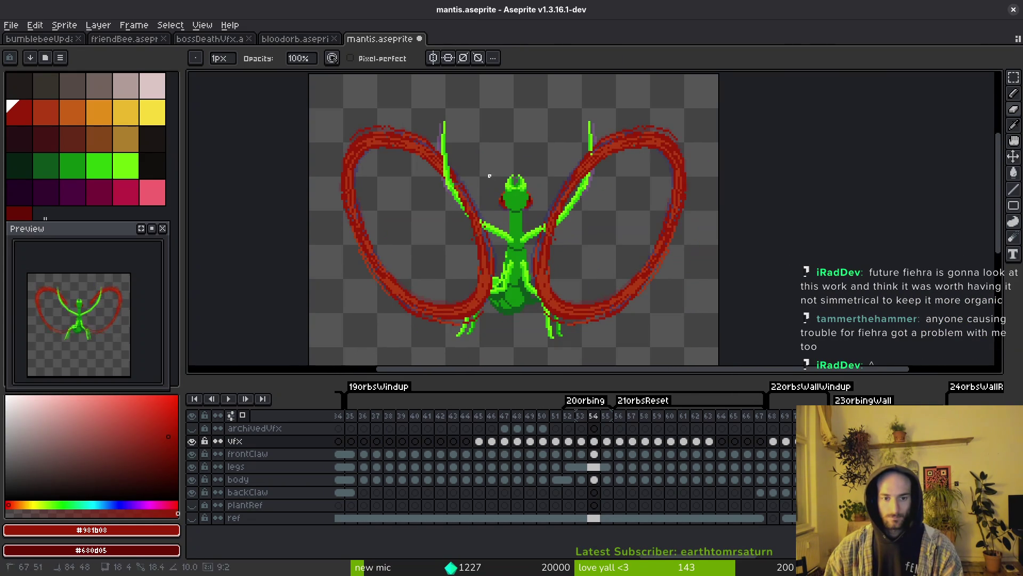
key(shift+w)
drag(310, 109, 753, 366)
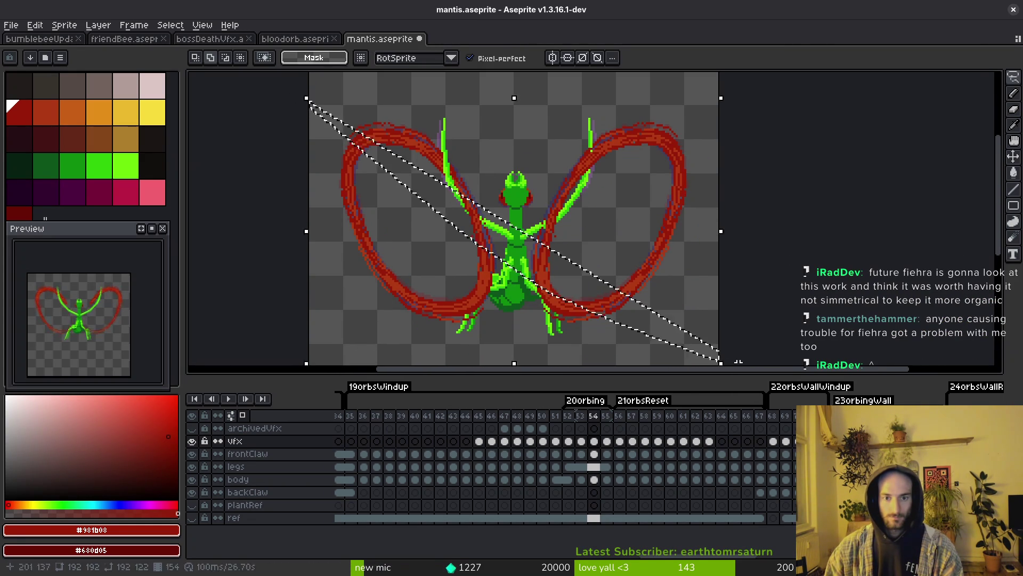
key(m)
drag(292, 91, 788, 362)
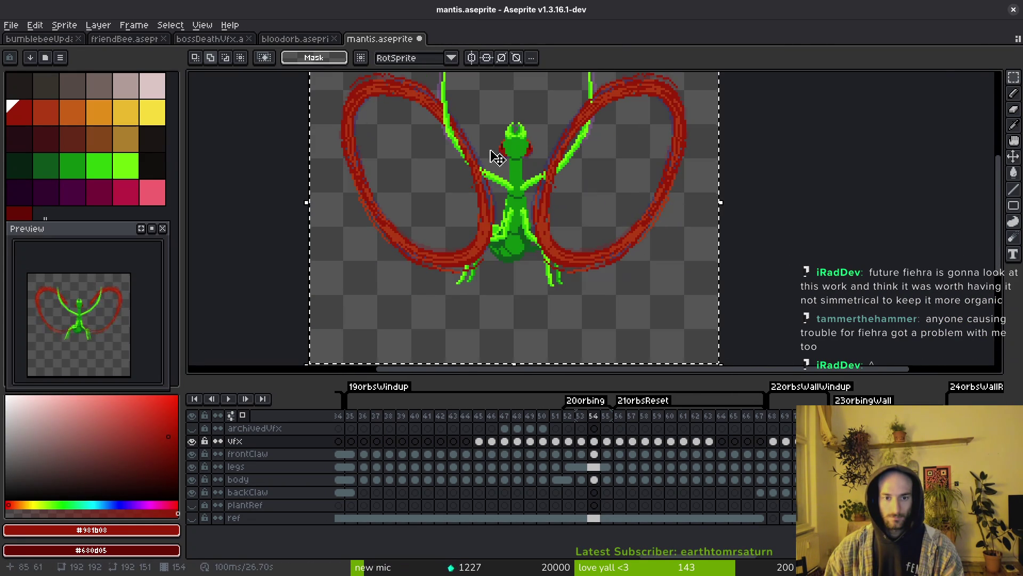
scroll(530, 240, up, 2)
key(Up)
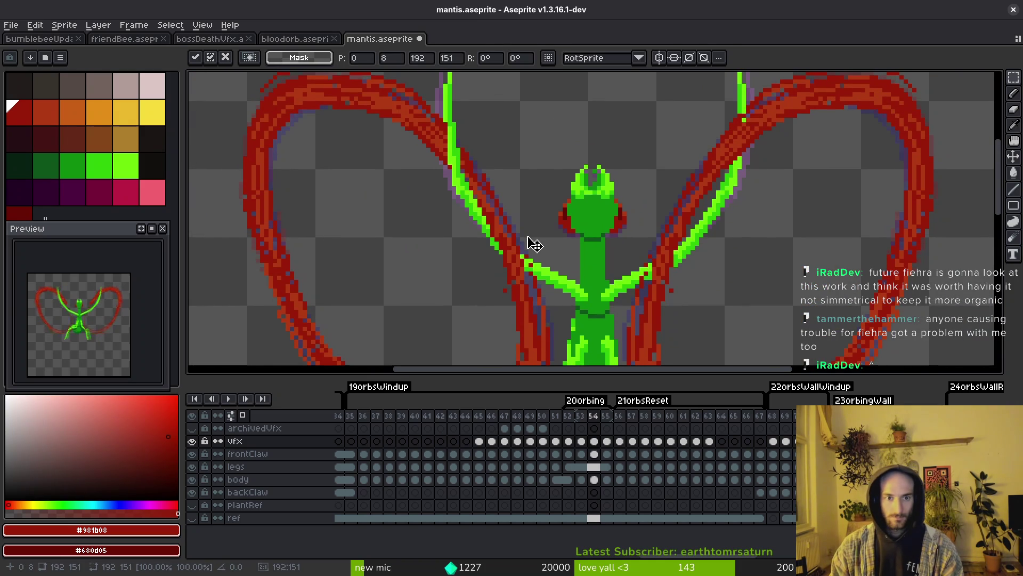
key(Return)
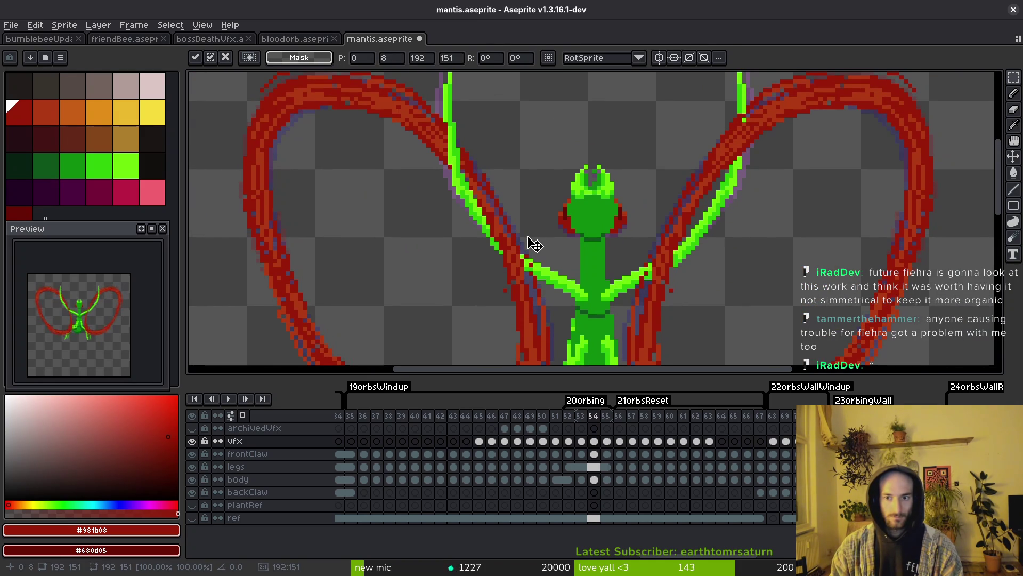
drag(488, 185, 595, 254)
scroll(595, 254, up, 2)
key(e)
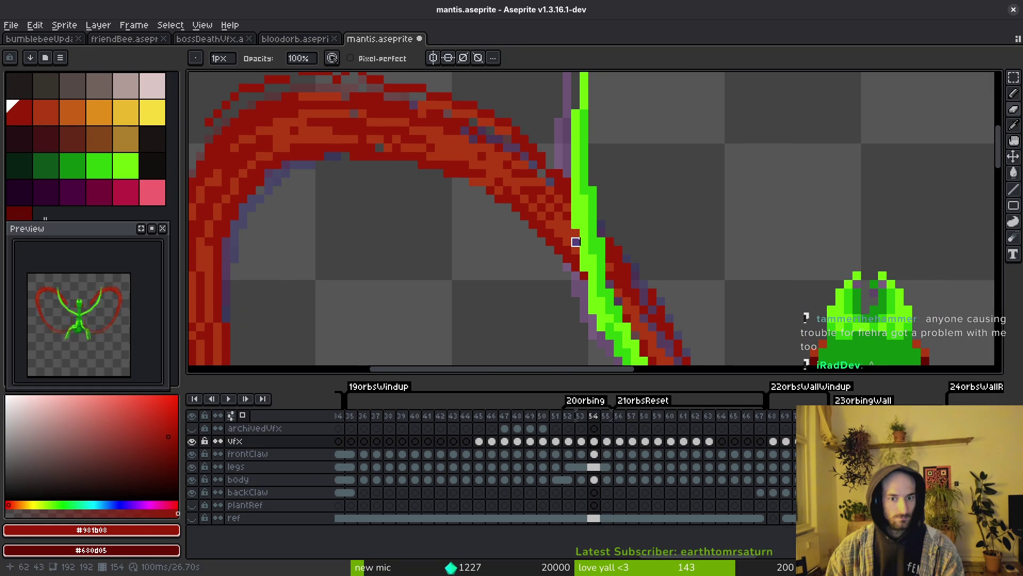
Save mantis.aseprite after the frame 54 retouches
scroll(601, 217, down, 4)
scroll(624, 251, up, 4)
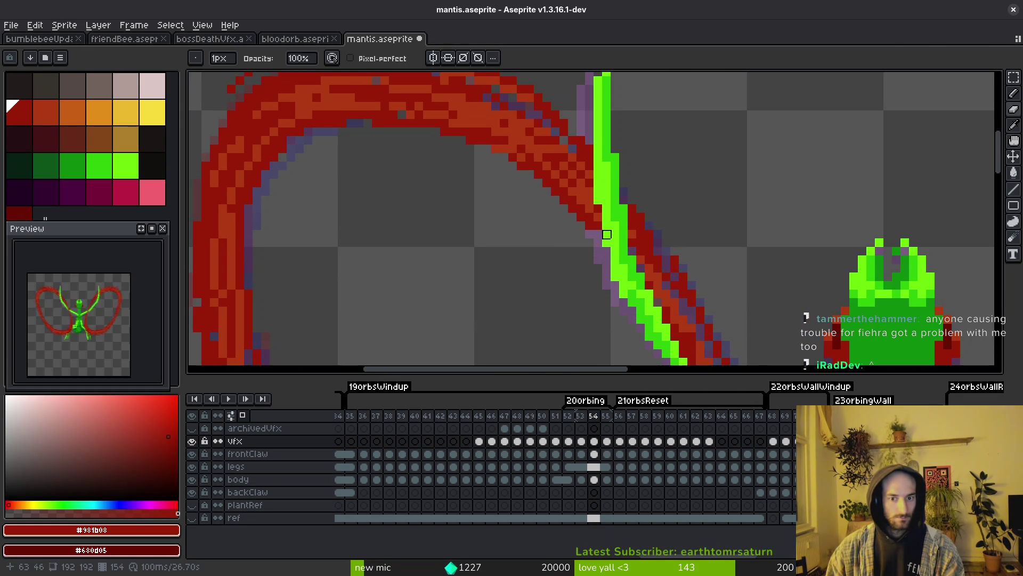
scroll(623, 251, down, 3)
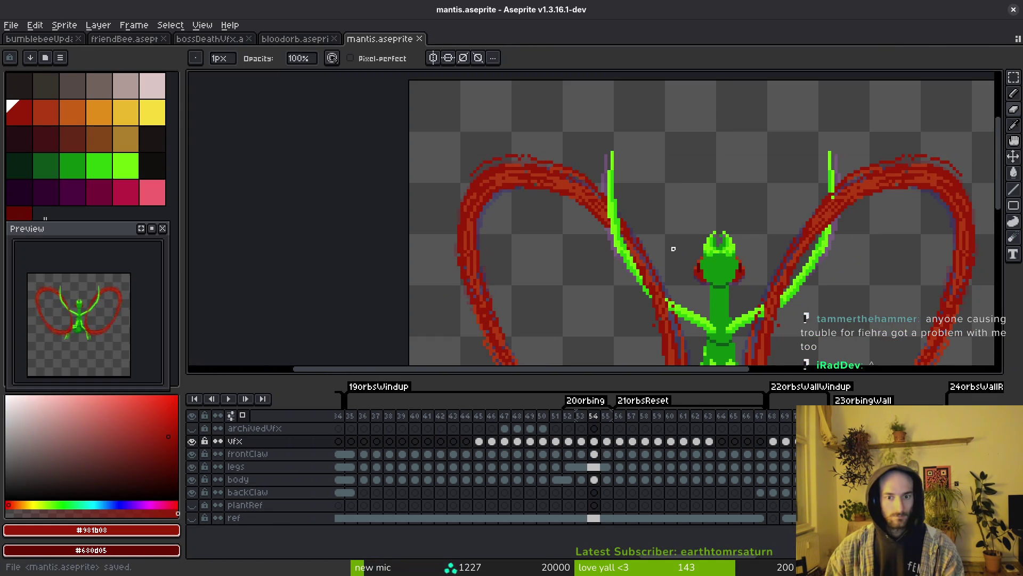
key(ctrl+s)
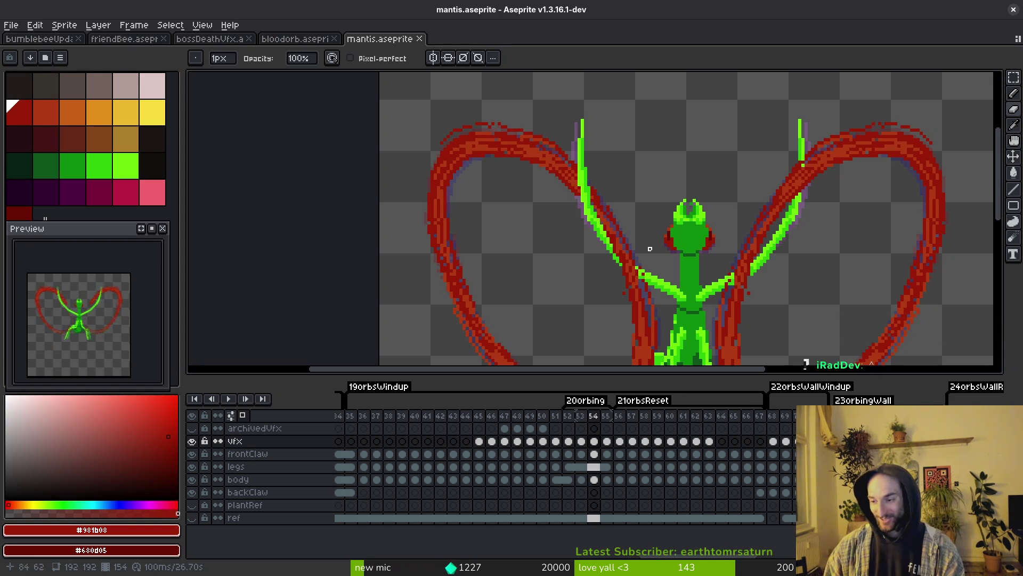
Draw a vertical green line closing the right claw's stroke gap and save again
scroll(632, 268, up, 2)
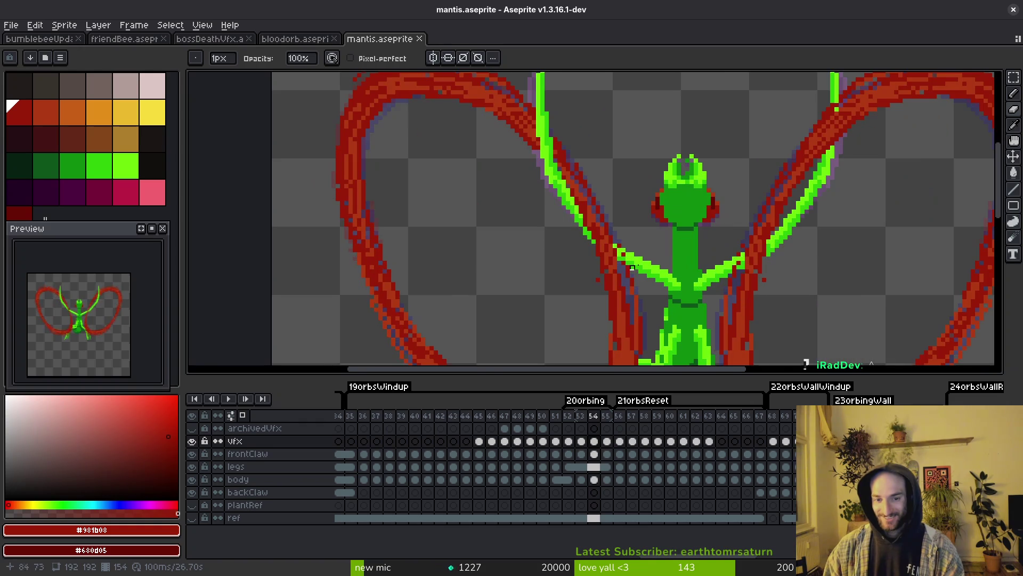
scroll(827, 230, up, 3)
scroll(824, 221, right, 3)
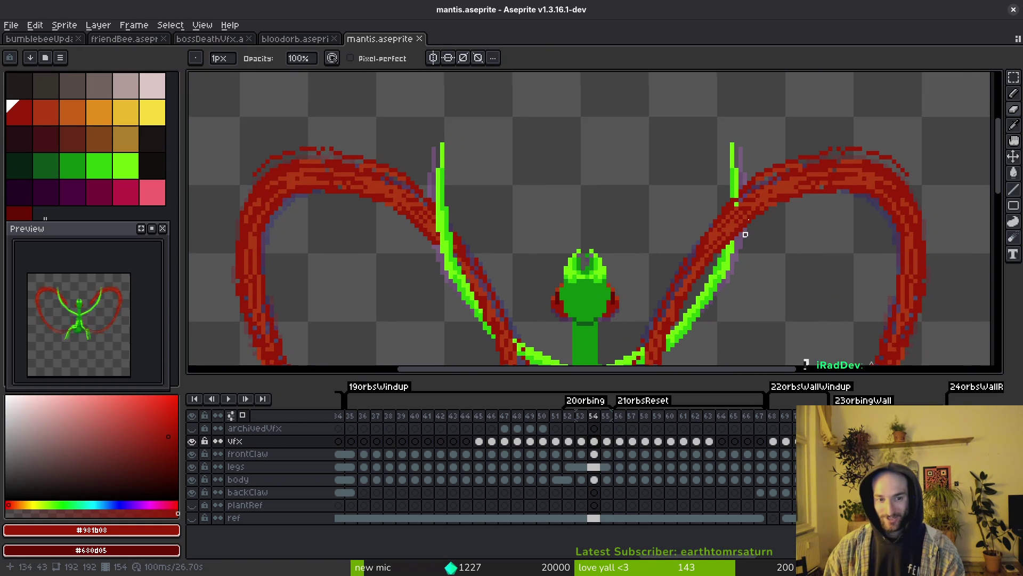
scroll(745, 234, up, 2)
drag(715, 188, 715, 300)
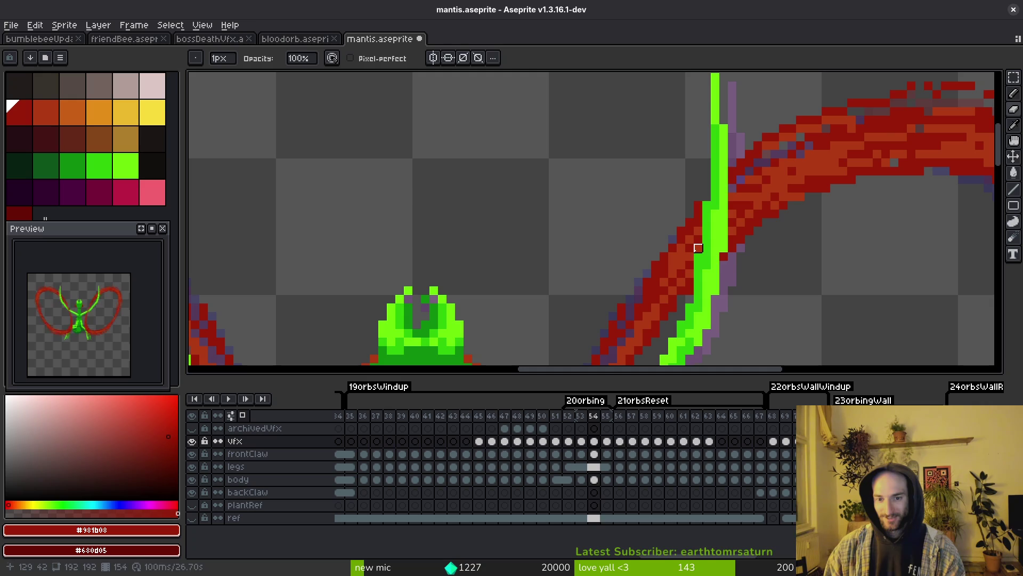
key(ctrl+s)
scroll(691, 250, down, 4)
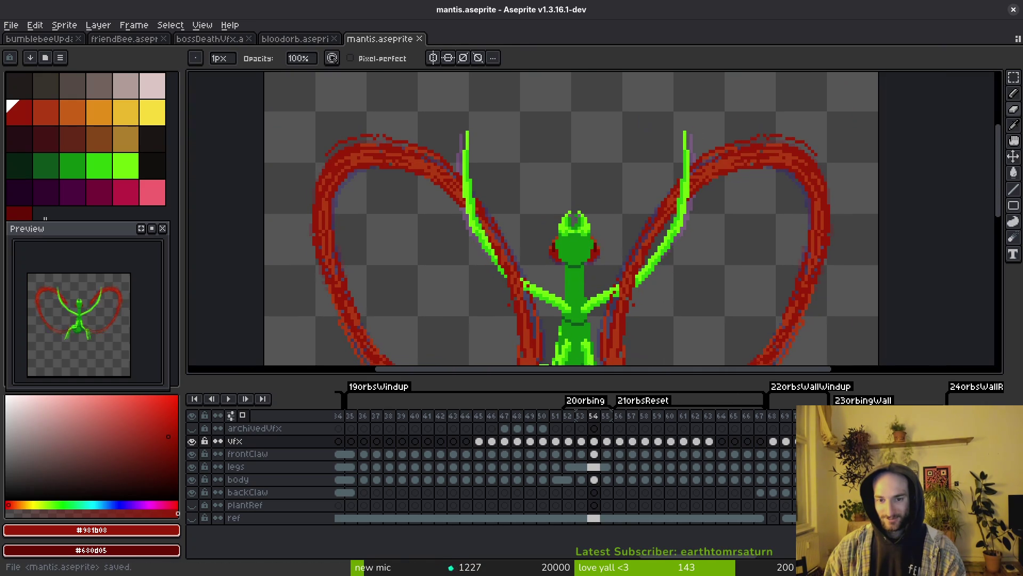
scroll(657, 275, down, 2)
On frame 55, paint orange red pixels along the top of the left wing arc
key(period)
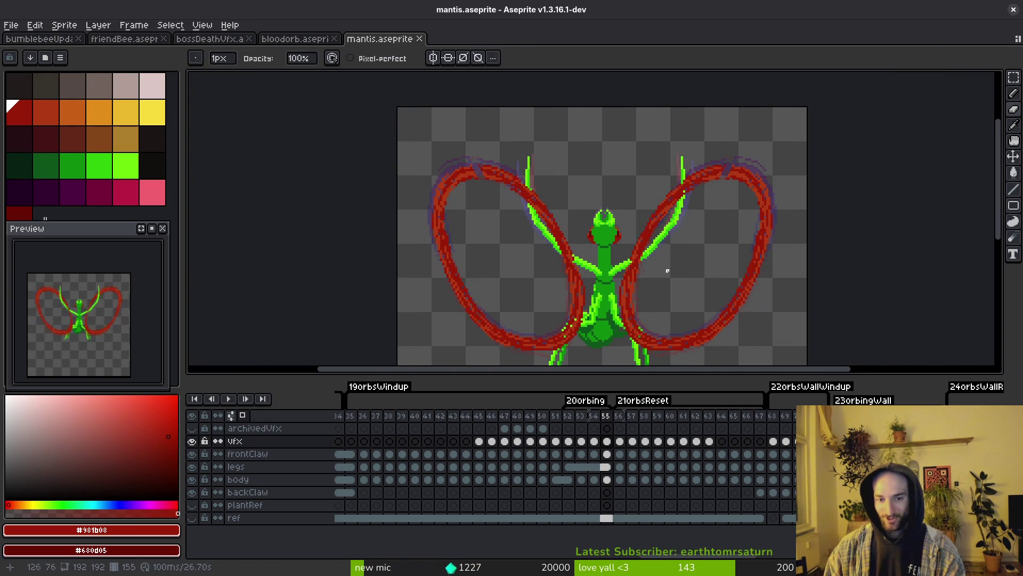
scroll(701, 184, up, 2)
scroll(536, 201, up, 2)
scroll(537, 201, up, 3)
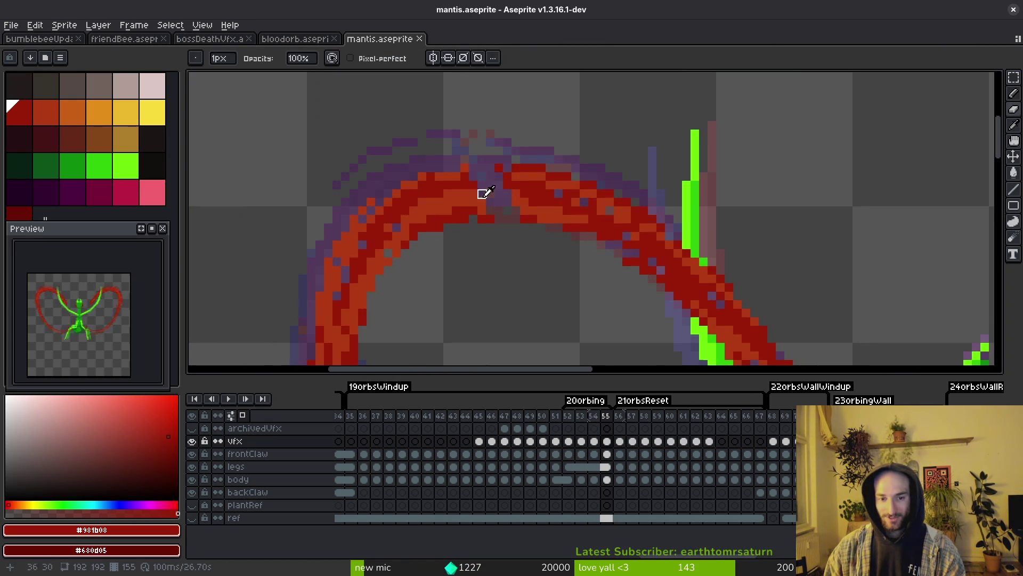
key(f)
alt+click(521, 199)
scroll(495, 188, up, 2)
drag(496, 188, 538, 168)
Cover the purple and greyish arc pixels with dark red, then add orange over the repainted area
alt+click(586, 168)
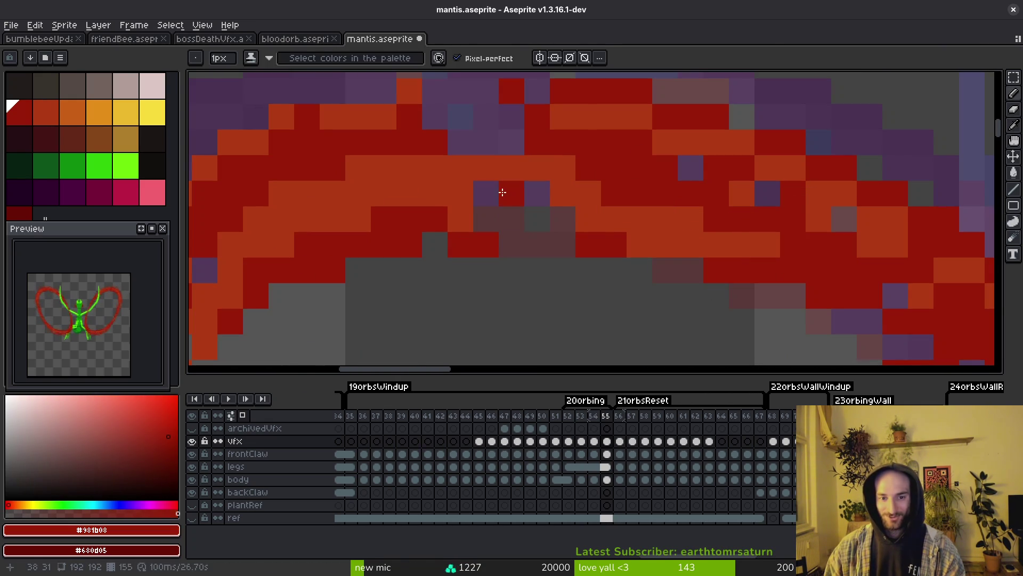
drag(485, 192, 586, 219)
mouse_move(599, 146)
mouse_down()
mouse_move(555, 108)
mouse_move(443, 112)
mouse_move(528, 139)
mouse_up()
alt+click(555, 110)
alt+click(528, 139)
drag(459, 116, 511, 117)
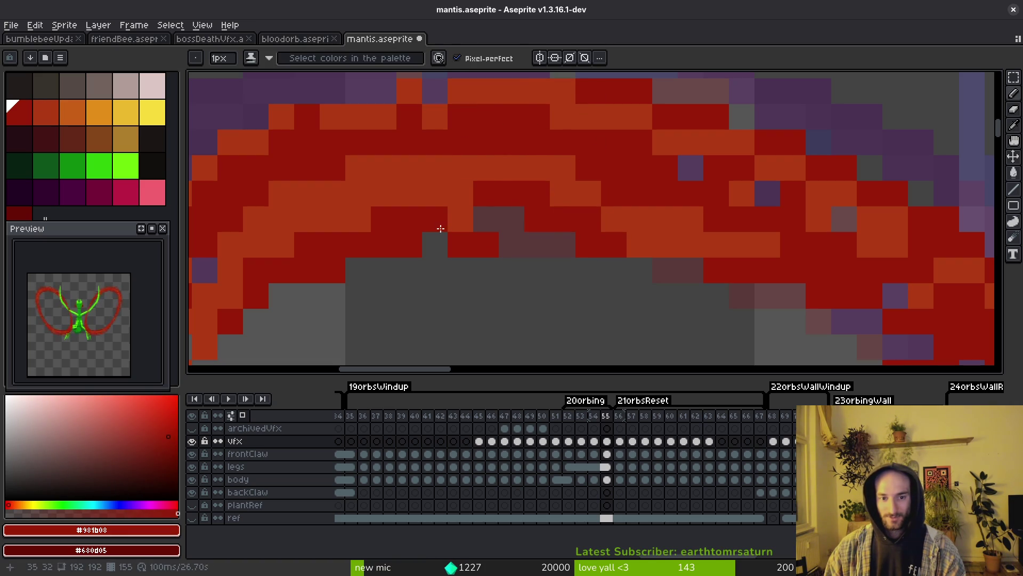
drag(450, 240, 568, 218)
alt+click(569, 192)
drag(496, 218, 564, 229)
scroll(676, 284, down, 3)
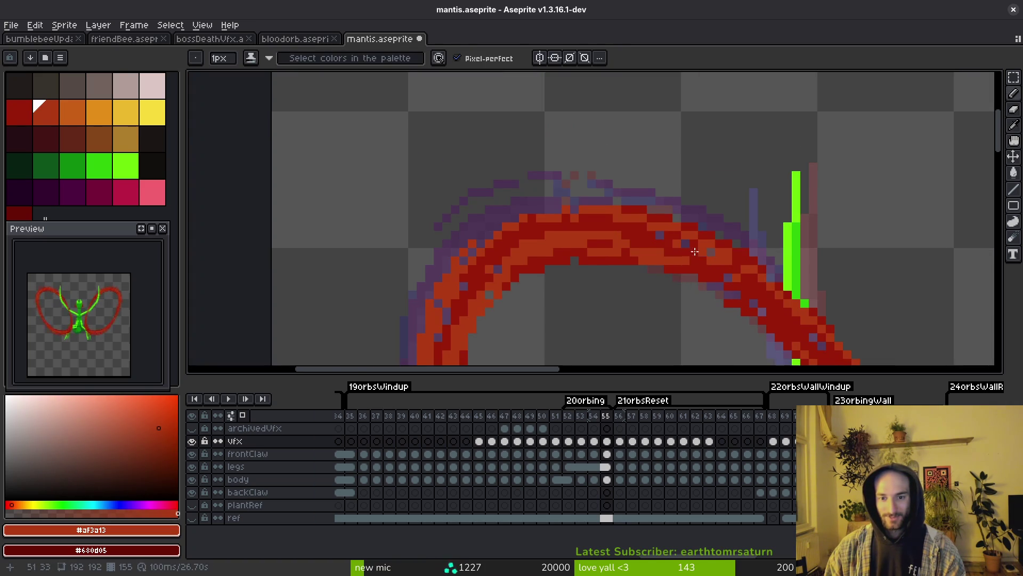
scroll(564, 228, down, 2)
Take the upper left-arc section, rotate it 180° and set it over the right arc's top
key(m)
drag(323, 103, 568, 242)
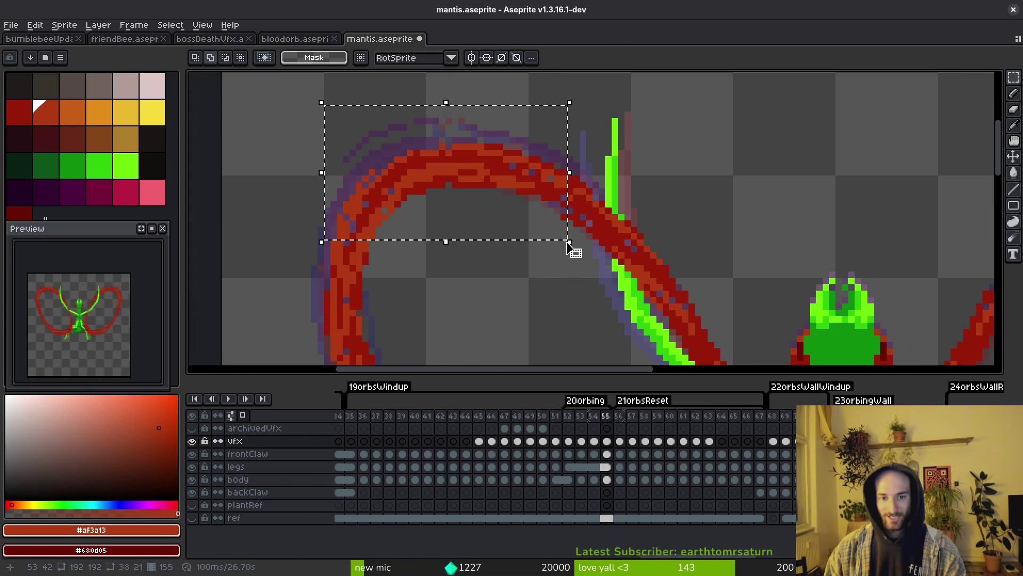
scroll(550, 247, right, 5)
scroll(528, 258, down, 1)
key(ctrl+t)
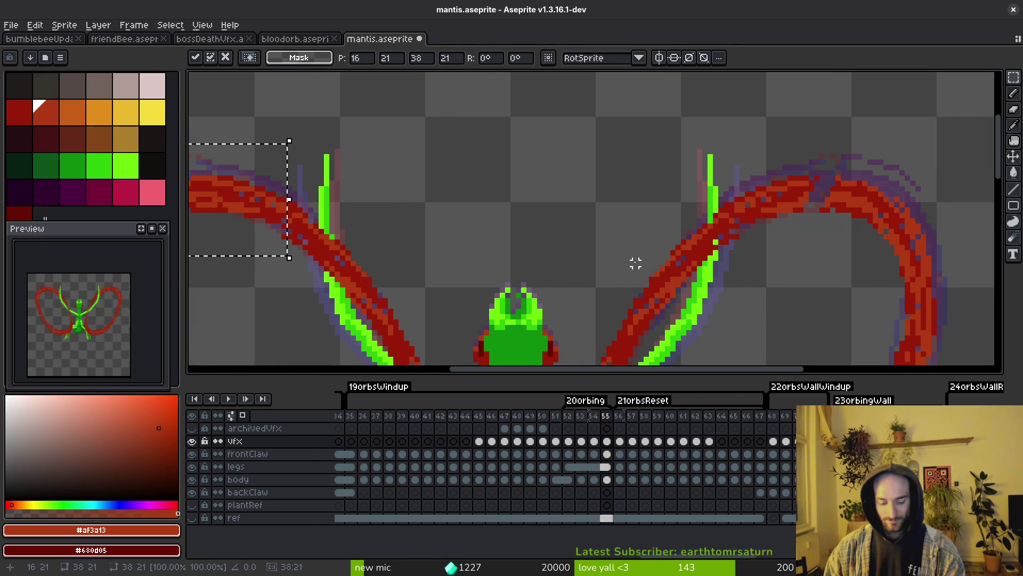
key(shift+h)
key(shift+v)
mouse_move(256, 202)
mouse_down()
mouse_move(678, 219)
mouse_move(908, 196)
mouse_move(884, 187)
mouse_move(877, 155)
mouse_move(894, 140)
mouse_move(907, 176)
mouse_move(901, 187)
mouse_move(898, 160)
mouse_move(899, 208)
mouse_up()
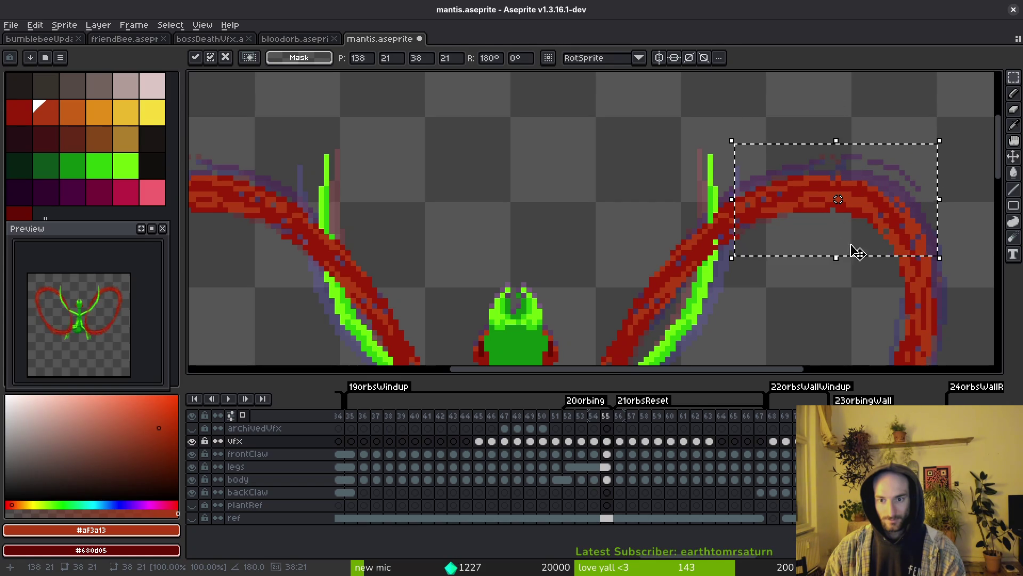
key(b)
scroll(715, 240, up, 3)
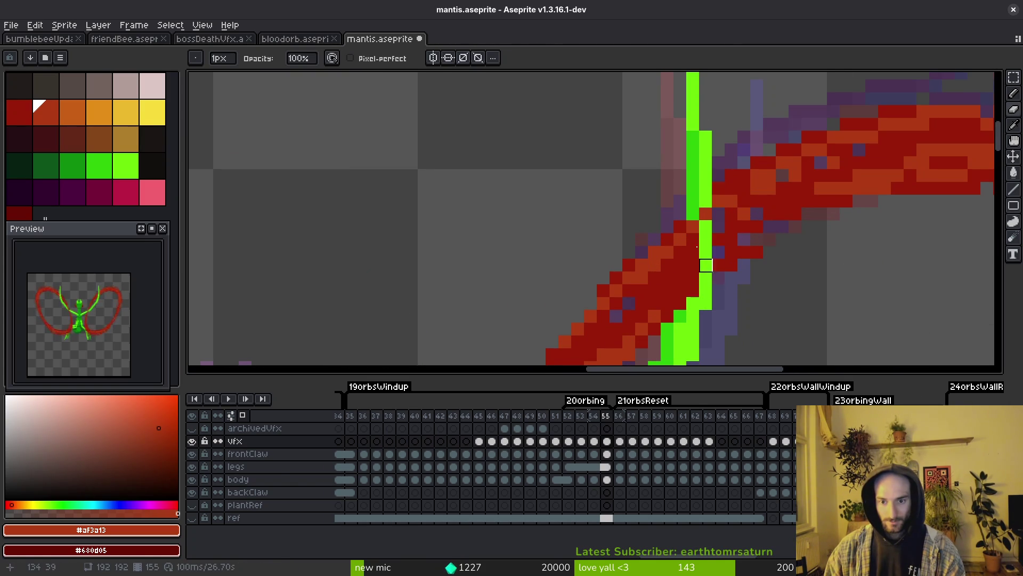
Undo the stray red pixels and restore the green pixels along the claw line
key(ctrl+z)
alt+click(715, 224)
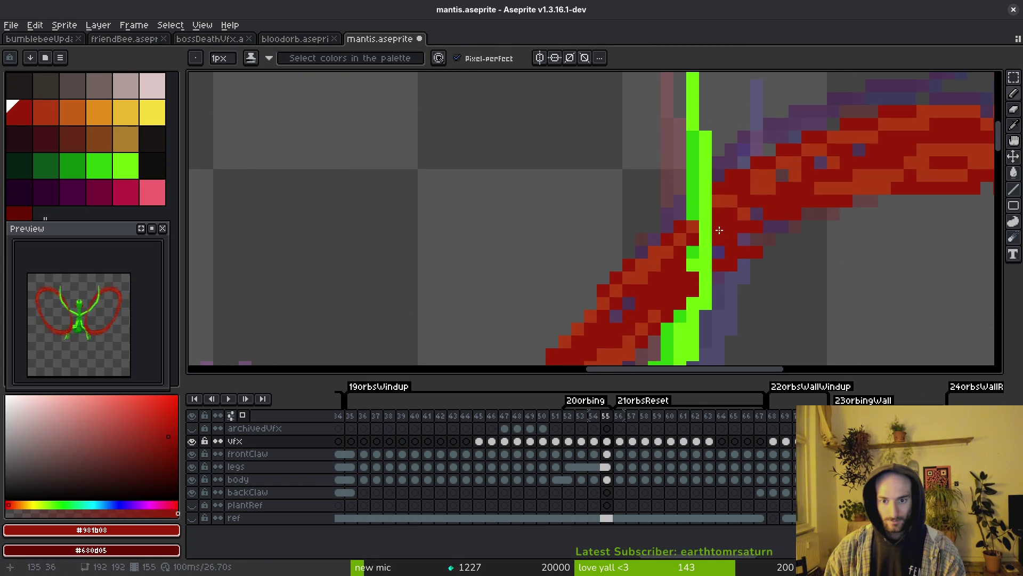
alt+click(747, 209)
click(718, 246)
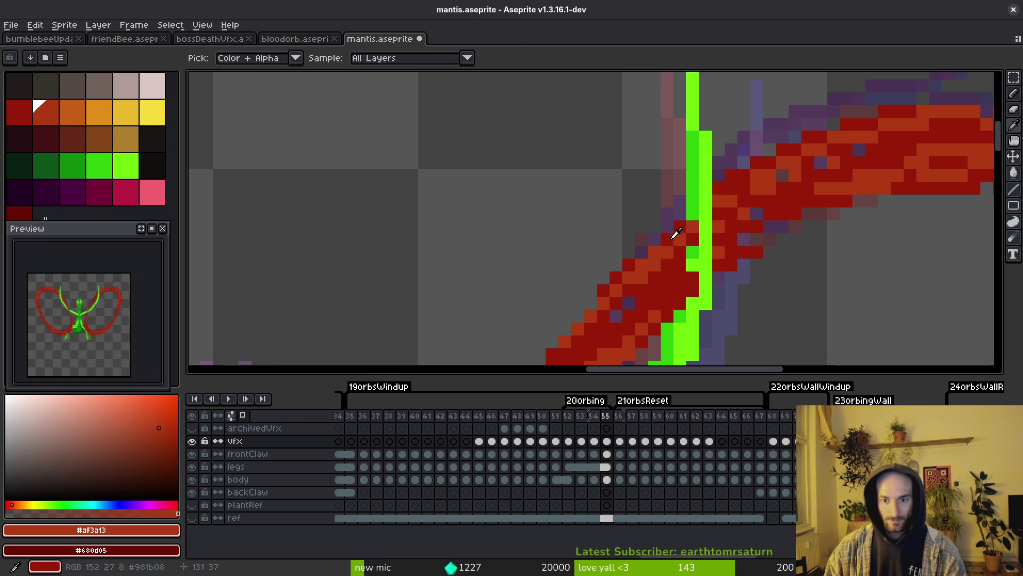
mouse_move(702, 211)
mouse_down()
mouse_move(679, 254)
mouse_move(668, 330)
mouse_up()
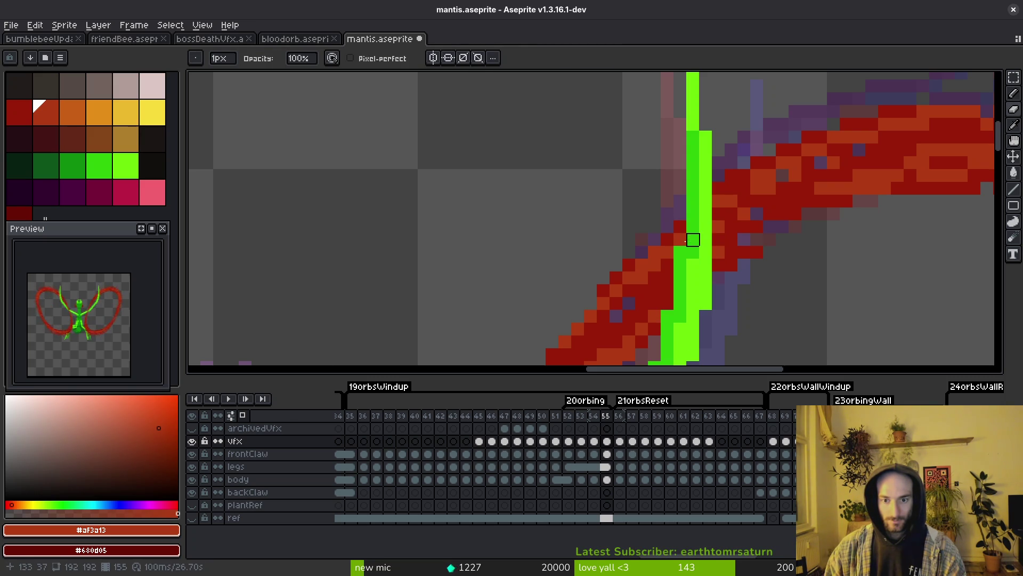
scroll(693, 265, down, 6)
scroll(674, 201, up, 4)
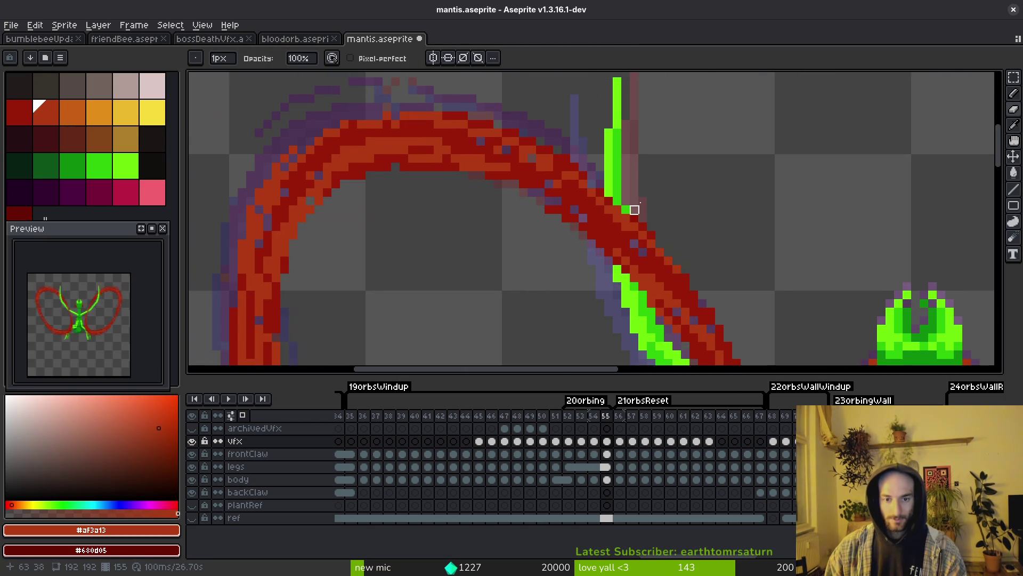
drag(618, 209, 617, 262)
scroll(617, 261, up, 2)
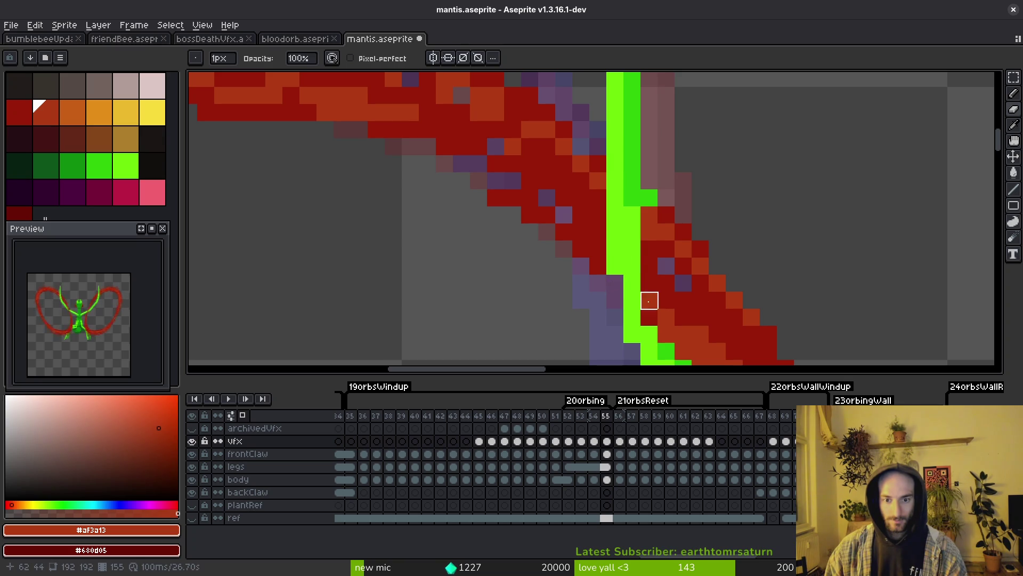
drag(649, 215, 649, 320)
drag(700, 351, 678, 294)
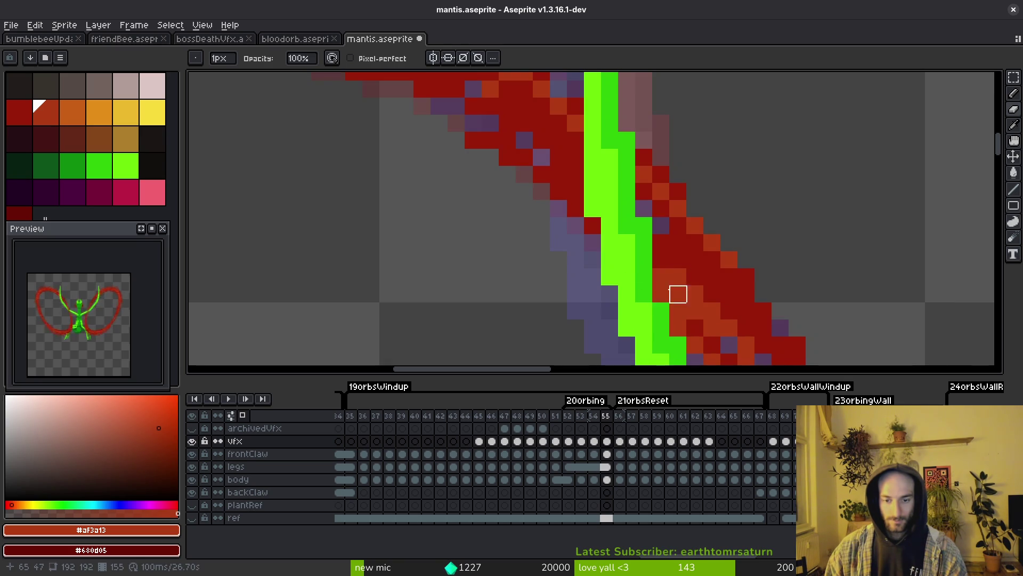
Try a dark red #981b08 claw pixel, undo it, and save mantis.aseprite
alt+click(664, 265)
click(643, 225)
key(ctrl+z)
alt+click(681, 273)
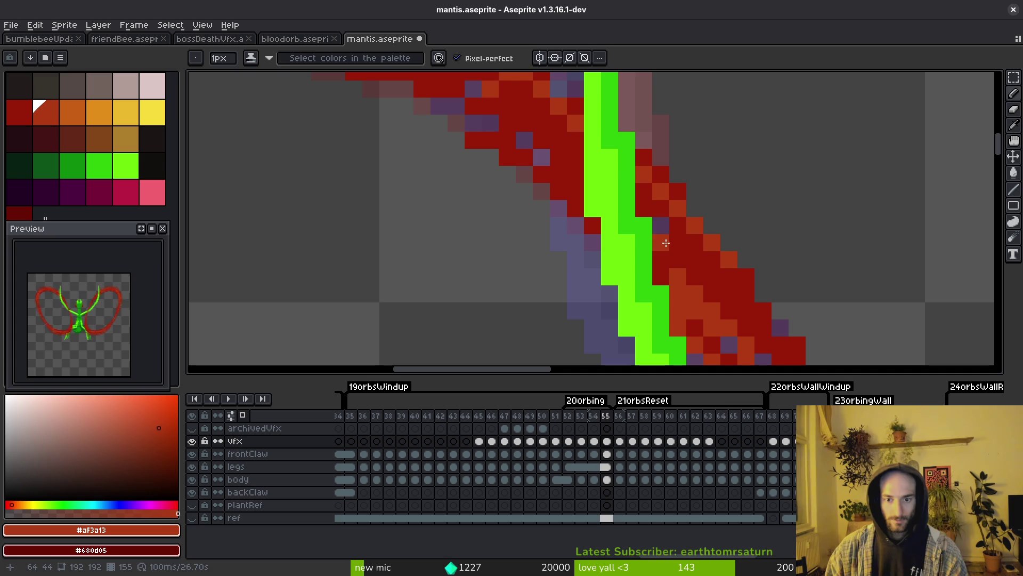
scroll(655, 217, down, 5)
scroll(686, 283, up, 4)
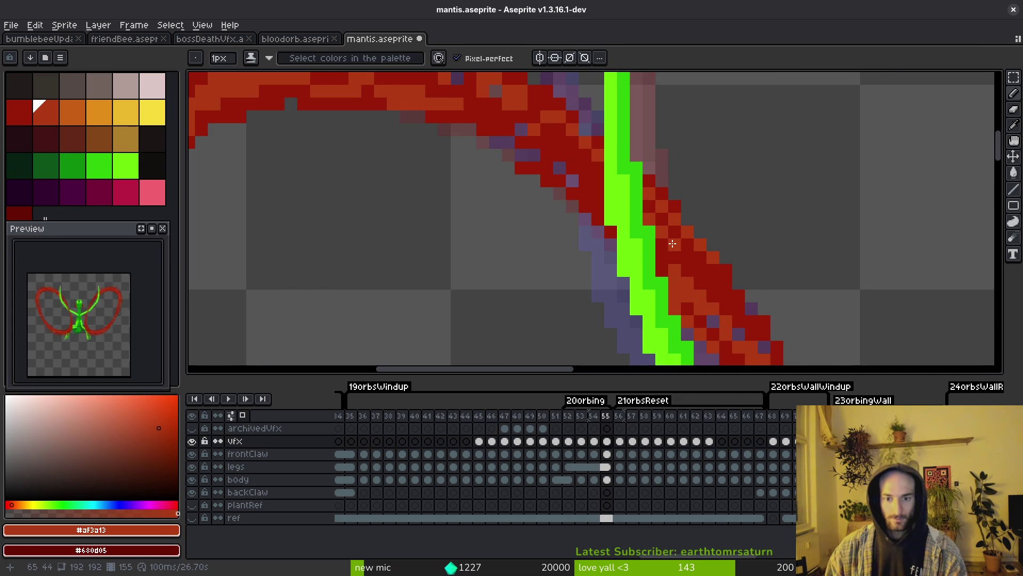
scroll(677, 260, down, 3)
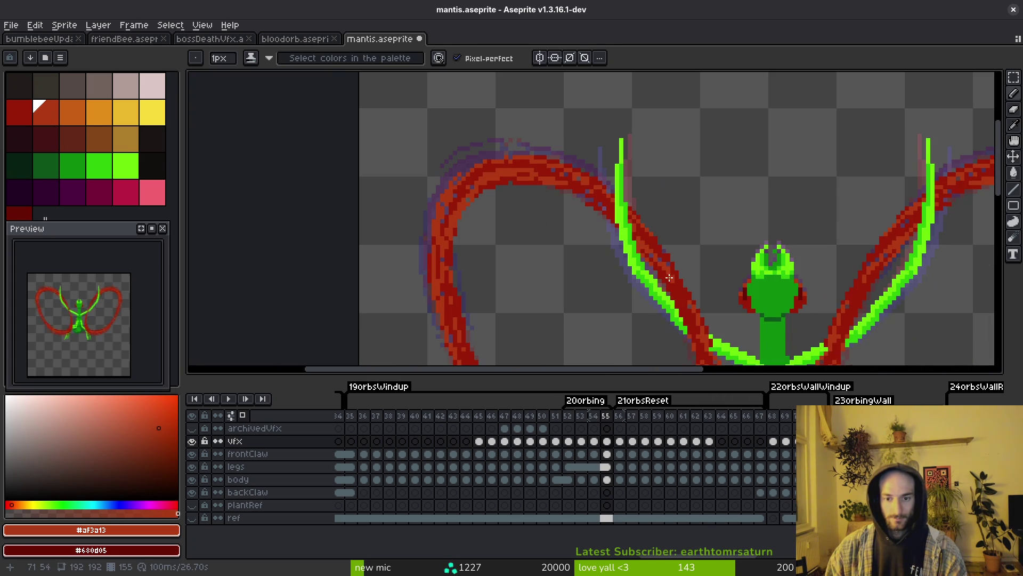
key(ctrl+s)
Eyedrop dark red #981b08 and paint a dark red pixel on the arc
scroll(637, 247, down, 2)
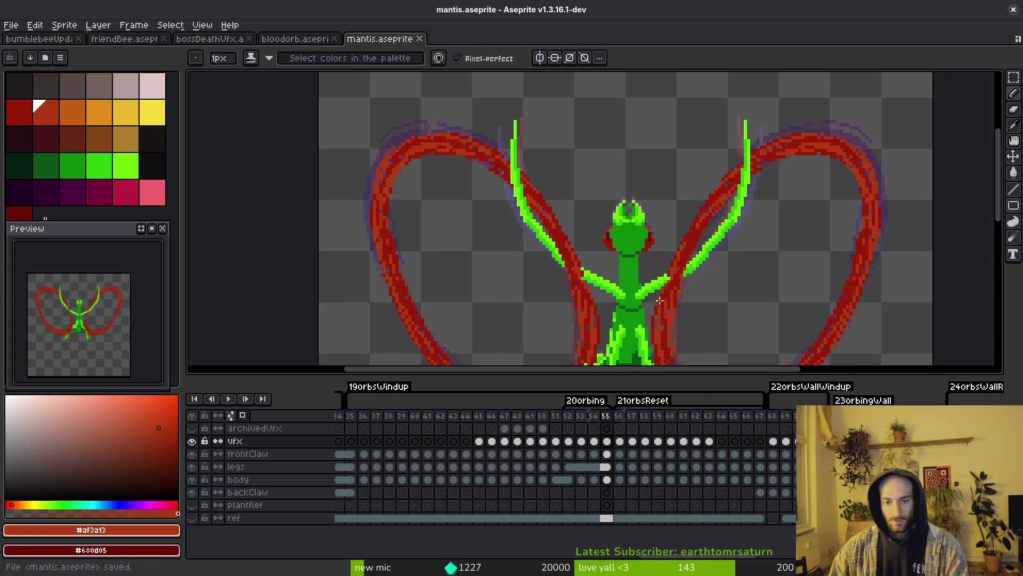
scroll(639, 245, up, 2)
key(i)
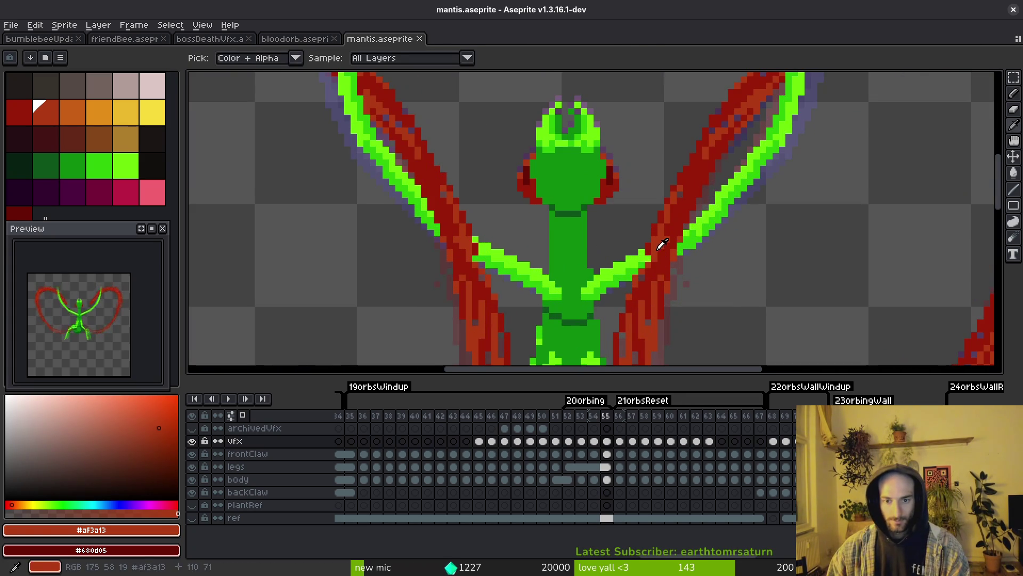
click(651, 241)
scroll(651, 241, up, 2)
click(650, 245)
key(b)
scroll(649, 249, up, 1)
click(633, 281)
Paint one orange red #af3a13 pixel on the slash, save, and advance to frame 56
scroll(634, 282, down, 3)
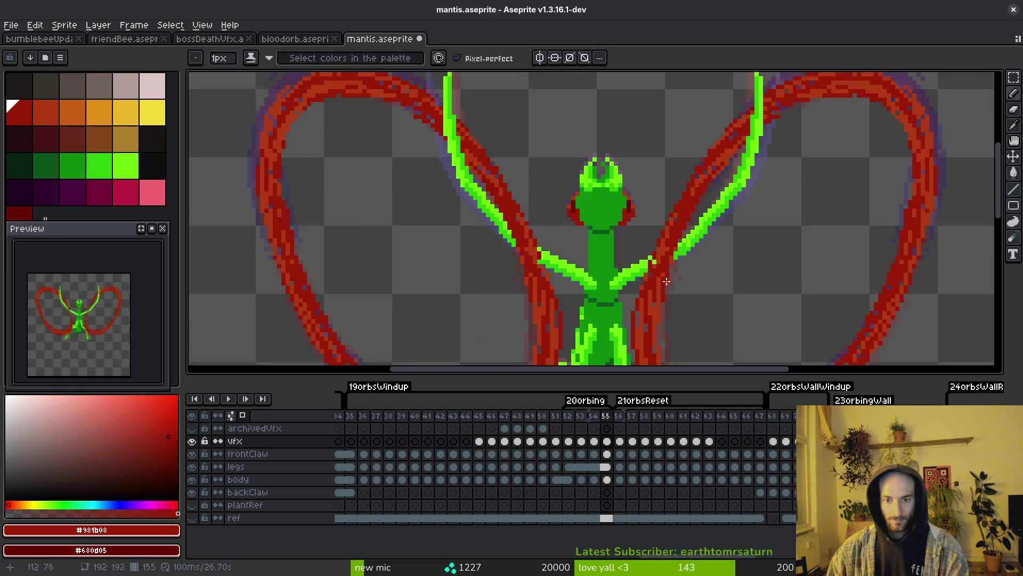
scroll(644, 247, up, 3)
key(i)
click(649, 246)
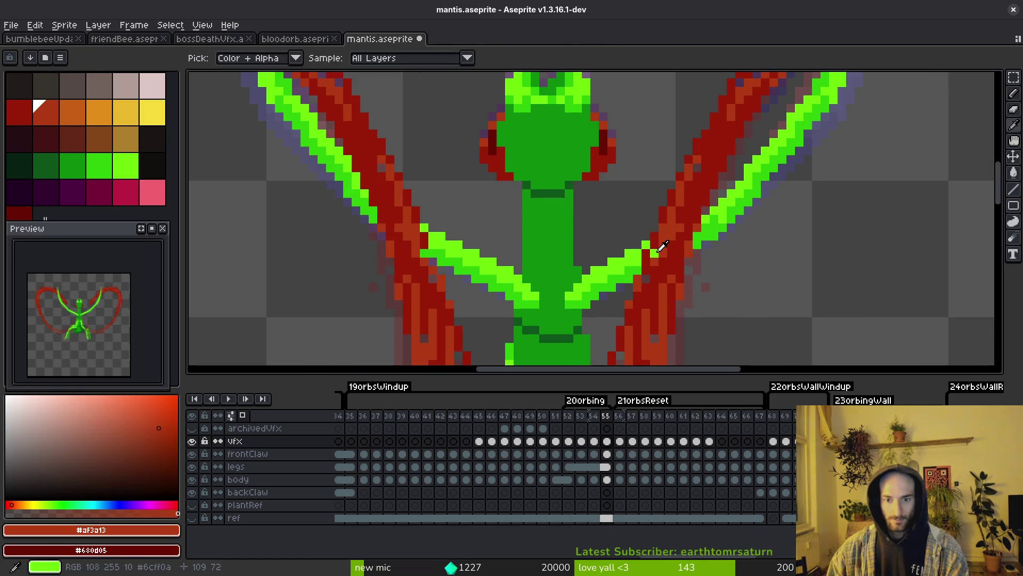
key(b)
click(655, 253)
scroll(654, 253, down, 3)
key(ctrl+s)
scroll(700, 251, down, 2)
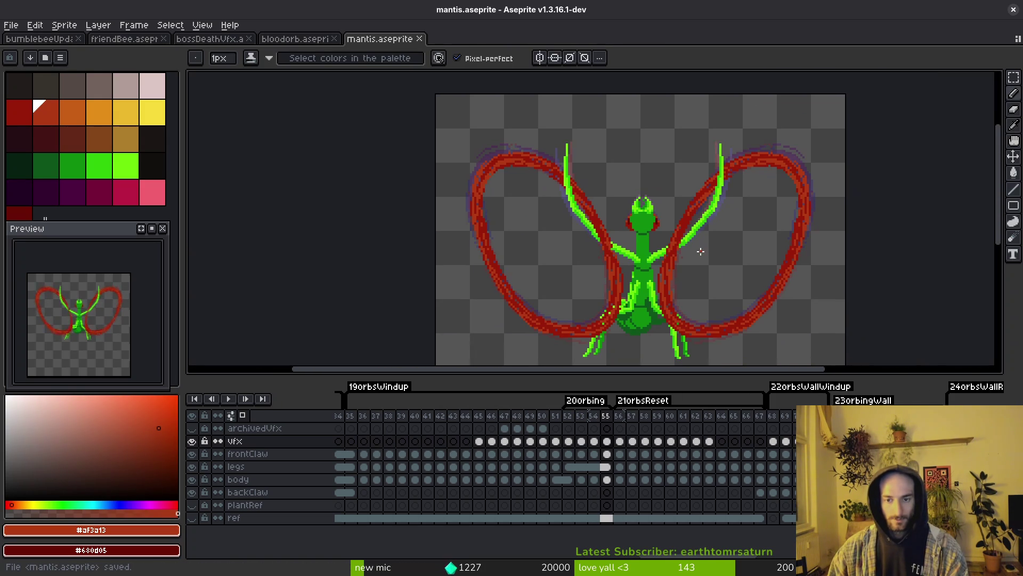
key(Right)
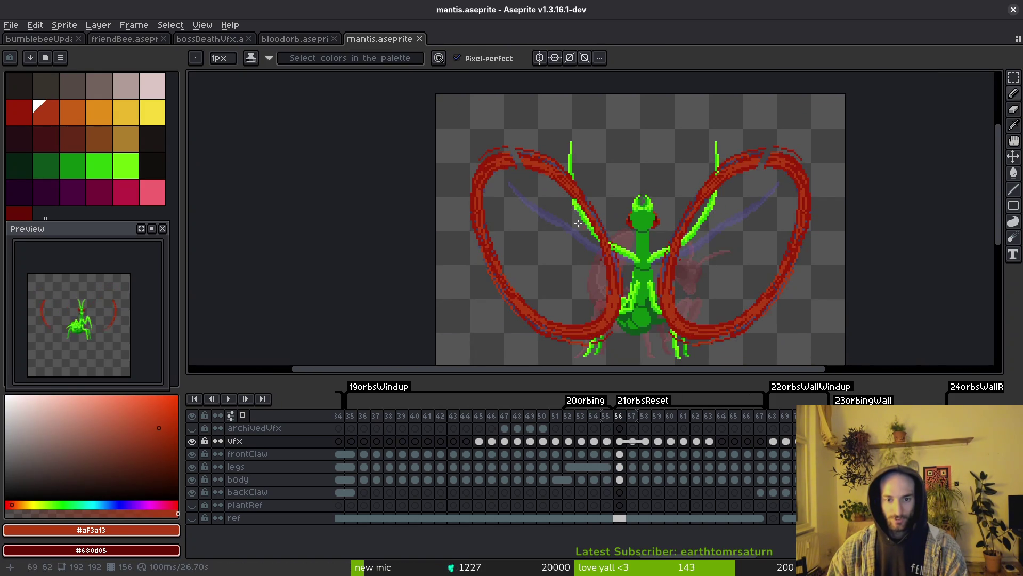
Centre the view on the left slash arc and step between frames to compare
scroll(513, 185, up, 2)
drag(513, 186, 524, 200)
scroll(578, 210, right, 2)
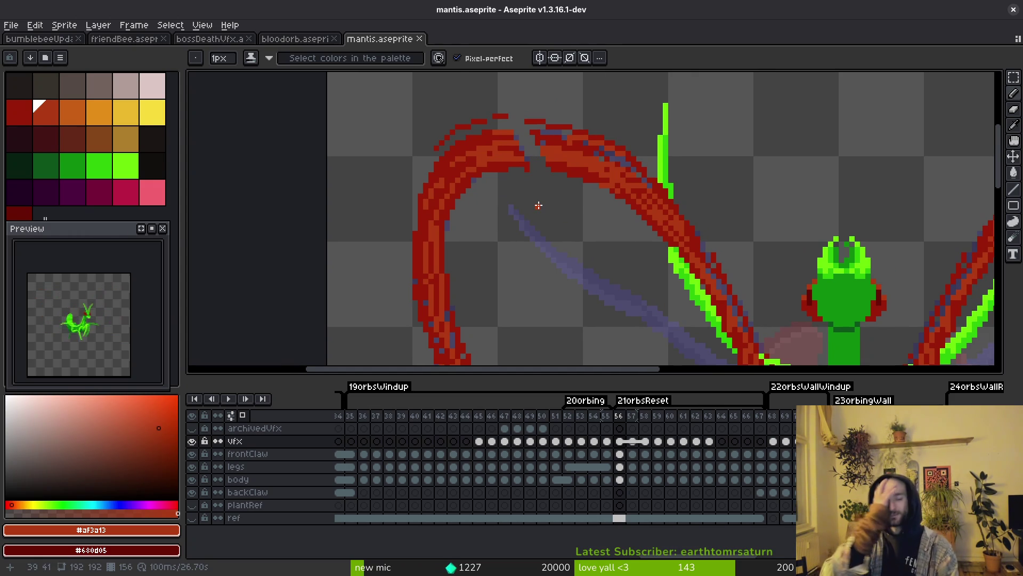
key(Right)
key(Right)
key(Left)
key(Left)
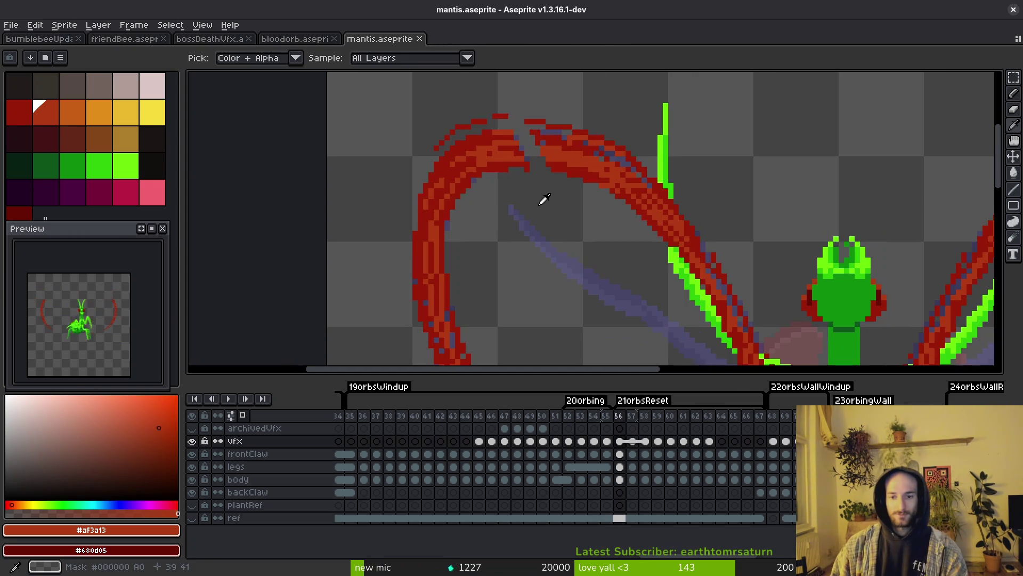
key(Right)
Save mantis.aseprite and flip through neighbouring frames to check the motion
key(Right)
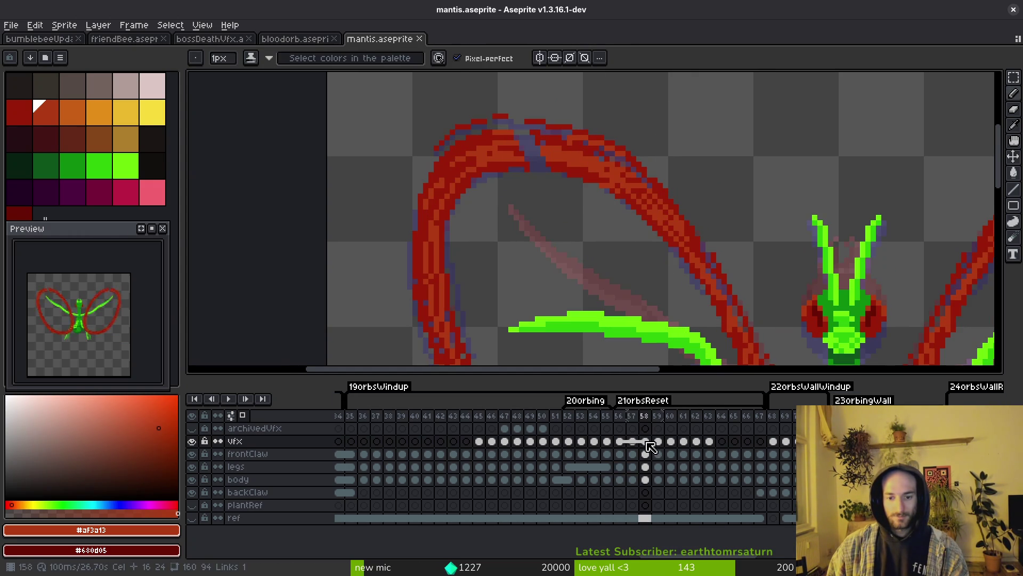
right_click(651, 447)
key(Escape)
key(ctrl+s)
key(Right)
key(Right)
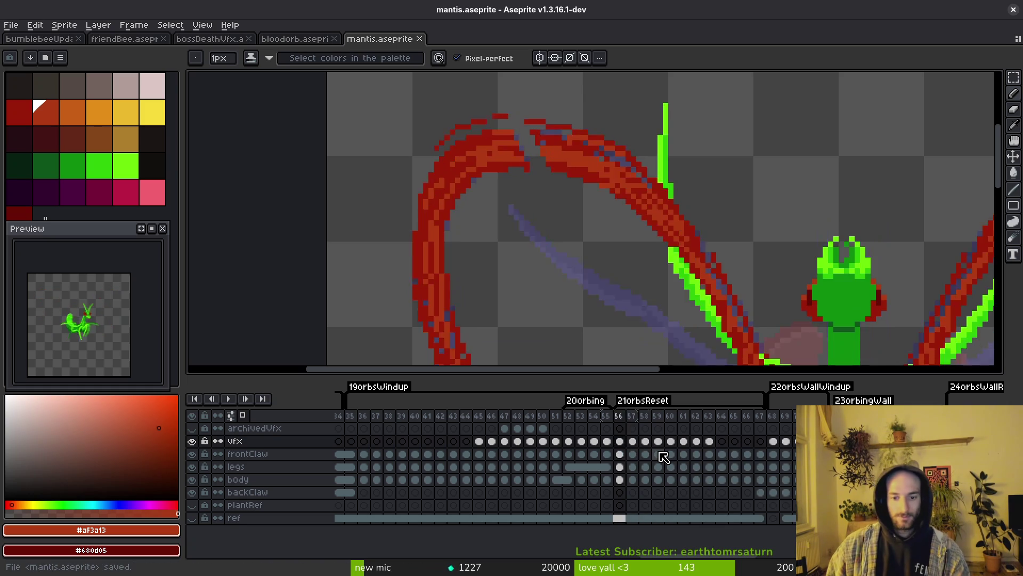
key(Left)
key(Left)
key(Right)
key(Left)
key(Left)
key(Left)
key(Left)
key(Left)
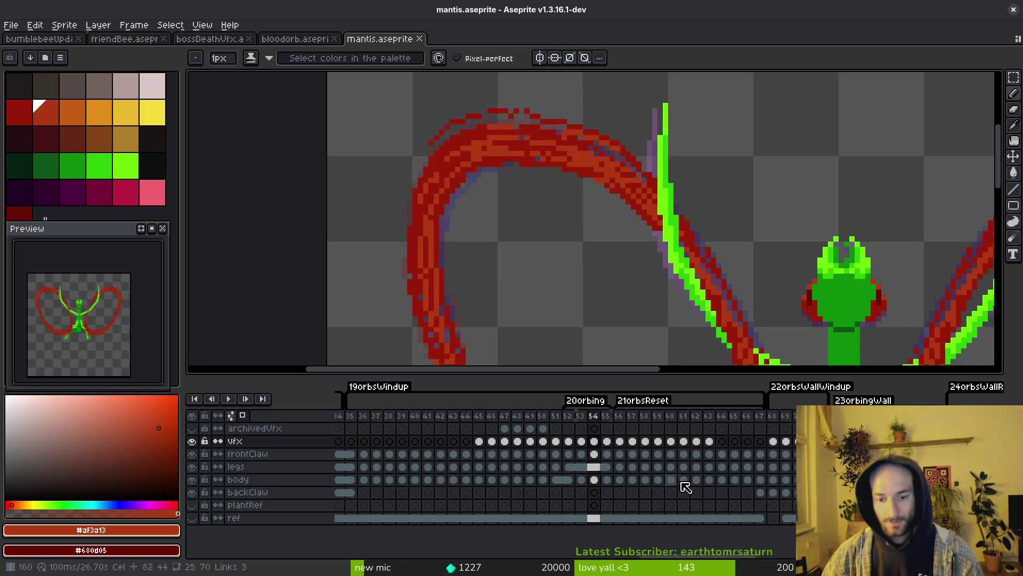
key(Right)
scroll(700, 276, down, 2)
key(Right)
scroll(700, 276, up, 5)
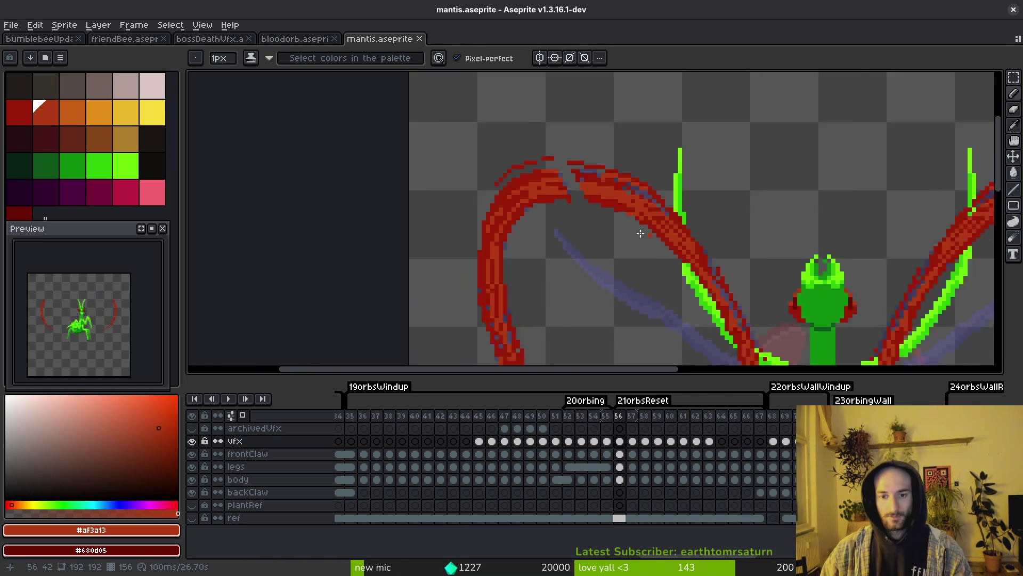
Fill the arc's top gap with dark red #981b08 and paint an orange row across it
alt+click(598, 178)
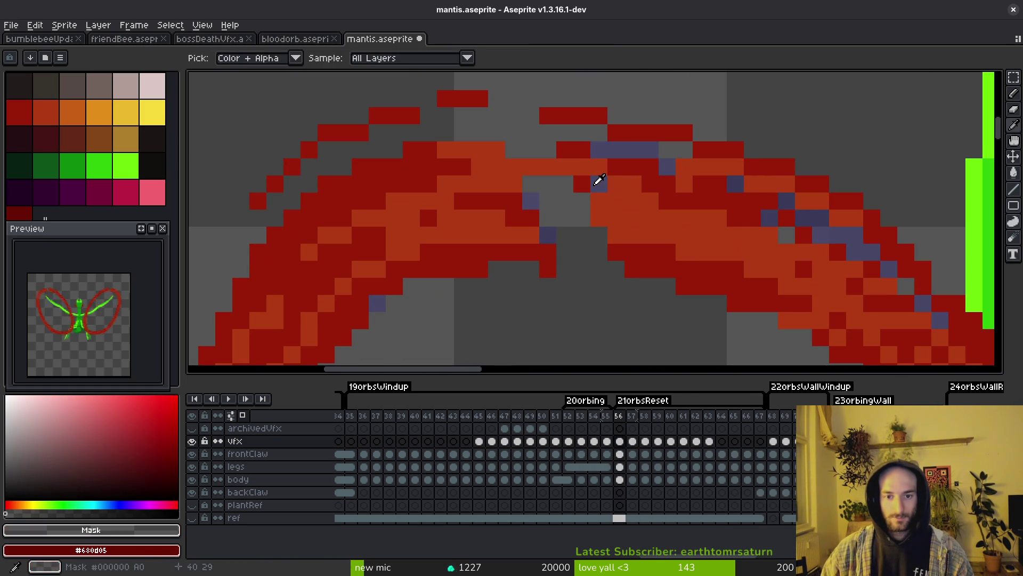
alt+click(583, 183)
drag(531, 184, 569, 183)
mouse_move(600, 235)
mouse_down()
mouse_move(557, 226)
mouse_move(549, 250)
mouse_move(619, 269)
mouse_up()
alt+click(619, 194)
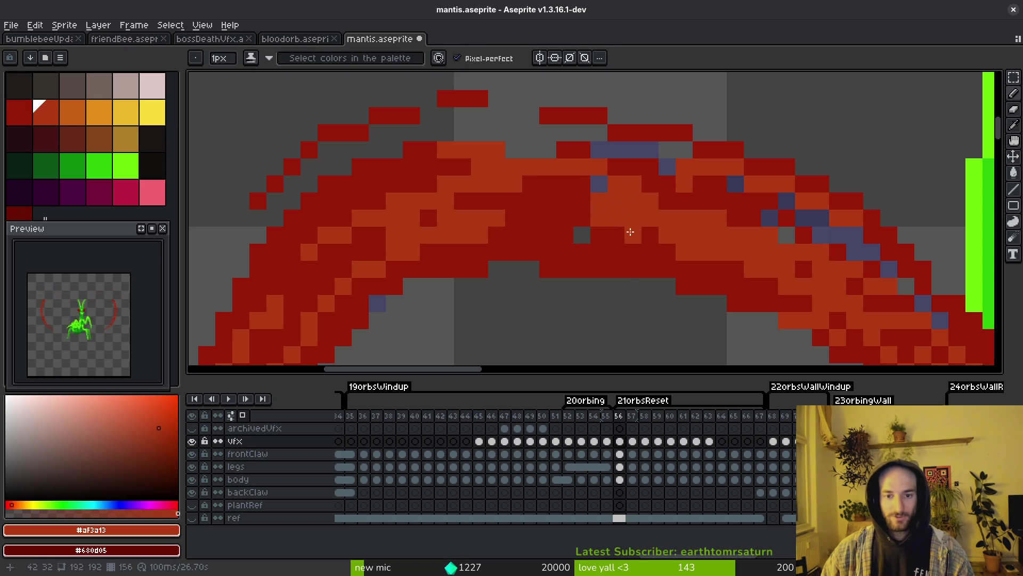
drag(512, 218, 594, 218)
scroll(595, 218, up, 3)
Add more dark red into the gap, orange across the arc's middle, and save
alt+click(555, 189)
drag(536, 176, 485, 176)
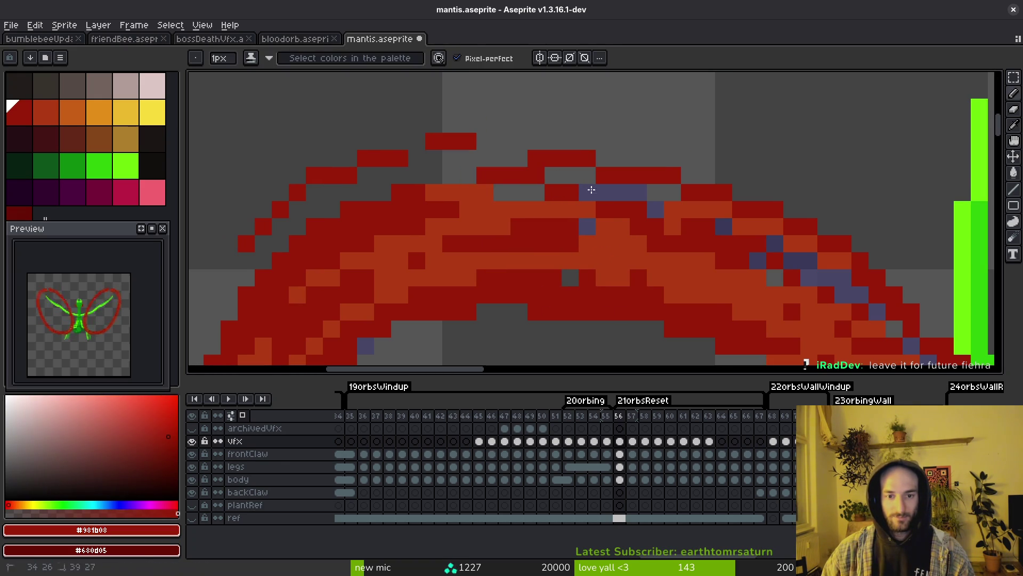
drag(604, 193, 600, 222)
alt+click(600, 221)
click(588, 226)
click(639, 261)
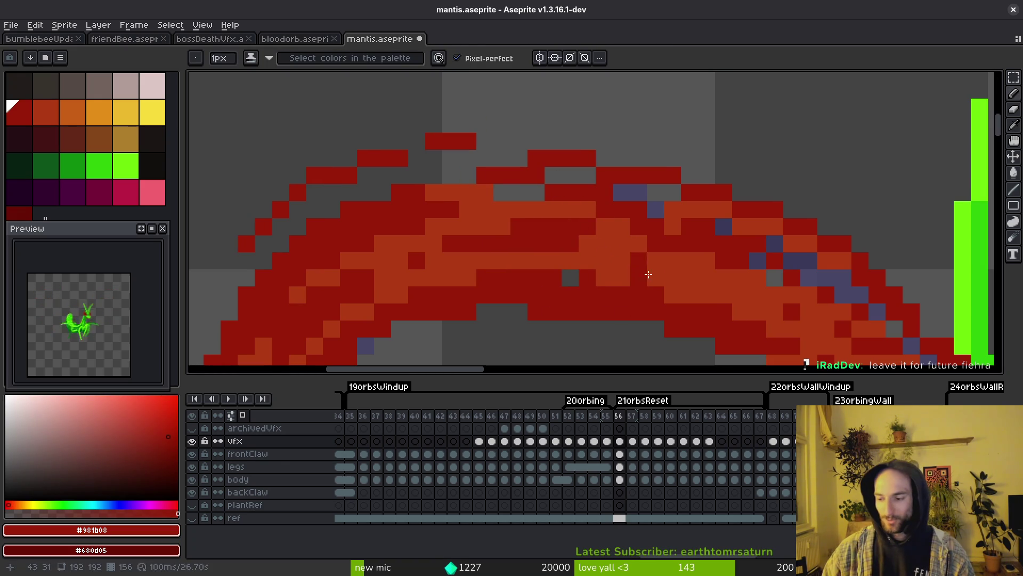
alt+click(606, 257)
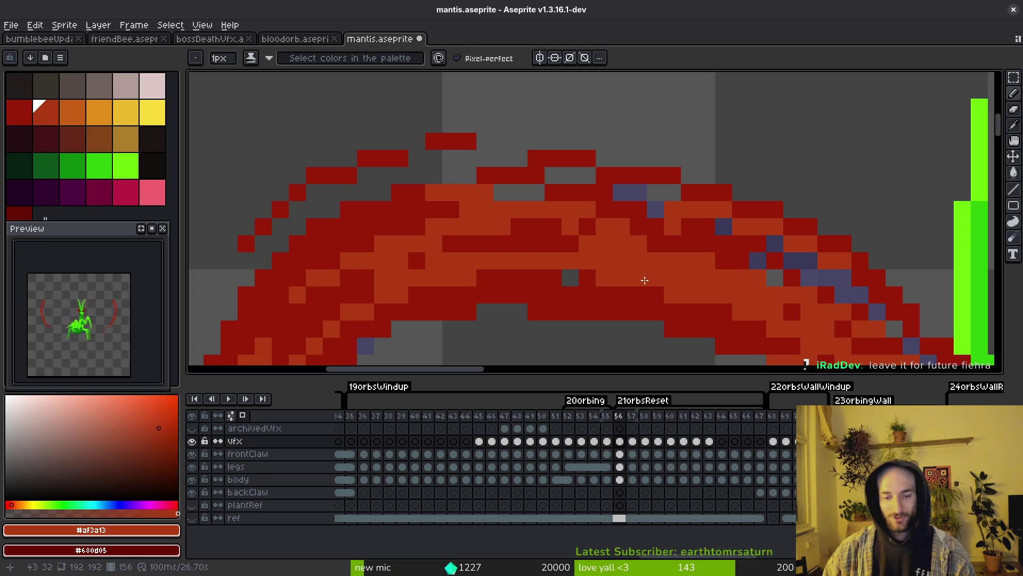
drag(573, 226, 555, 227)
key(ctrl+s)
alt+click(579, 195)
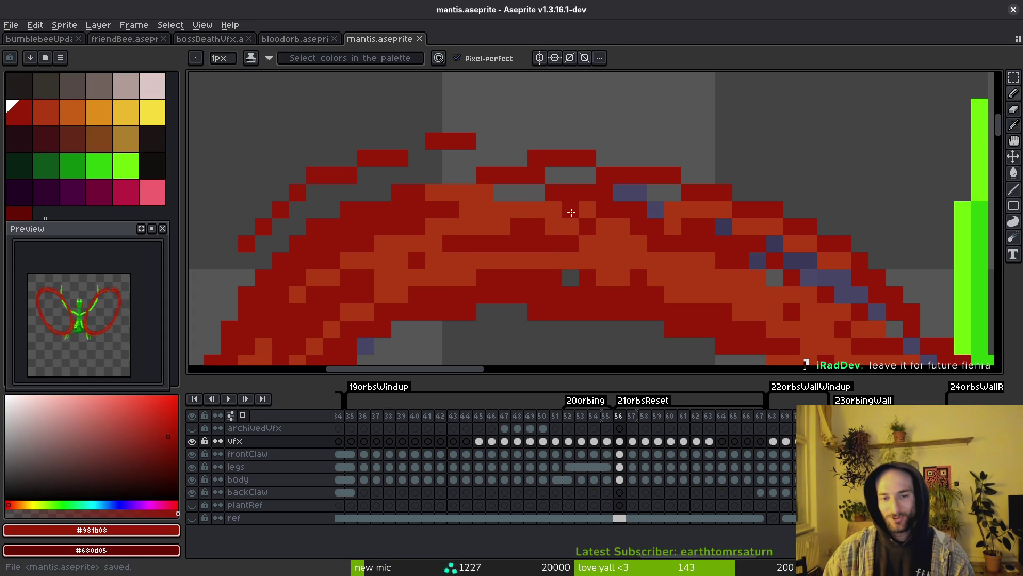
key(ctrl+s)
Turn the blue outline pixels along the diagonal dark red and add a short dark red run beside them
scroll(566, 258, down, 1)
scroll(567, 258, right, 2)
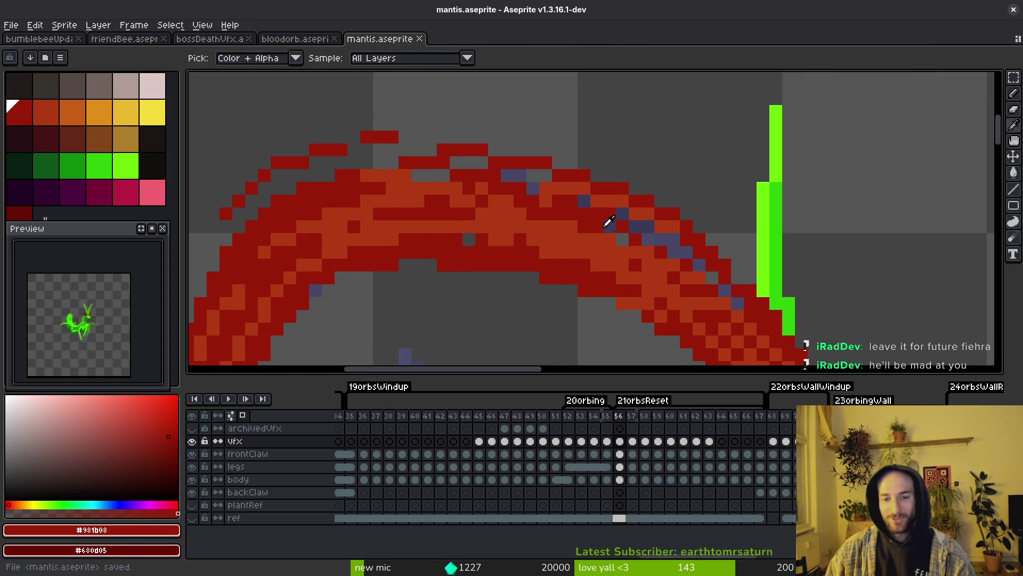
scroll(645, 237, up, 2)
drag(571, 214, 687, 260)
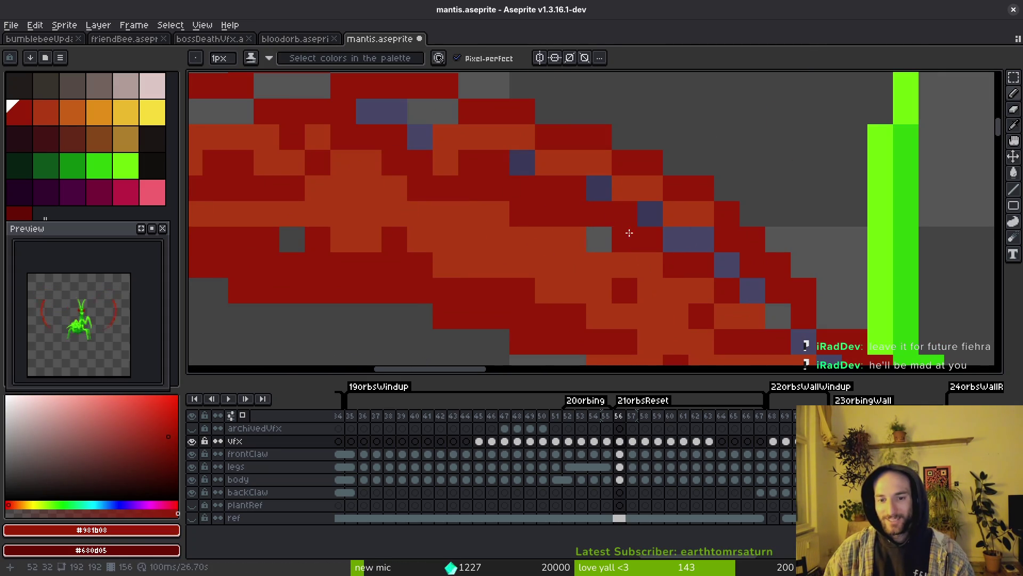
scroll(629, 233, down, 2)
scroll(563, 159, up, 2)
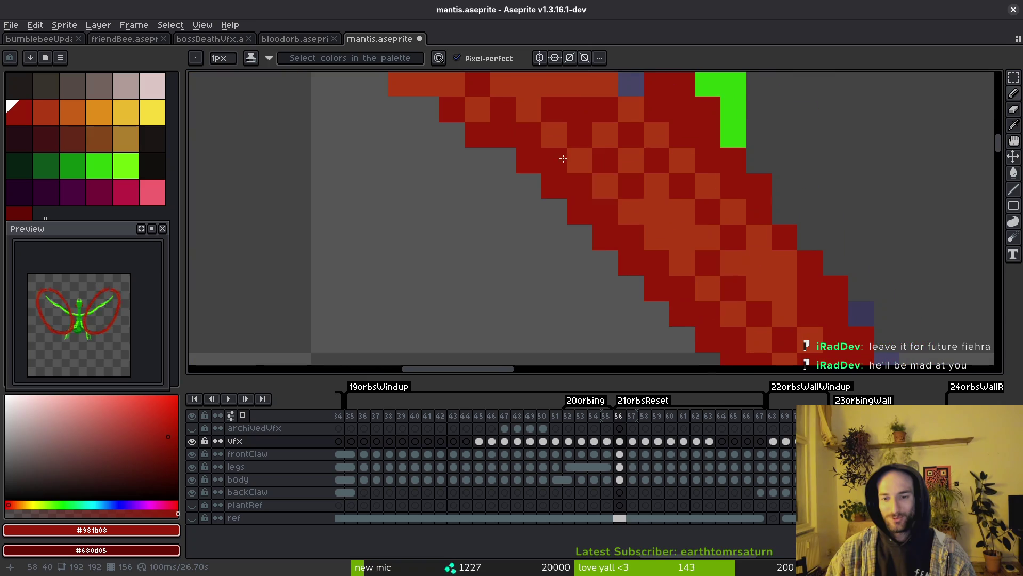
drag(606, 262, 606, 288)
scroll(630, 223, down, 4)
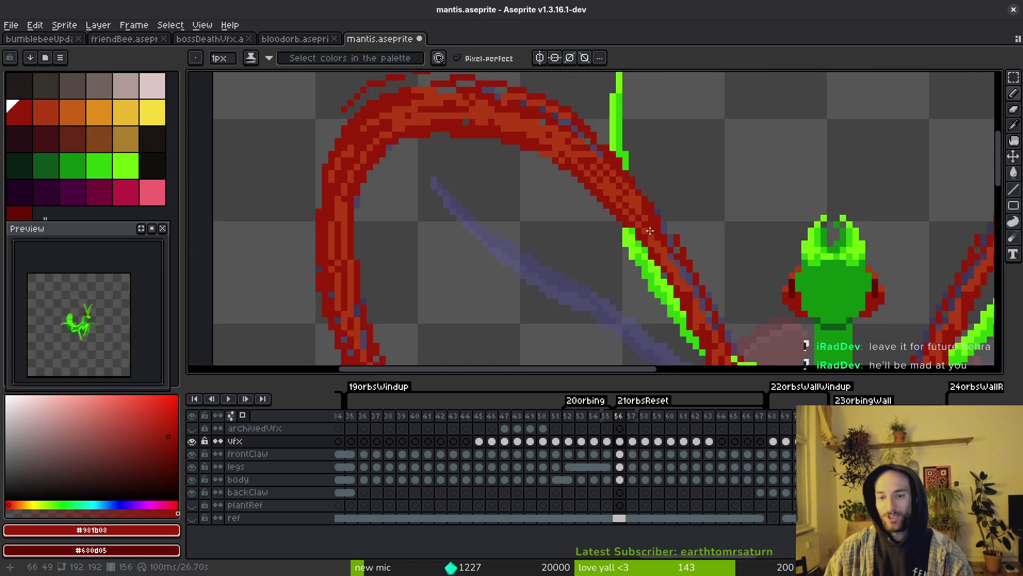
scroll(630, 223, up, 2)
Undo the stray red pixel and eyedrop orange red #af3a13 back into the Pencil
drag(630, 223, 621, 218)
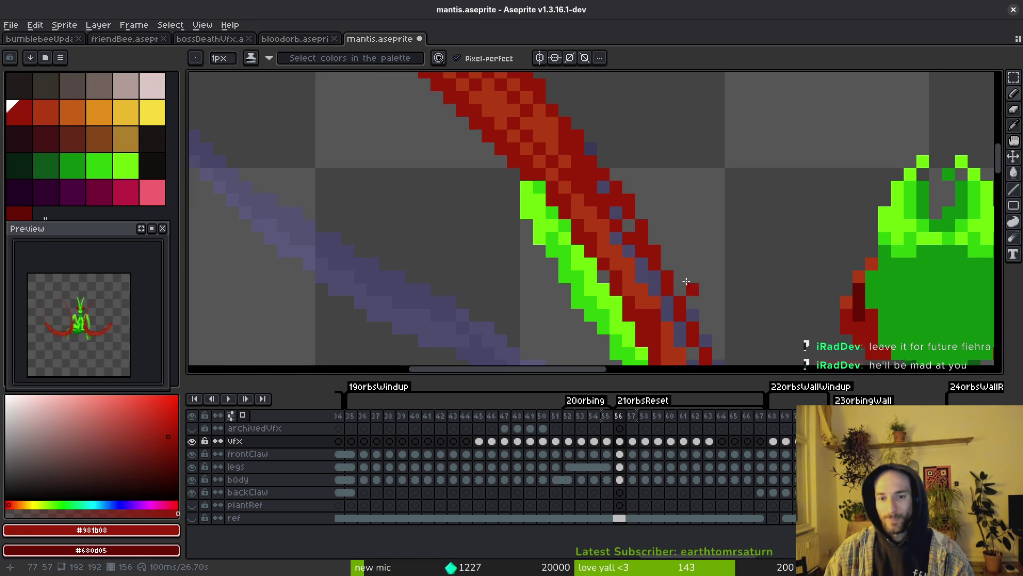
scroll(687, 281, down, 3)
scroll(686, 280, up, 3)
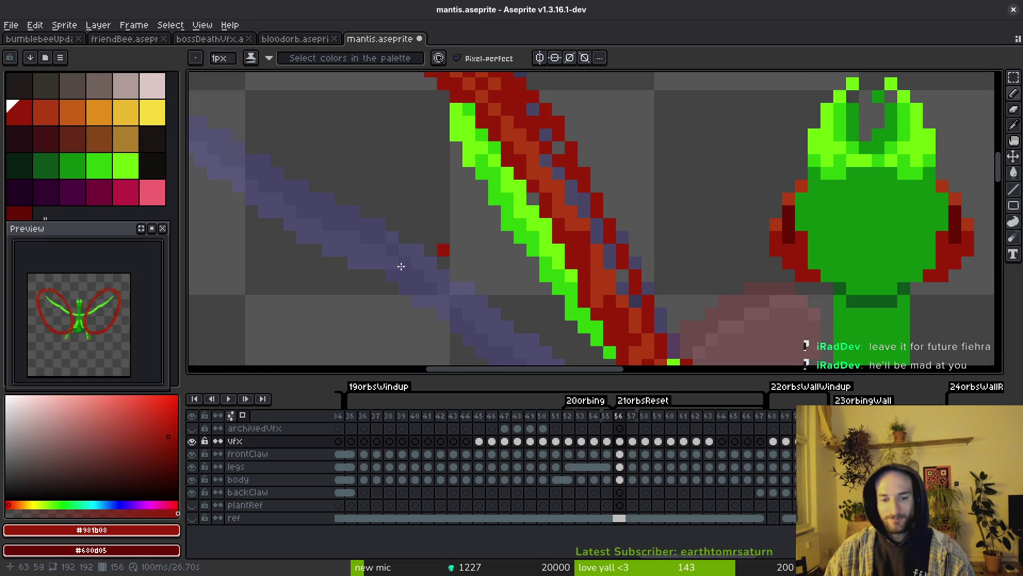
key(ctrl+z)
key(i)
click(580, 221)
key(b)
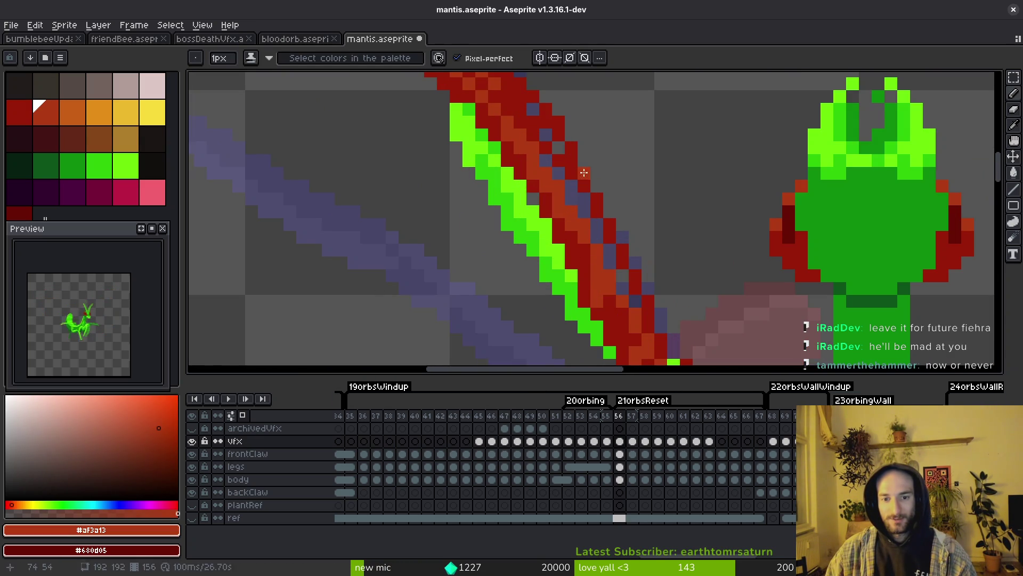
scroll(637, 228, down, 2)
scroll(636, 228, right, 2)
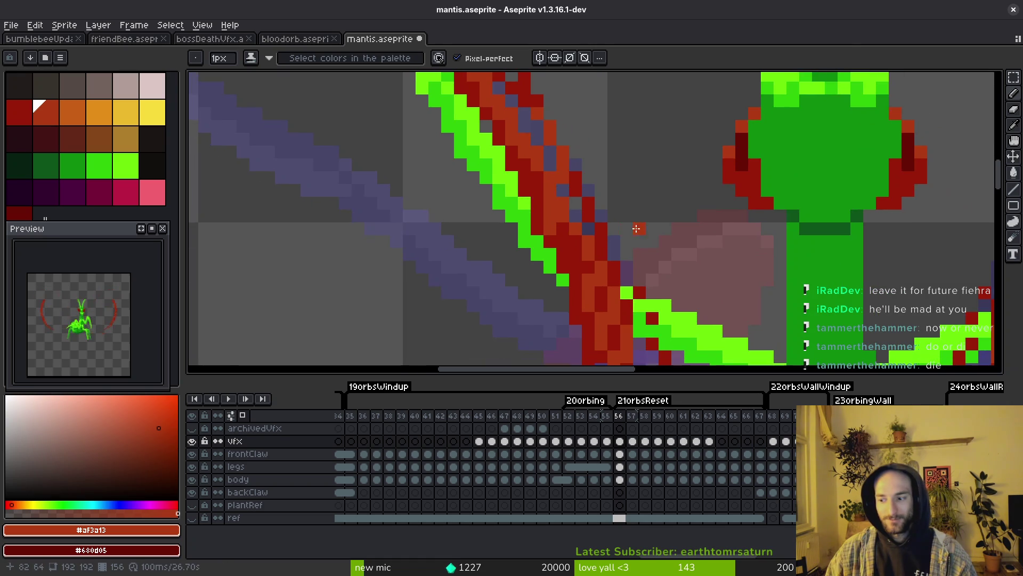
scroll(594, 224, down, 5)
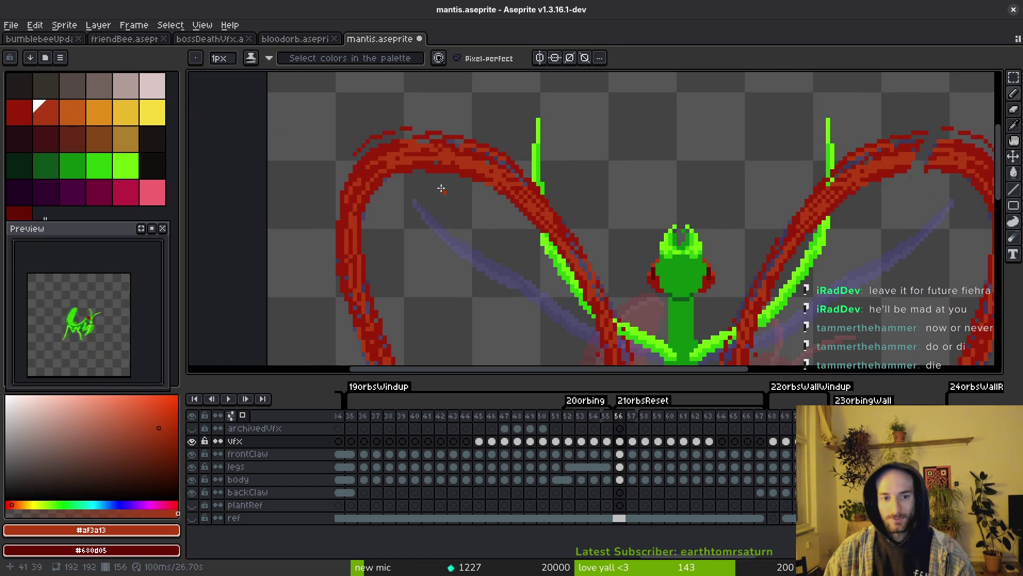
Copy the upper part of the left slash onto the right side, rotated 180°
key(m)
drag(359, 123, 539, 229)
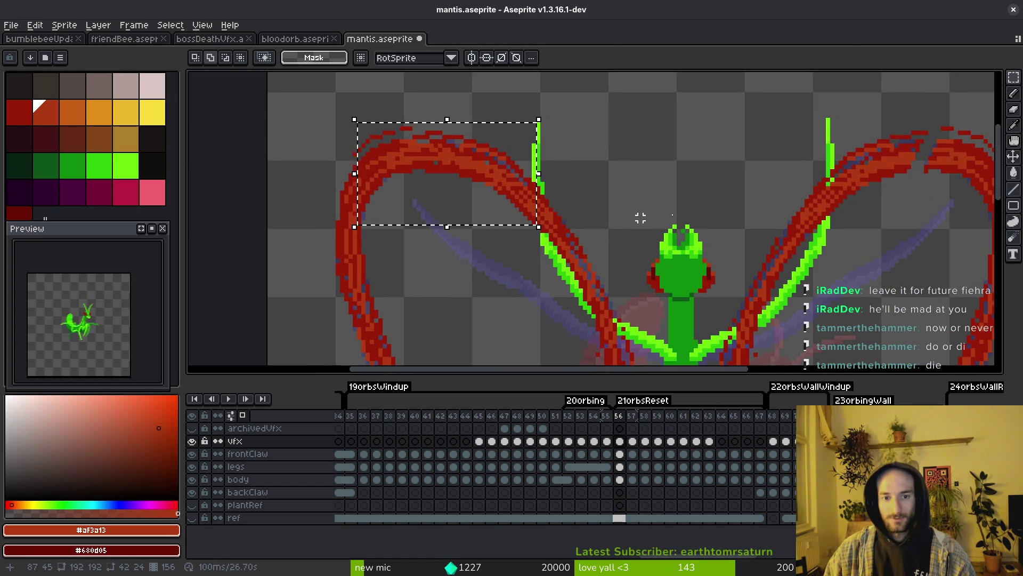
scroll(639, 217, right, 4)
mouse_move(475, 256)
mouse_down()
mouse_move(240, 228)
mouse_move(673, 210)
mouse_move(712, 218)
mouse_up()
key(b)
Paint green pixels beside the red claw and sample the claw's dark red
scroll(699, 217, up, 1)
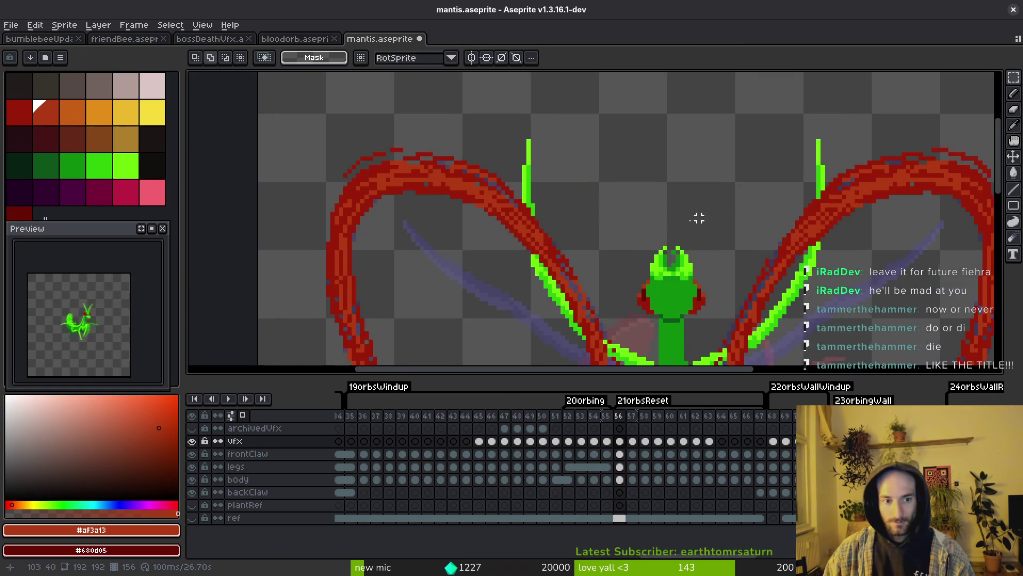
scroll(482, 240, up, 2)
drag(499, 207, 508, 293)
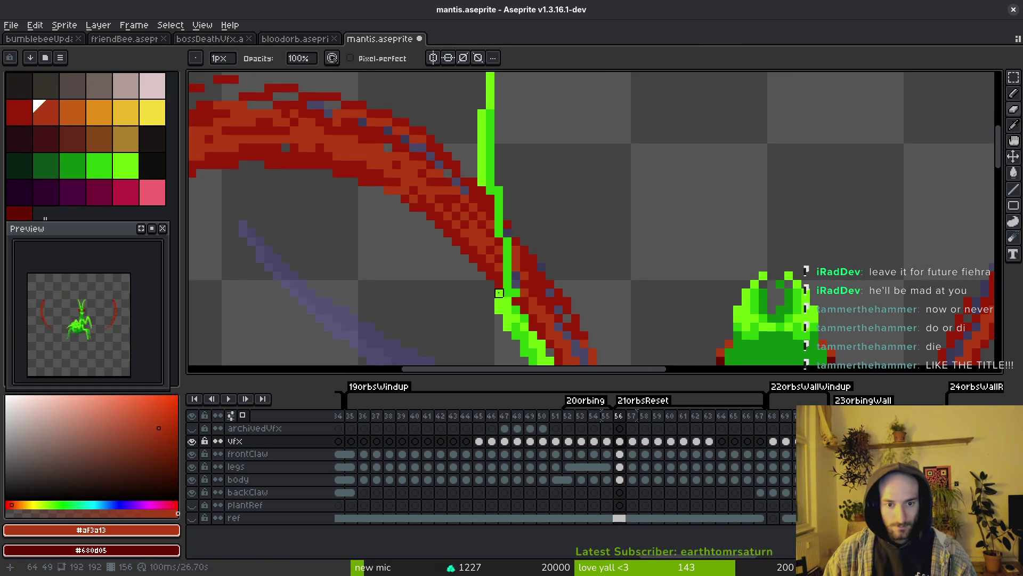
drag(482, 241, 491, 234)
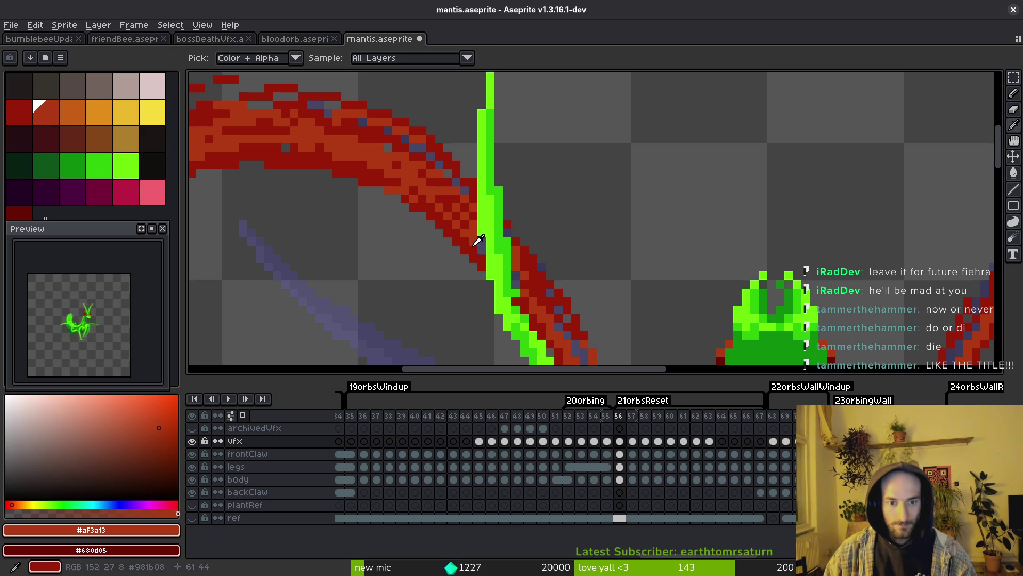
alt+click(478, 238)
scroll(476, 245, up, 2)
scroll(556, 306, down, 3)
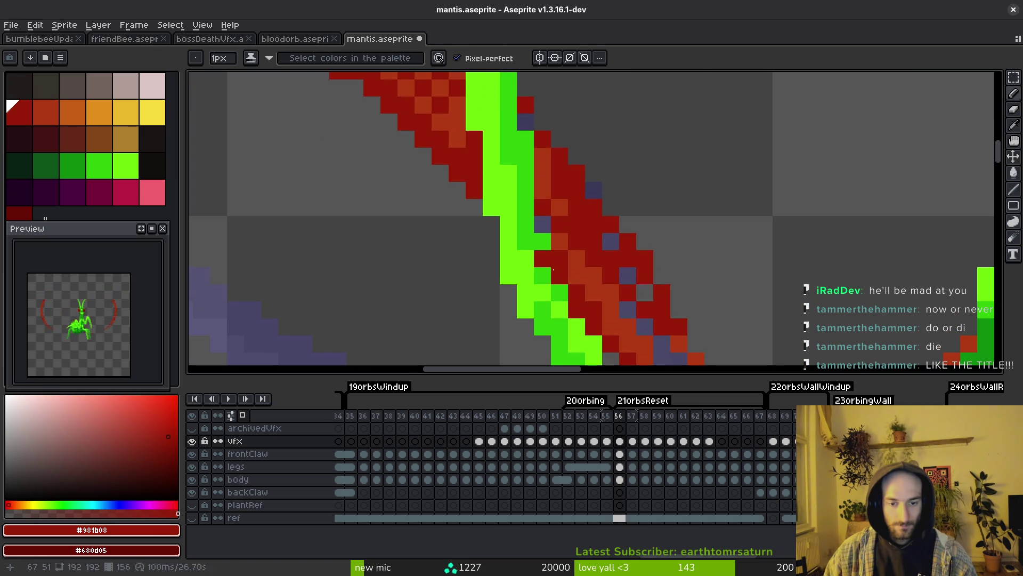
Redraw the green claw line along the red slash, extend it upward, and save mantis.aseprite
key(e)
key(alt)
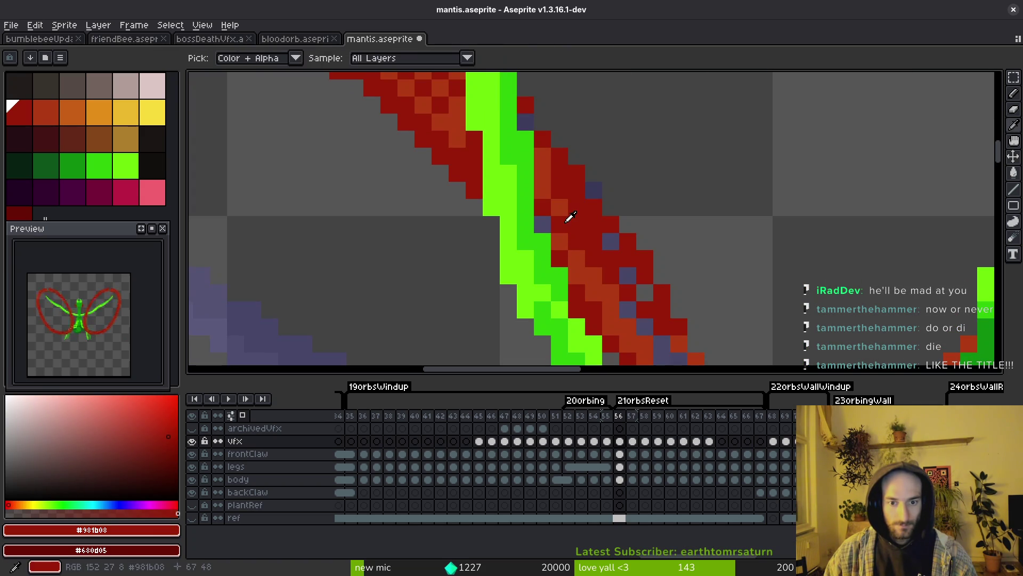
scroll(778, 263, down, 4)
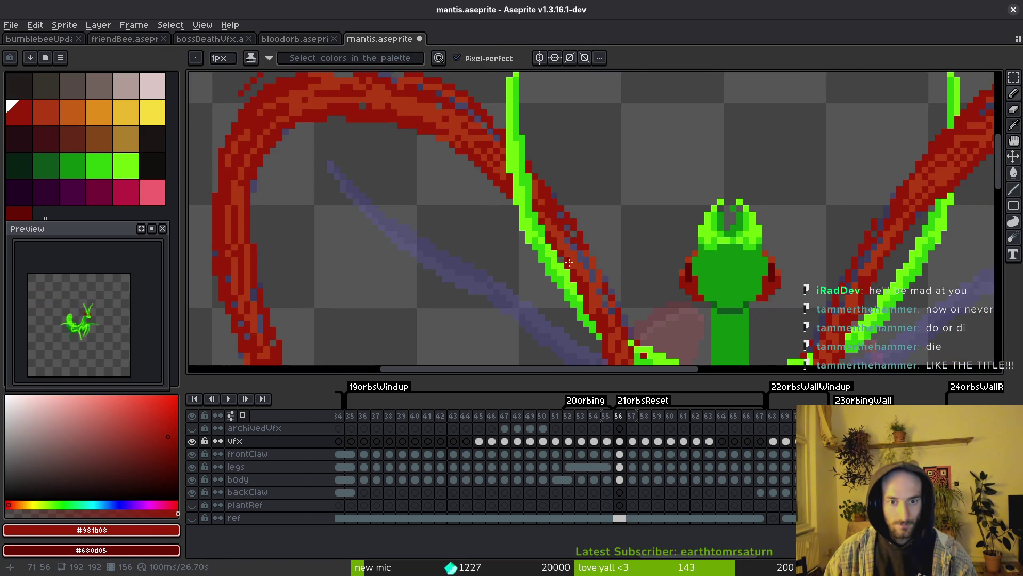
scroll(778, 264, up, 2)
mouse_move(686, 209)
mouse_down()
mouse_move(671, 361)
mouse_move(664, 270)
mouse_up()
key(ctrl+z)
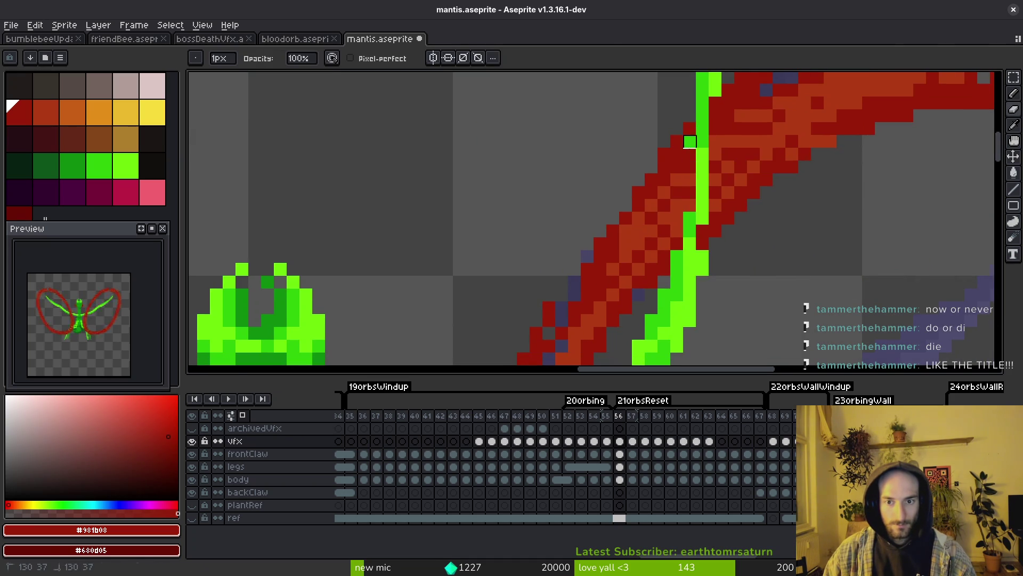
drag(690, 141, 677, 283)
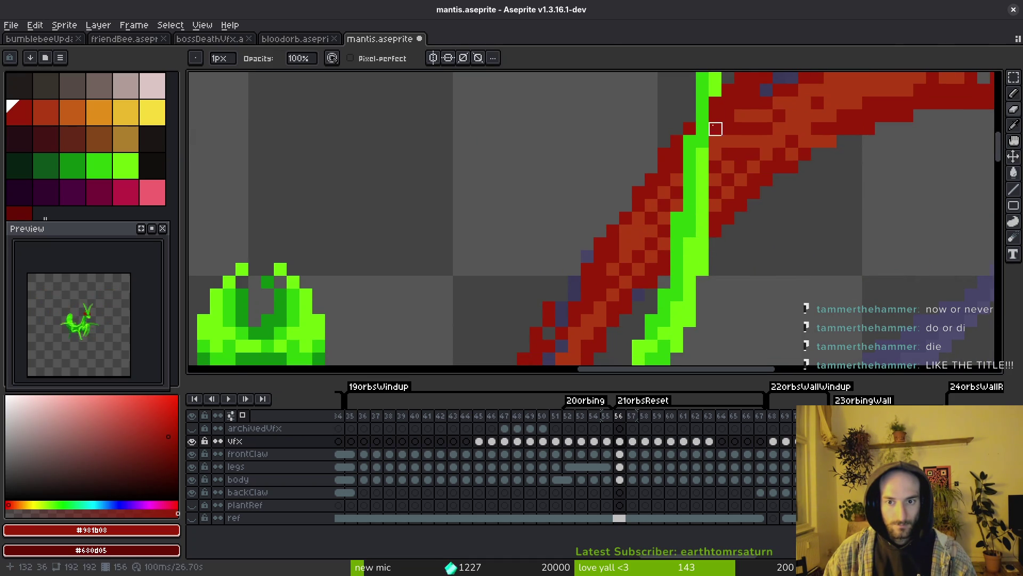
drag(716, 102, 715, 167)
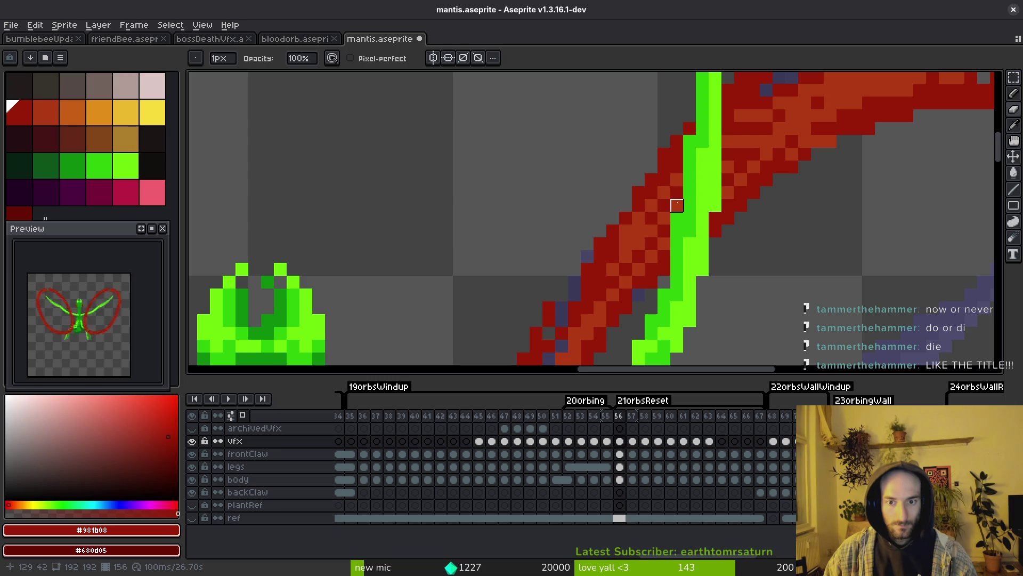
key(ctrl+s)
scroll(677, 205, down, 5)
Step between frames to inspect the claw and upper wing arc, then save the file
key(Right)
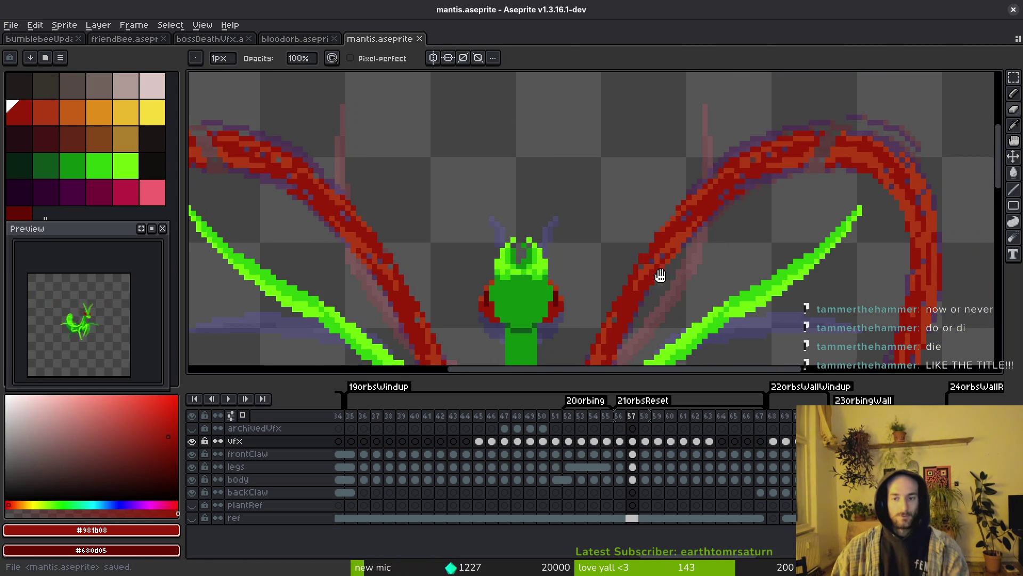
drag(660, 275, 593, 285)
scroll(463, 251, up, 2)
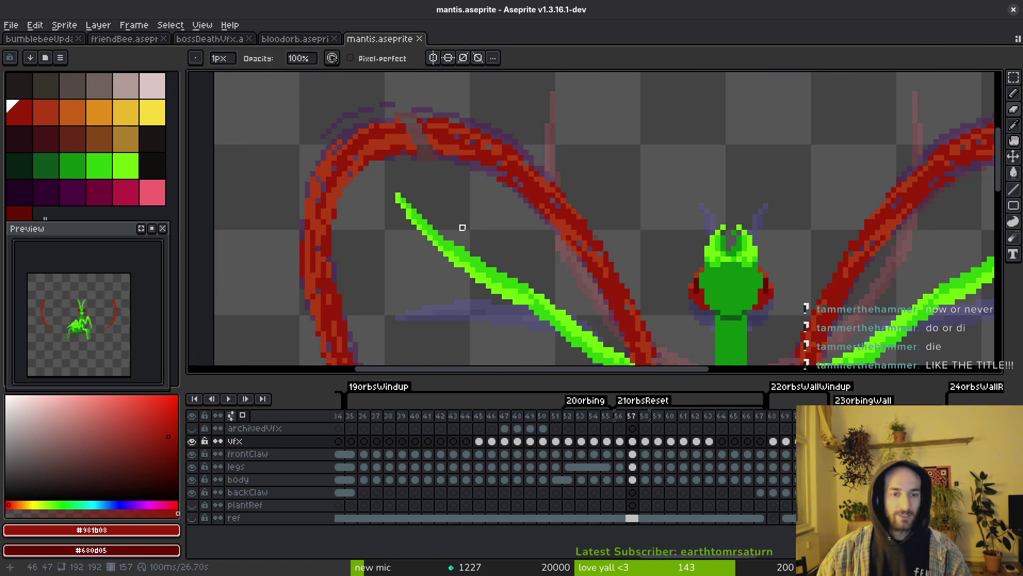
key(Left)
key(Left)
key(m)
mouse_move(358, 101)
mouse_down()
mouse_move(468, 194)
mouse_move(515, 216)
mouse_up()
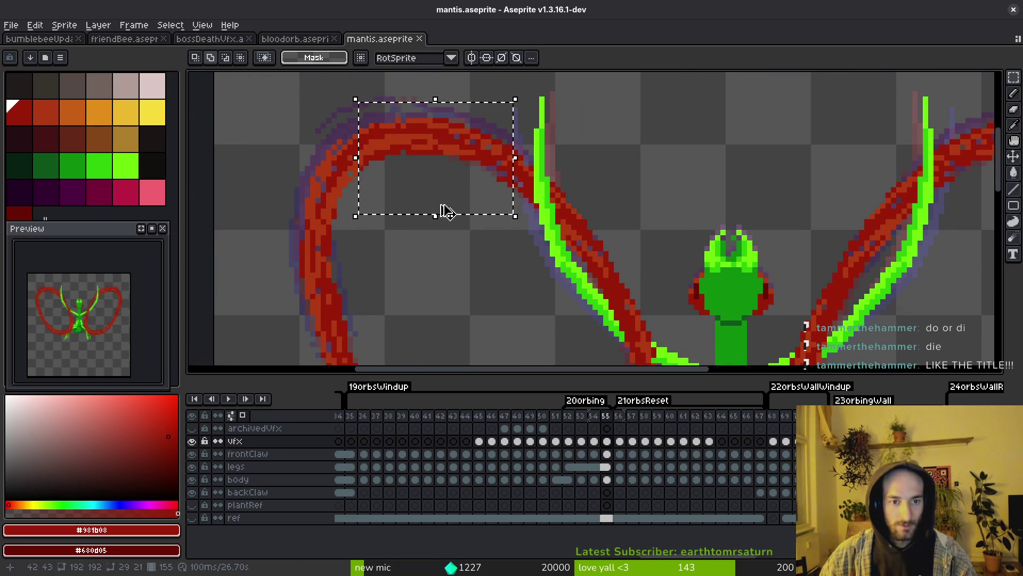
key(ctrl+d)
key(ctrl+s)
Select the top of the wing arc on successive frames, saving along the way
key(i)
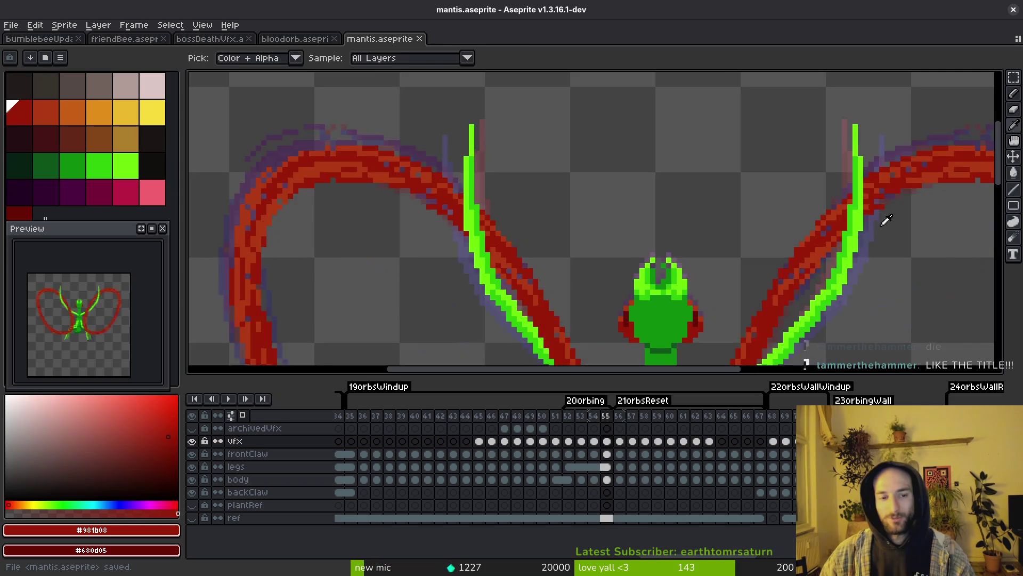
scroll(887, 220, right, 5)
key(m)
drag(483, 141, 737, 278)
key(Right)
key(Right)
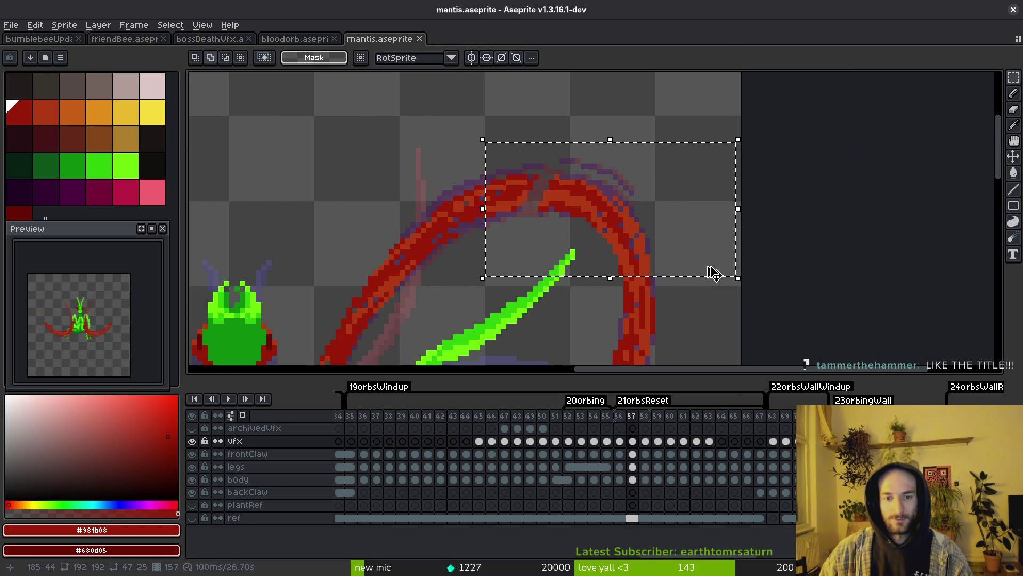
key(ctrl+d)
key(ctrl+s)
scroll(688, 267, left, 2)
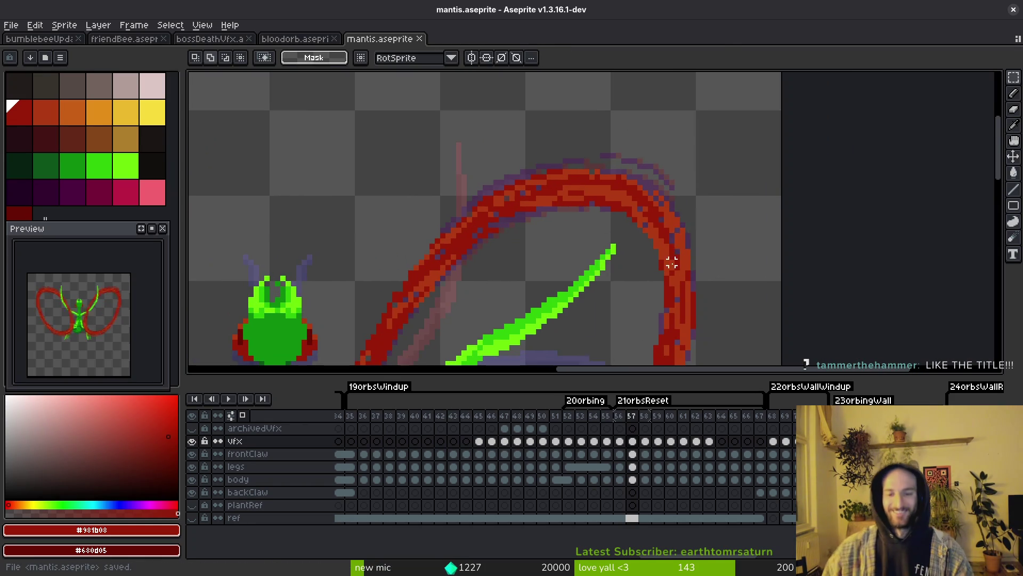
key(Right)
key(Right)
drag(526, 132, 776, 269)
key(ctrl+d)
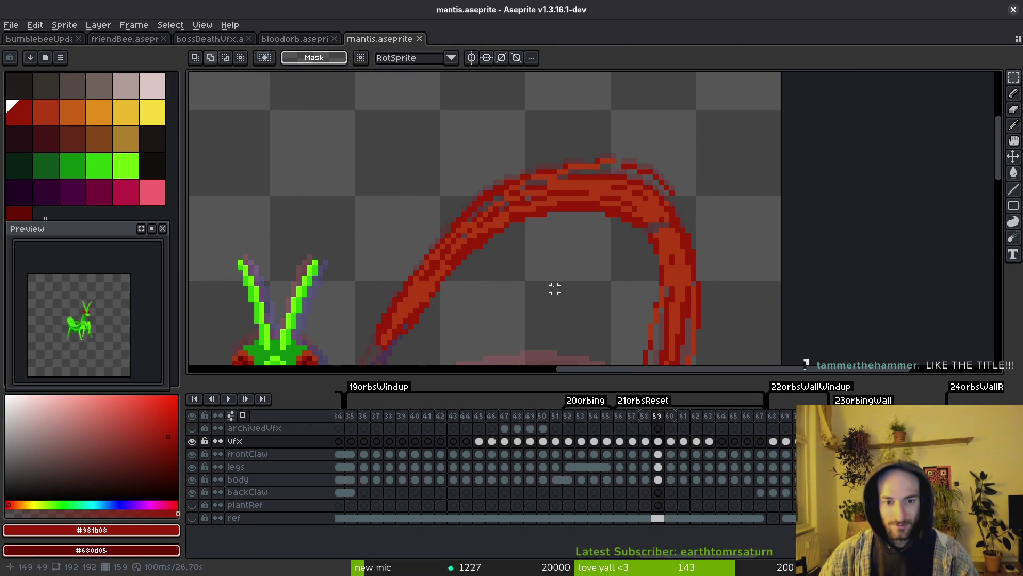
Copy the top of the red wing arc from frame 56 and paste it into frame 58
key(Left)
key(Left)
key(Left)
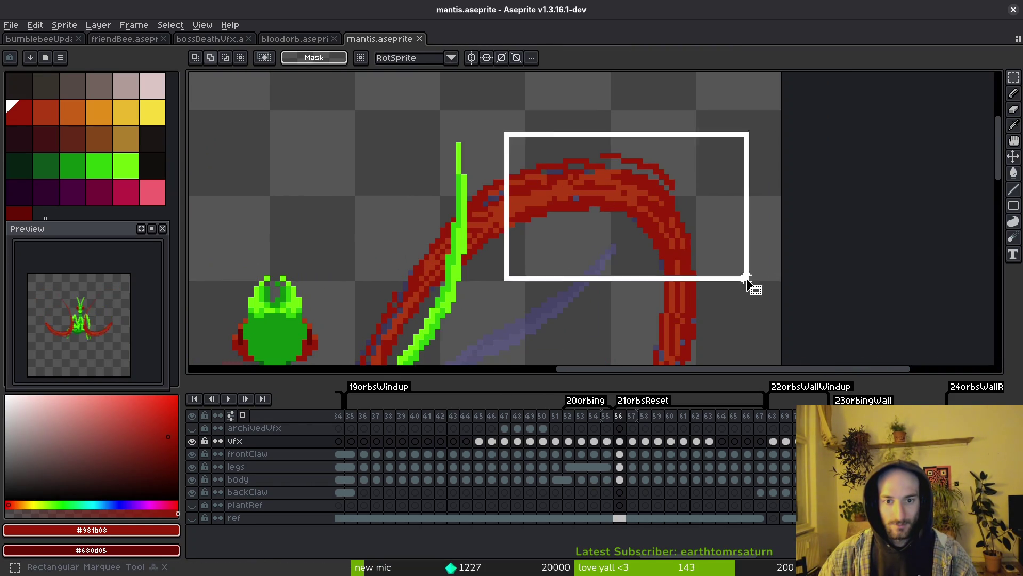
drag(746, 278, 747, 279)
key(Right)
key(Right)
key(ctrl+d)
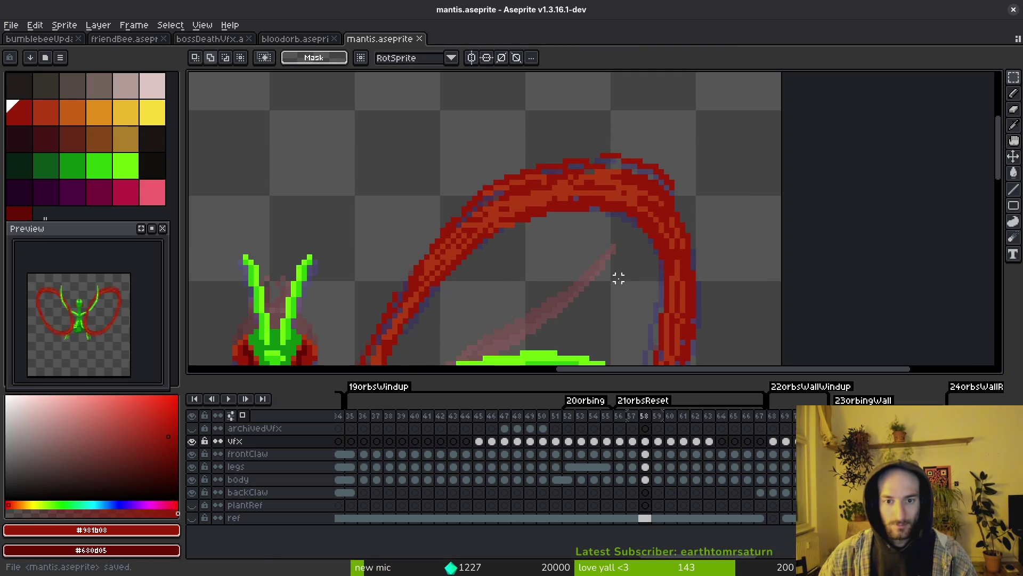
key(ctrl+z)
key(ctrl+v)
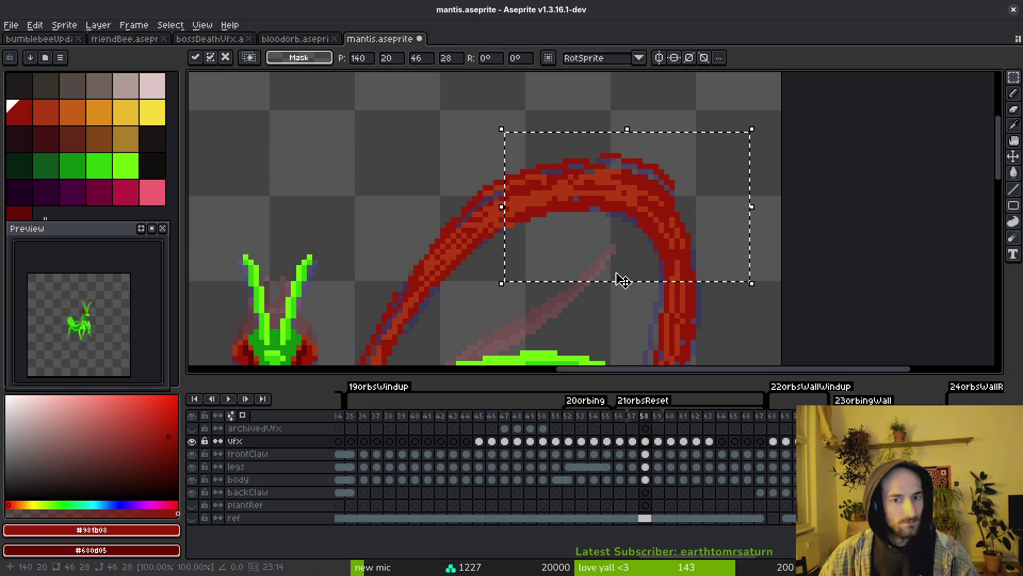
key(Left)
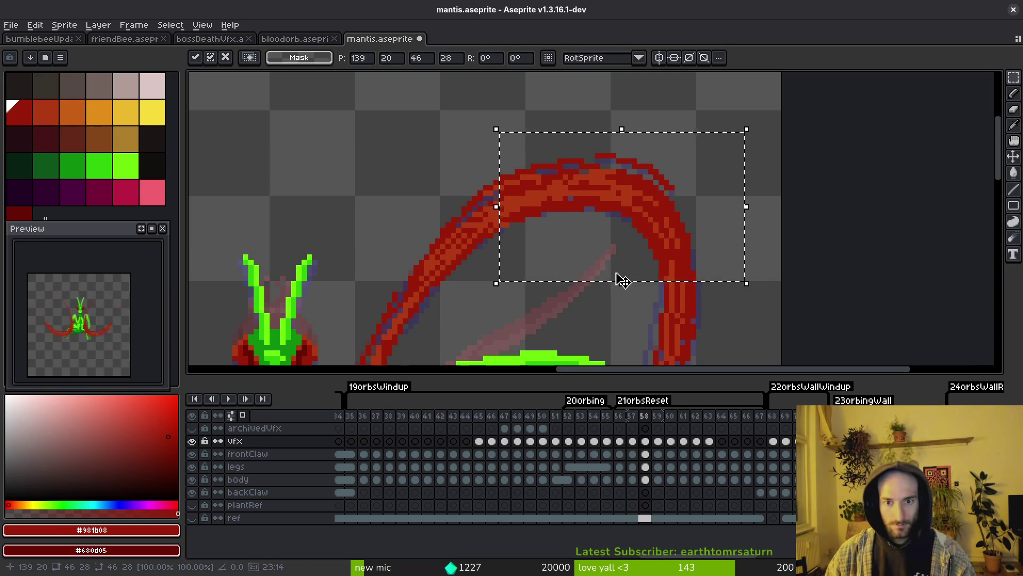
key(Right)
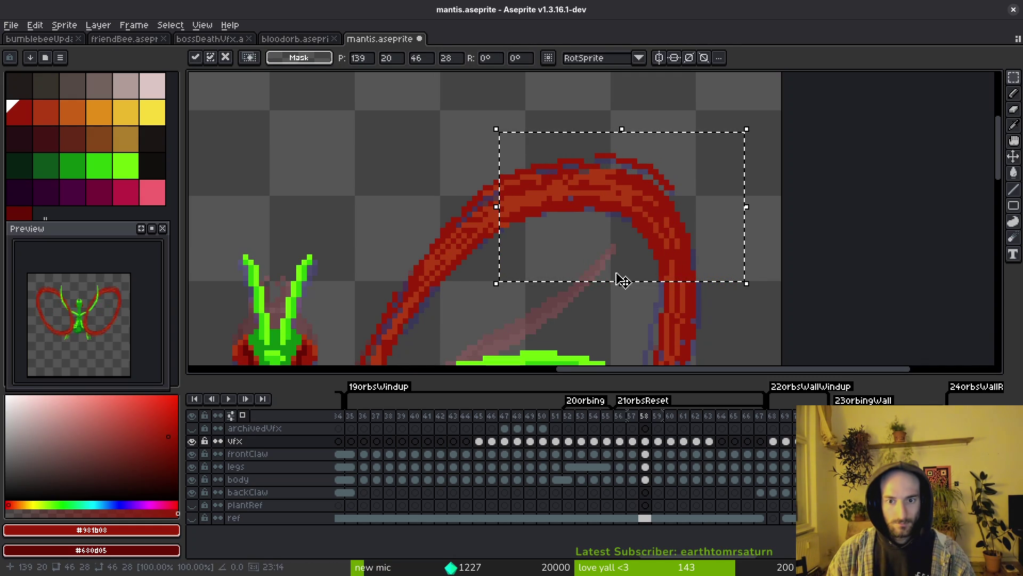
key(Return)
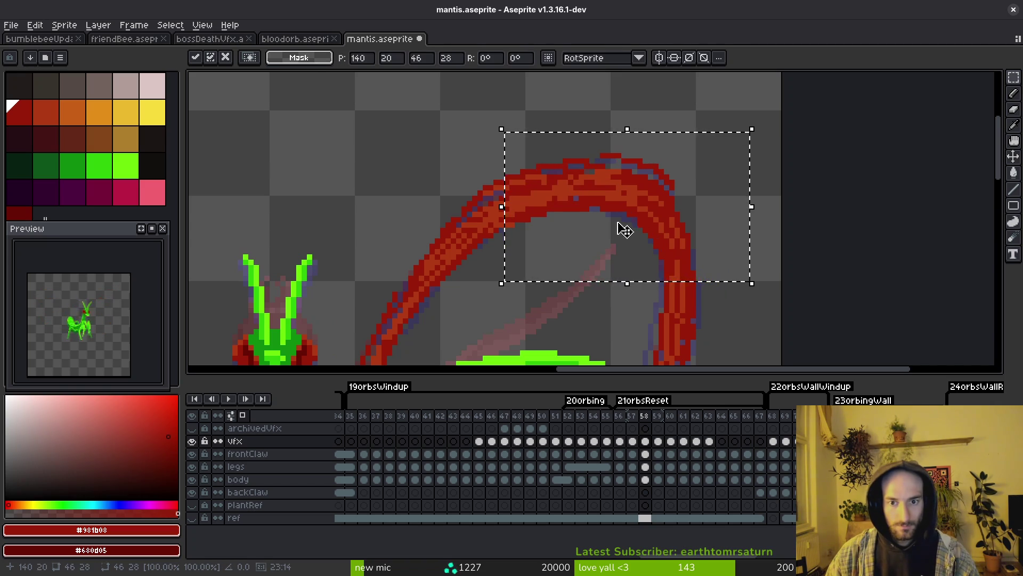
key(ctrl+z)
key(ctrl+y)
key(ctrl+z)
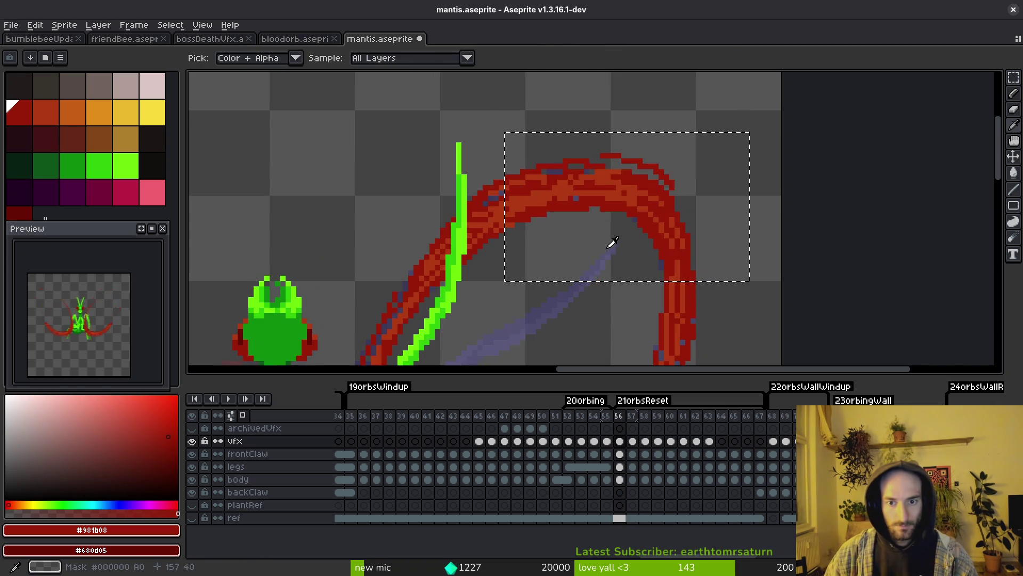
key(ctrl+y)
Paint over the stray purple pixels in the arc with the slash's dark red
scroll(543, 192, up, 2)
key(b)
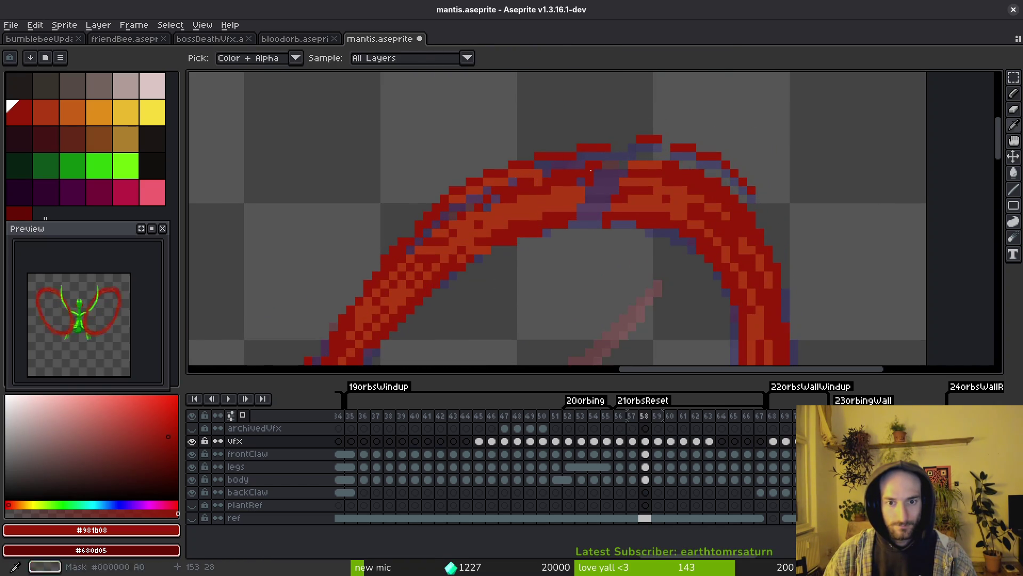
scroll(693, 176, up, 1)
alt+click(695, 187)
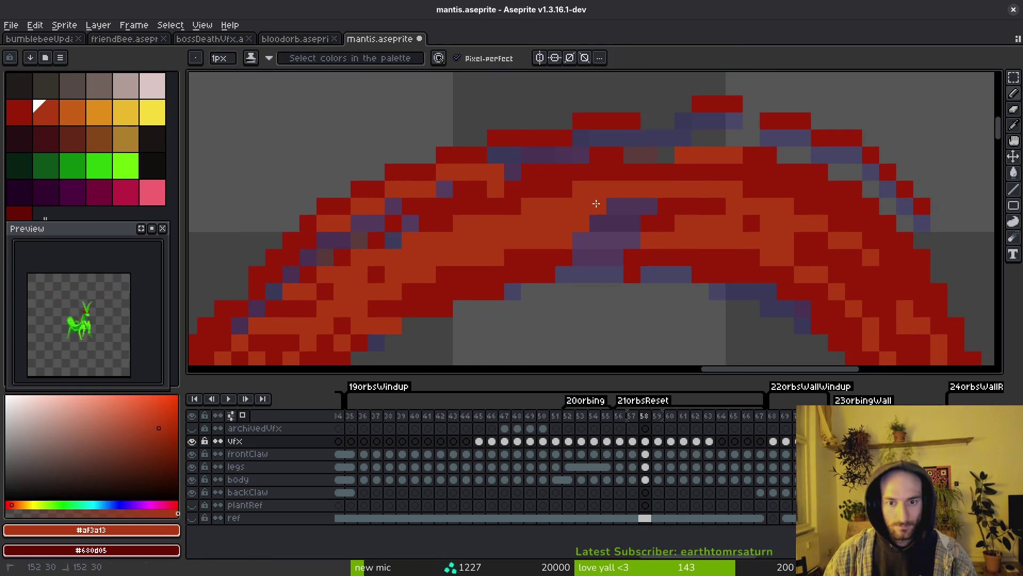
alt+click(685, 200)
mouse_move(651, 206)
mouse_down()
mouse_move(599, 238)
mouse_move(613, 257)
mouse_up()
drag(666, 275, 683, 275)
Touch up the arc with orange and turn a row of purple pixels dark red
click(632, 241)
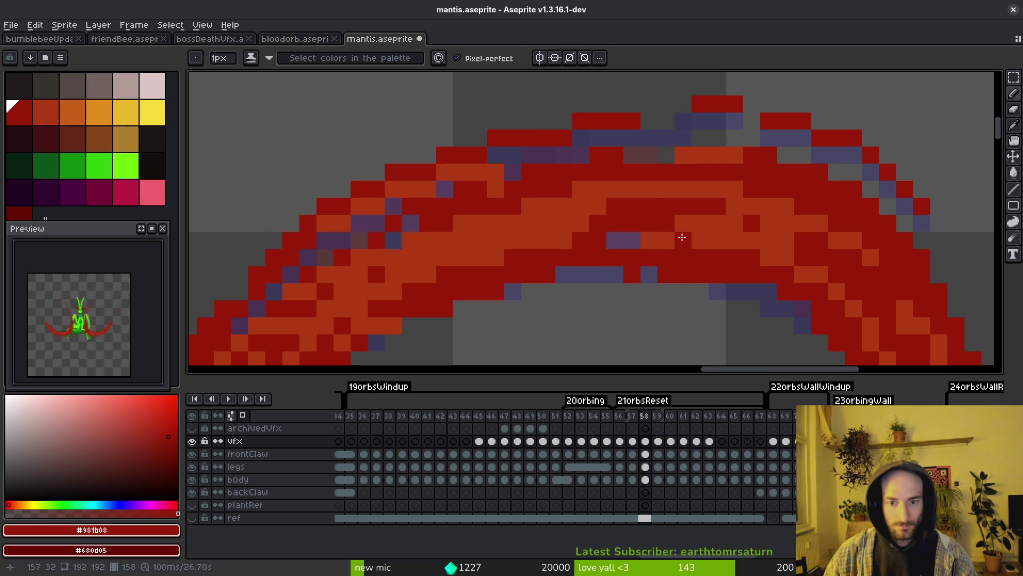
alt+click(657, 240)
drag(630, 231, 635, 256)
alt+click(645, 247)
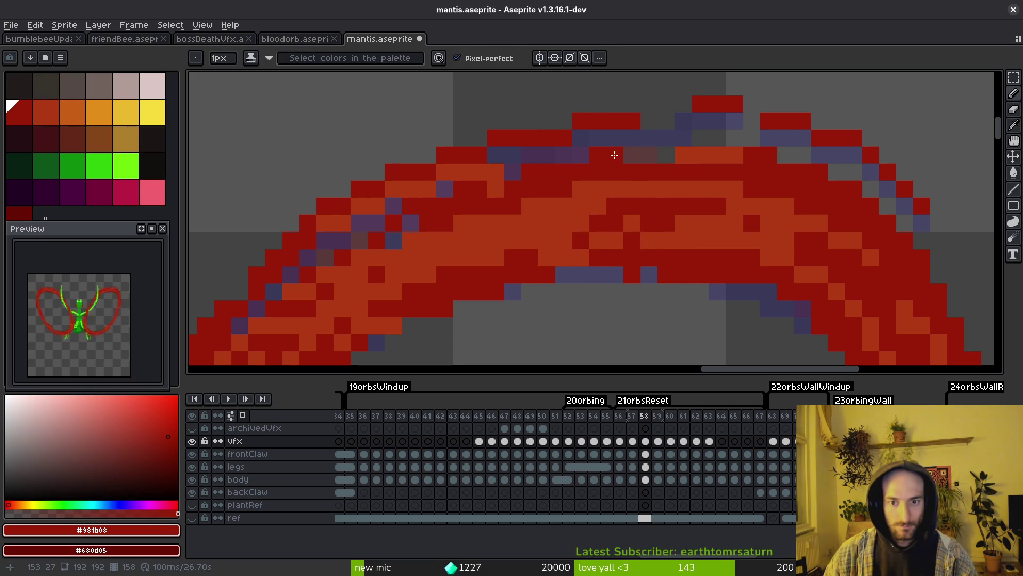
drag(635, 142, 704, 138)
scroll(743, 229, down, 3)
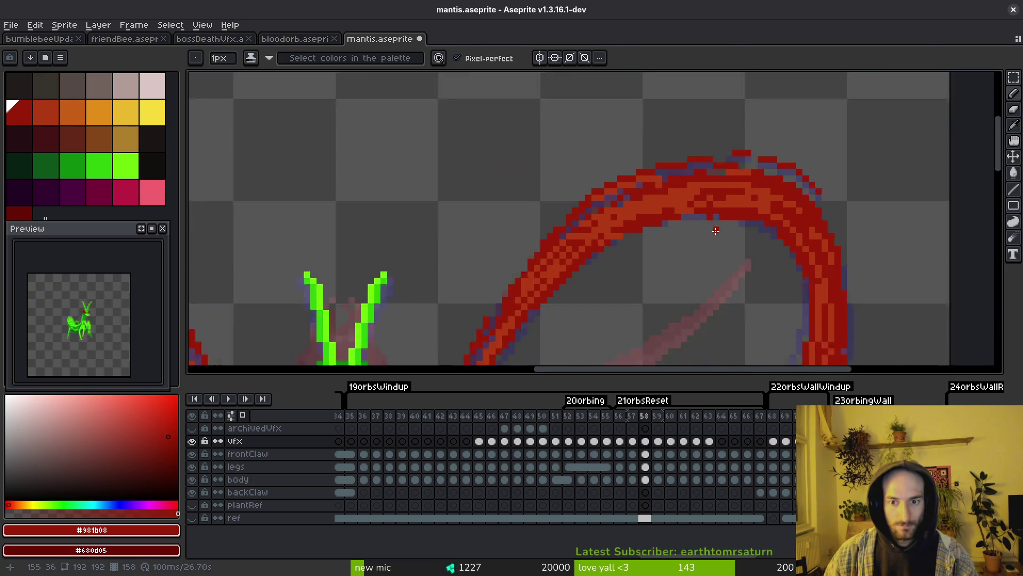
scroll(529, 190, down, 1)
scroll(528, 189, up, 1)
scroll(594, 87, down, 1)
Rotate the right wing arc 180°, move it over to the left wing, and save the file
key(m)
drag(590, 85, 795, 213)
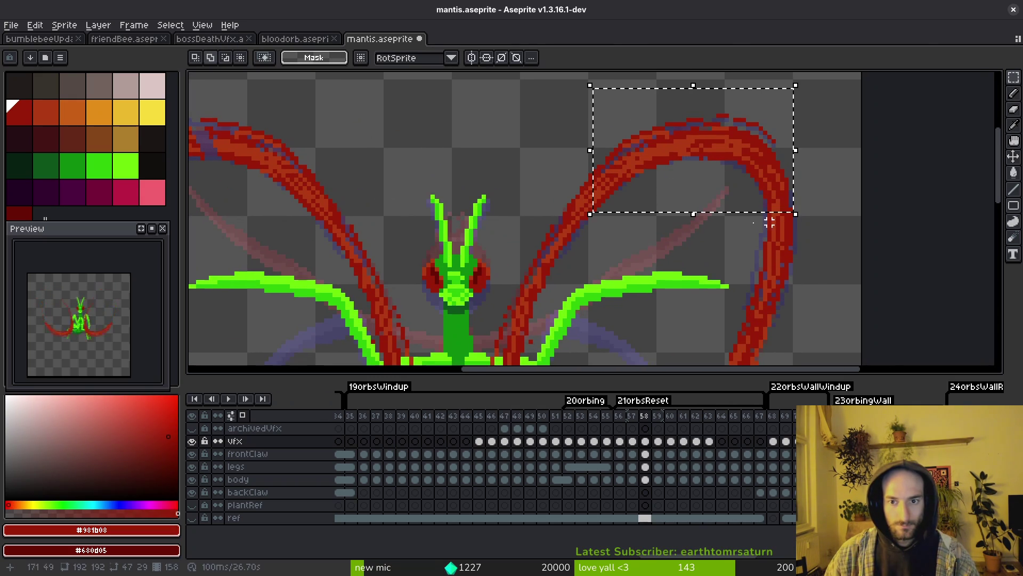
key(ctrl+shift+r)
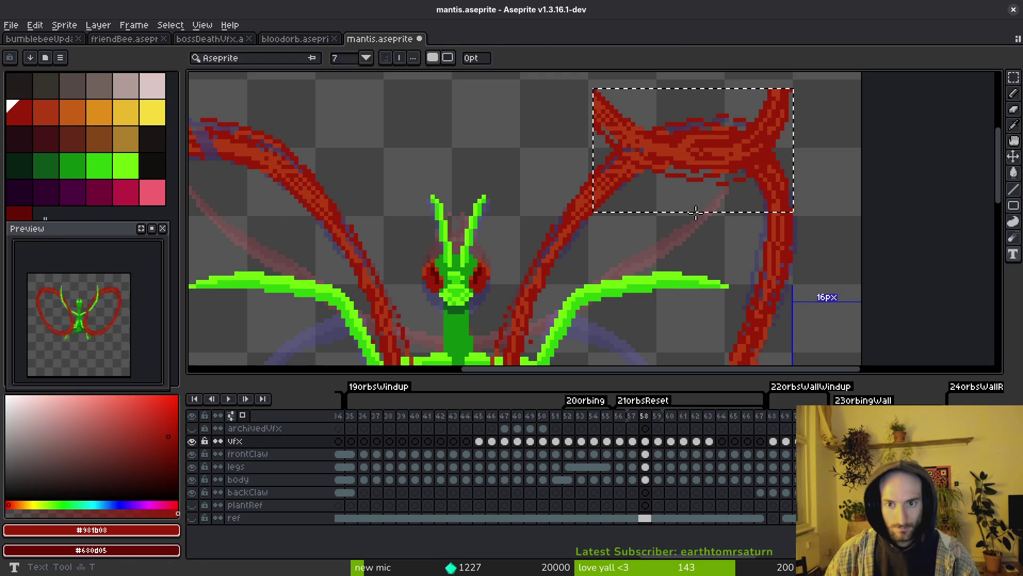
key(Return)
key(ctrl+z)
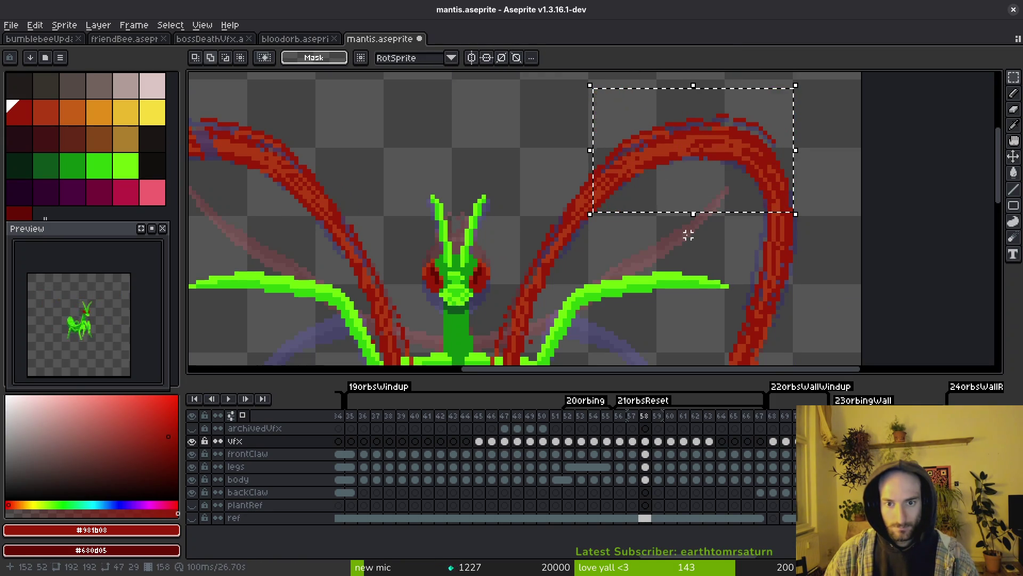
key(ctrl+shift+d)
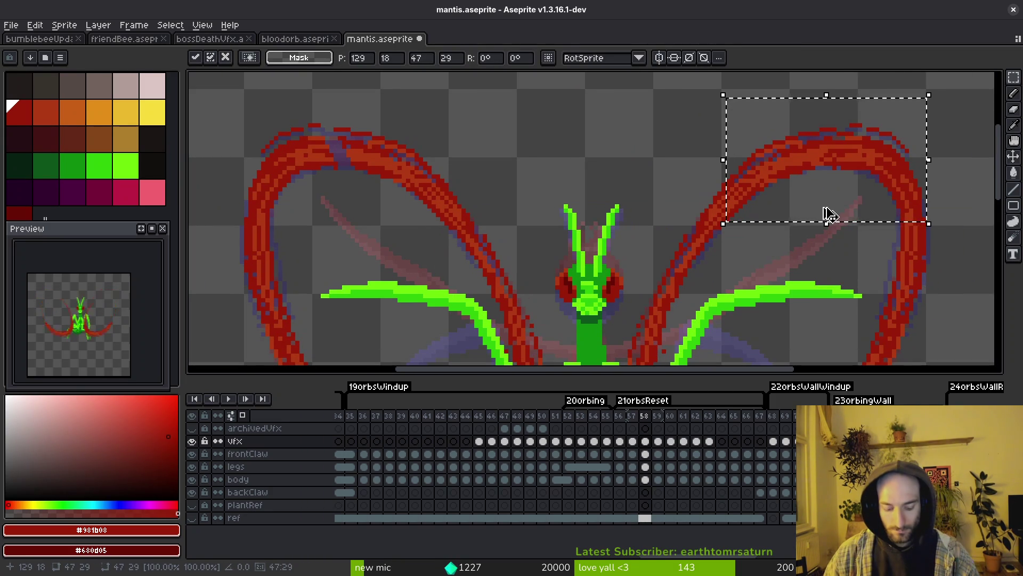
key(ctrl+shift+r)
key(ctrl+shift+r)
mouse_move(818, 201)
mouse_down()
mouse_move(475, 173)
mouse_move(575, 167)
mouse_move(389, 164)
mouse_move(374, 176)
mouse_up()
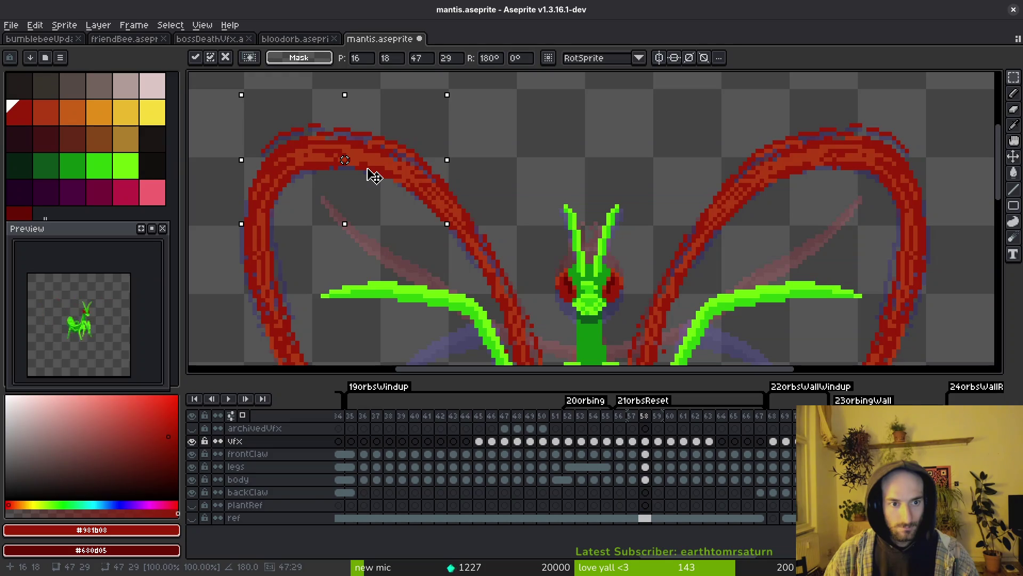
key(Return)
scroll(411, 178, down, 2)
key(Right)
key(ctrl+s)
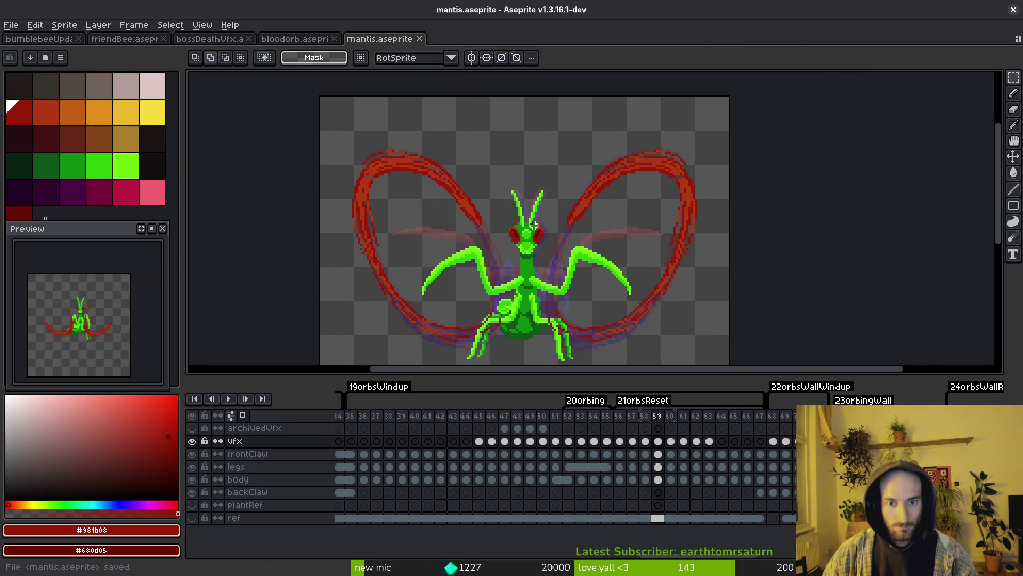
scroll(677, 176, up, 6)
Patch grey gap pixels in the frame 59 wing arc with orange #af3a13 and dark red #981b08
key(f)
alt+click(617, 167)
click(635, 203)
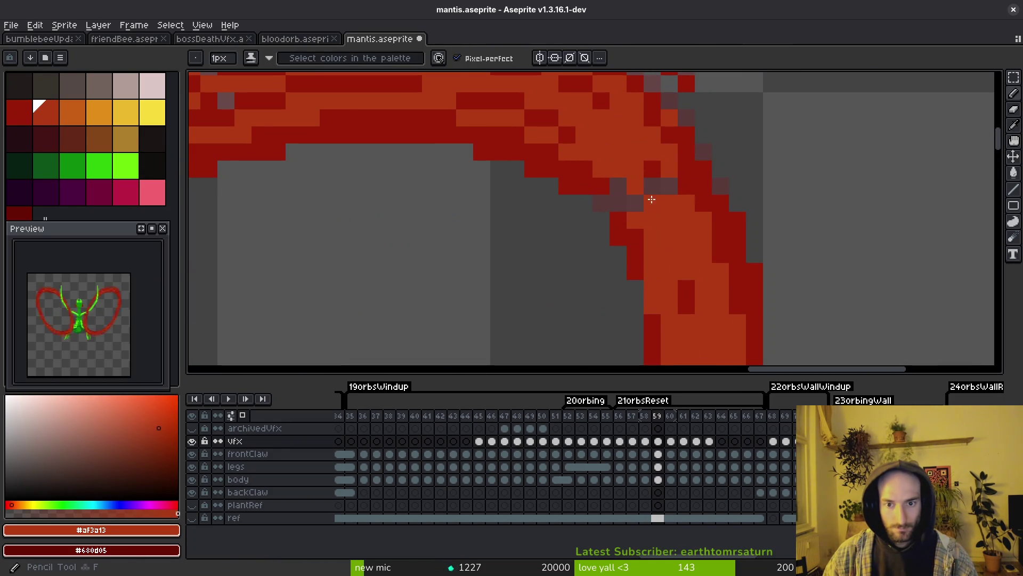
alt+click(651, 165)
drag(669, 186, 667, 201)
alt+click(624, 171)
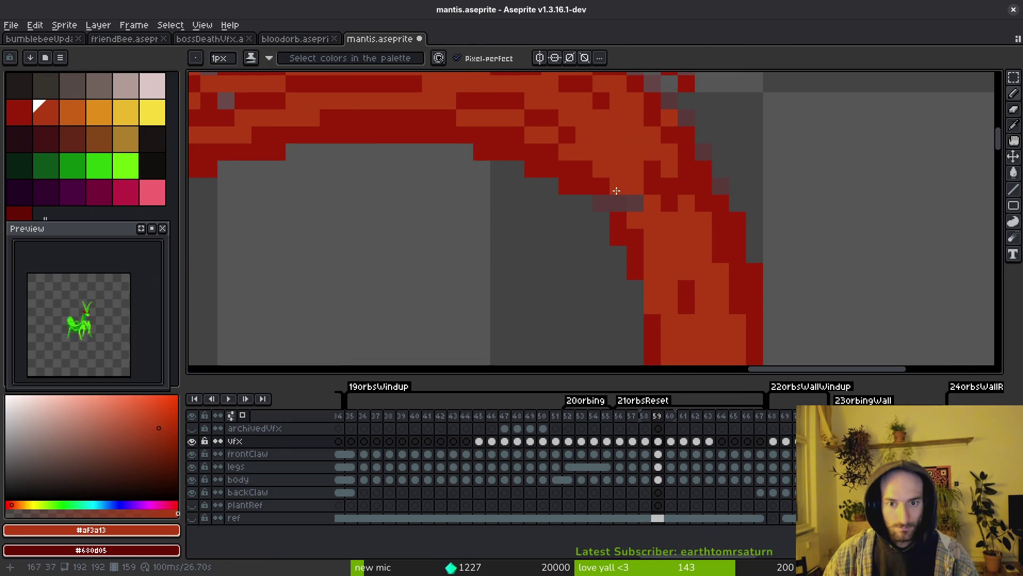
click(635, 203)
alt+click(666, 203)
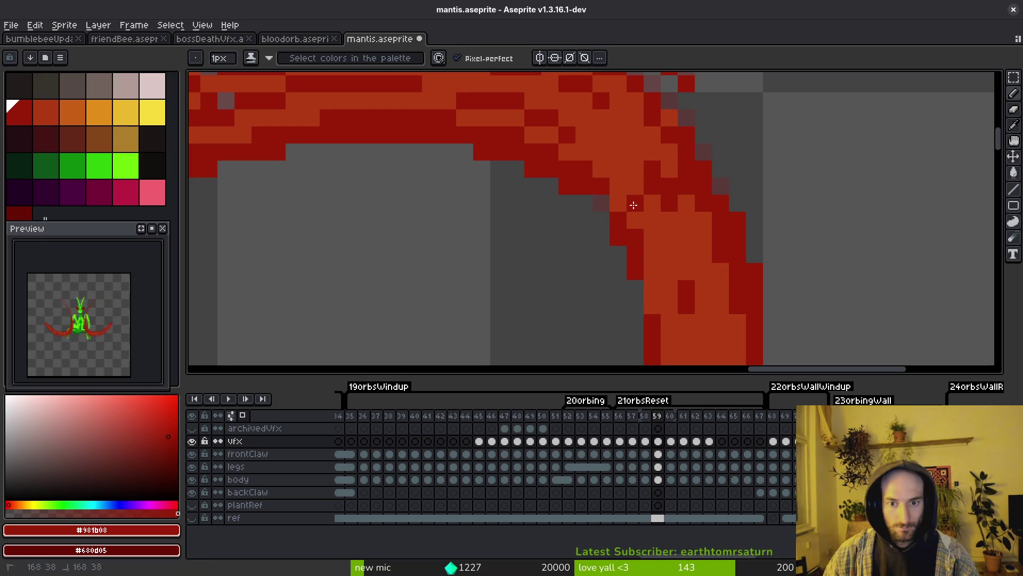
Patch the remaining gap pixels in the left wing arc and save mantis.aseprite
scroll(584, 231, down, 5)
scroll(688, 216, up, 4)
scroll(822, 200, down, 4)
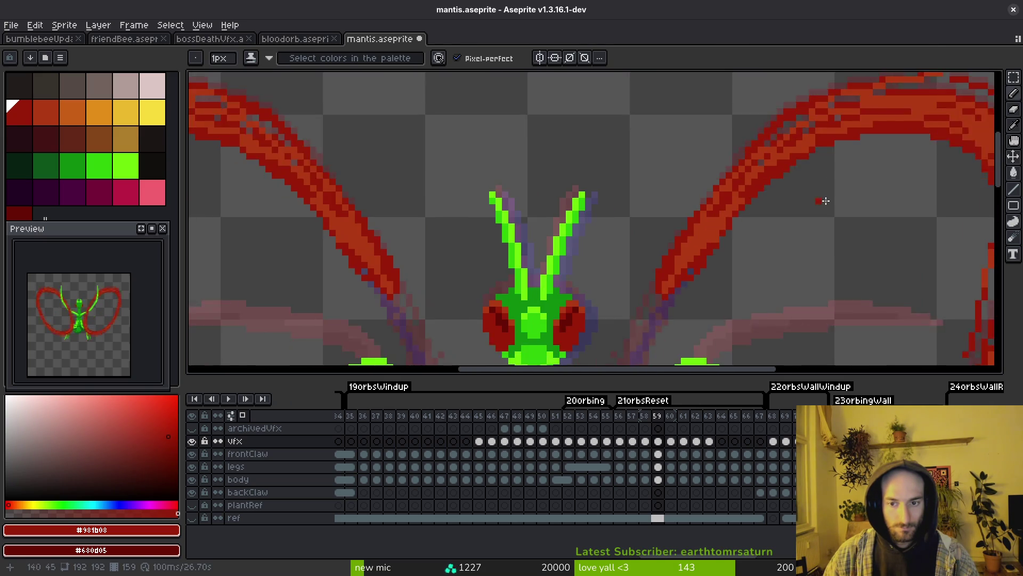
scroll(363, 183, up, 1)
scroll(363, 183, up, 3)
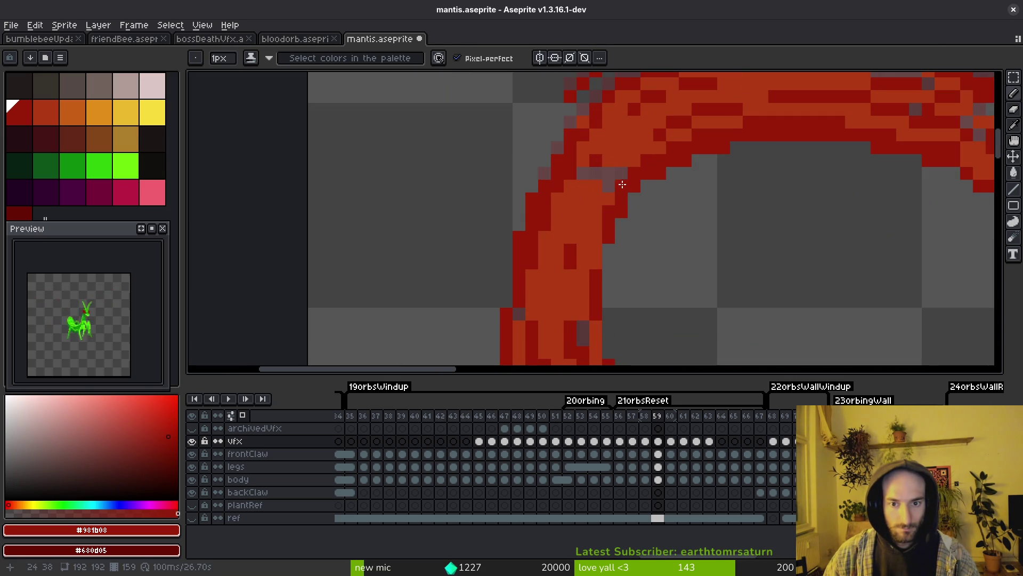
click(622, 173)
alt+click(596, 186)
click(634, 186)
alt+click(612, 176)
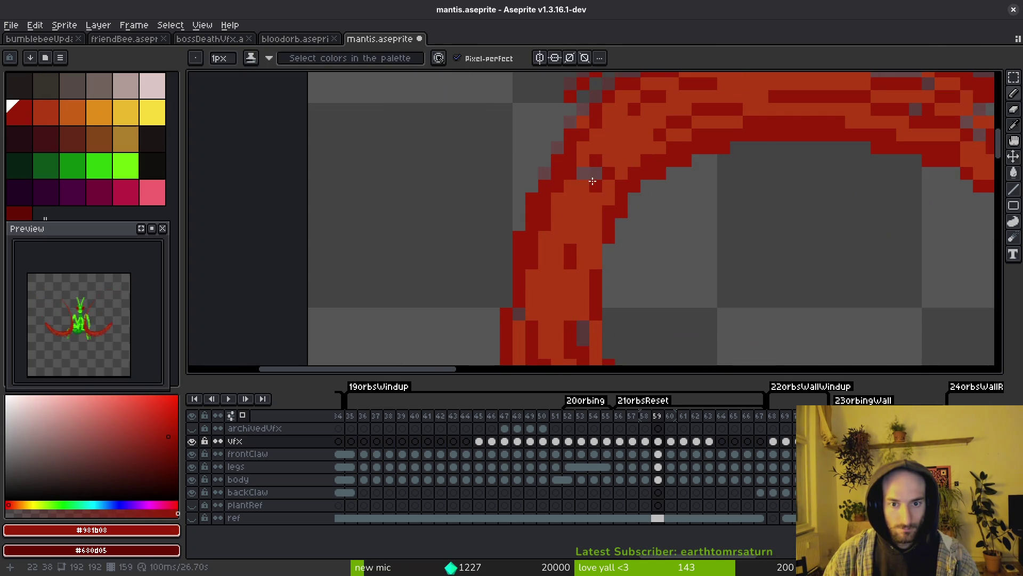
alt+click(583, 155)
key(ctrl+s)
On frames 58 and 57, sample the arc's dark red and orange and save the file
scroll(622, 212, down, 3)
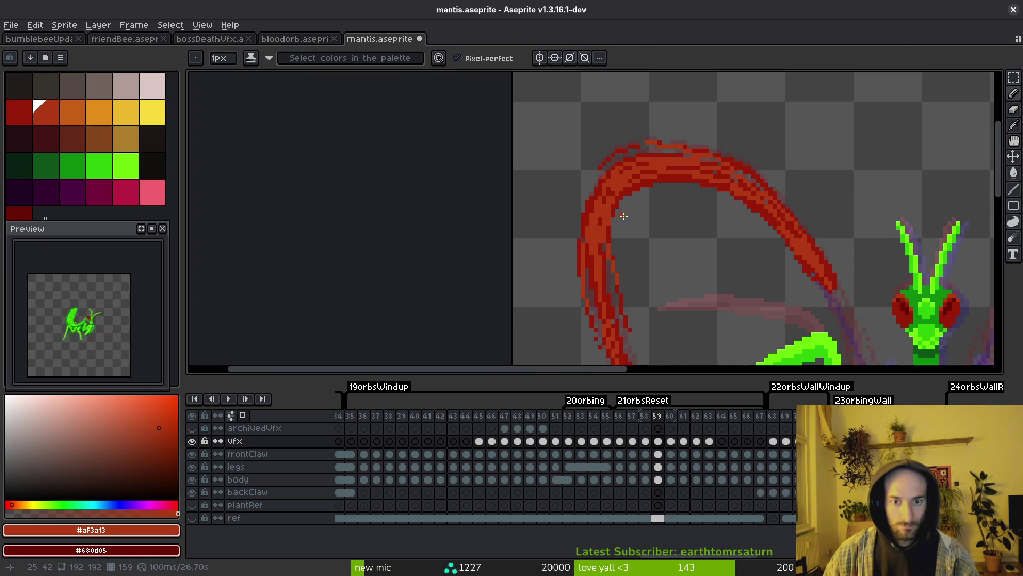
scroll(794, 188, up, 4)
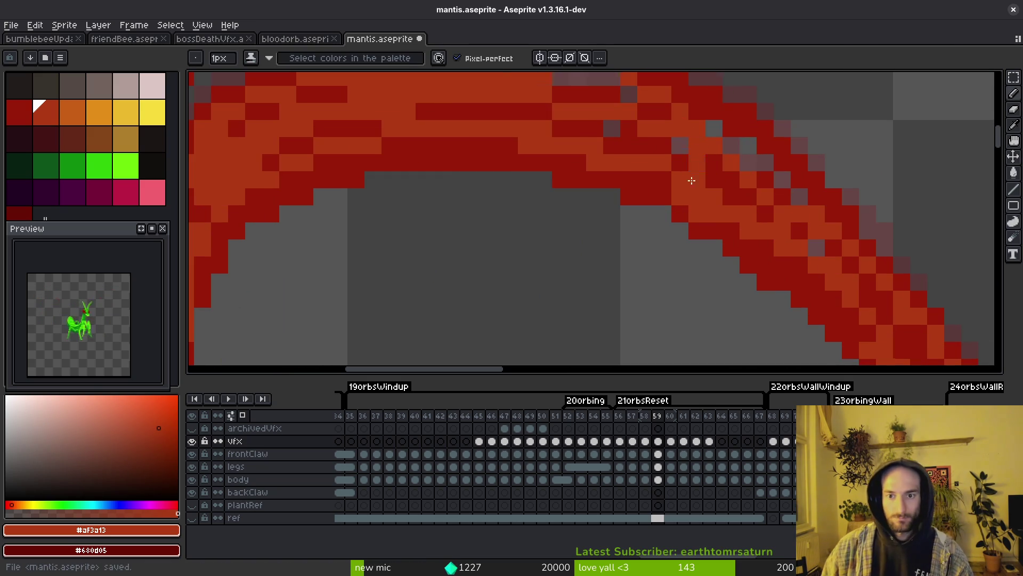
scroll(692, 180, down, 5)
key(Left)
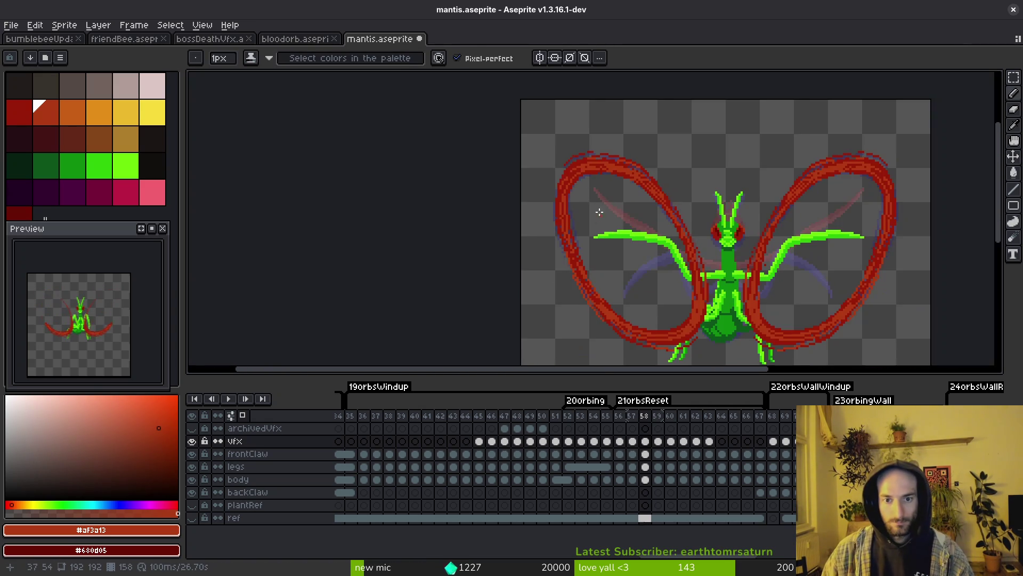
scroll(600, 213, up, 3)
alt+click(563, 177)
key(ctrl+s)
scroll(591, 176, down, 3)
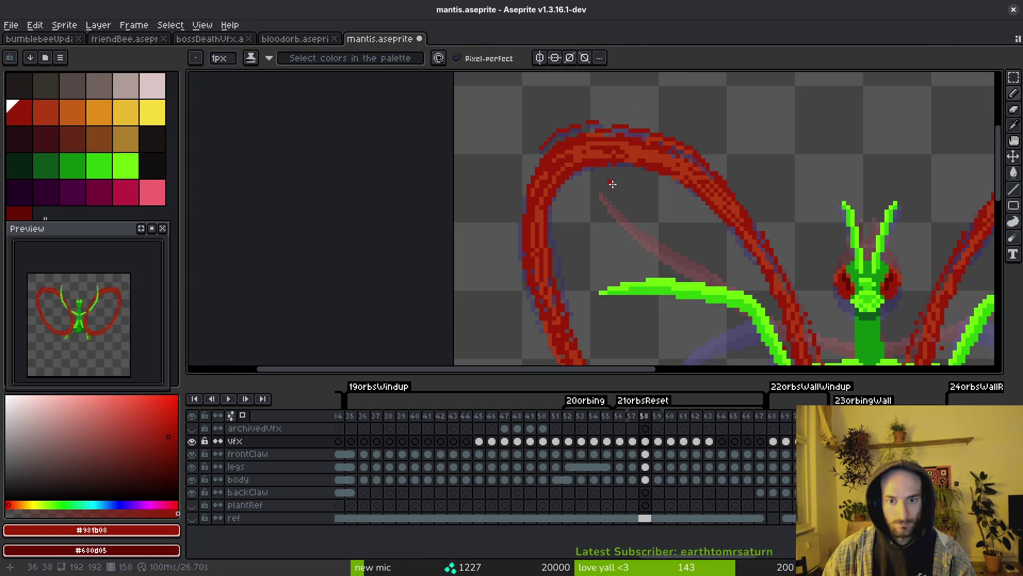
scroll(578, 166, up, 3)
alt+click(579, 165)
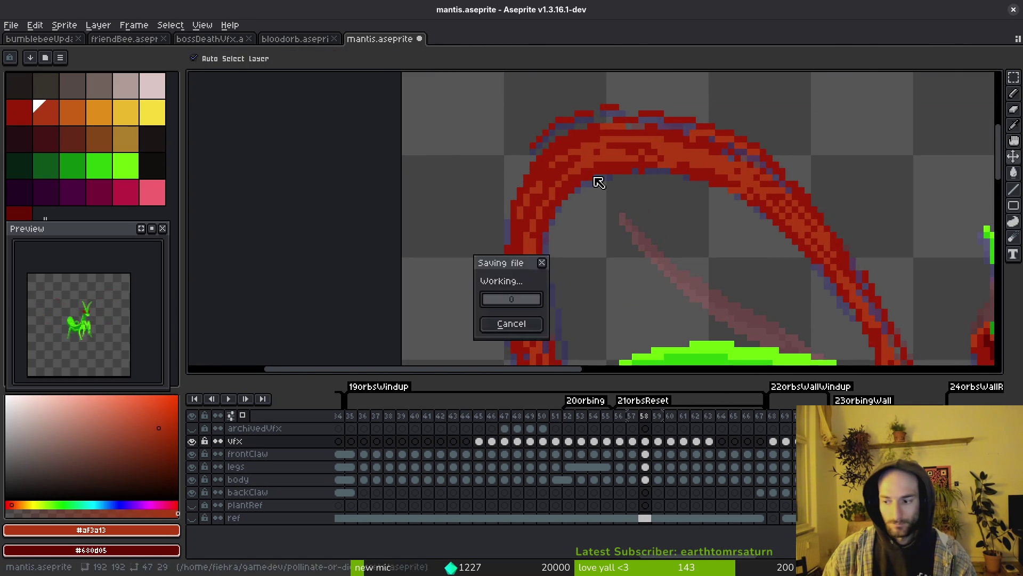
key(Left)
scroll(652, 206, down, 1)
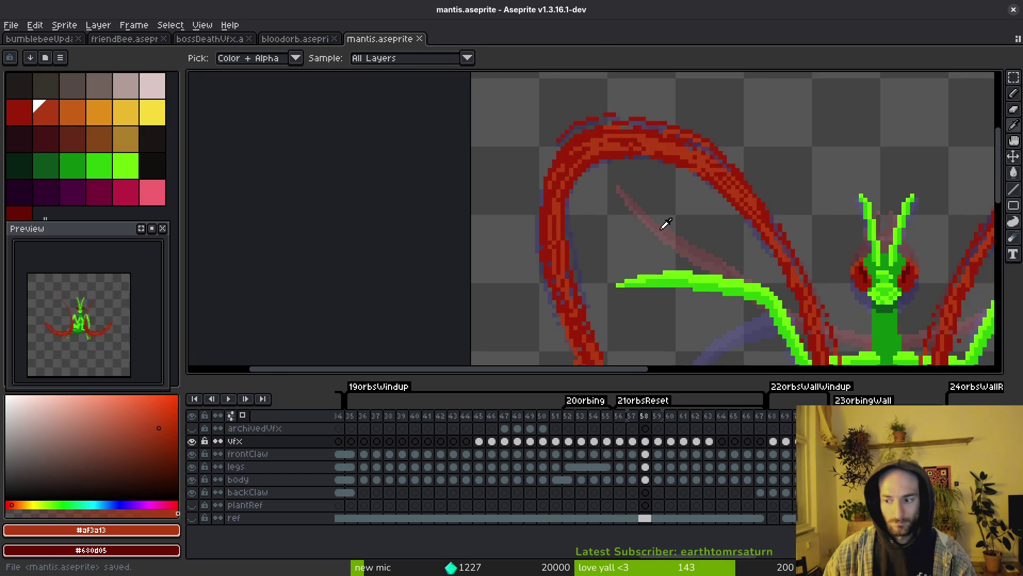
scroll(761, 296, down, 3)
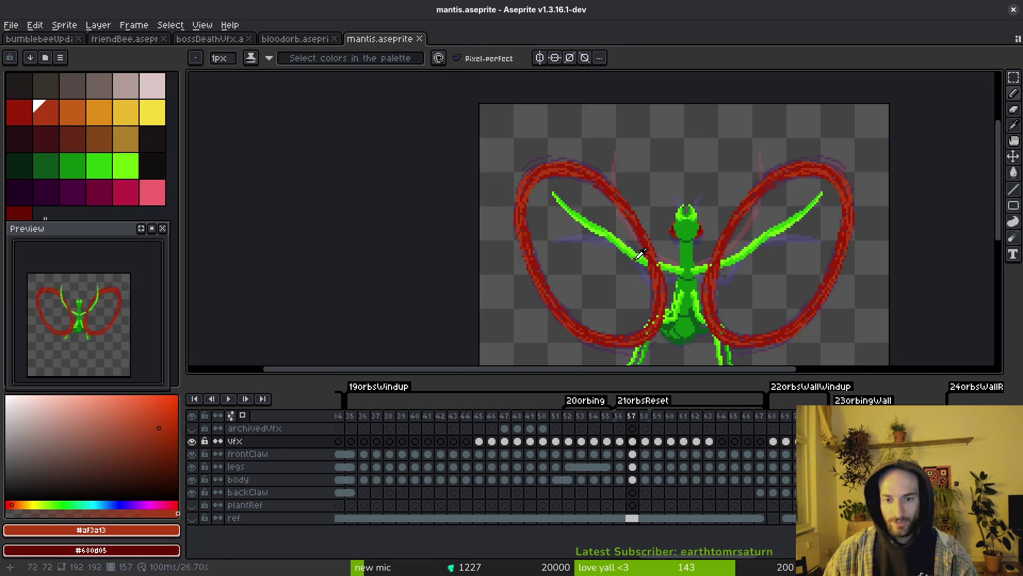
key(Left)
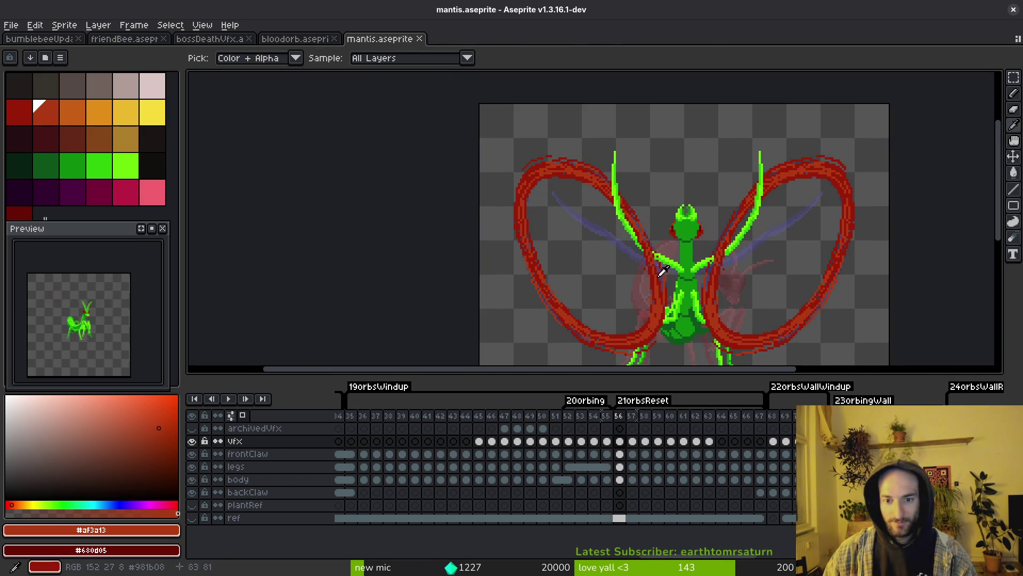
Erase the stray red pixels over the mantis's green claw
scroll(664, 271, up, 5)
key(e)
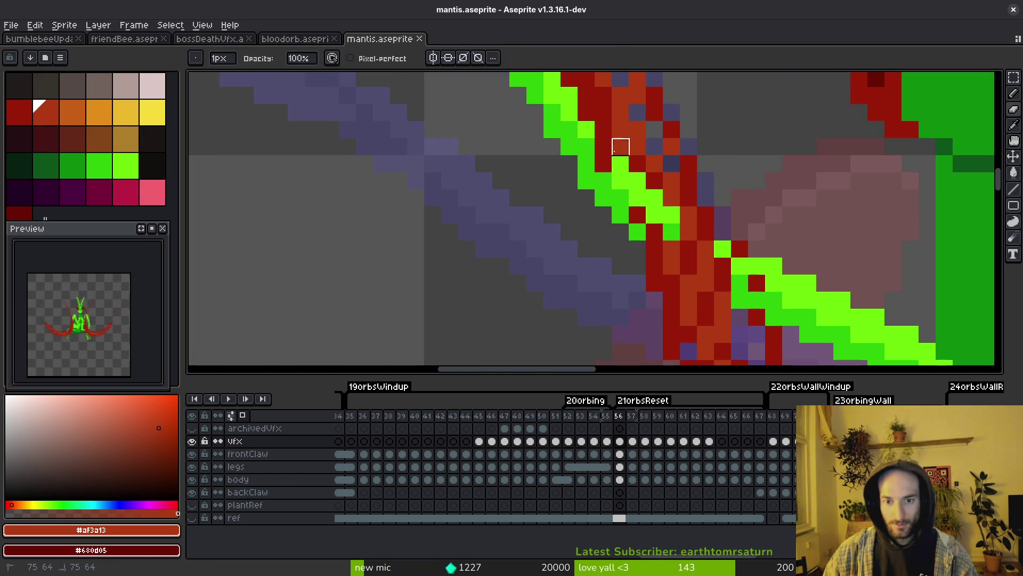
drag(587, 147, 620, 198)
scroll(638, 233, down, 5)
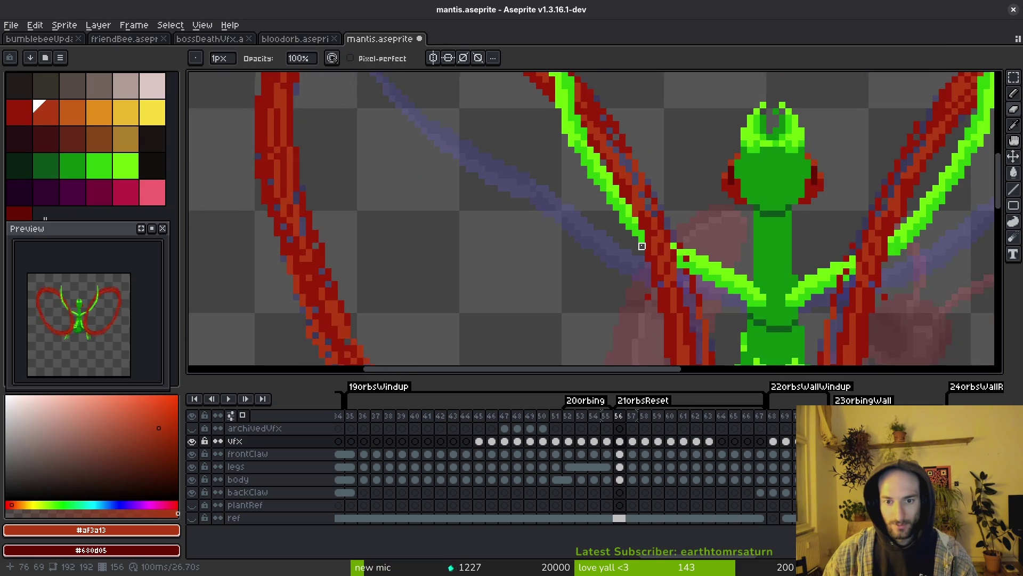
scroll(641, 272, up, 4)
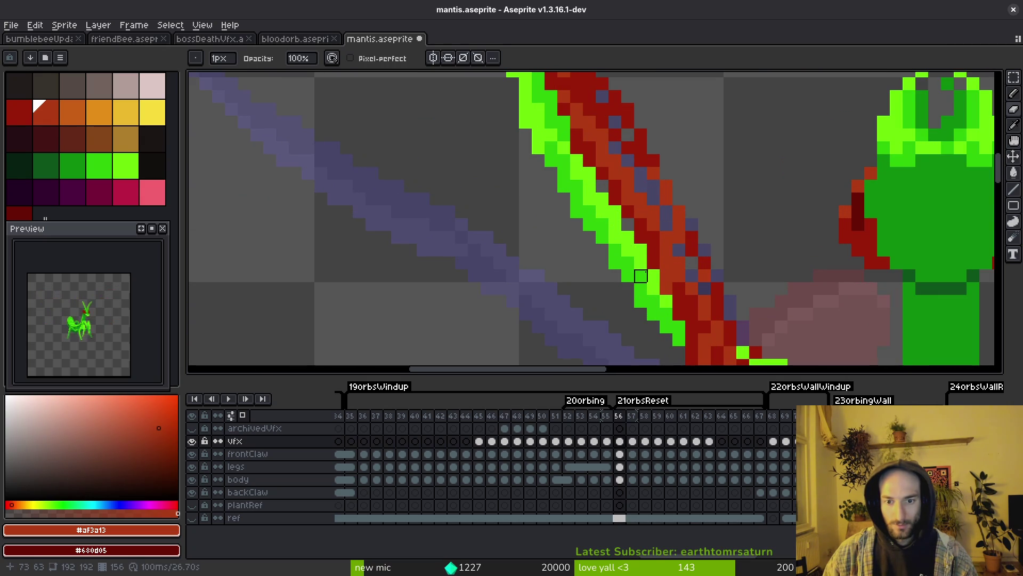
scroll(641, 275, down, 4)
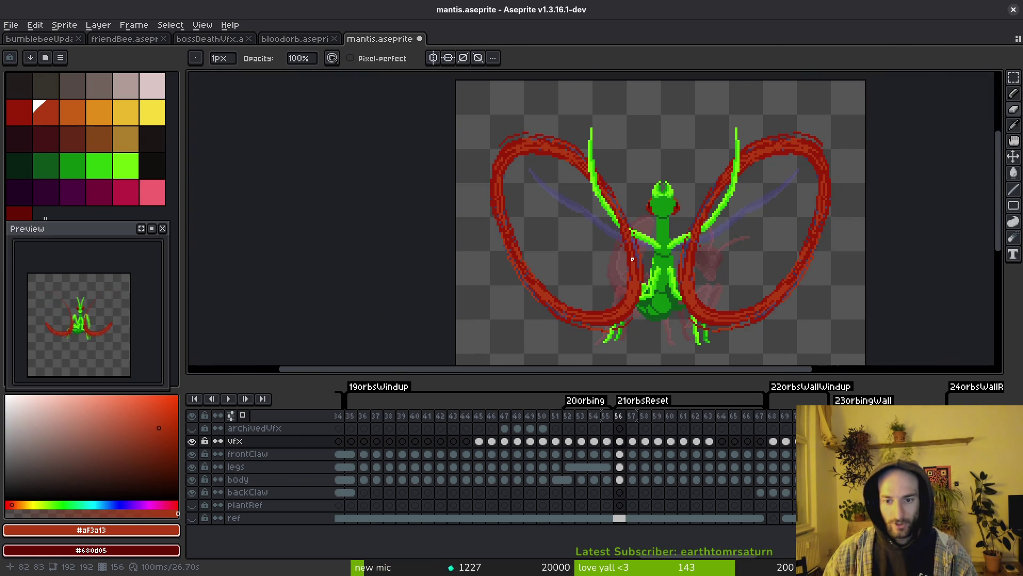
scroll(698, 271, up, 2)
scroll(637, 225, down, 4)
Move the sprite's upper part with vertical mirror symmetry on, then turn symmetry off
key(m)
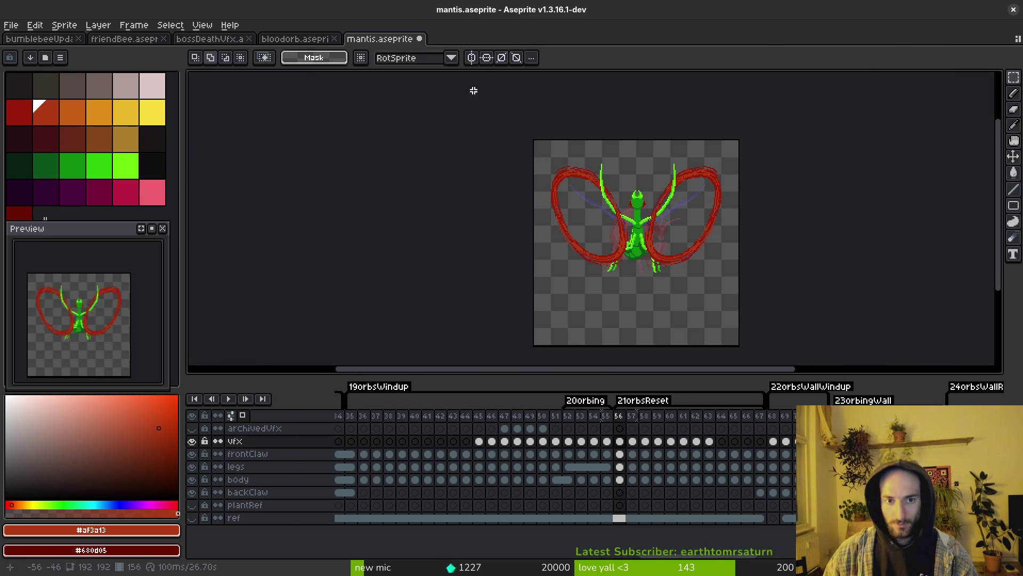
click(472, 58)
drag(521, 141, 639, 294)
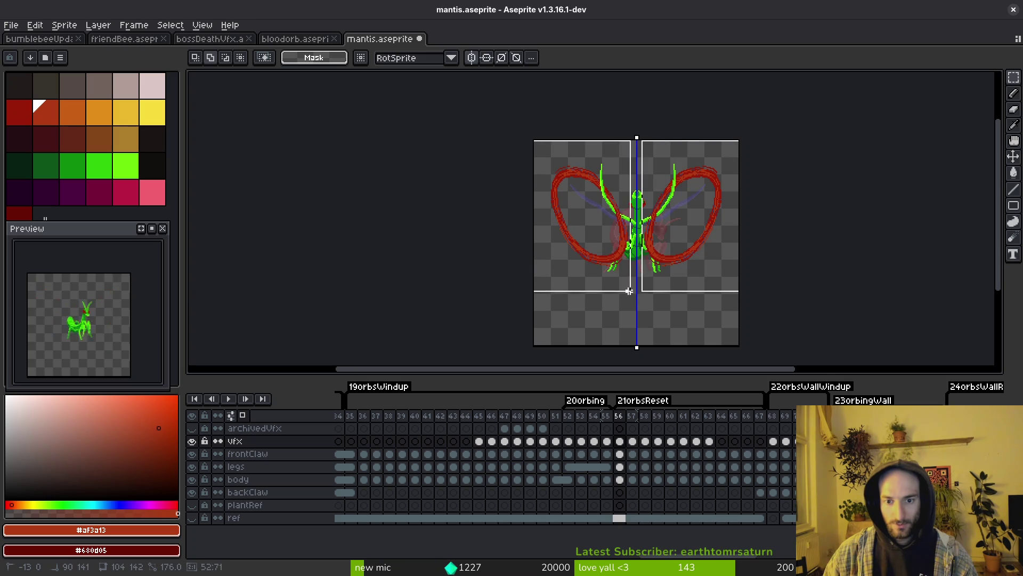
scroll(631, 274, up, 4)
click(633, 271)
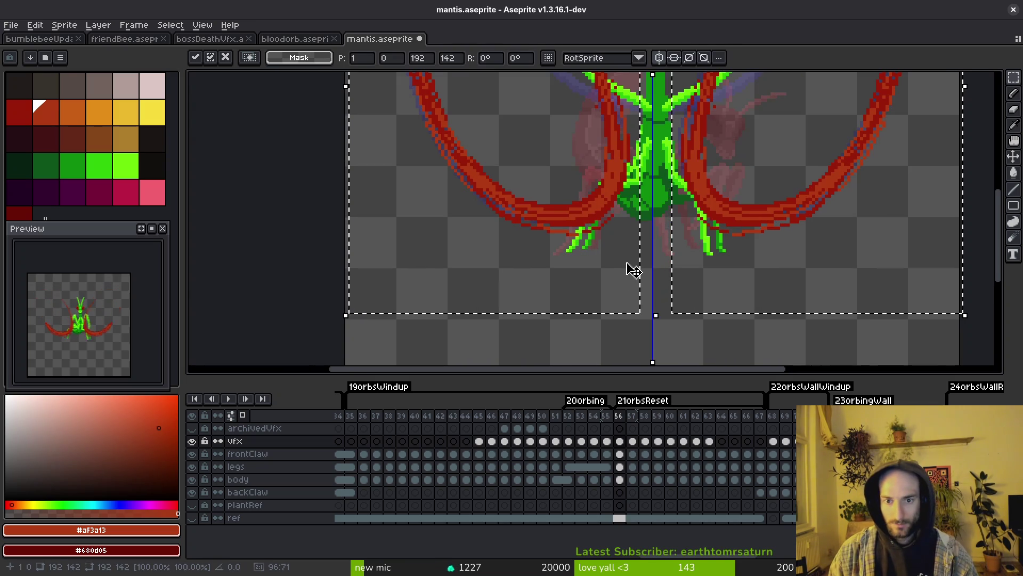
scroll(629, 268, down, 4)
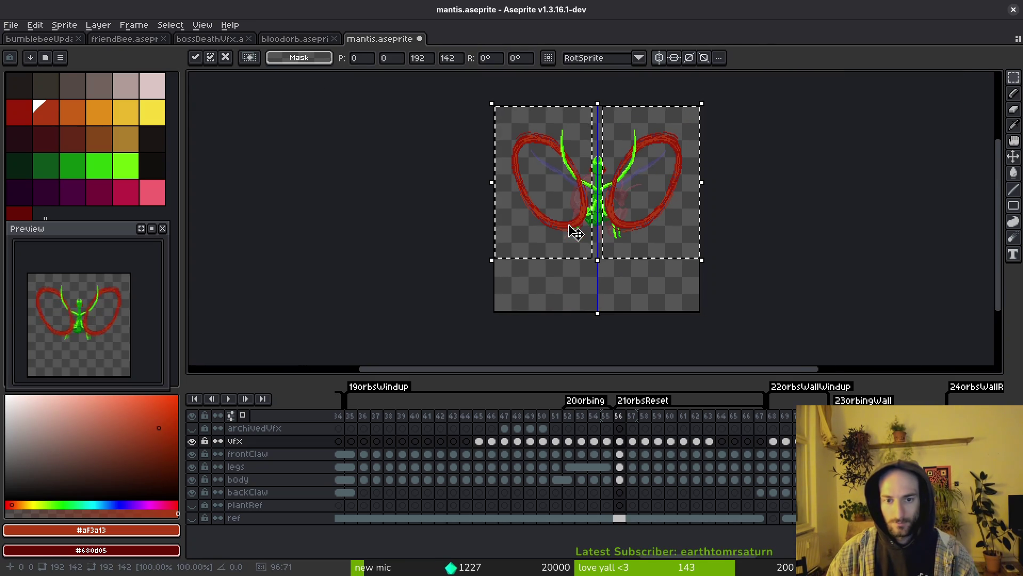
key(ctrl+d)
click(472, 58)
scroll(527, 213, up, 2)
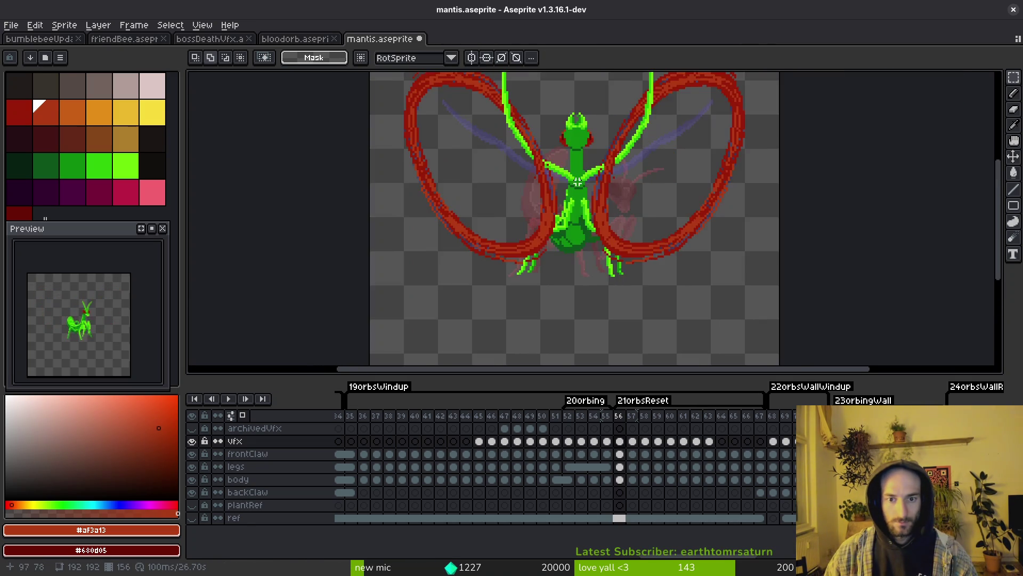
scroll(527, 212, down, 2)
Select and shift the mantis's left half, then save mantis.aseprite
drag(451, 144, 571, 308)
click(406, 123)
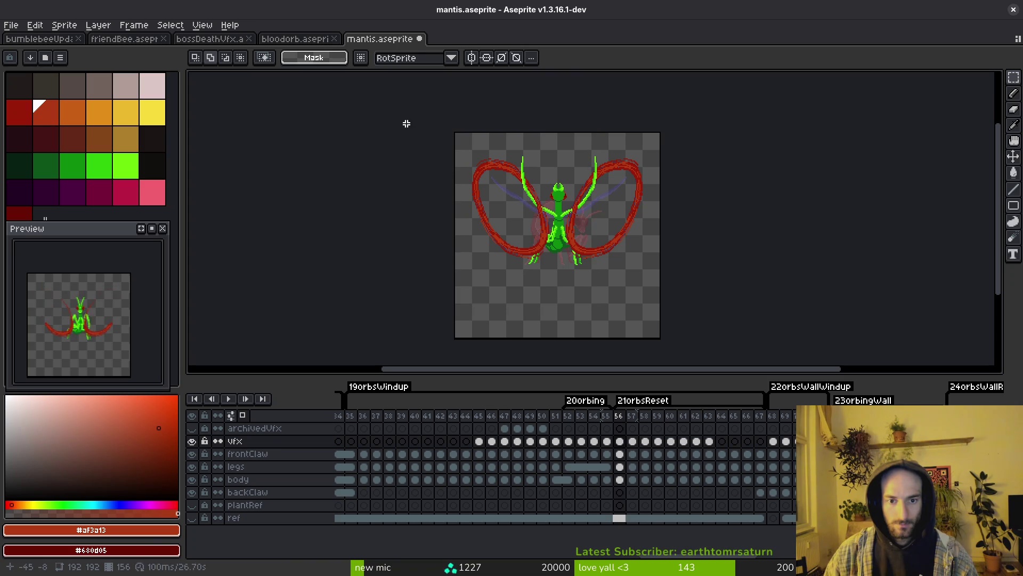
drag(454, 133, 558, 278)
click(522, 279)
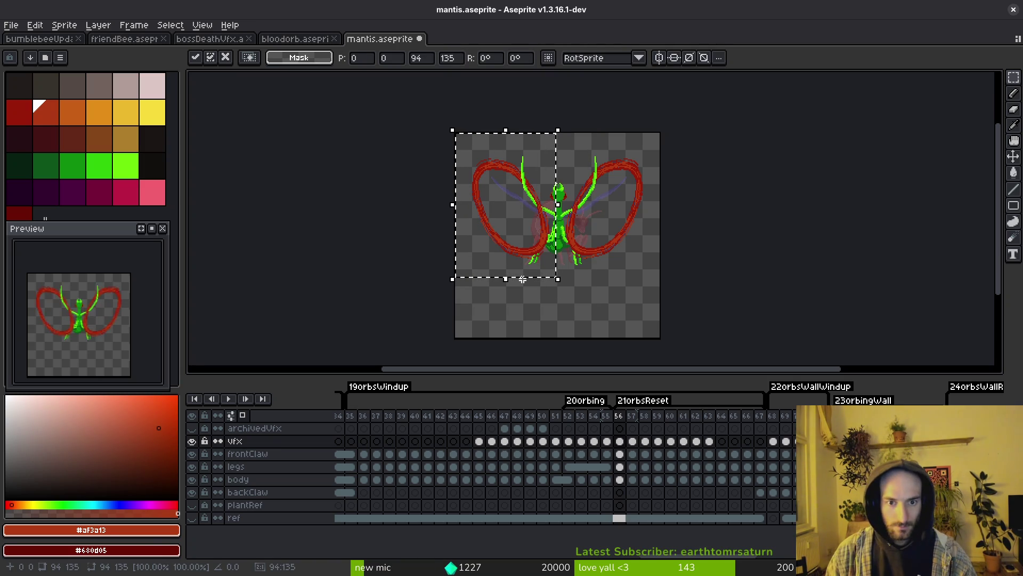
key(ctrl+s)
key(Right)
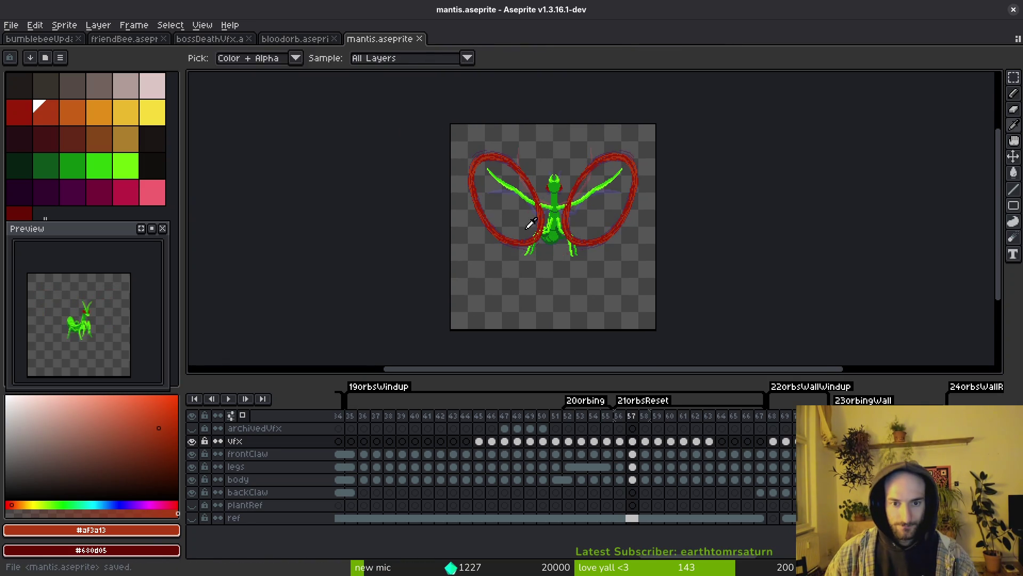
scroll(561, 213, up, 4)
scroll(561, 213, down, 2)
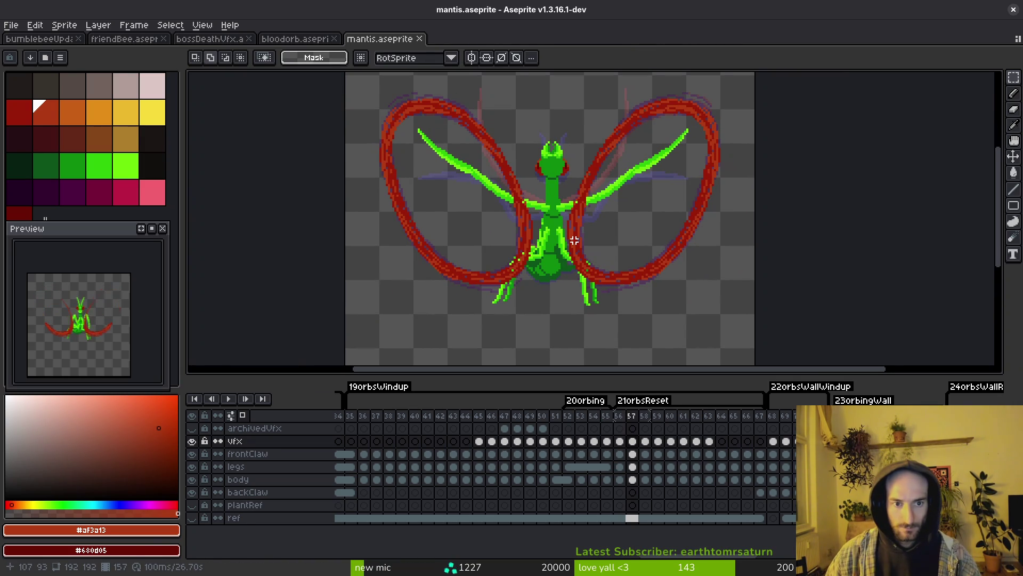
Step back through the frames to frame 39 and save the sprite again
key(Left)
scroll(83, 332, up, 1)
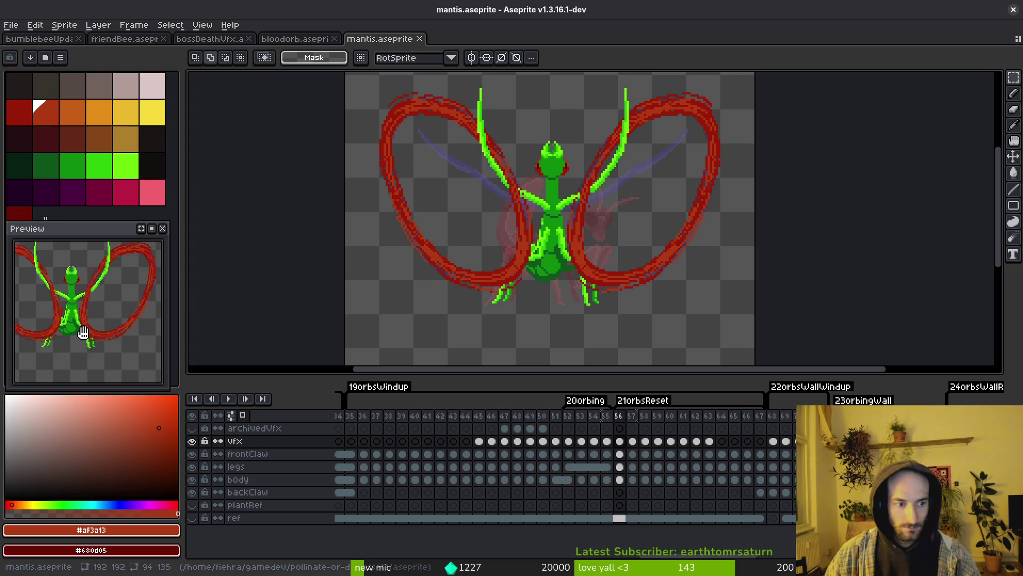
click(402, 415)
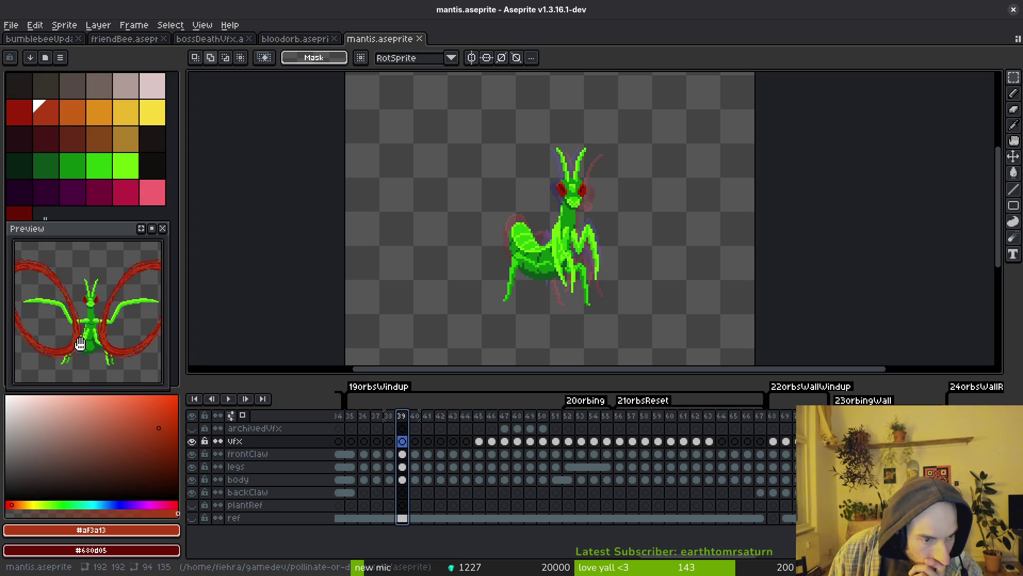
key(ctrl+s)
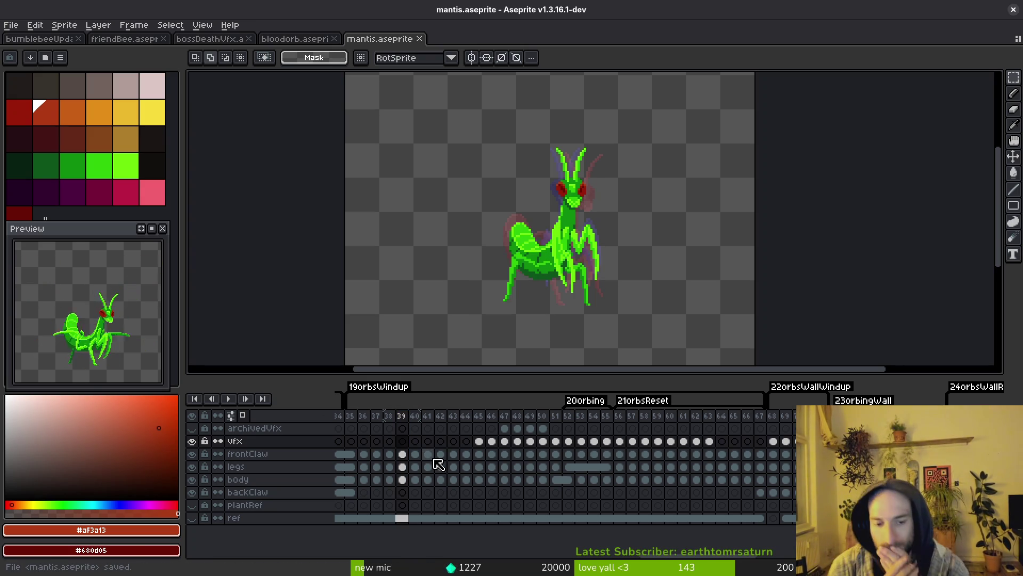
Go to frame 68 on the vfx layer and end 19orbsWindup near frame 51
click(774, 442)
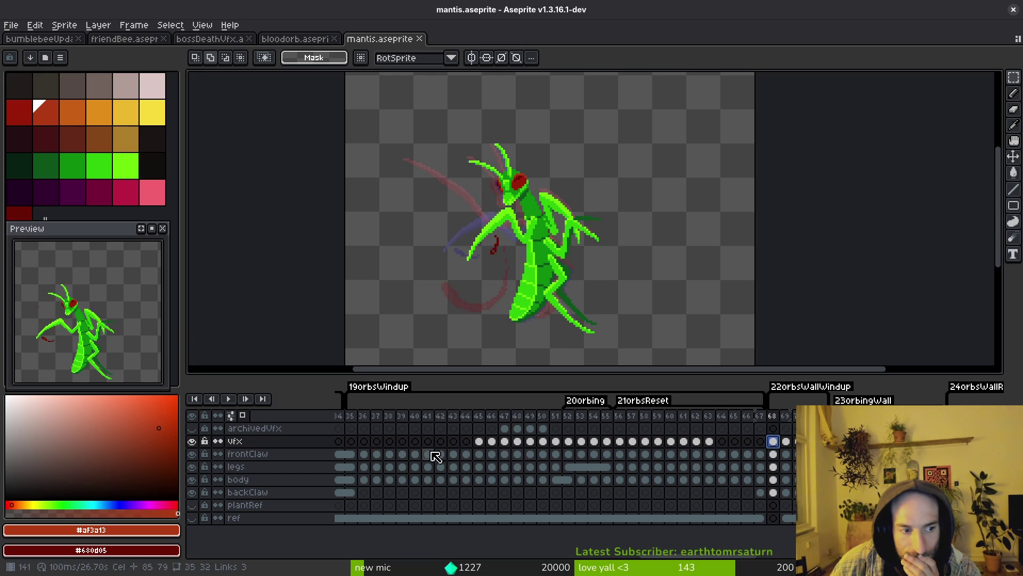
drag(765, 399, 562, 405)
scroll(484, 446, left, 15)
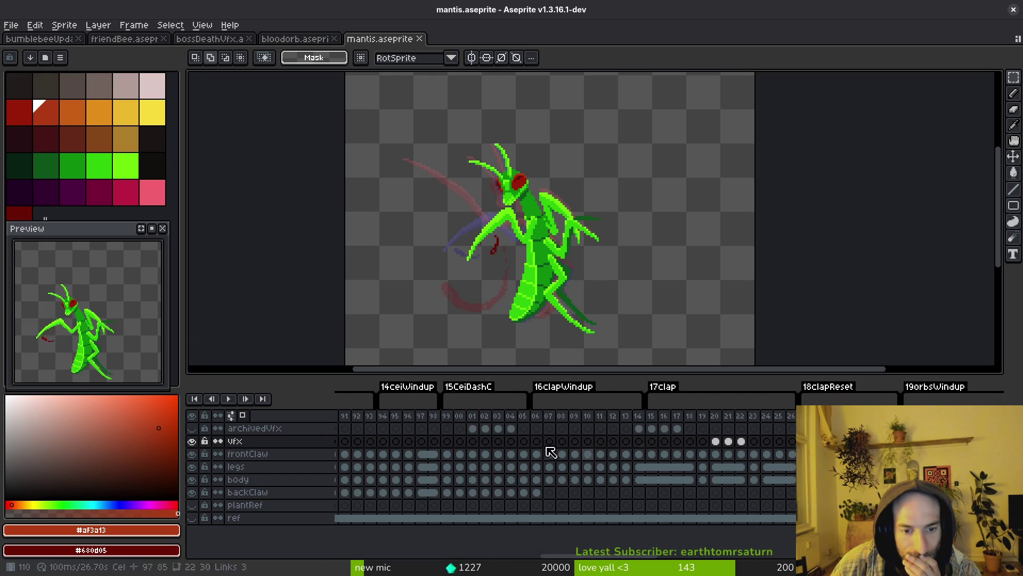
scroll(693, 448, left, 5)
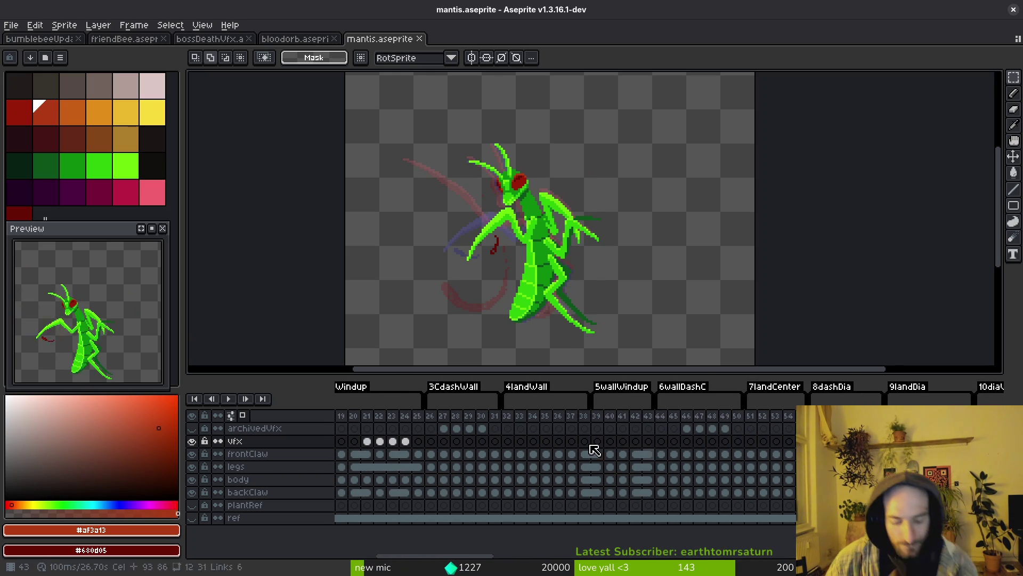
Open Export Sprite Sheet and accept the sheet export settings
key(ctrl+e)
scroll(370, 233, down, 3)
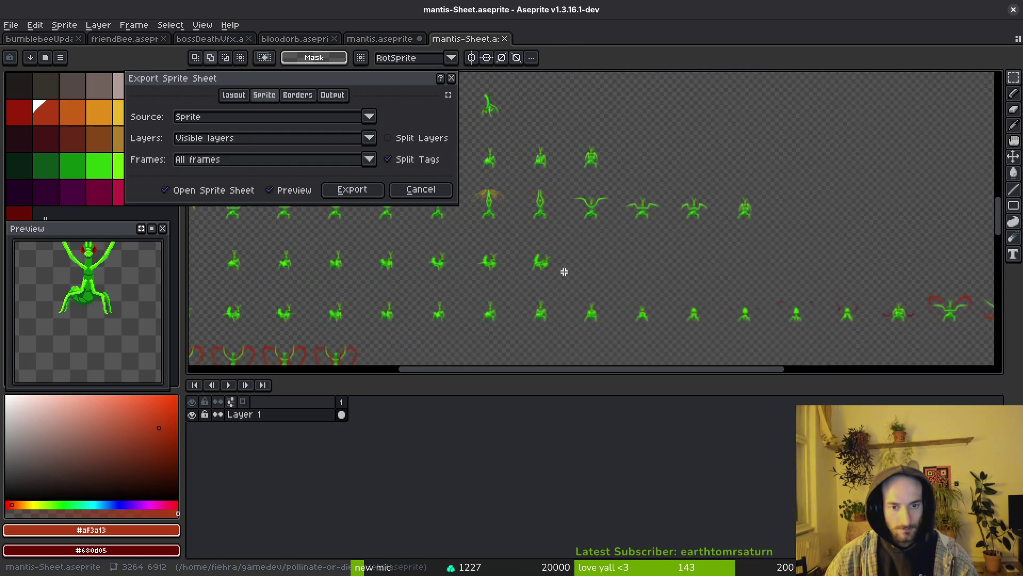
scroll(565, 270, left, 3)
scroll(562, 232, down, 1)
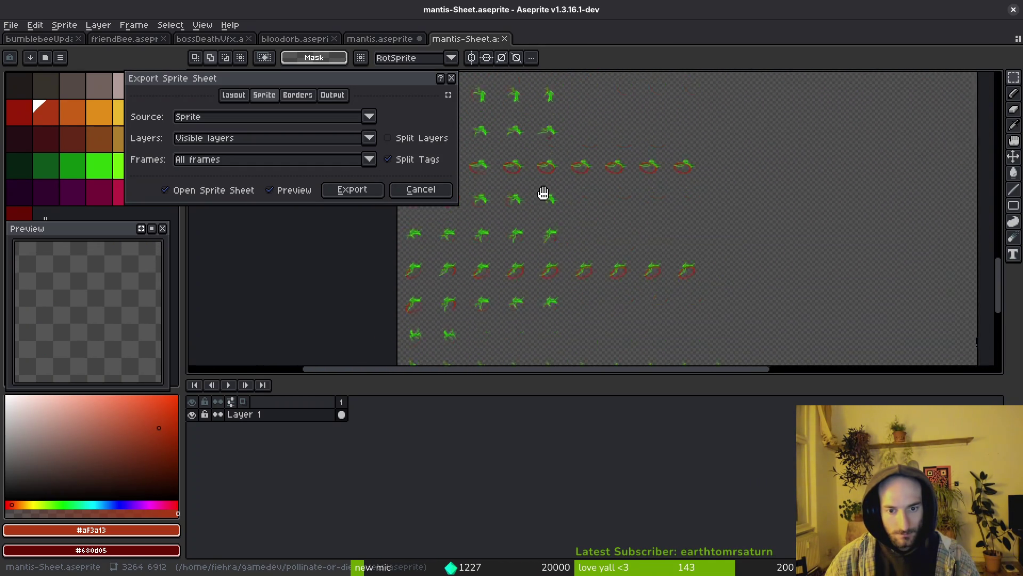
click(347, 190)
key(ctrl+alt+shift+s)
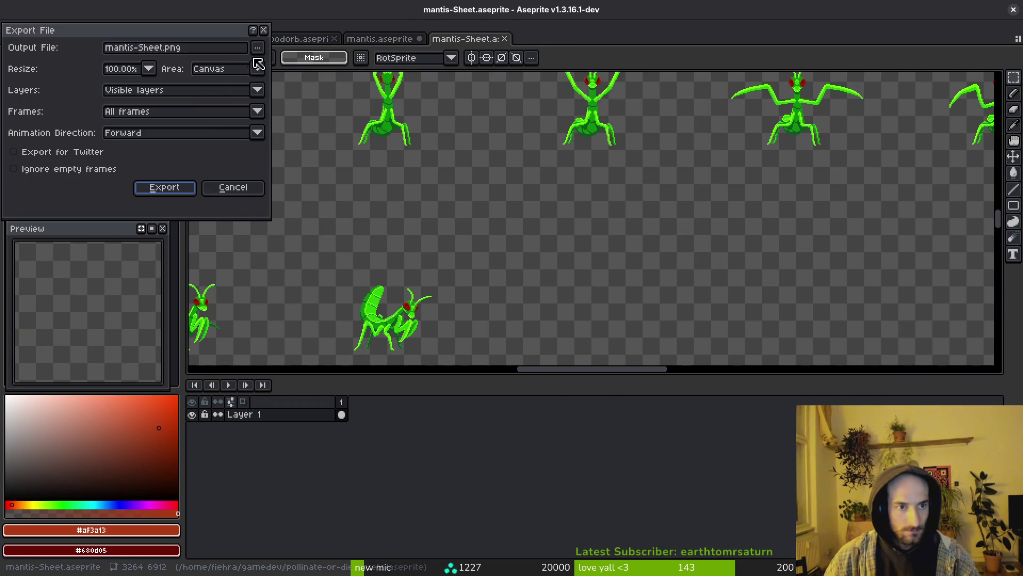
Set the output to art/enemies/mantis-Sheet.png, confirm overwrite, and export
click(258, 47)
click(261, 68)
click(158, 101)
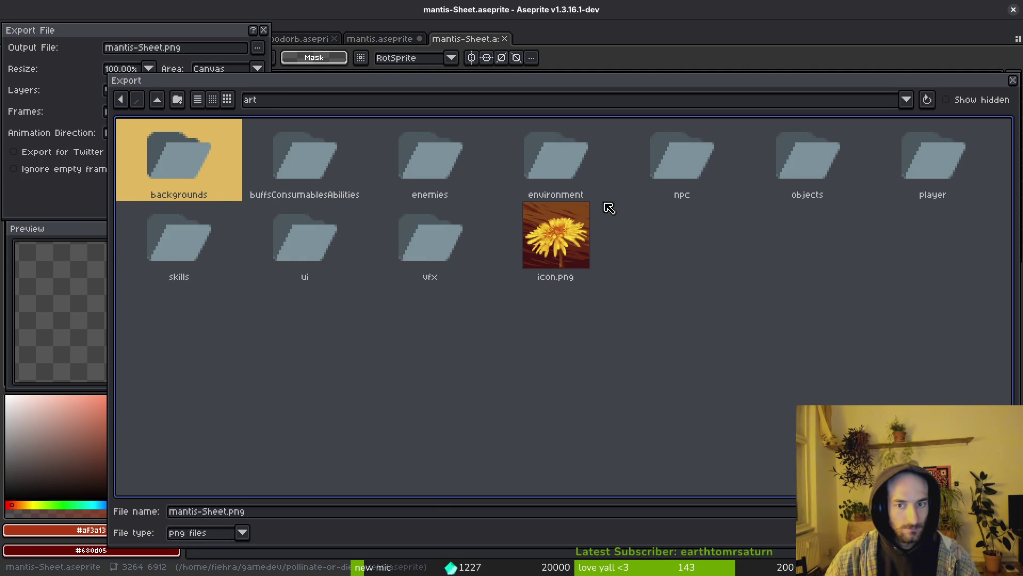
double_click(413, 169)
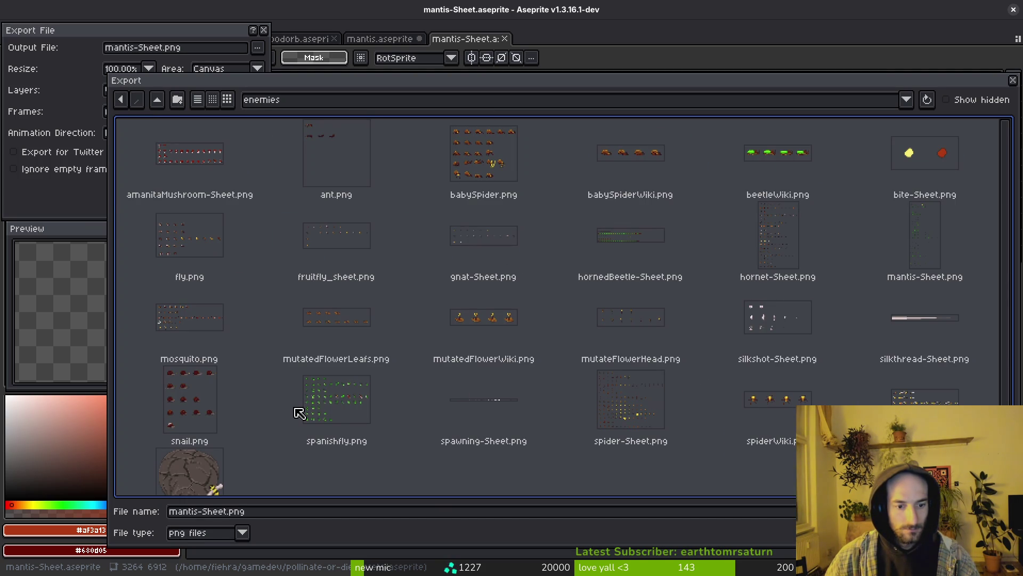
double_click(934, 252)
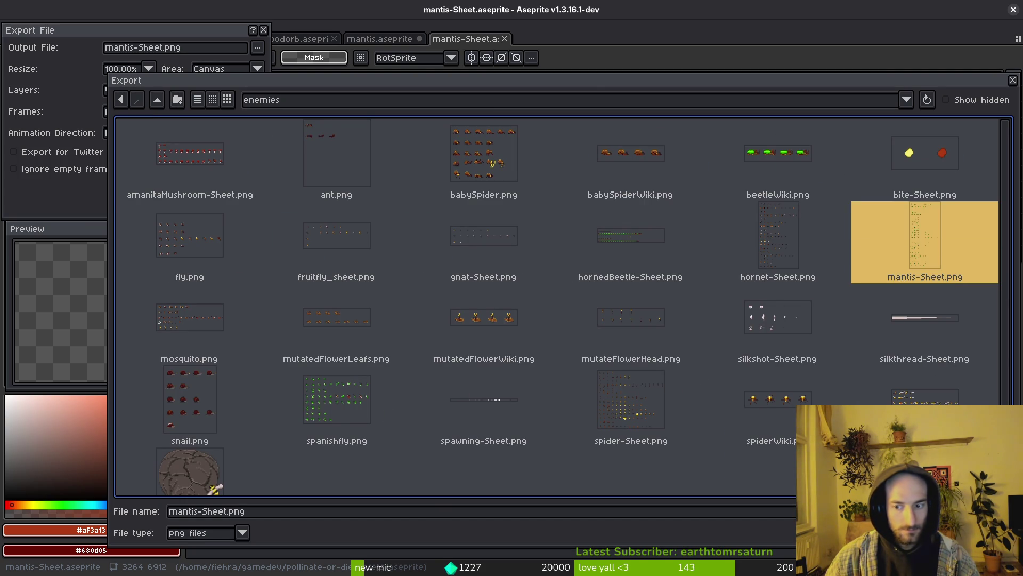
click(431, 320)
click(155, 194)
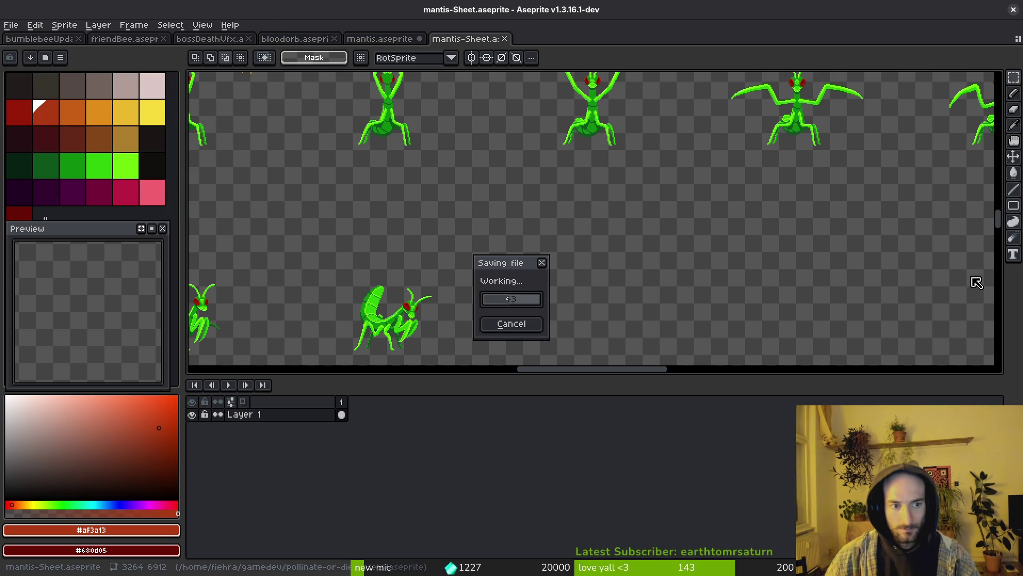
key(alt+Tab)
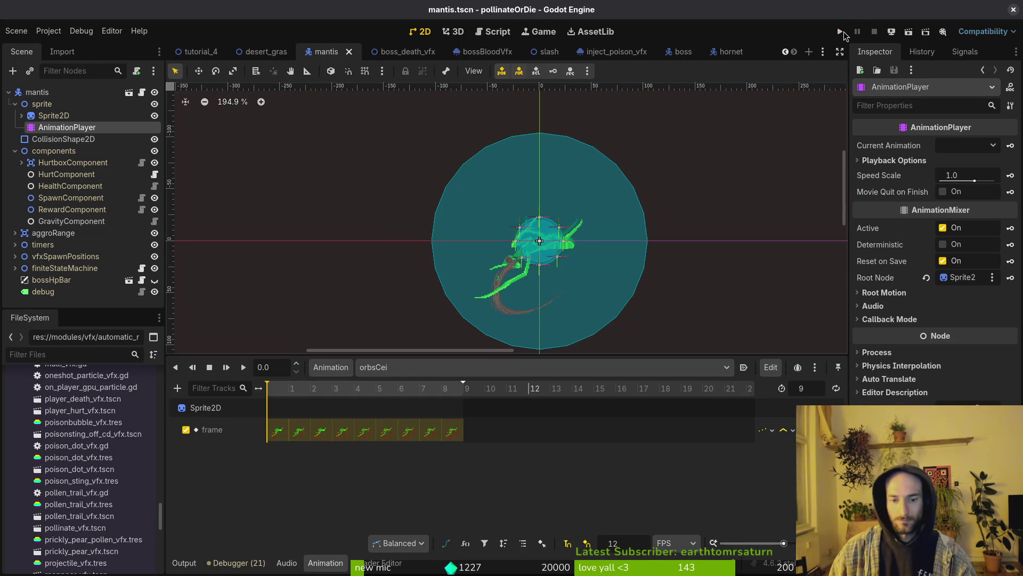
Run the game, continue, and start the mantis level from level select
click(844, 31)
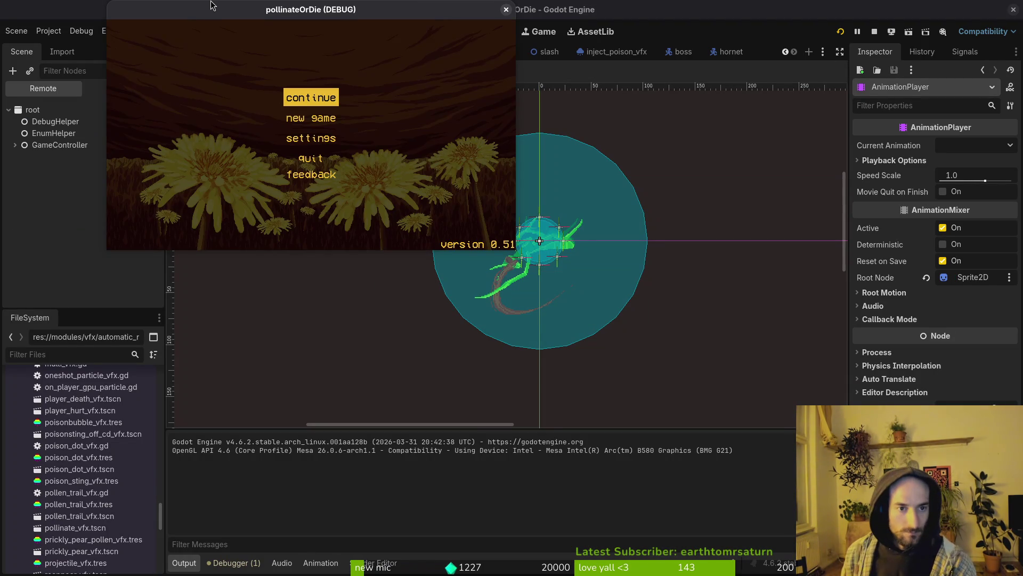
key(Return)
key(Escape)
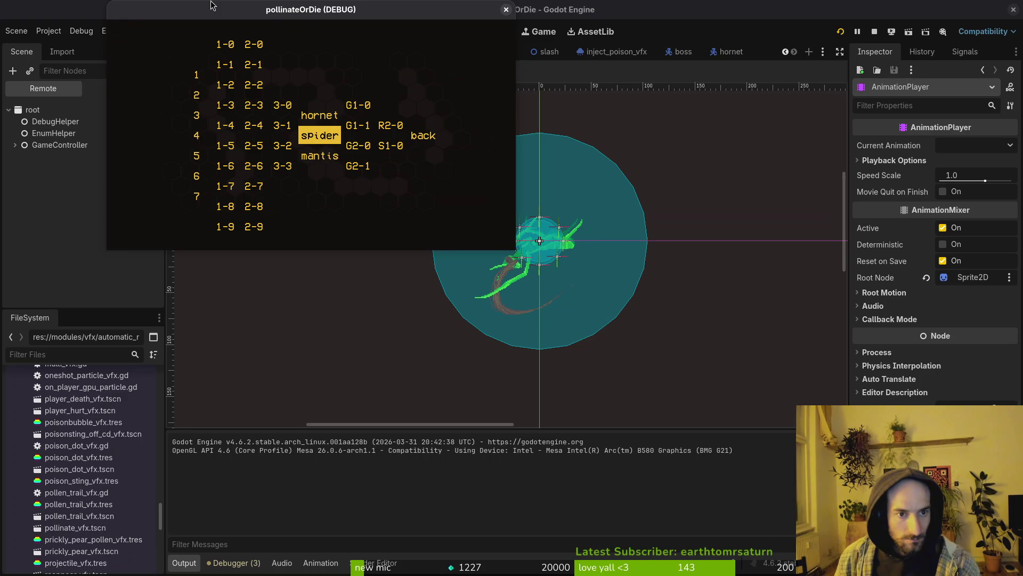
key(Down)
key(Return)
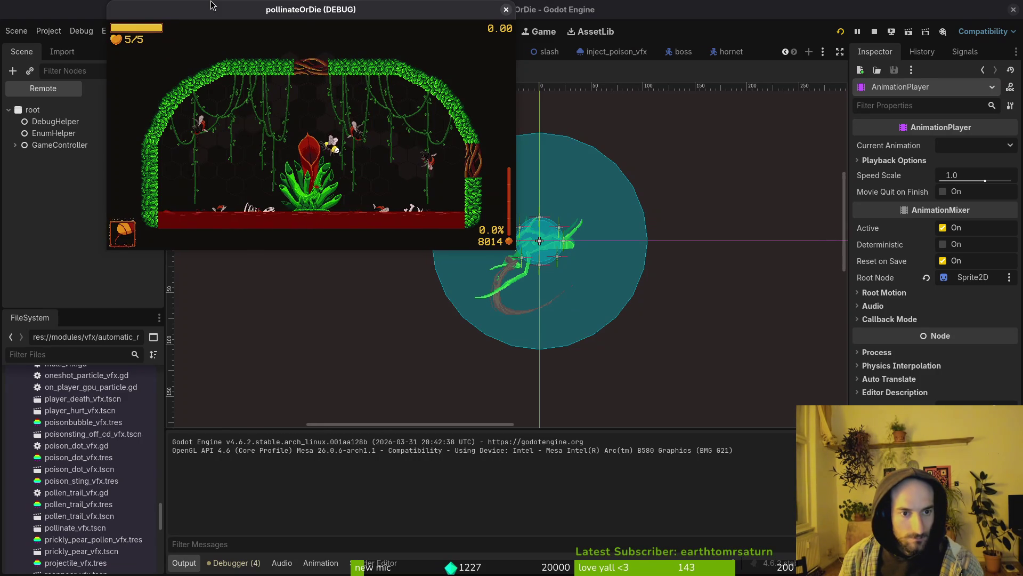
Fight the mantis by flying up to slash and dropping into the plant
key(Left)
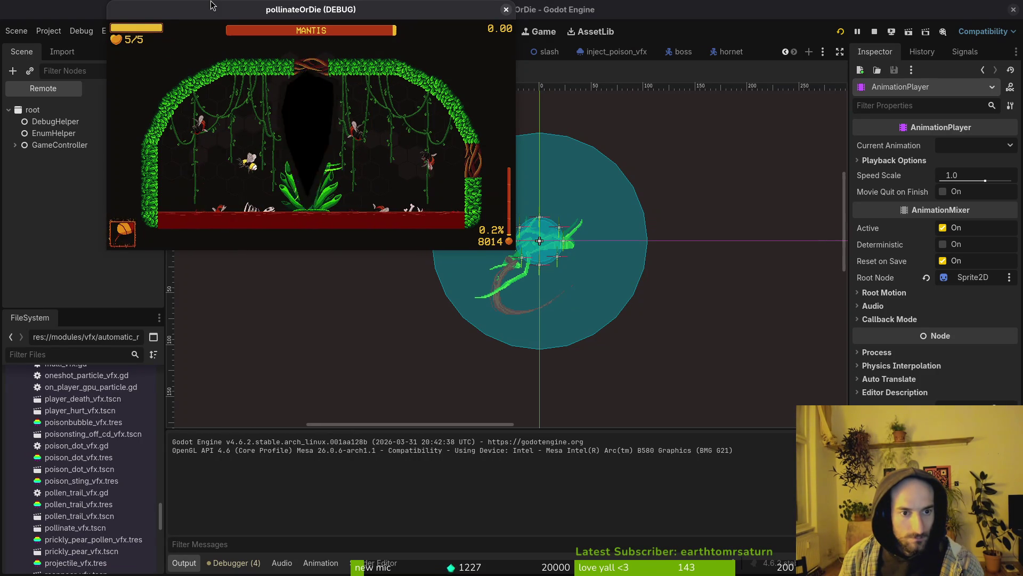
key(Up)
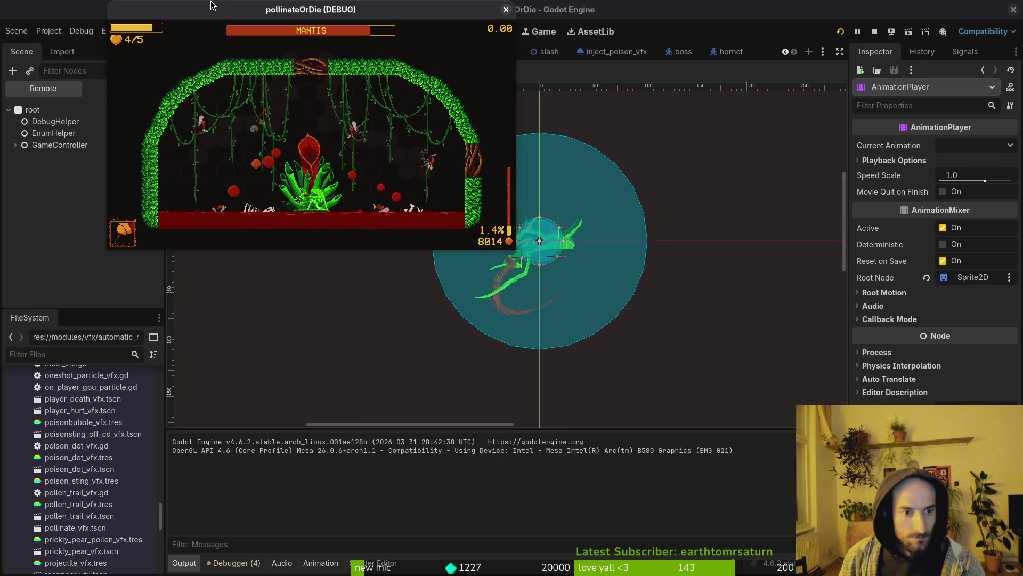
key(Up)
key(Up)
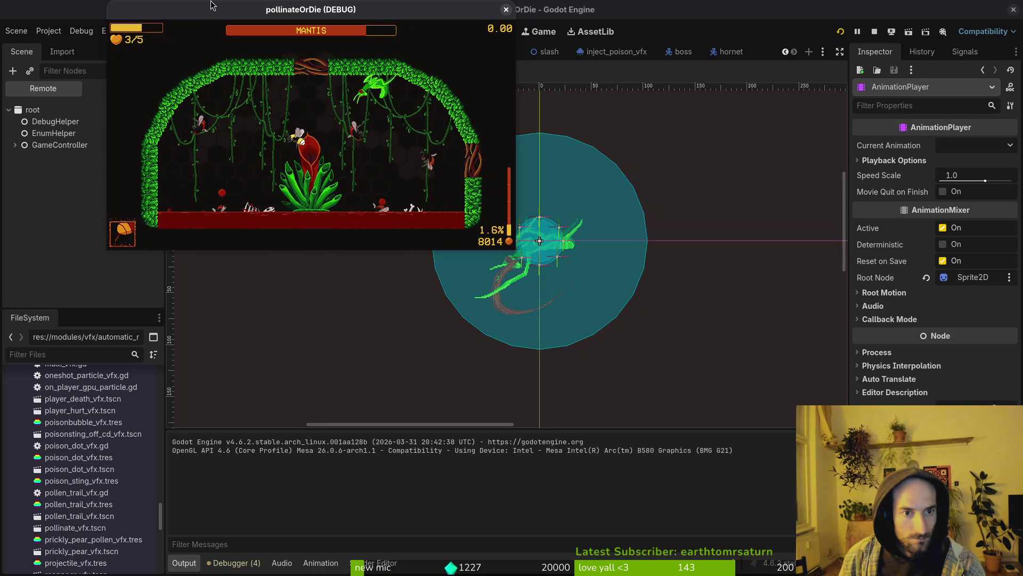
key(Down)
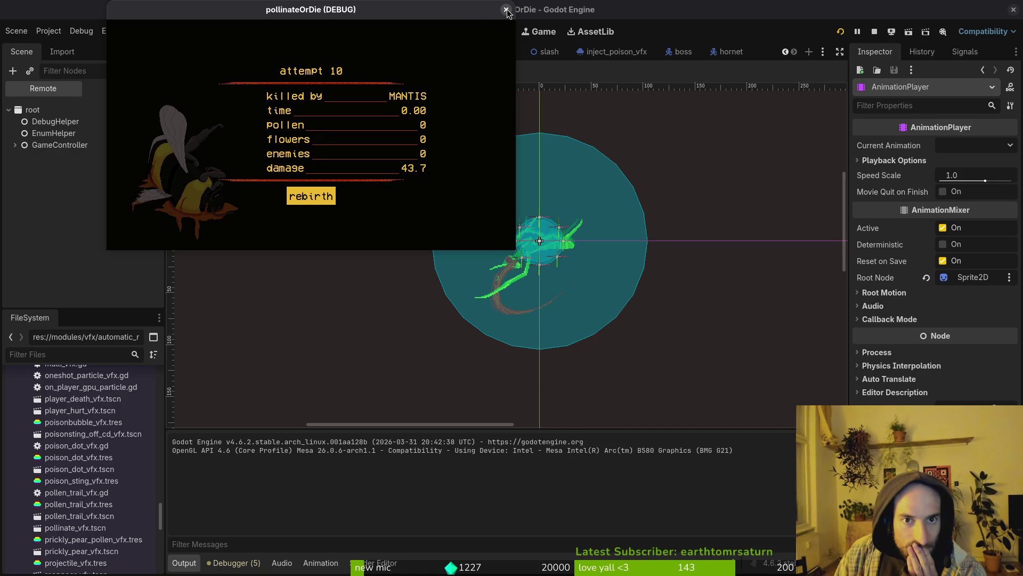
Maximize the game window, rebirth, and start the mantis boss level again
double_click(464, 16)
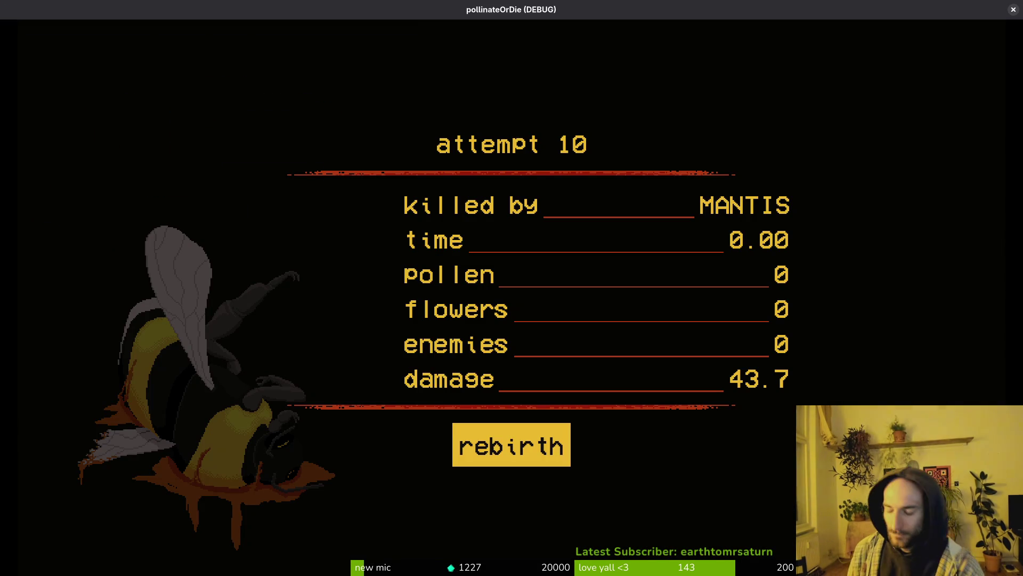
key(Return)
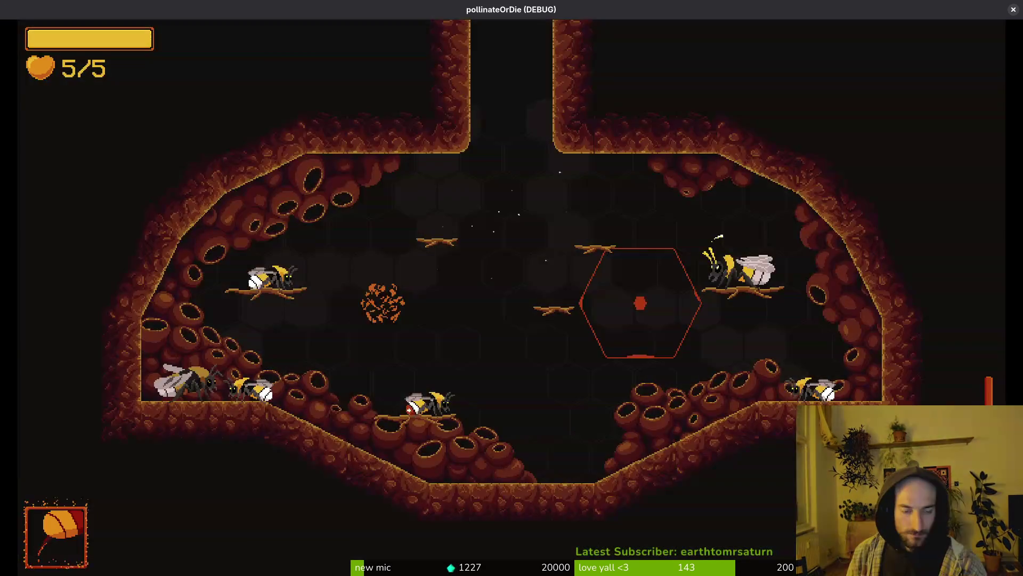
key(Escape)
key(Down)
key(Return)
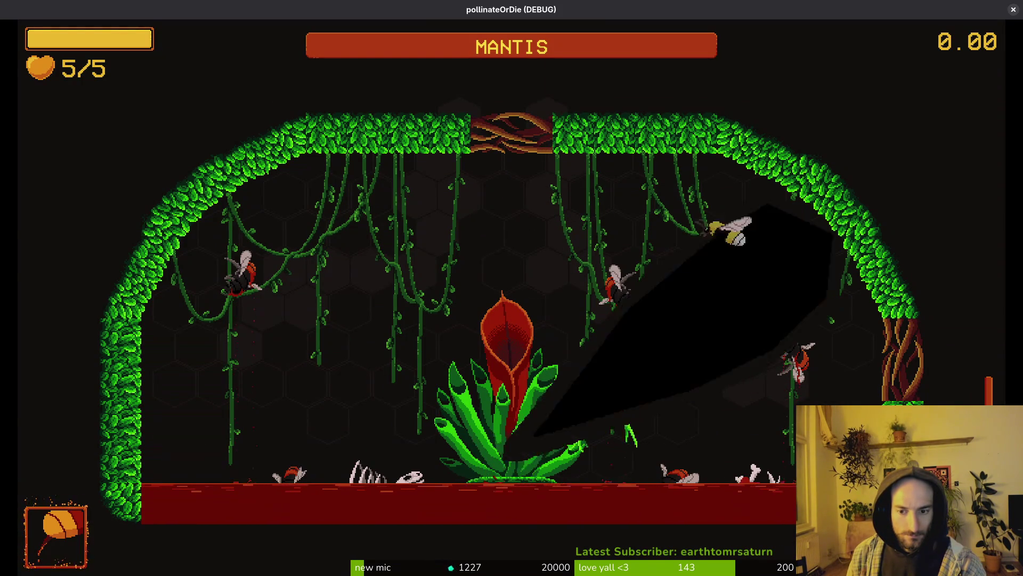
Dash, dive and slash at the mantis until the bee dies, then close the game
key(Left)
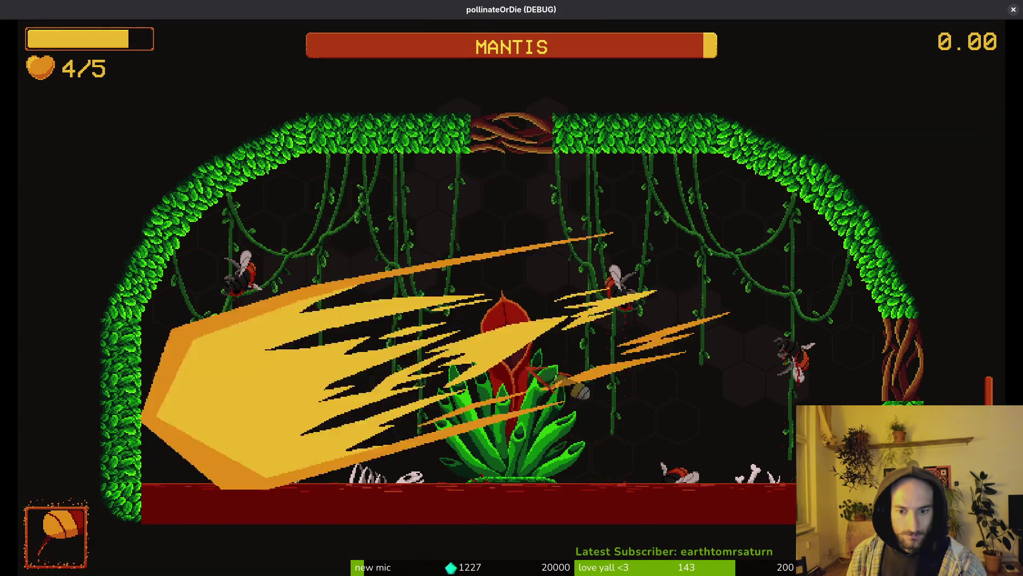
key(Up)
key(Down)
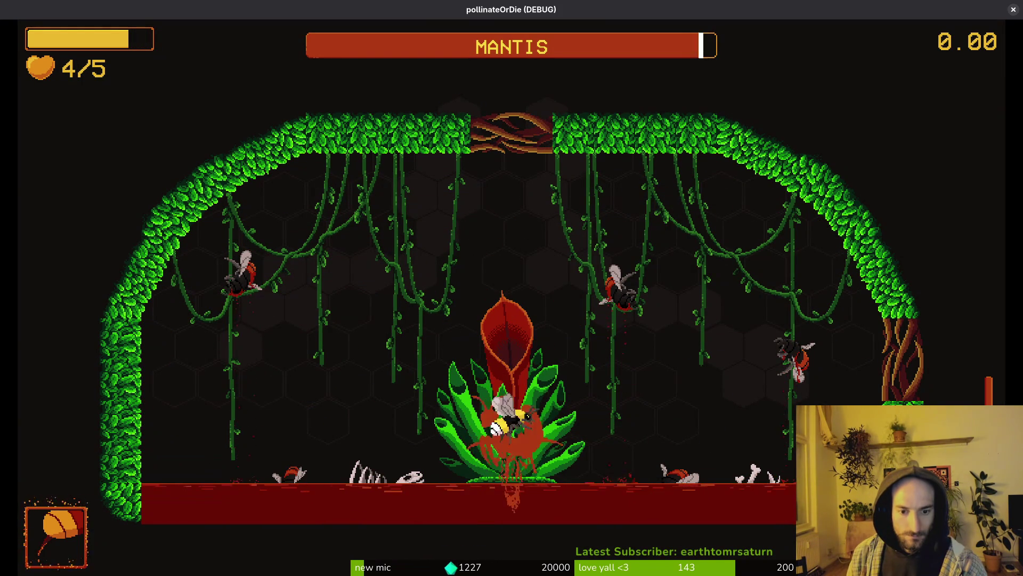
key(Up)
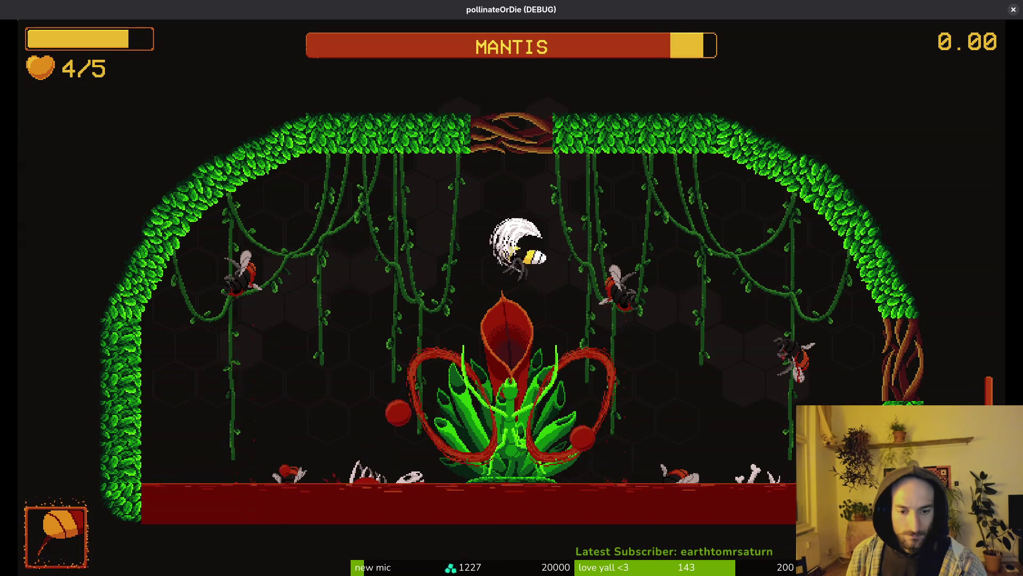
key(Right)
key(Left)
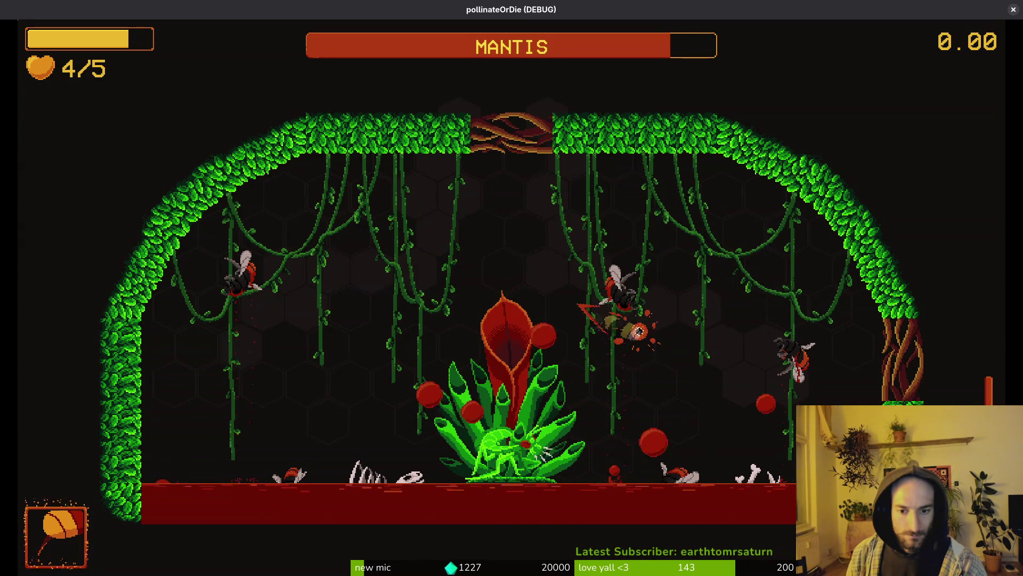
key(Down)
key(Right)
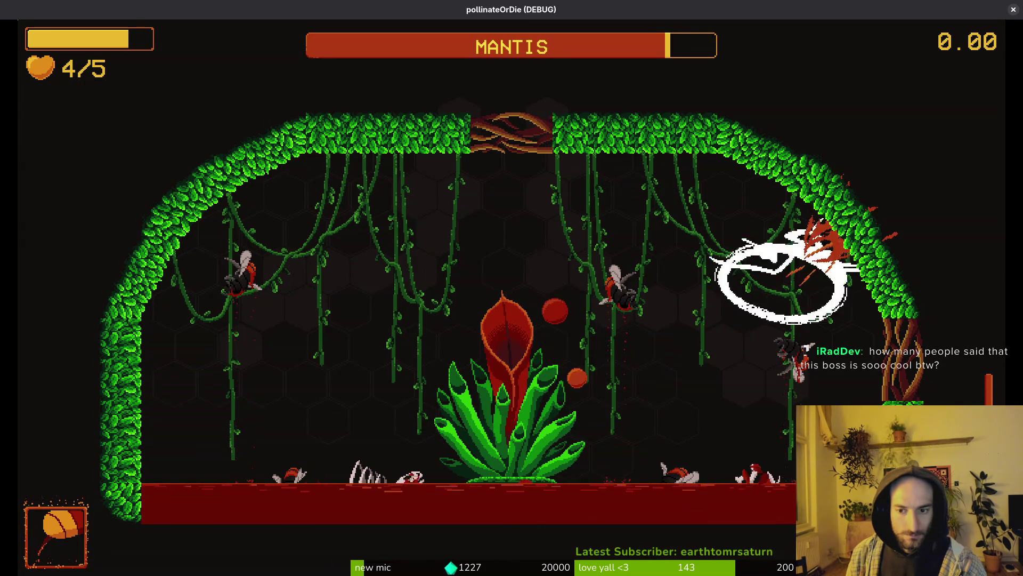
key(Left)
key(Up)
key(Left)
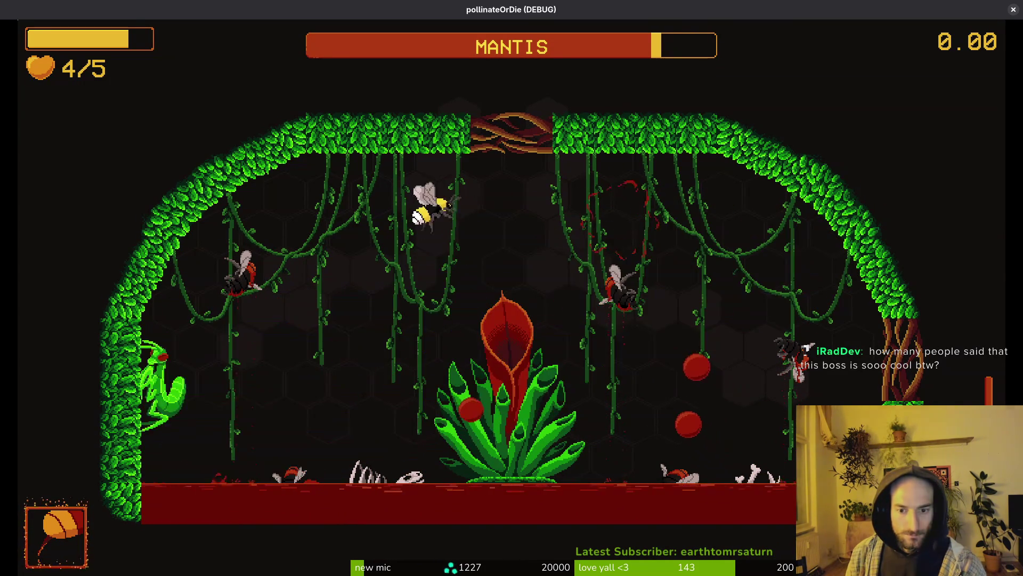
key(Down)
key(Right)
key(Down)
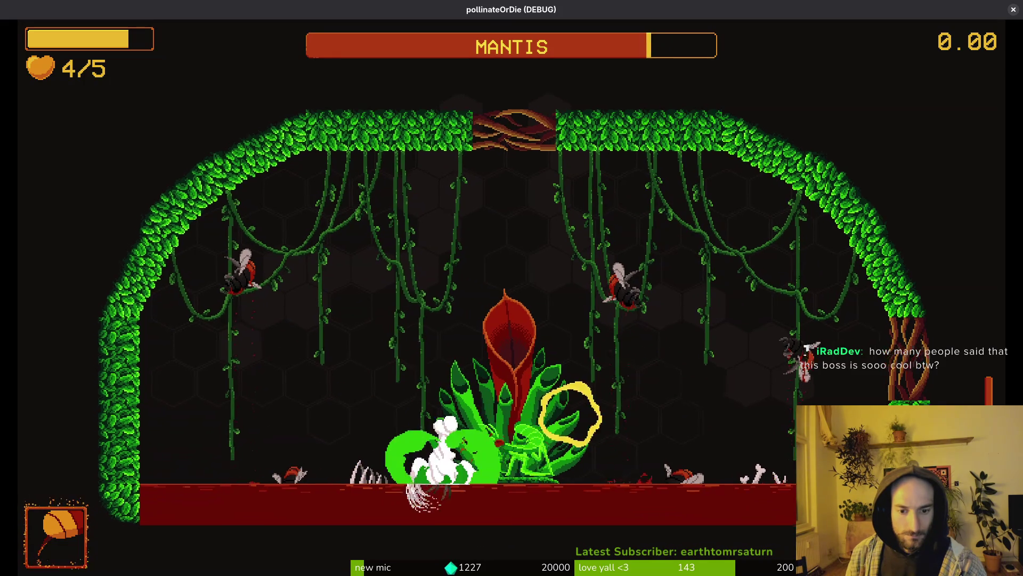
key(Left)
key(Up)
key(Left)
key(Down)
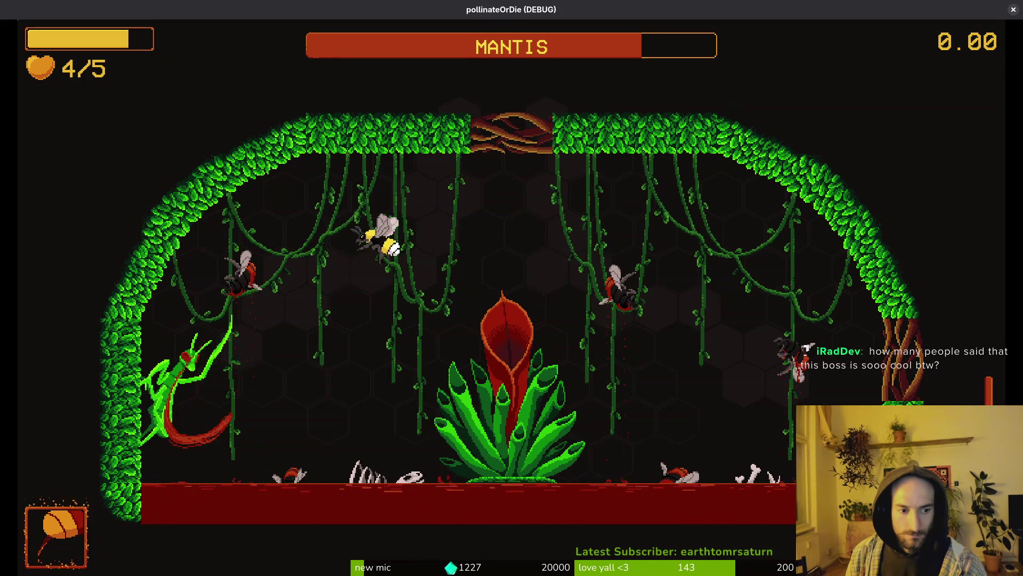
key(Right)
key(Up)
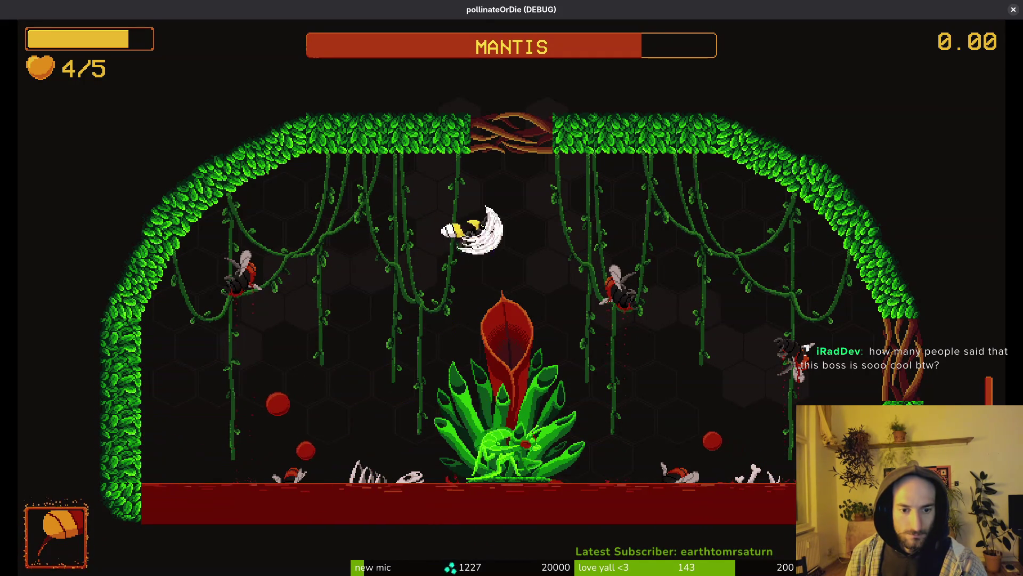
key(Down)
key(Up)
key(Left)
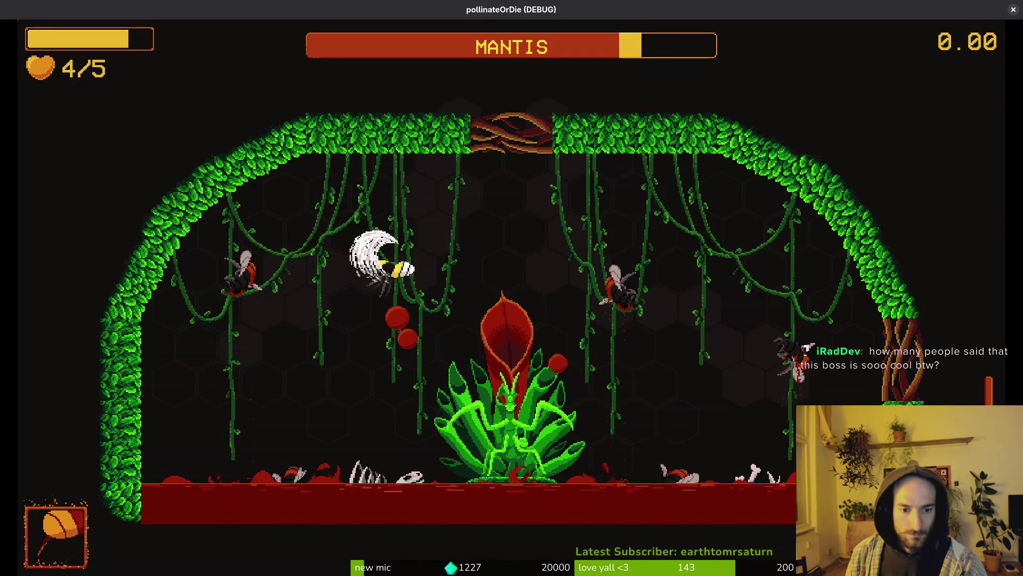
key(Right)
key(Up)
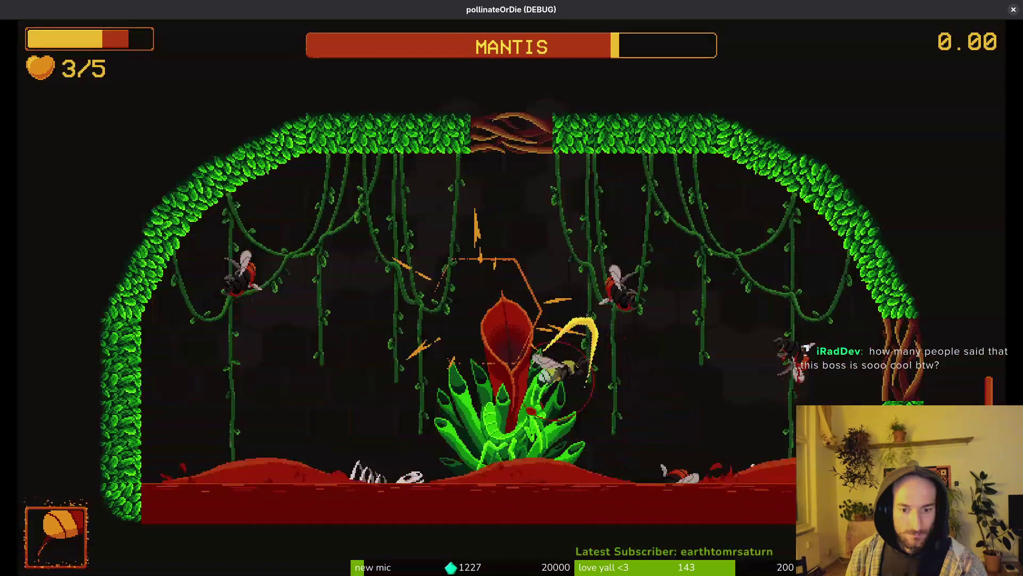
key(Down)
key(Up)
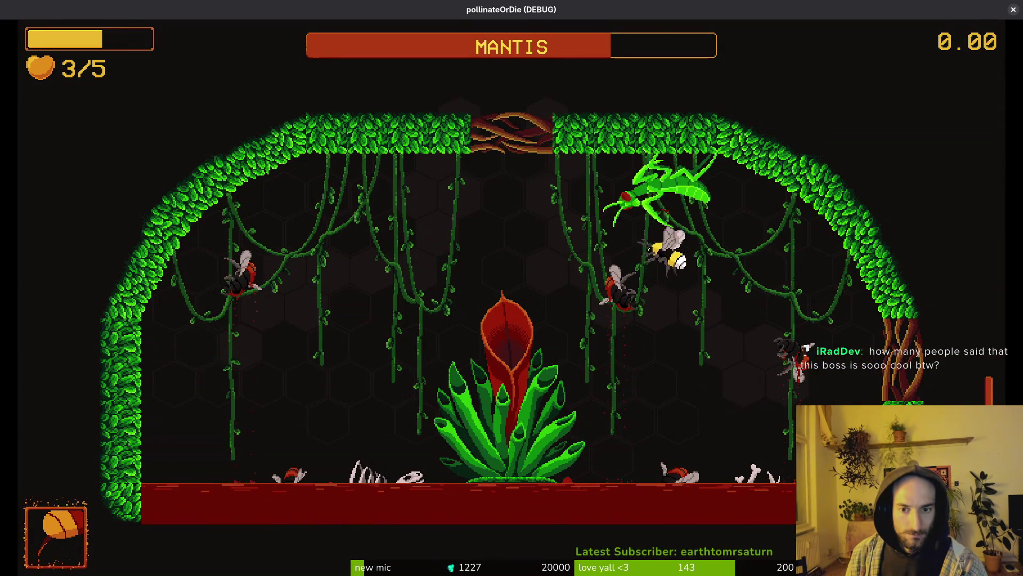
key(Left)
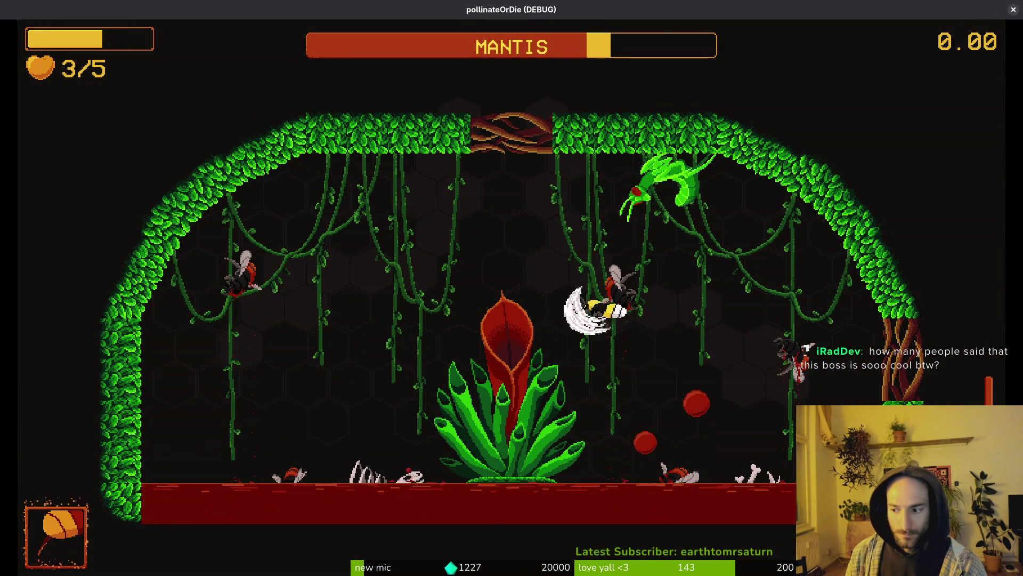
key(Down)
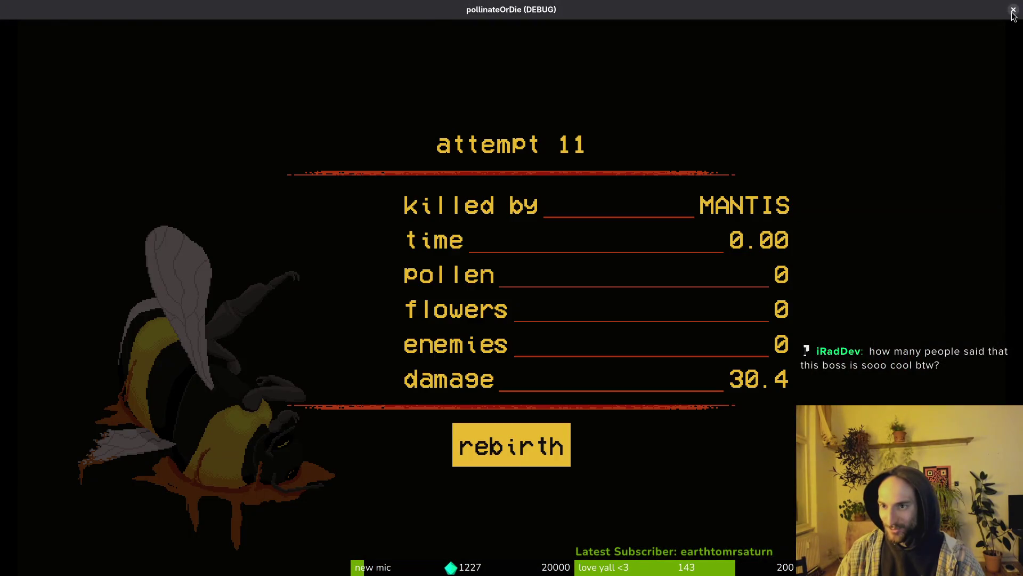
click(1013, 10)
Set the mantis HealthComponent's Max Health to 72
drag(691, 292, 626, 281)
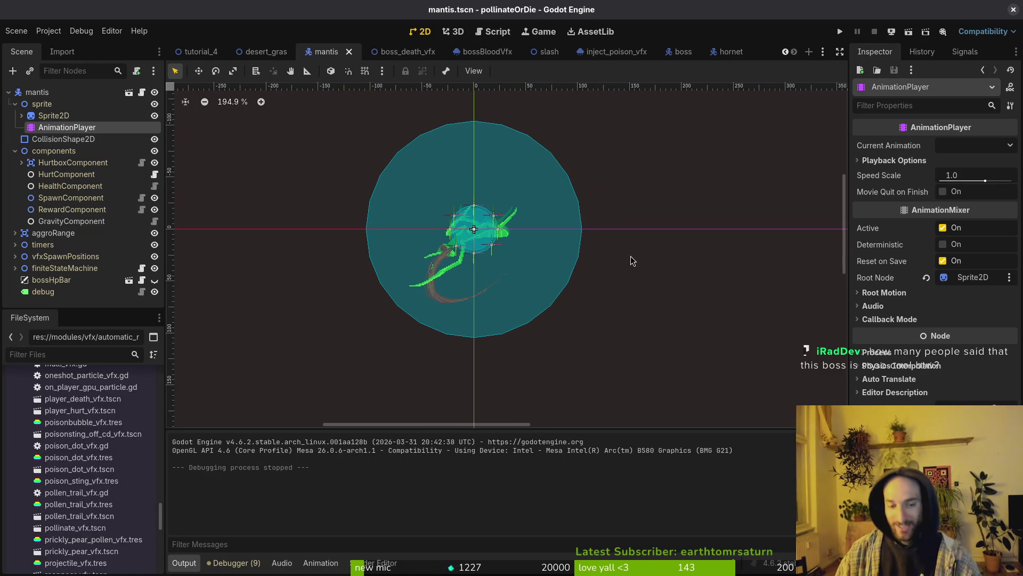
click(70, 185)
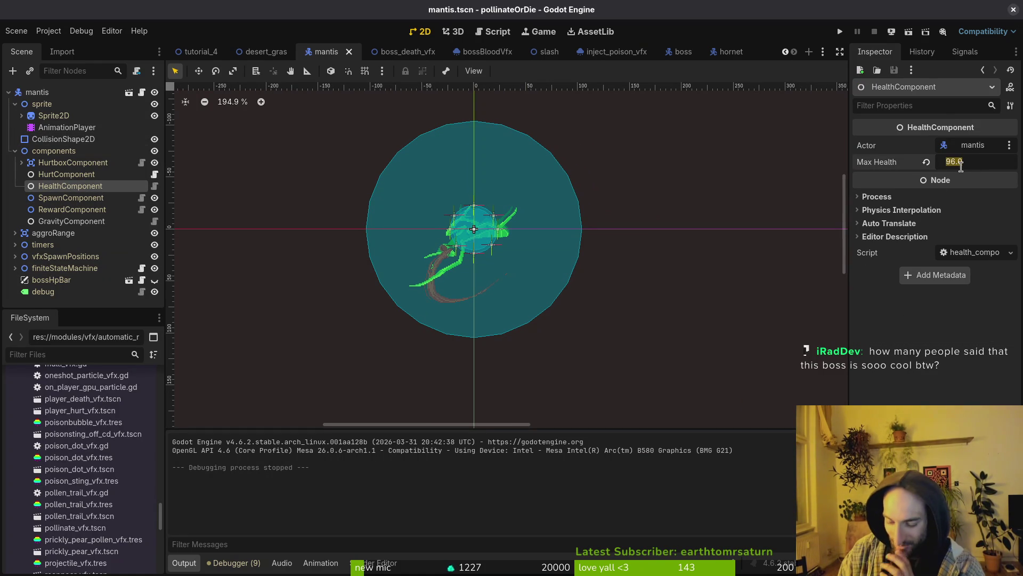
text(2)
key(Return)
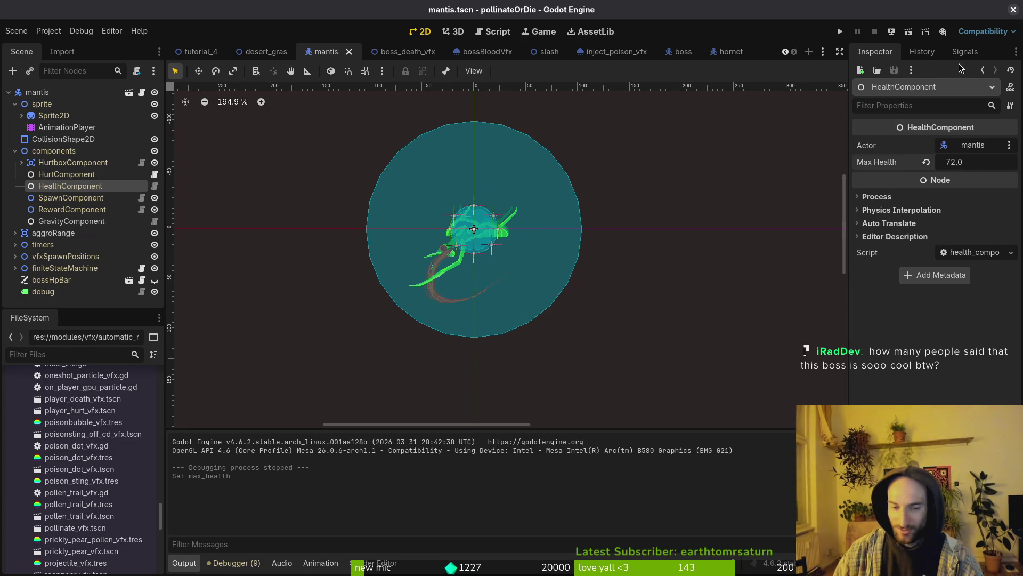
Collapse the mantis components and select its AnimationPlayer
click(15, 151)
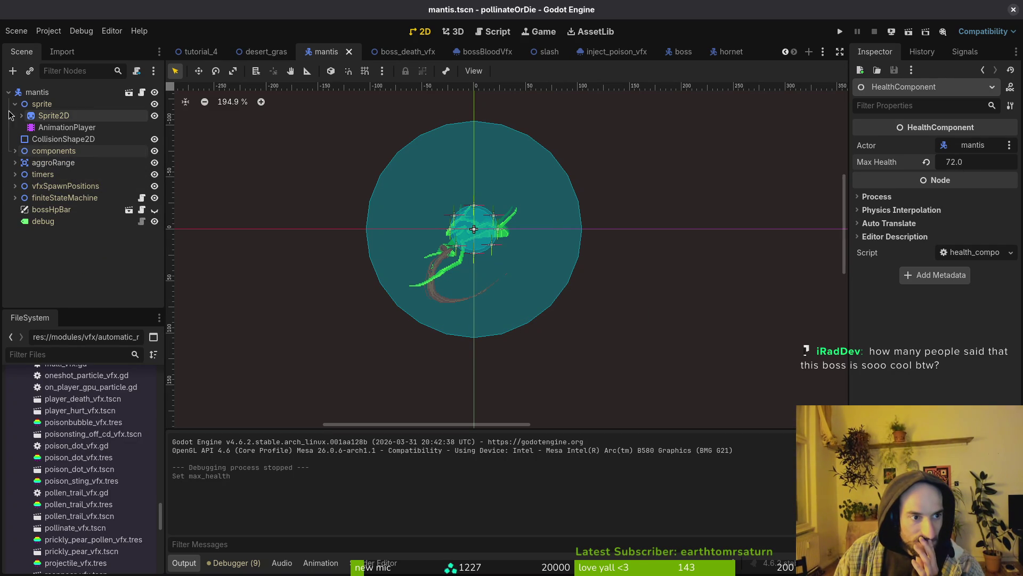
scroll(405, 255, up, 4)
scroll(405, 255, down, 6)
scroll(405, 256, up, 3)
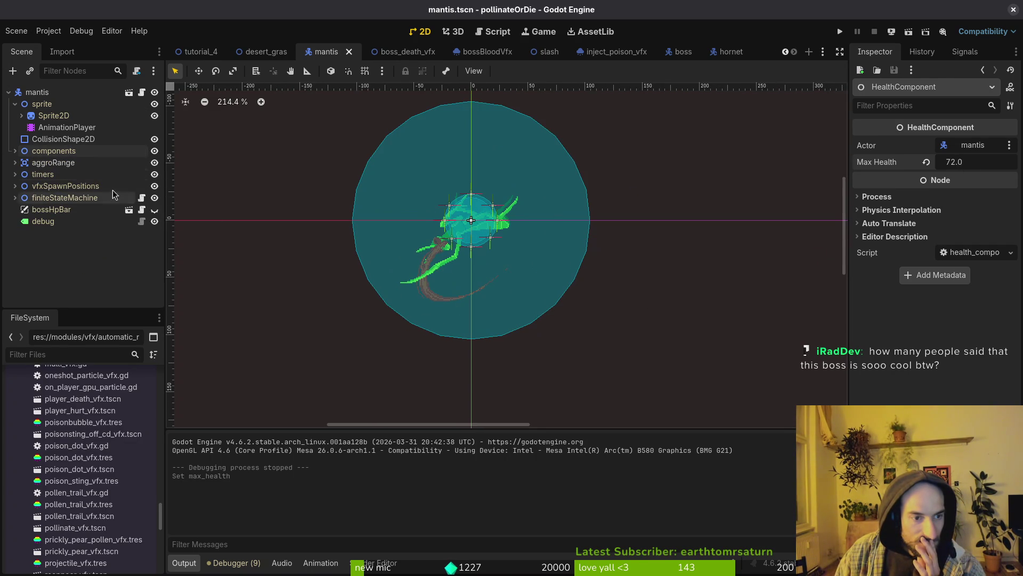
click(13, 163)
click(13, 163)
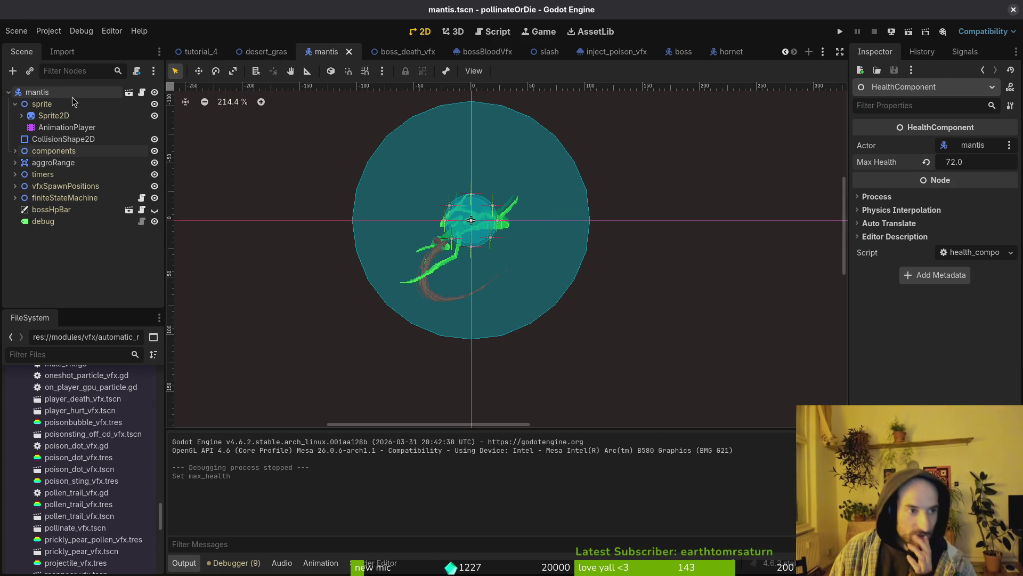
click(53, 116)
click(45, 128)
Load the orbing animation and move its frame keys onto consecutive frames
click(411, 367)
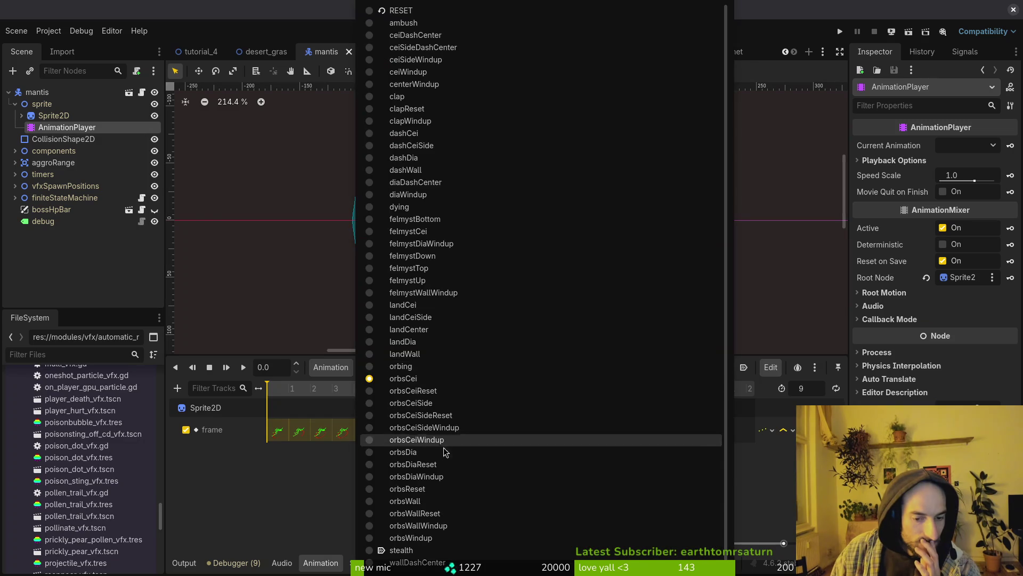
click(413, 370)
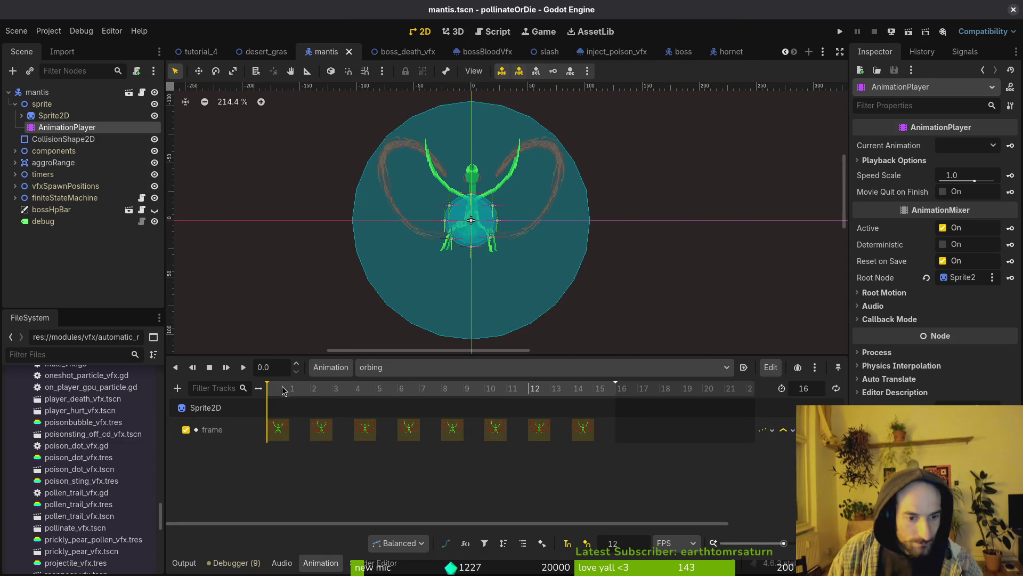
drag(301, 391, 356, 411)
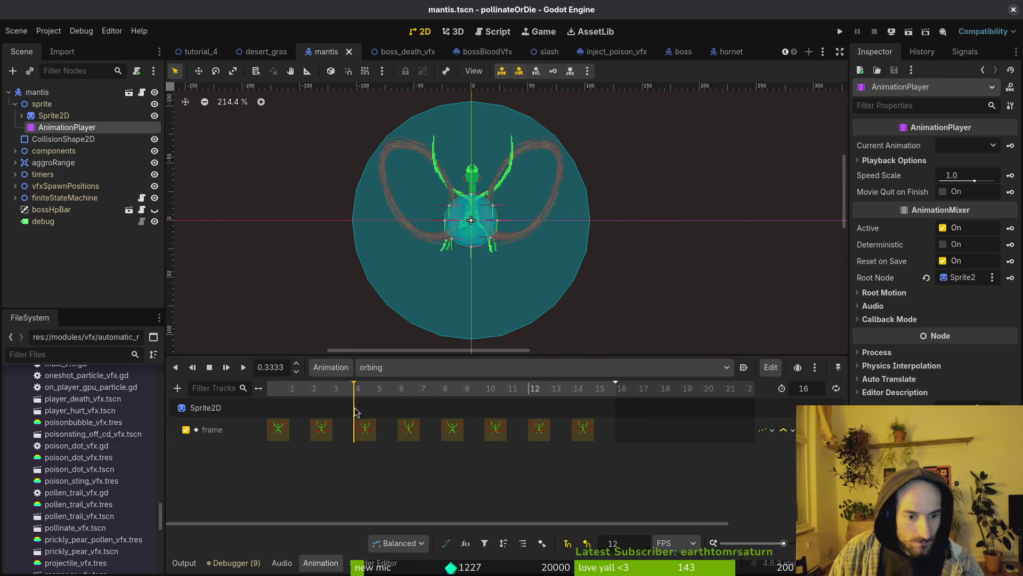
click(313, 437)
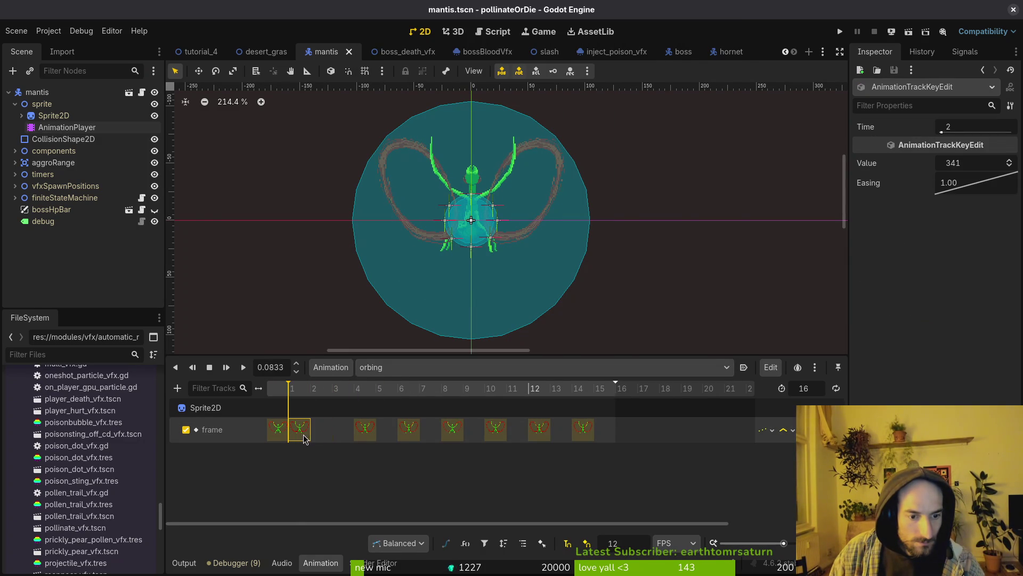
drag(304, 438, 305, 438)
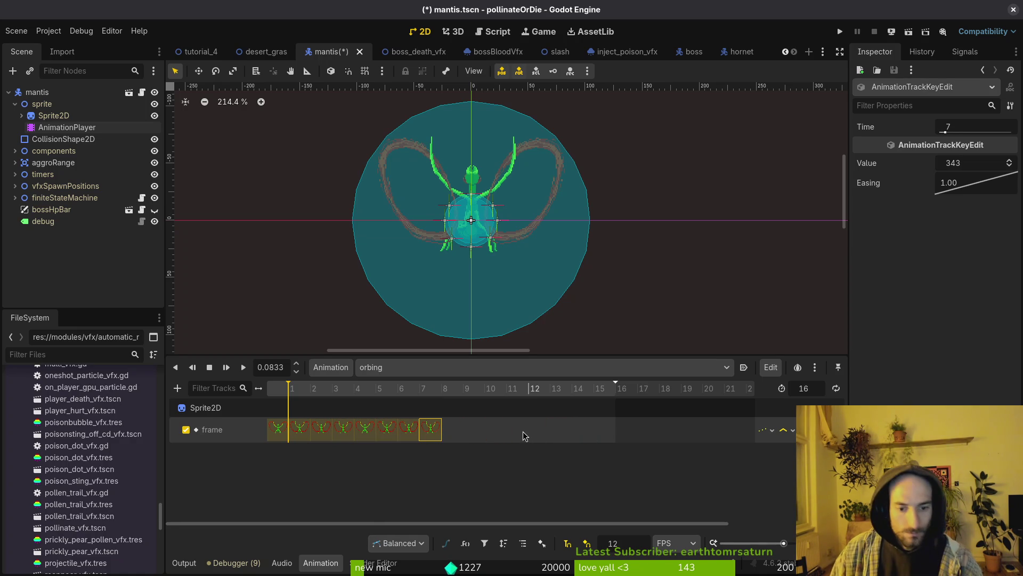
Duplicate the eight keys onto frames 9–16, save the scene, and preview orbing
shift+click(294, 436)
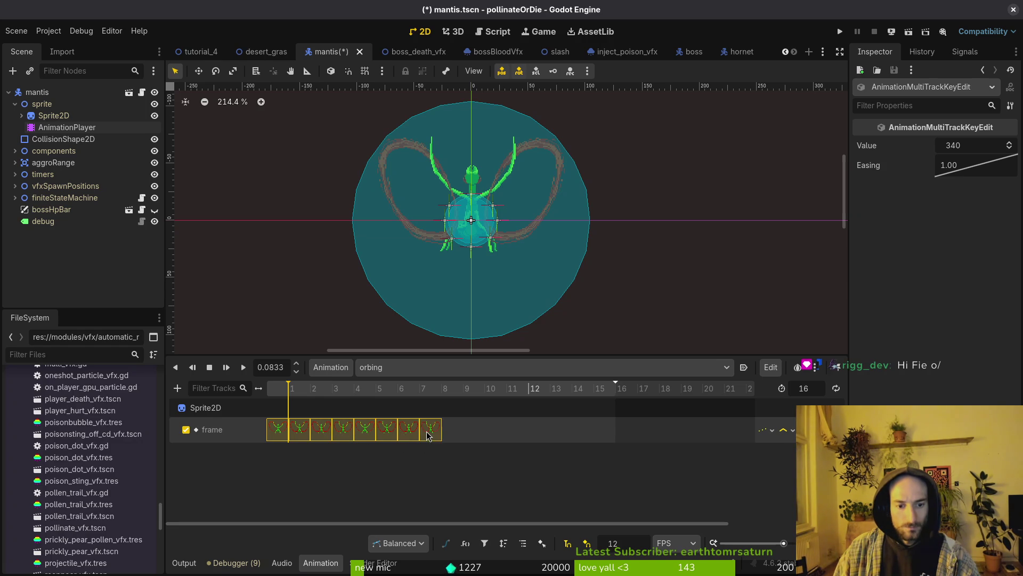
click(452, 395)
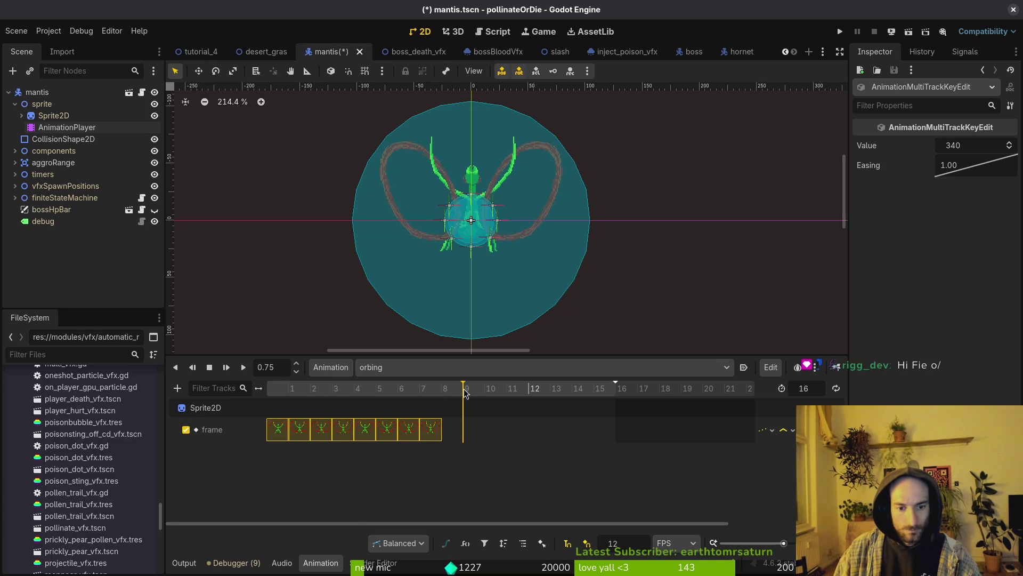
key(ctrl+d)
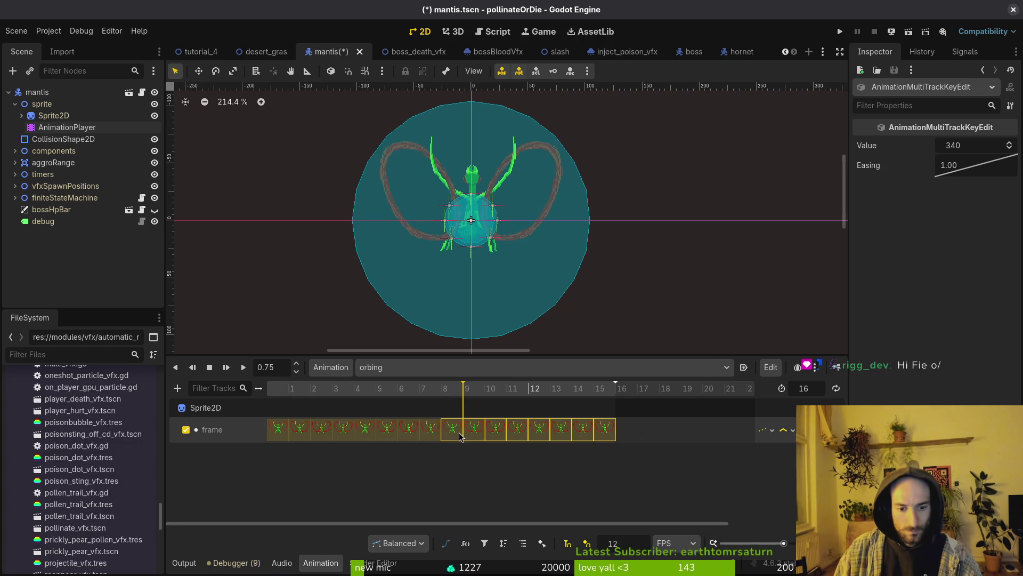
key(ctrl+s)
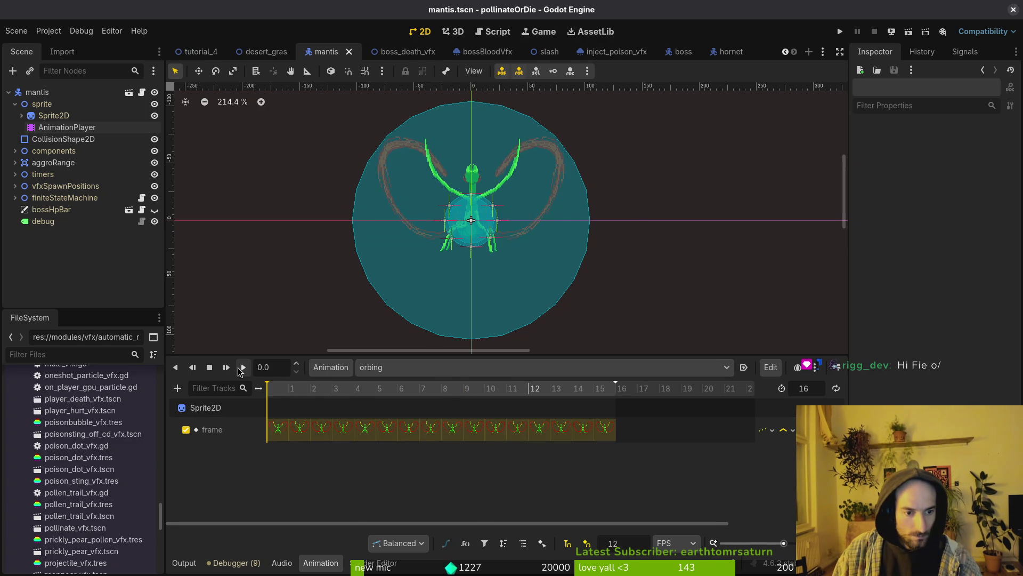
click(240, 371)
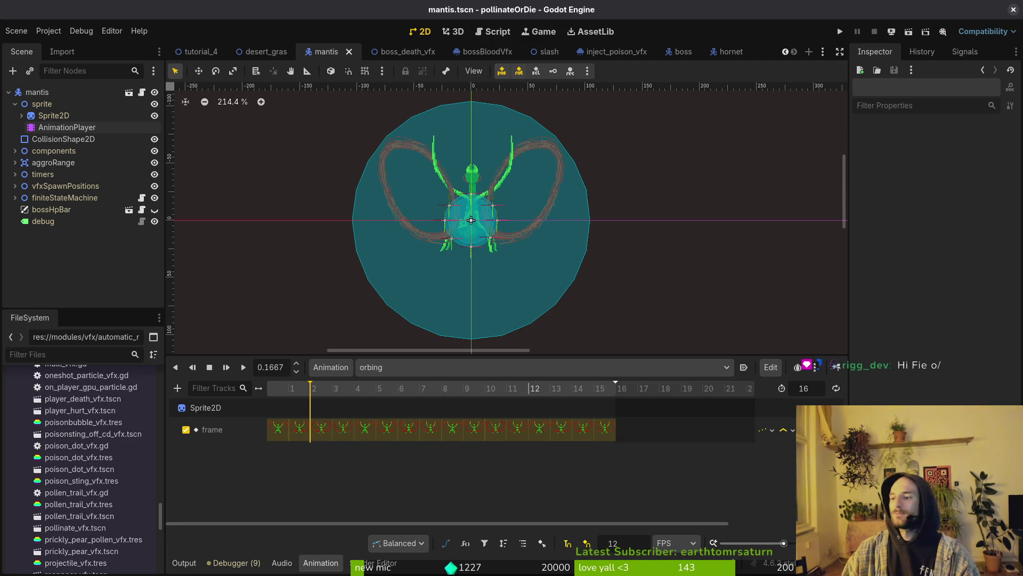
key(alt+Tab)
Close the sprite sheet and step through mantis frames 53 to 58
key(ctrl+w)
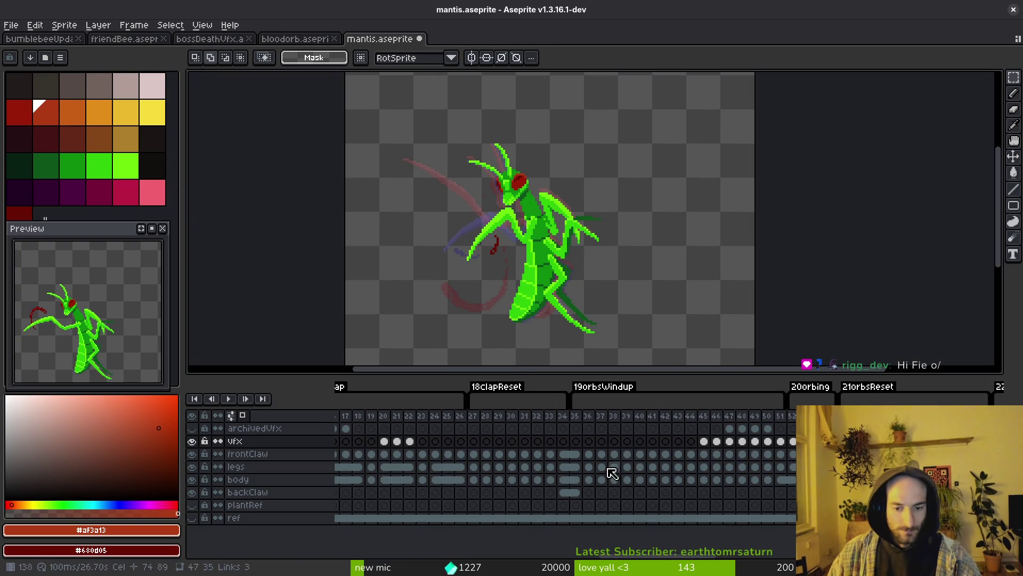
scroll(634, 471, right, 3)
click(706, 454)
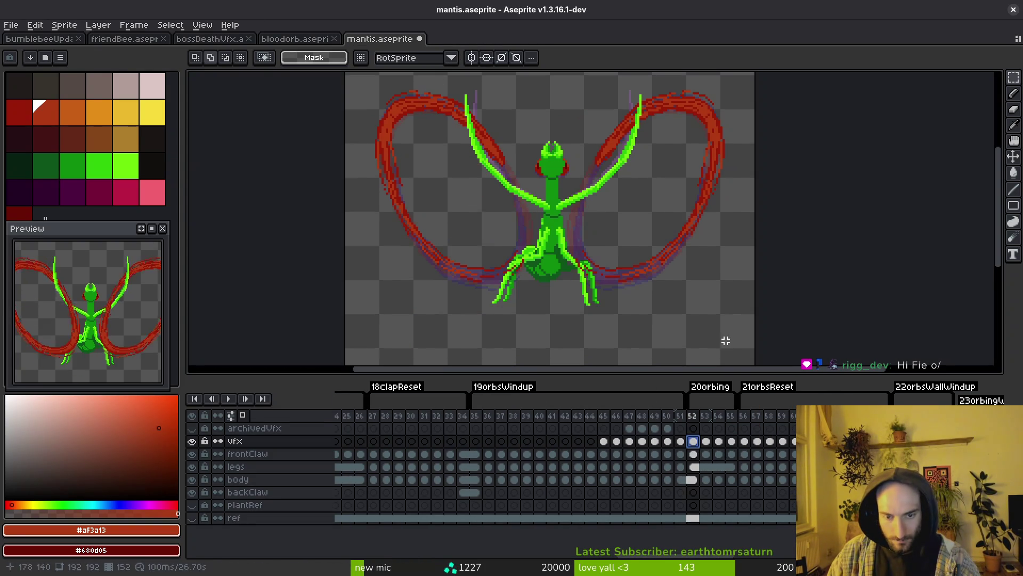
scroll(695, 299, down, 1)
key(i)
key(Right)
key(Right)
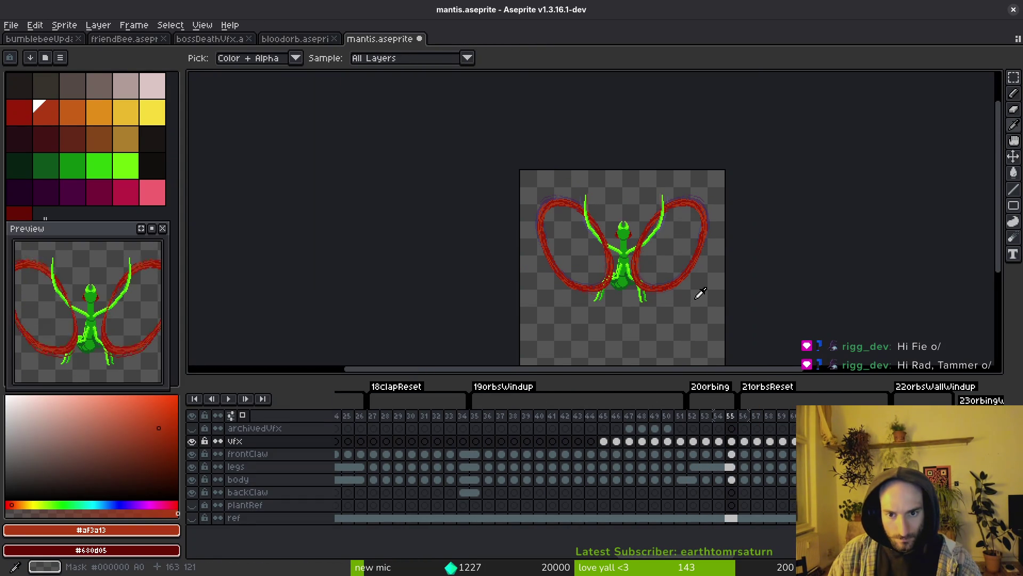
key(Right)
key(Right)
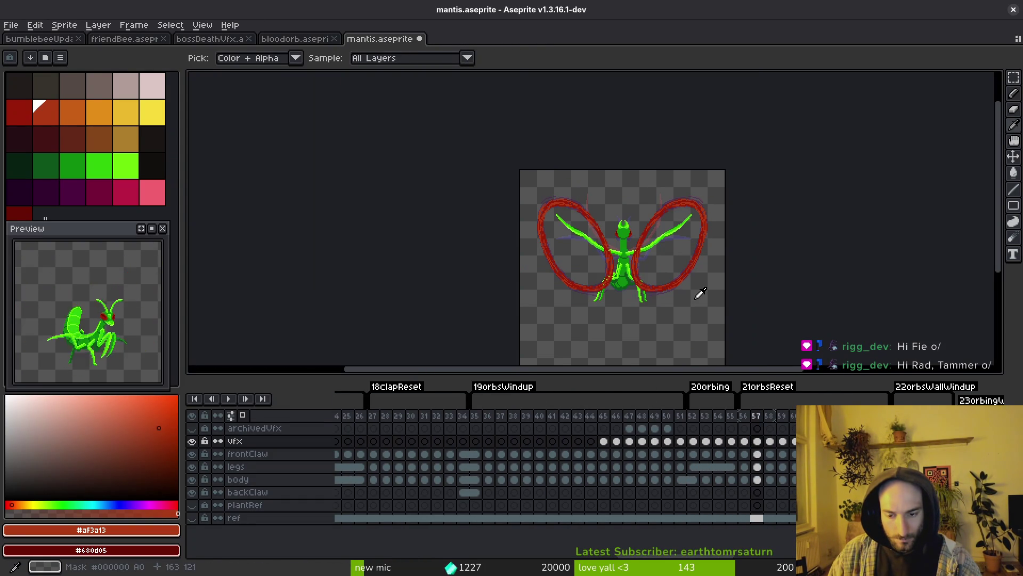
key(Right)
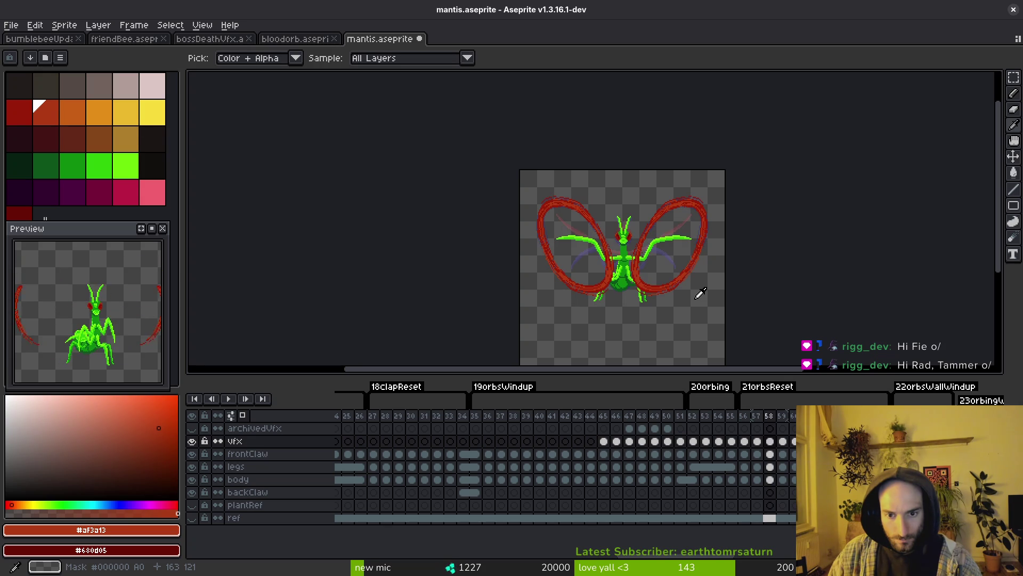
key(Left)
key(Left)
key(Left)
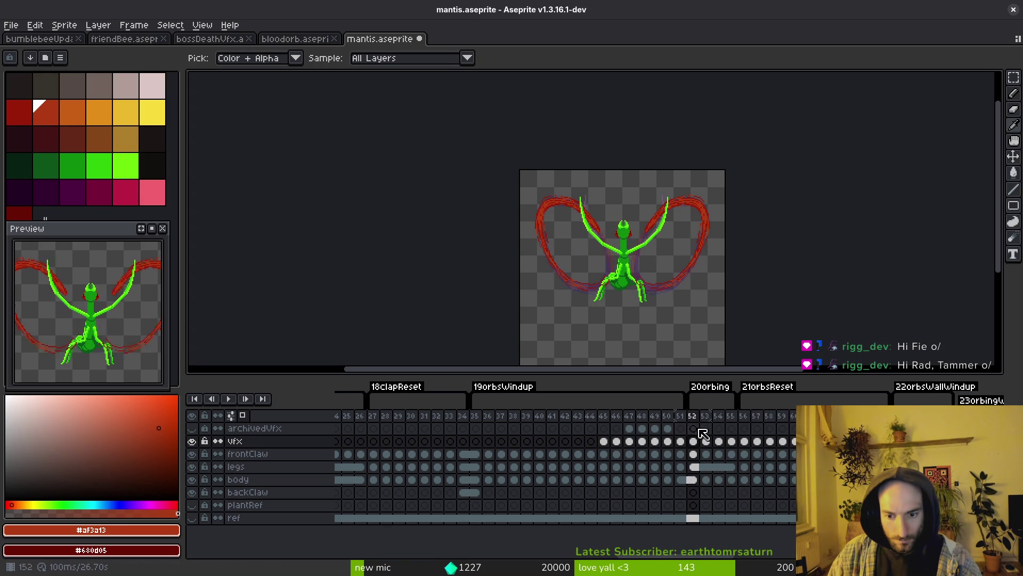
Review the windup frames around frame 52, comparing neighbouring poses
scroll(650, 283, up, 2)
scroll(649, 279, down, 2)
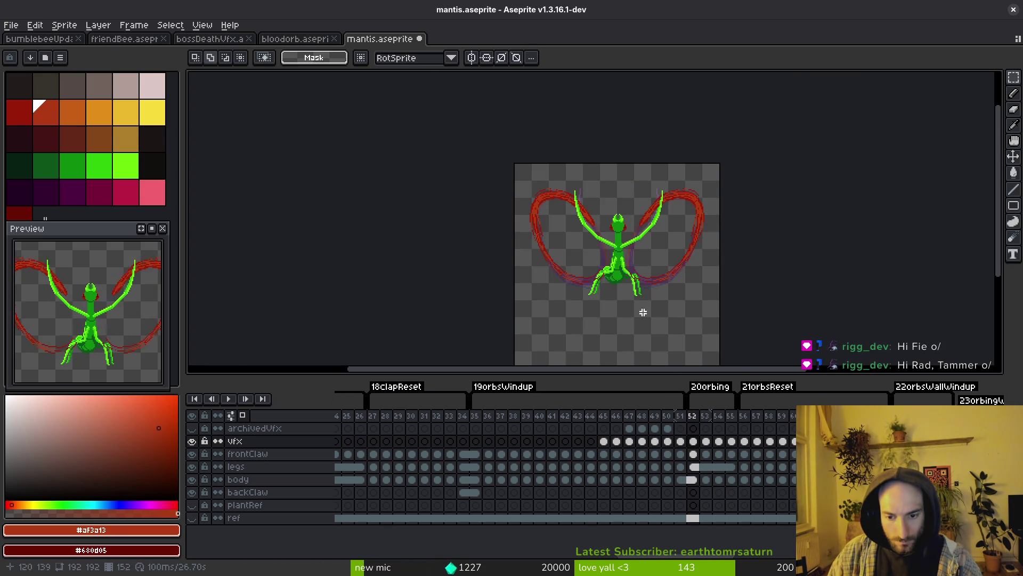
scroll(645, 298, up, 1)
key(Left)
key(Left)
key(Left)
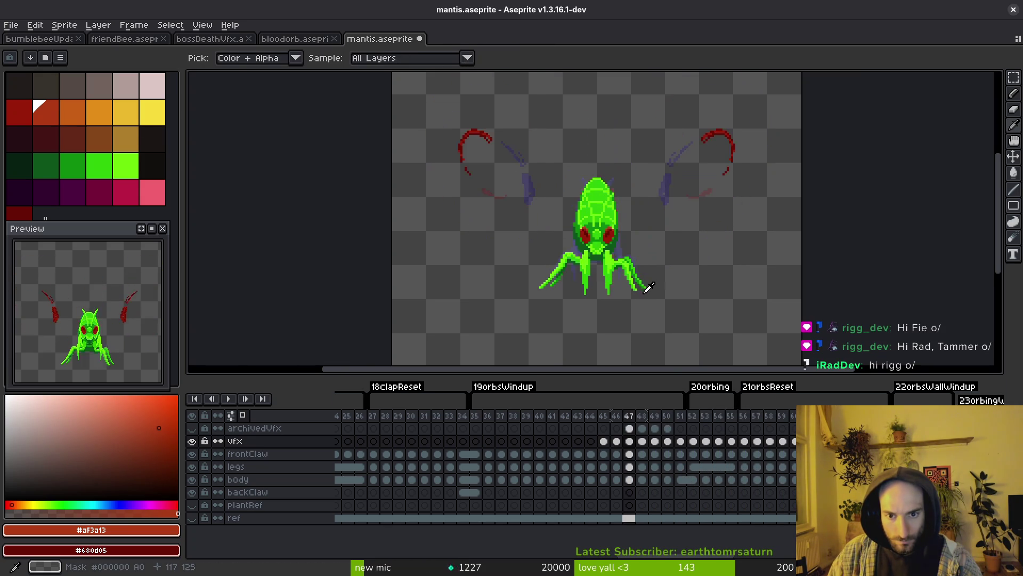
key(Right)
key(Right)
key(Right)
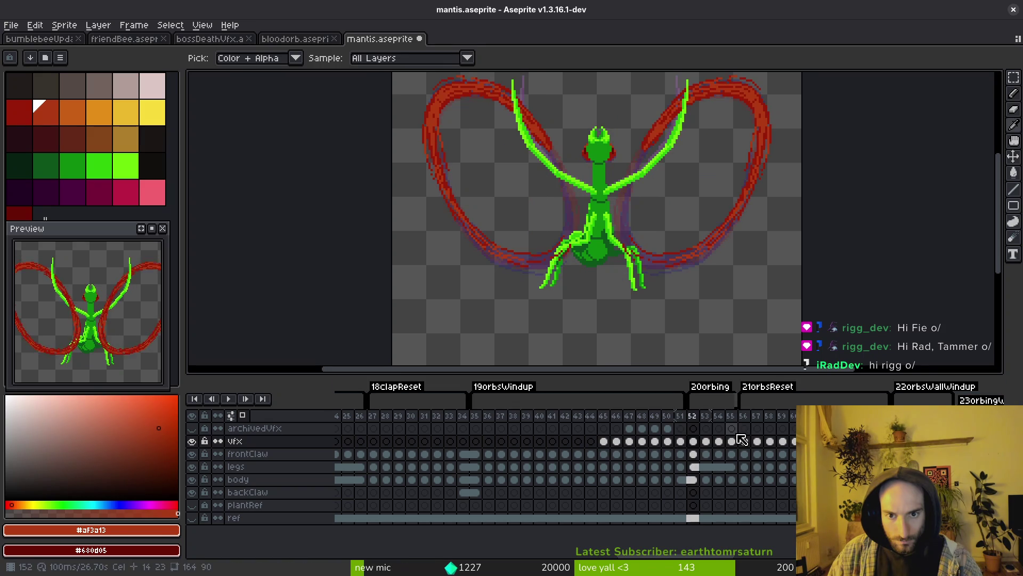
key(Right)
key(Left)
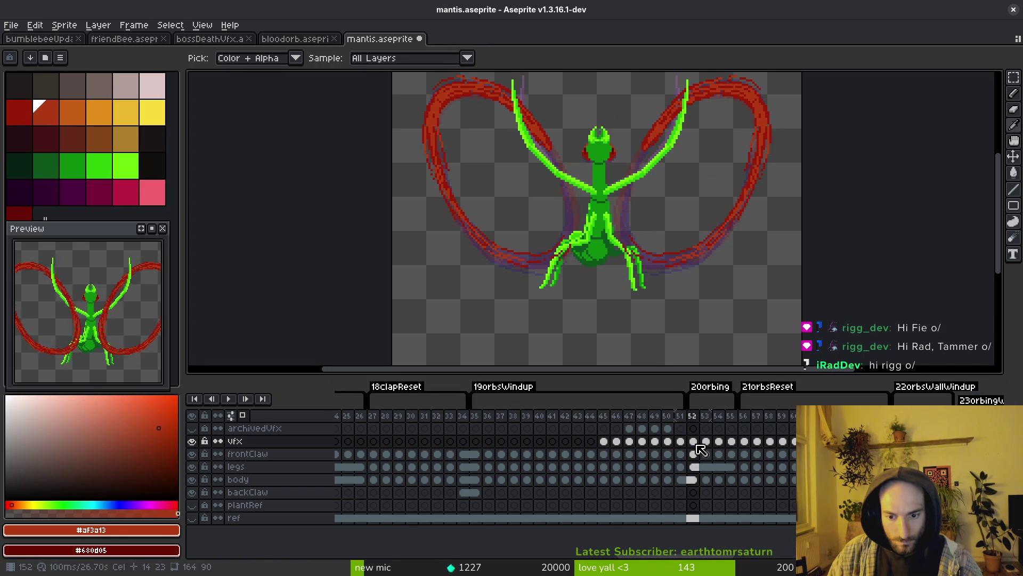
Shift the vfx cels for frames 45–52 one frame earlier and save mantis.aseprite
drag(697, 446, 608, 441)
drag(703, 455, 687, 450)
key(ctrl+s)
click(598, 446)
key(Right)
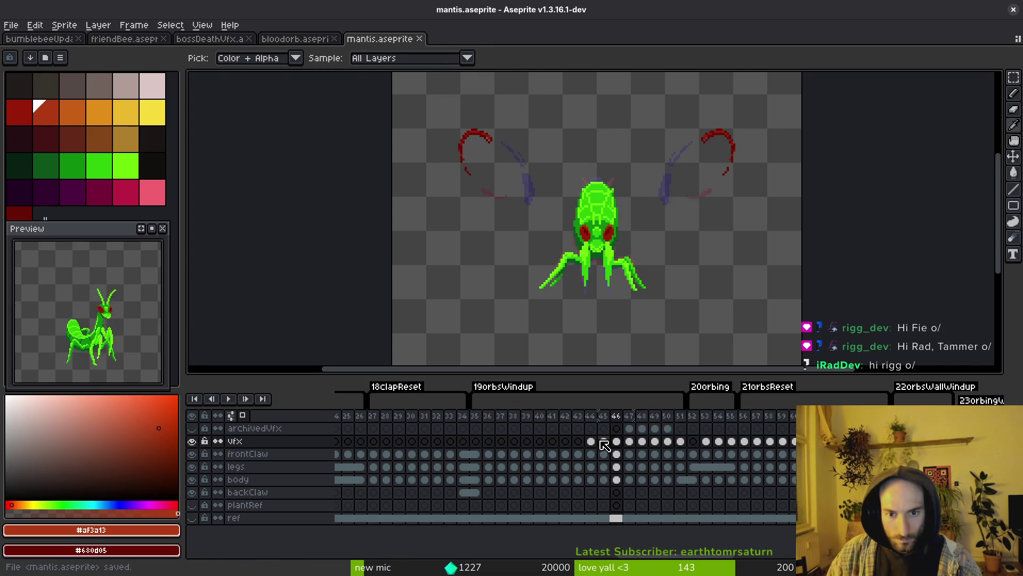
Check the slash across frames 44–52, select vfx cels 53–56, and save again
key(Left)
key(Left)
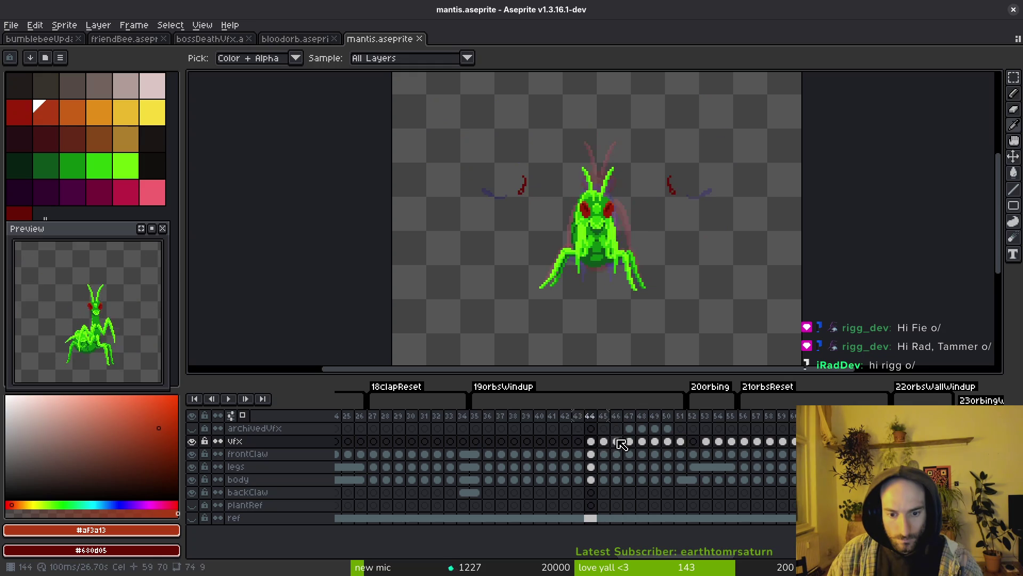
key(Right)
key(Right)
key(Right)
key(Right)
key(Right)
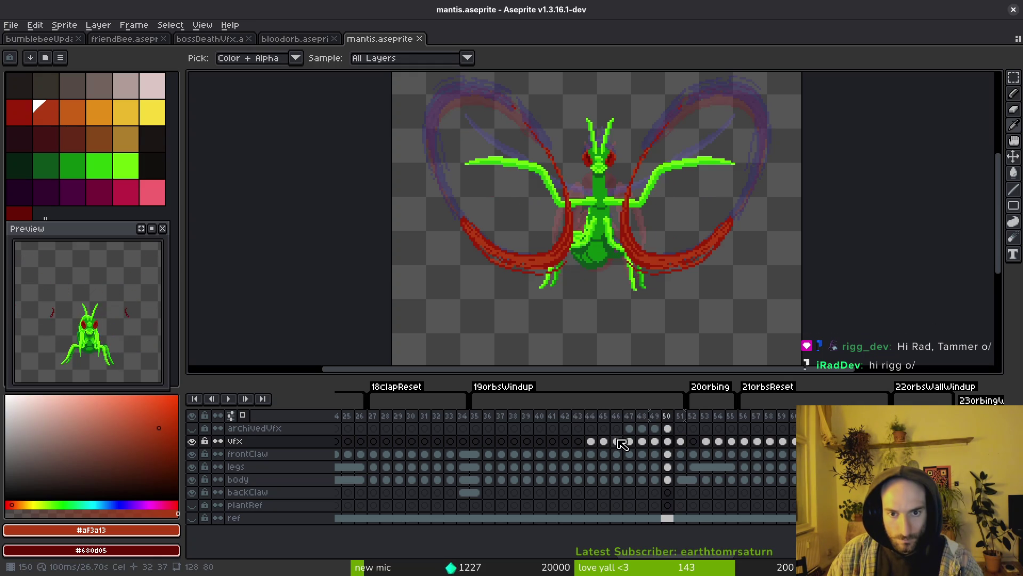
key(Right)
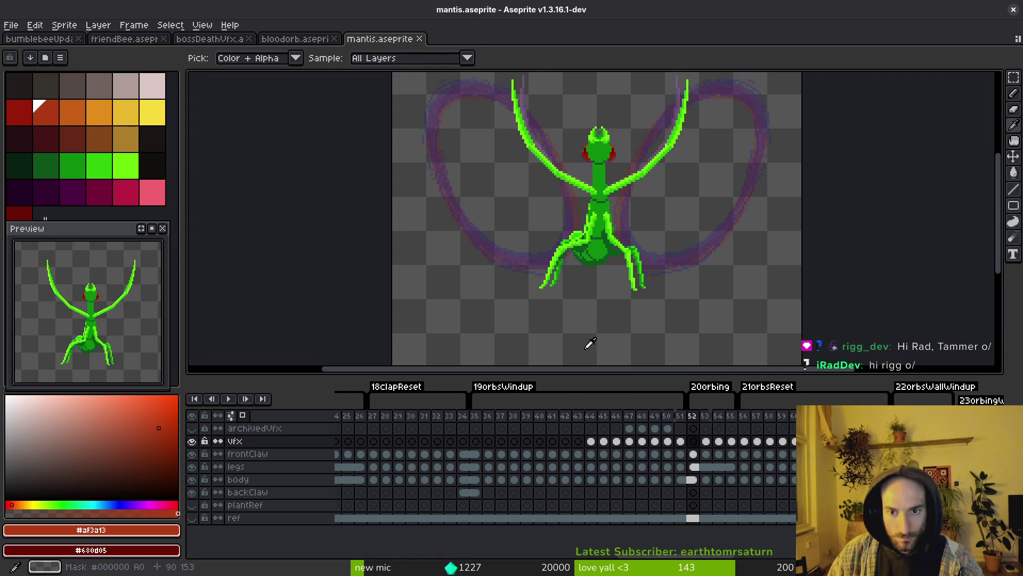
key(v)
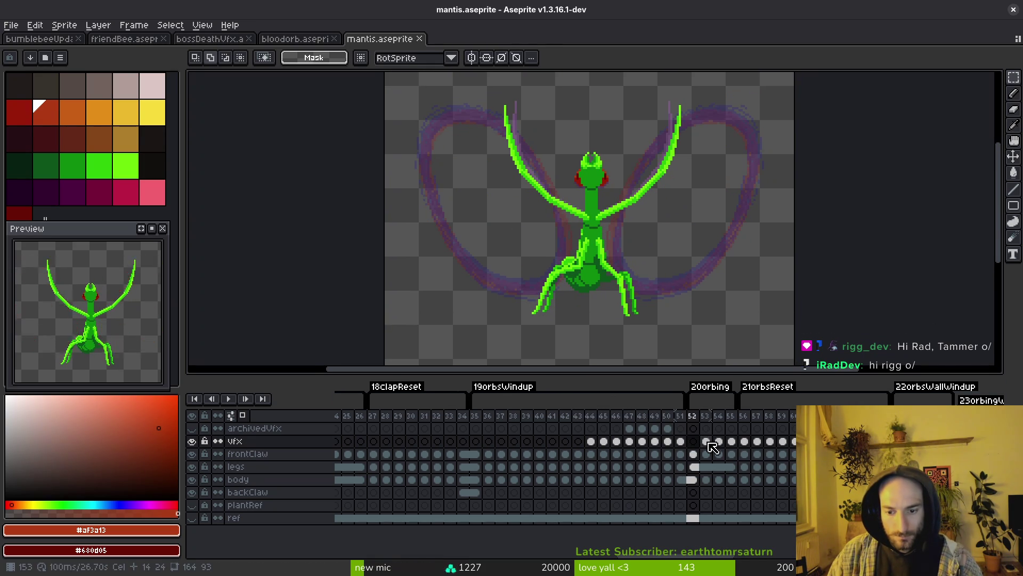
drag(706, 441, 757, 446)
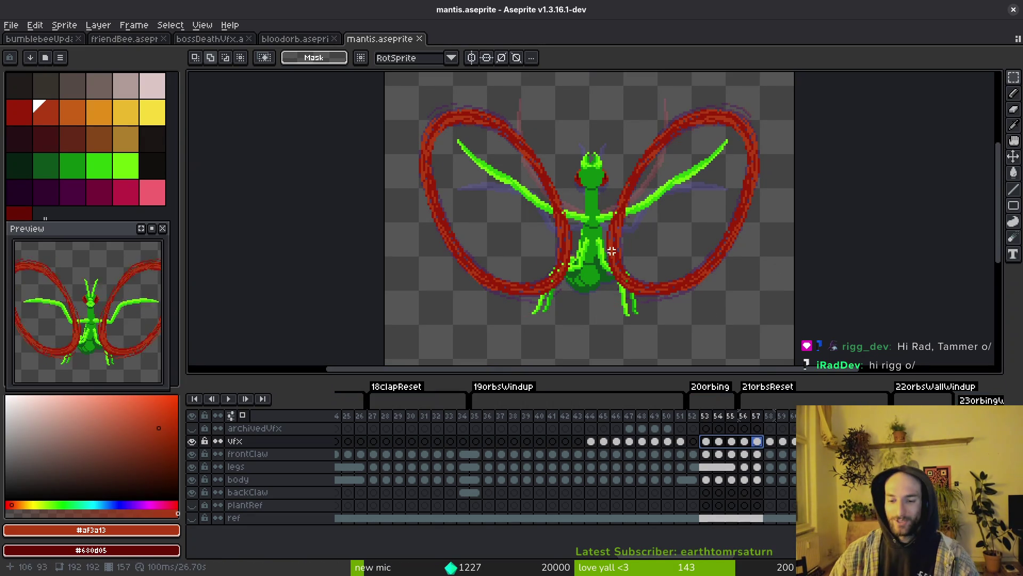
key(ctrl+s)
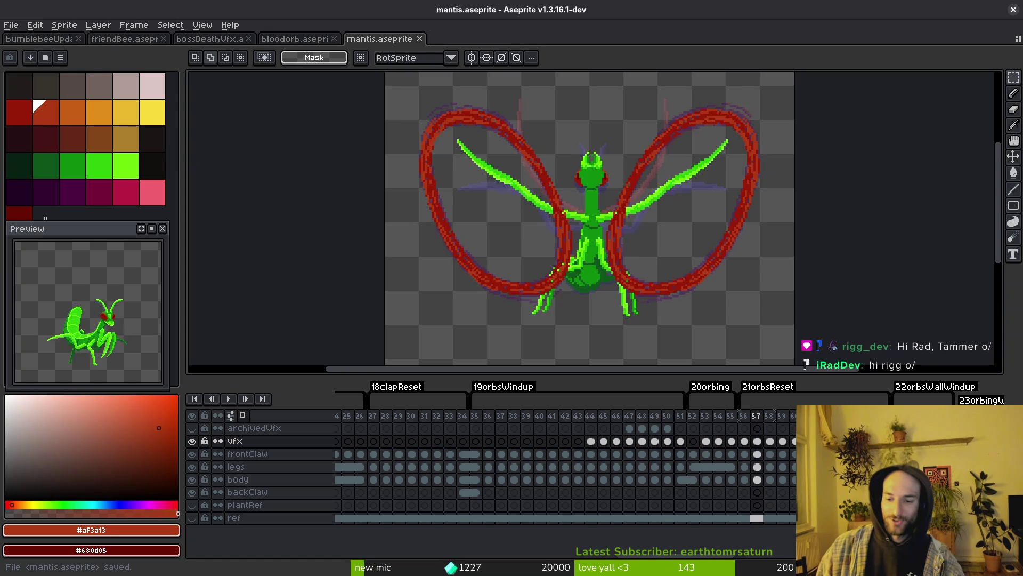
Select the vfx cels from frame 53 onward and drag them to begin at frame 52
click(744, 441)
drag(707, 442, 834, 441)
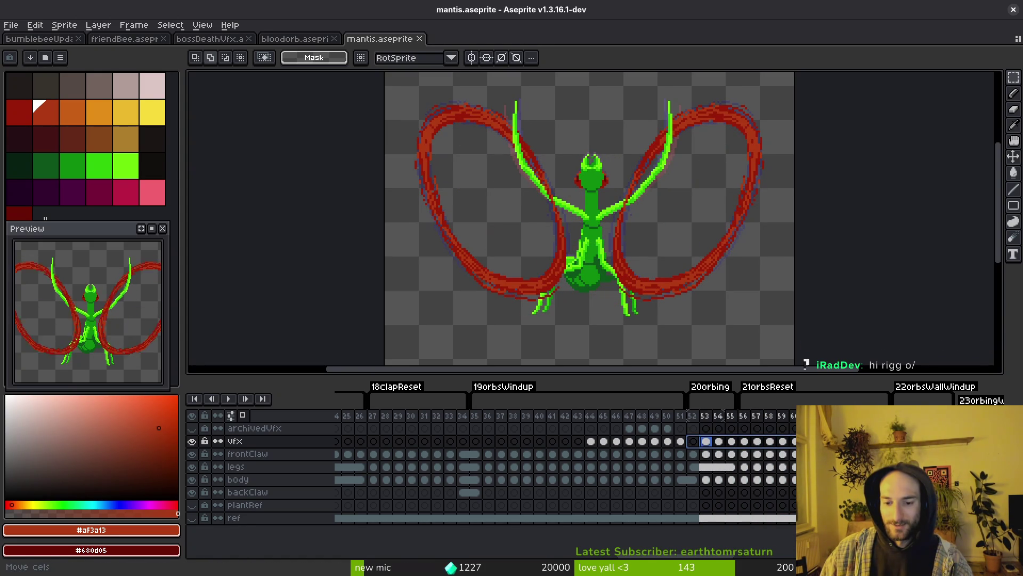
drag(706, 441, 699, 446)
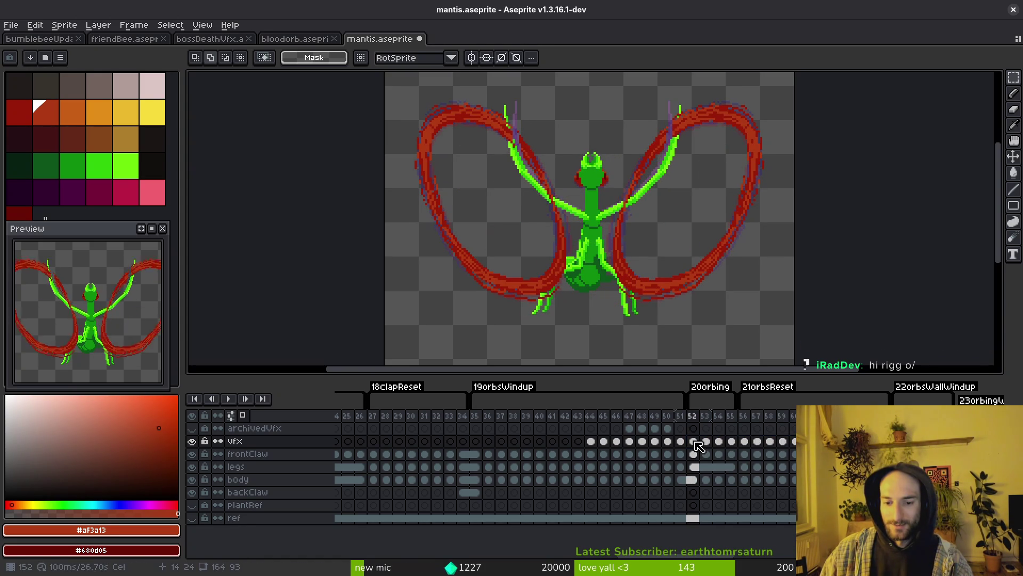
Step through frames 52–57 to compare the shifted red slash against the body poses
click(691, 478)
key(Right)
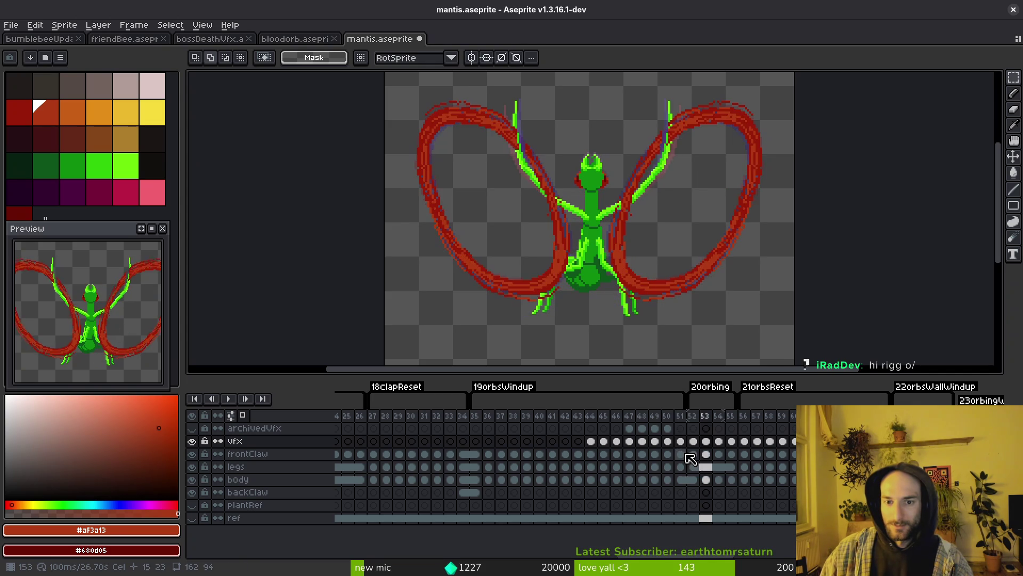
key(Right)
key(Right)
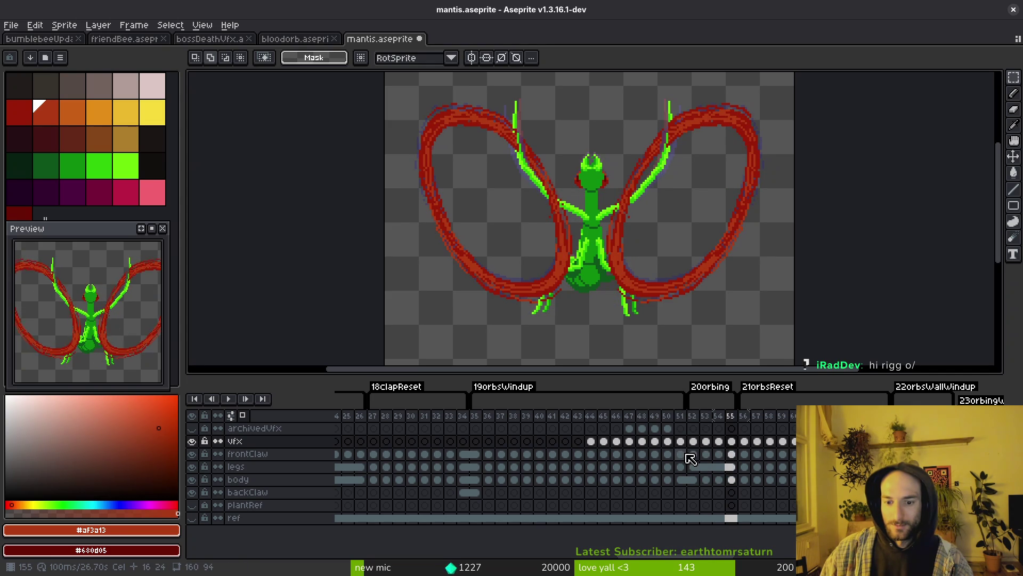
key(Right)
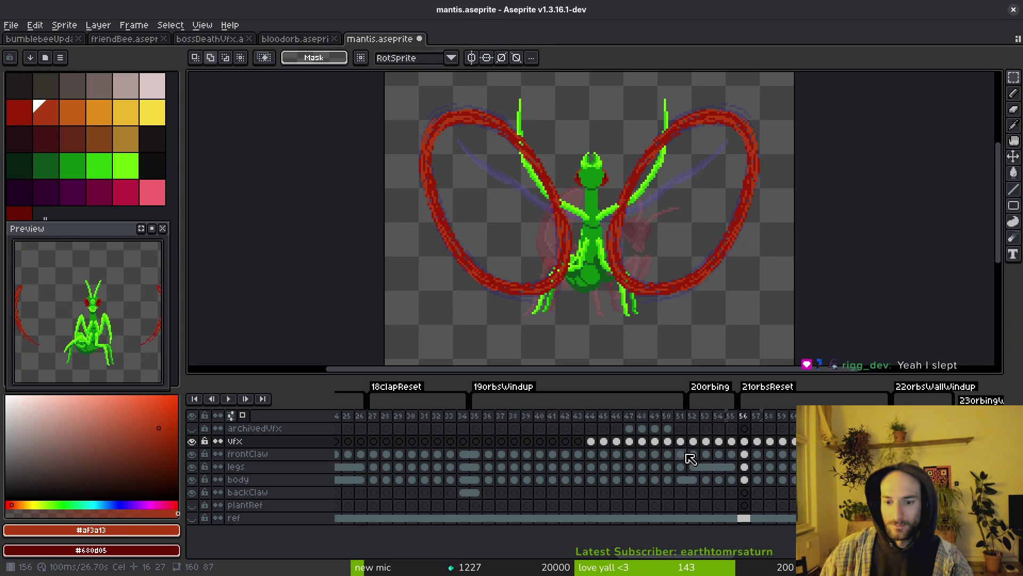
key(Right)
key(Right)
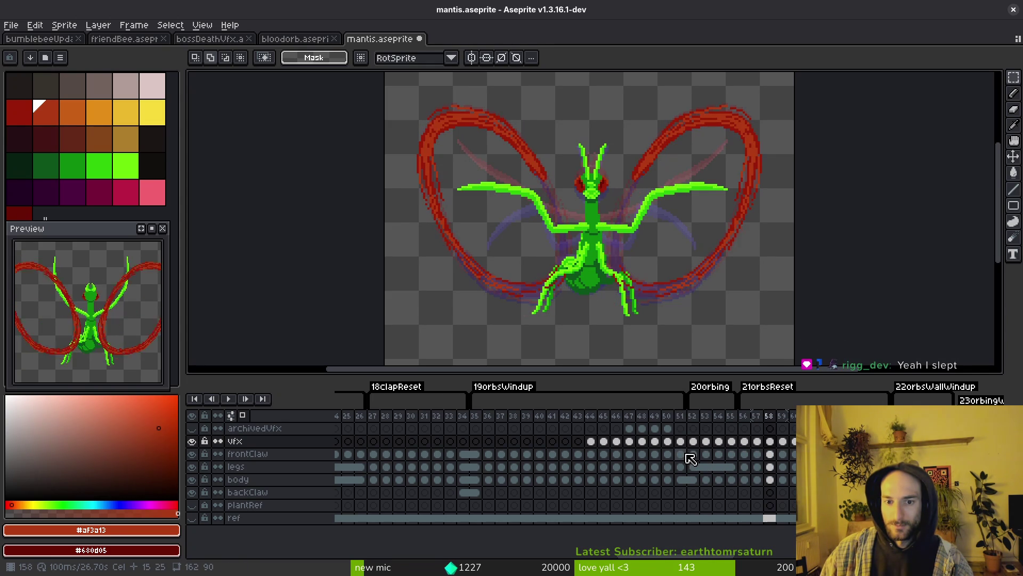
key(Left)
key(Left)
key(Left)
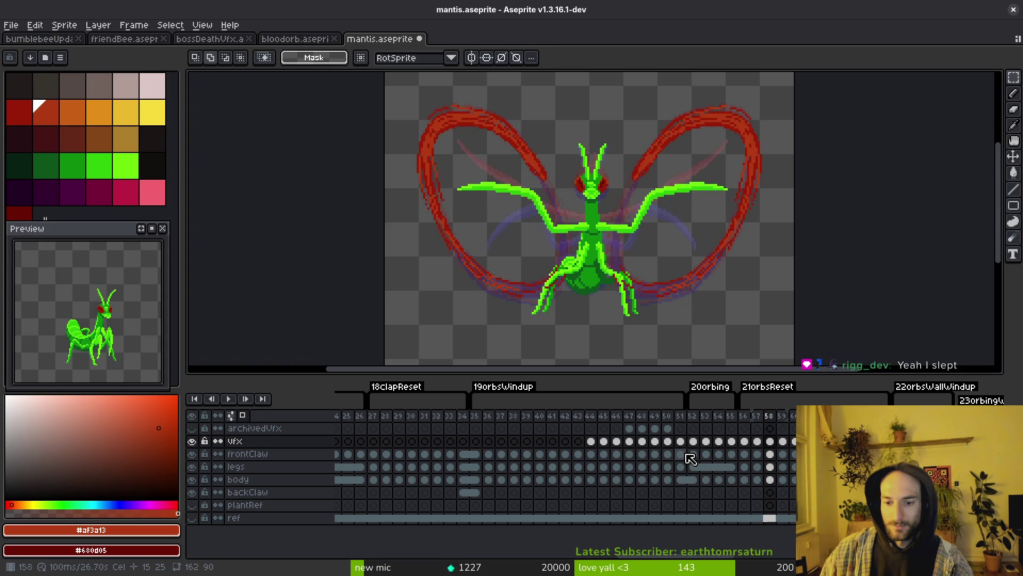
key(Right)
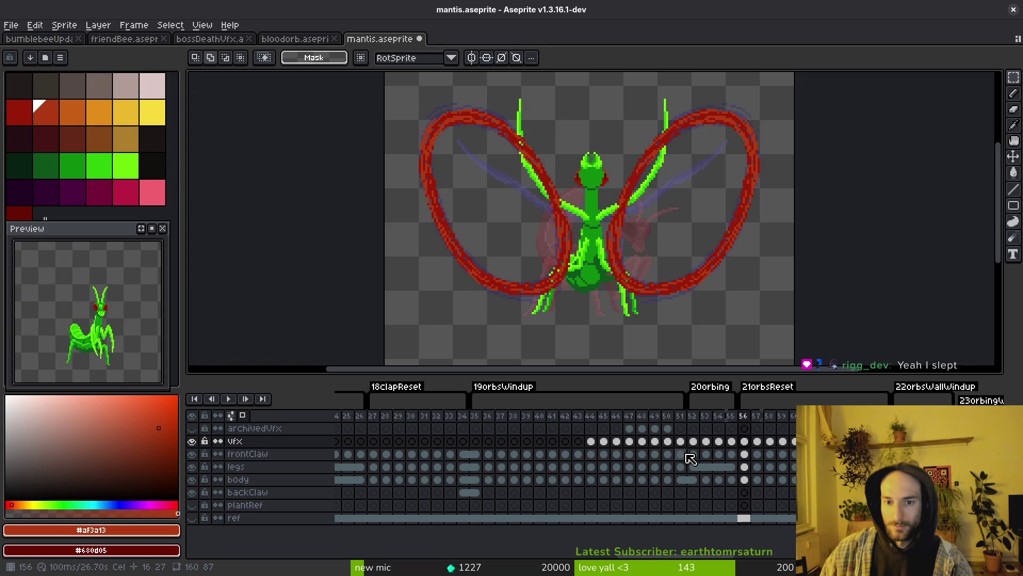
key(Left)
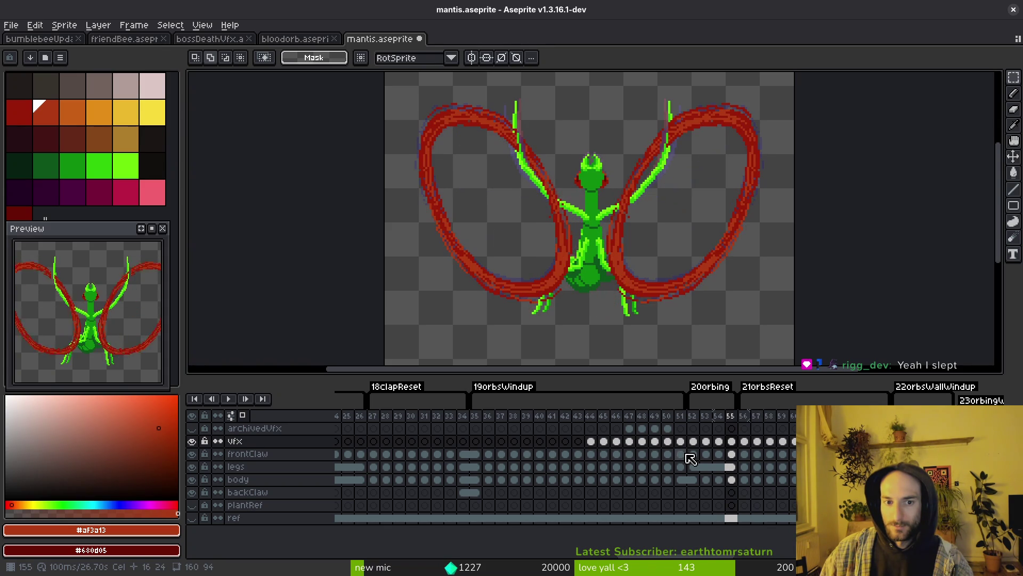
key(Left)
key(Left)
key(Left)
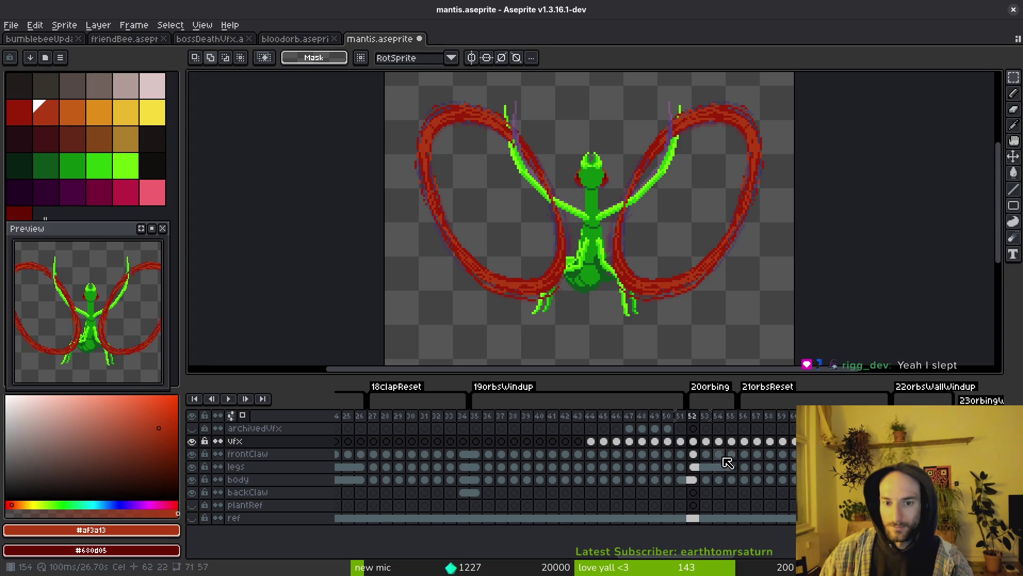
key(Right)
Select vfx cels 53–56, then jump back through frames 52 and 44 to frame 37
drag(712, 442, 794, 443)
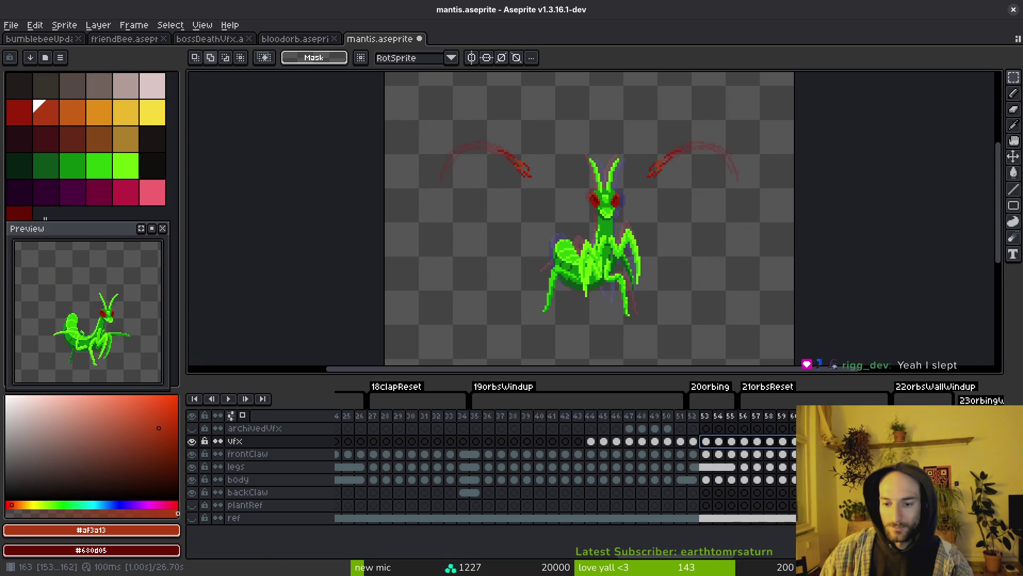
click(688, 443)
key(i)
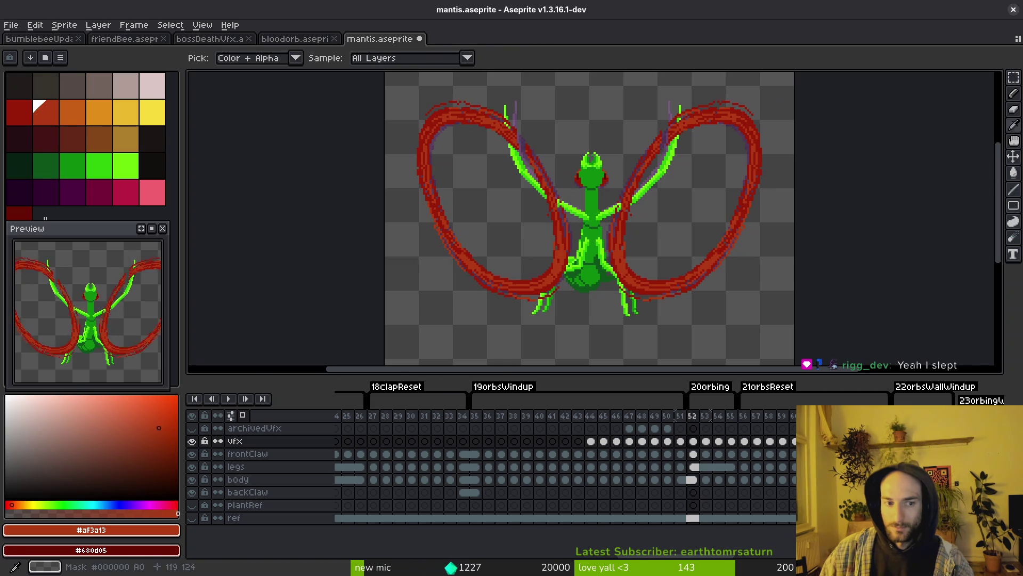
click(591, 429)
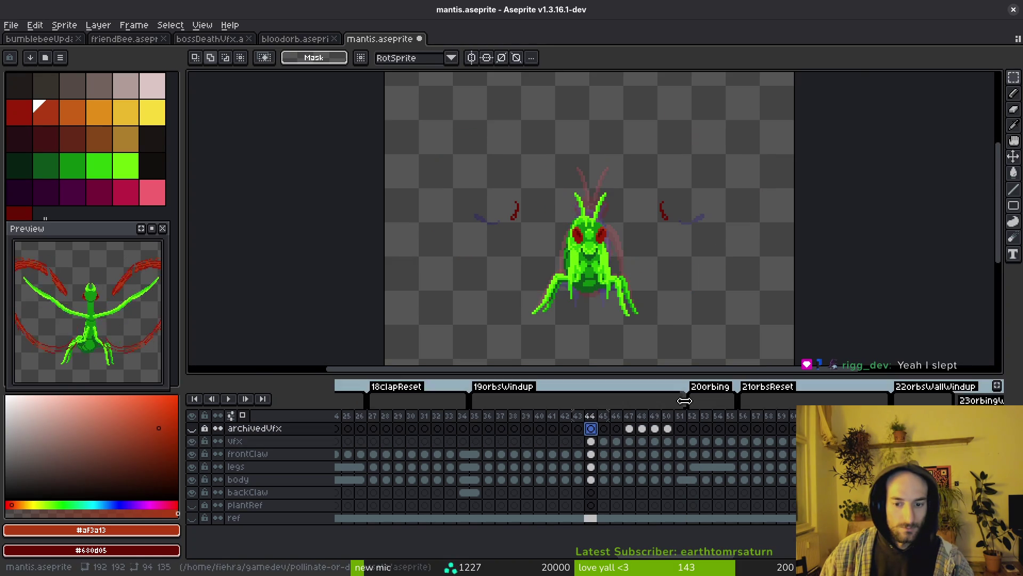
click(502, 441)
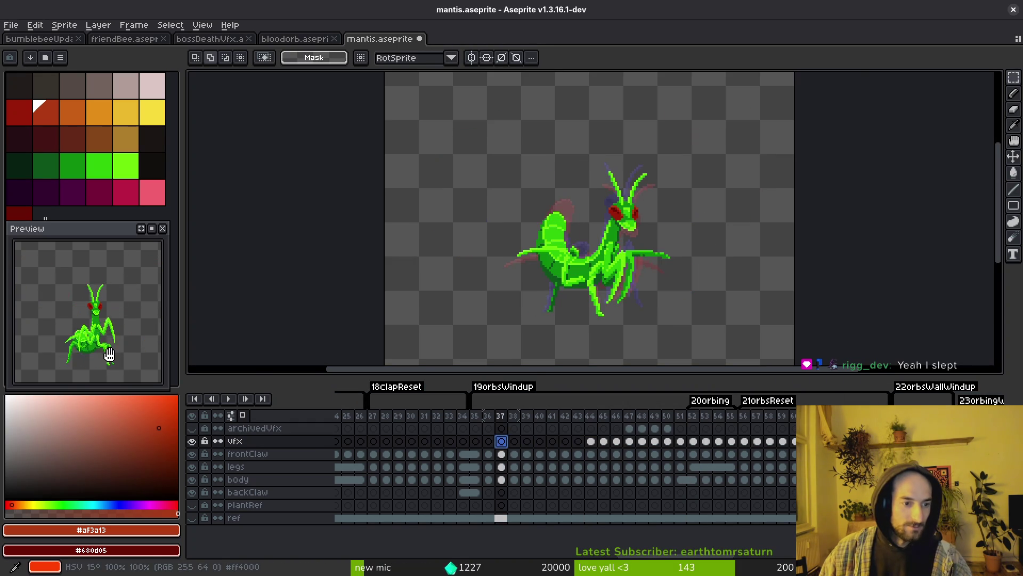
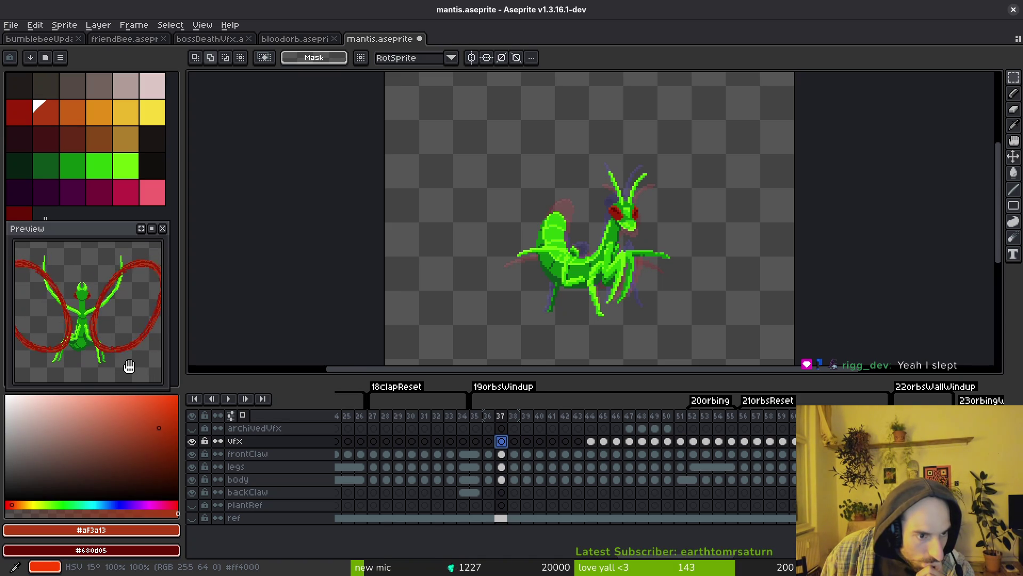
On frame 51, repaint the purple streak on the left claw arc with dark red #981b08
key(Return)
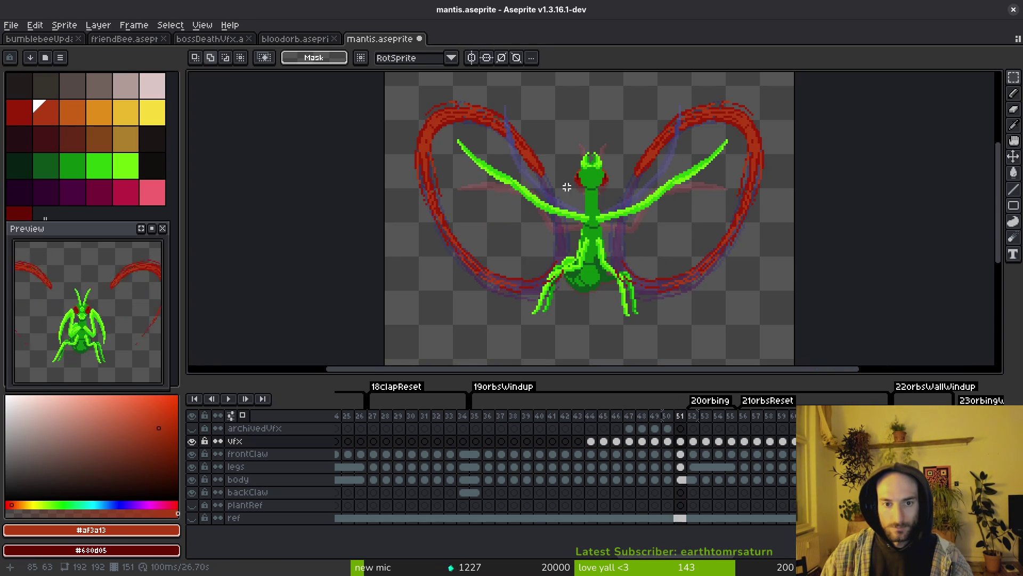
scroll(566, 187, up, 4)
alt+click(590, 184)
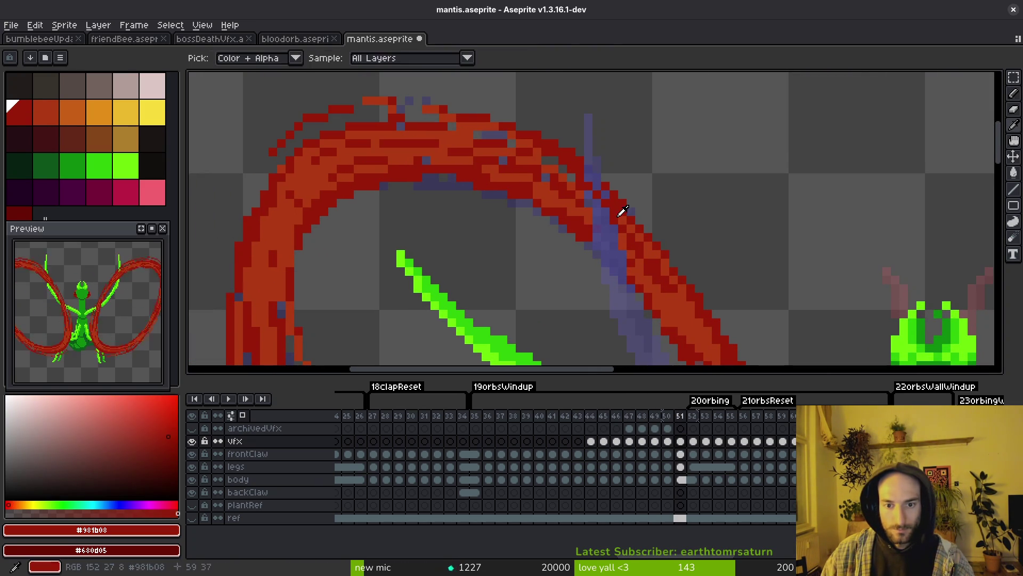
alt+click(596, 183)
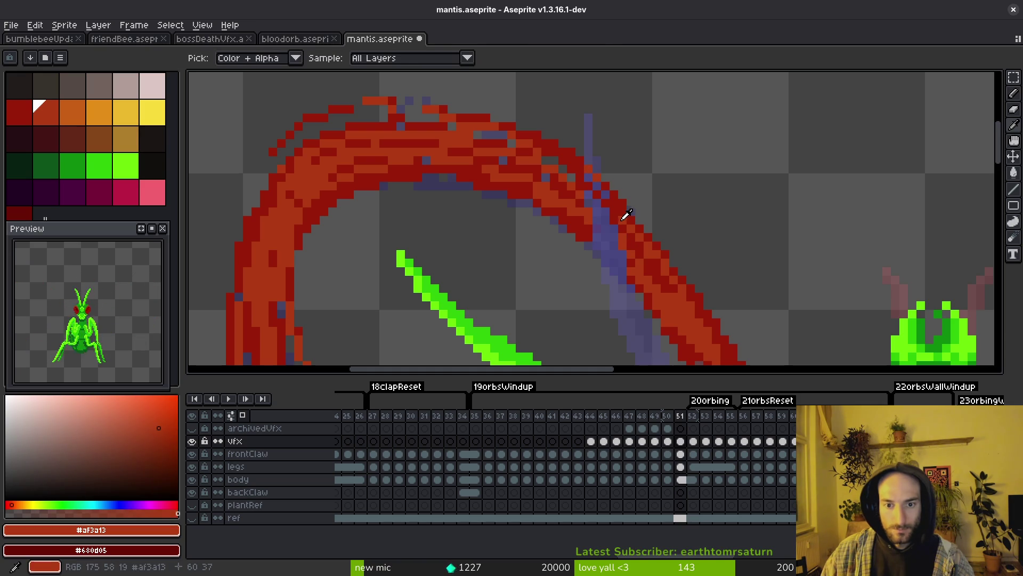
alt+click(629, 248)
drag(619, 256, 591, 233)
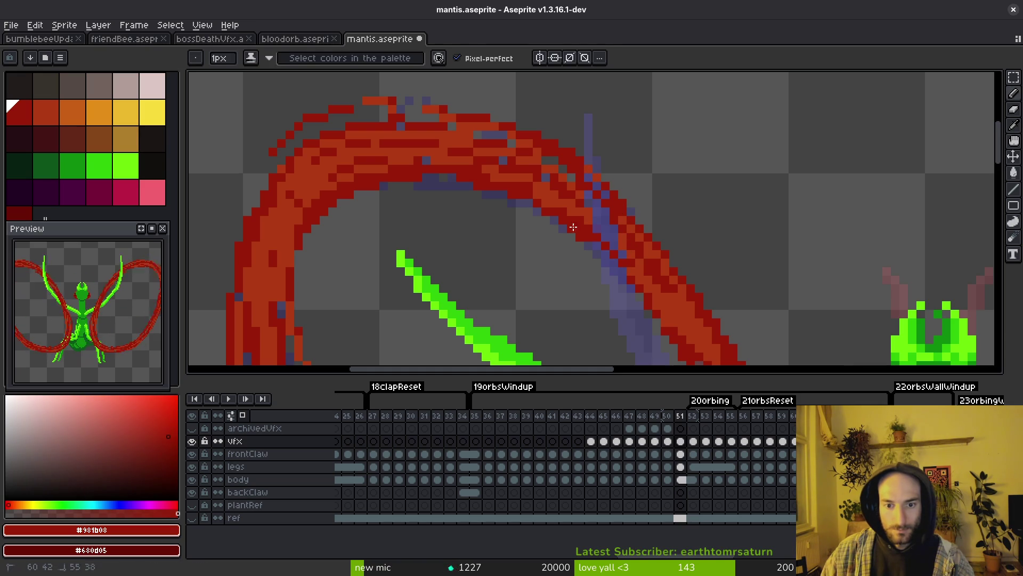
alt+click(632, 278)
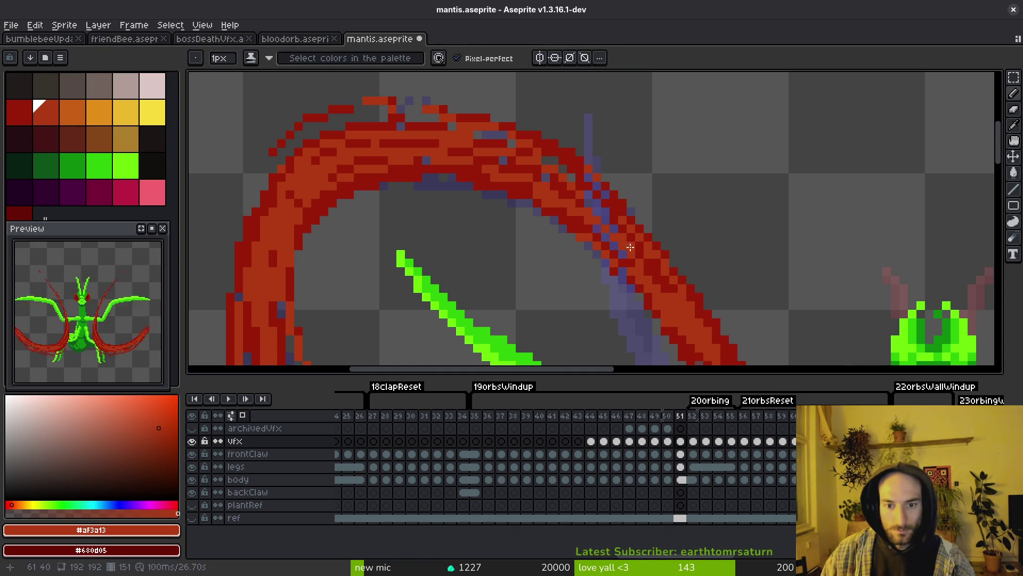
alt+click(609, 212)
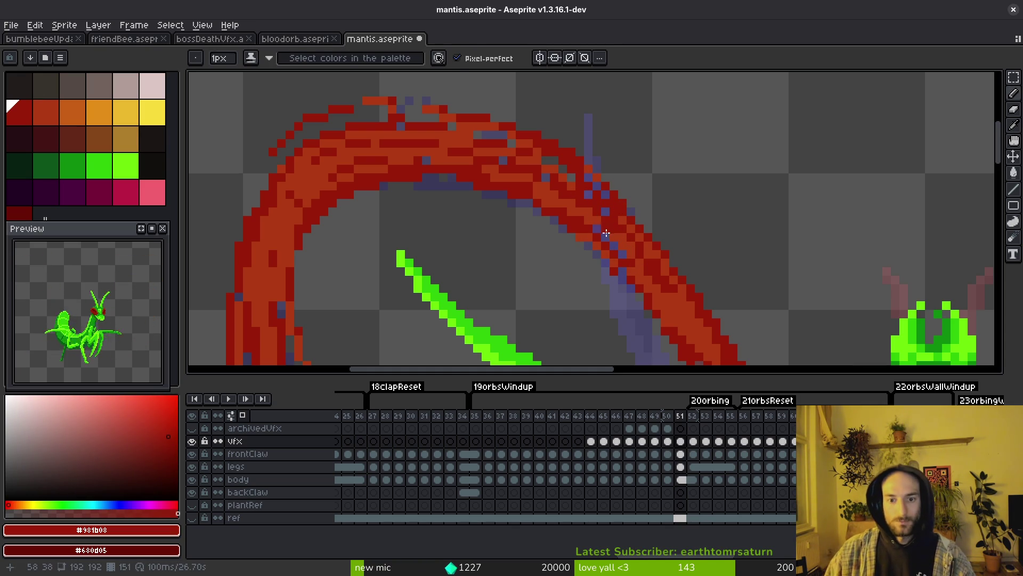
drag(607, 233, 621, 256)
Cancel an accidental paste of the 192x192 image and save mantis.aseprite
scroll(651, 281, down, 2)
scroll(660, 260, up, 1)
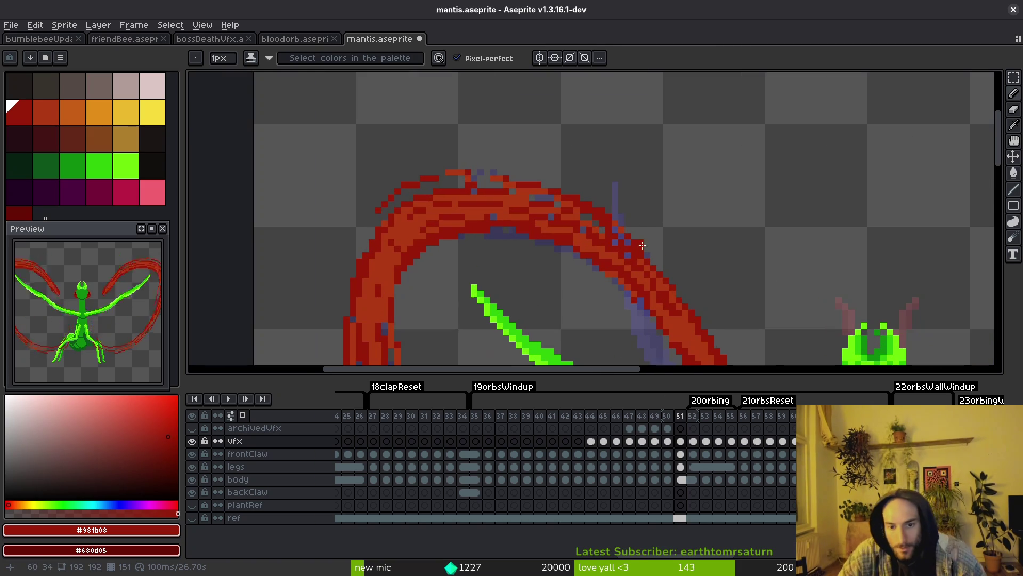
scroll(544, 214, down, 4)
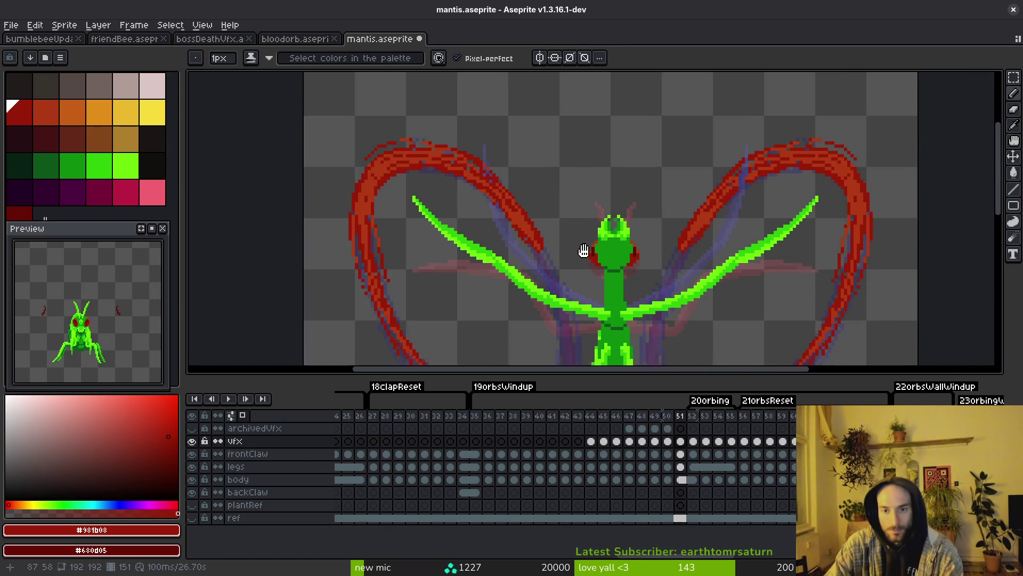
scroll(596, 248, down, 2)
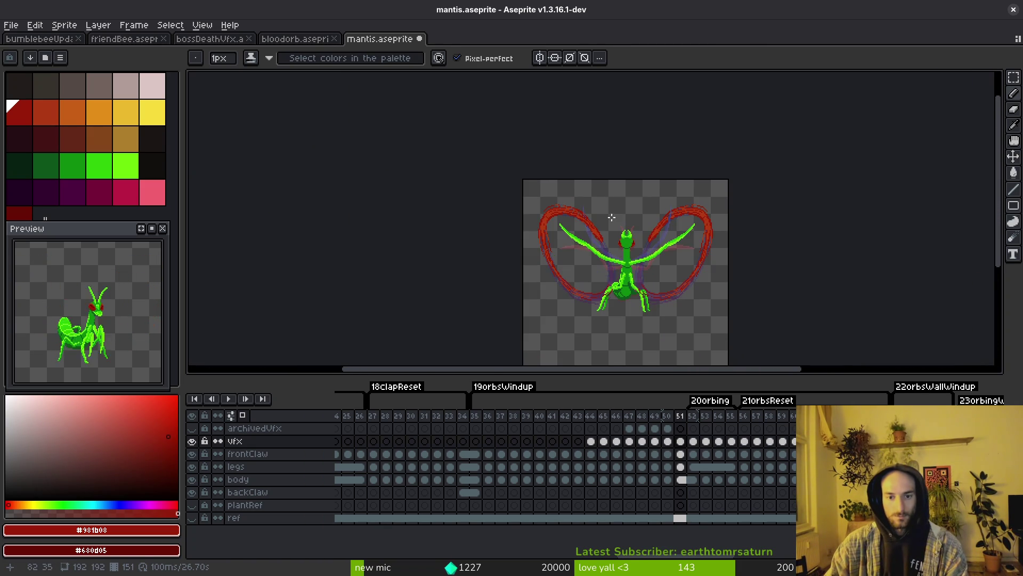
scroll(612, 218, up, 4)
scroll(602, 220, down, 4)
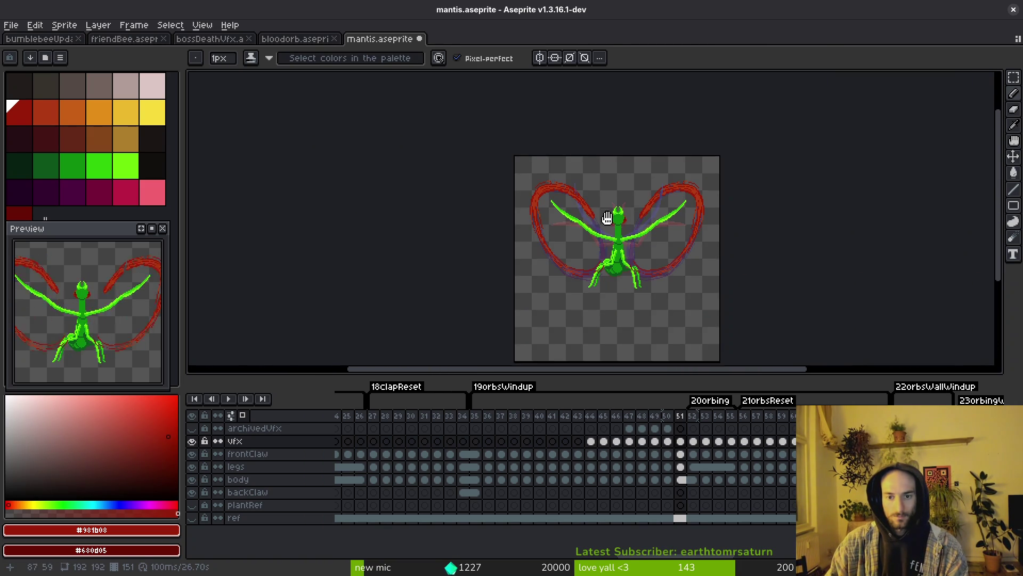
key(ctrl+v)
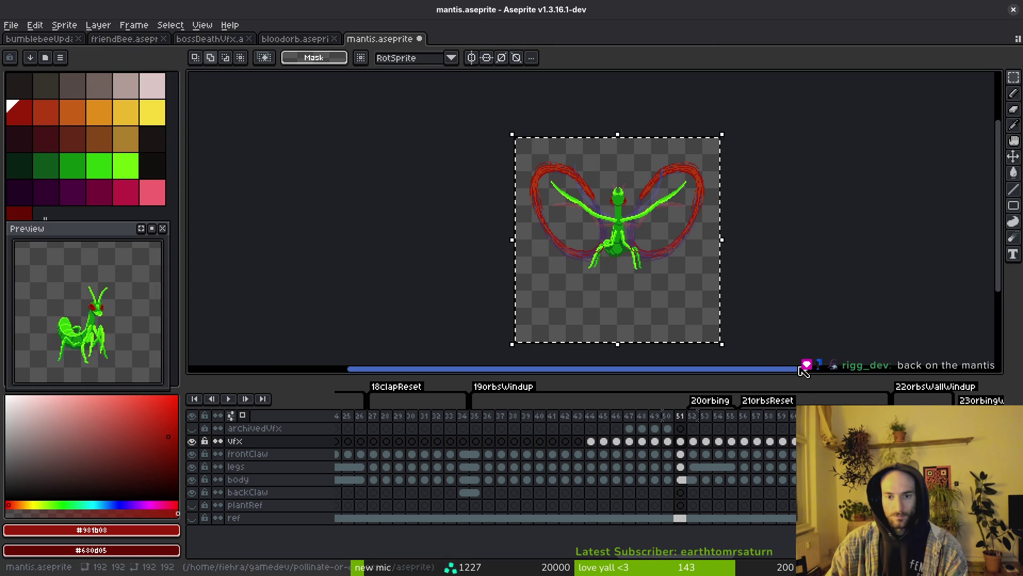
key(Escape)
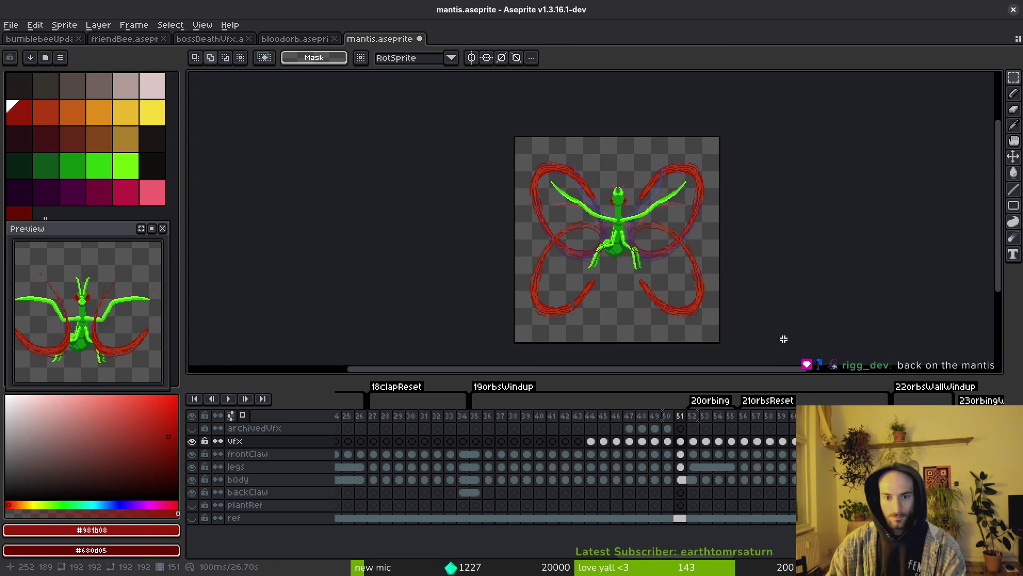
key(ctrl+t)
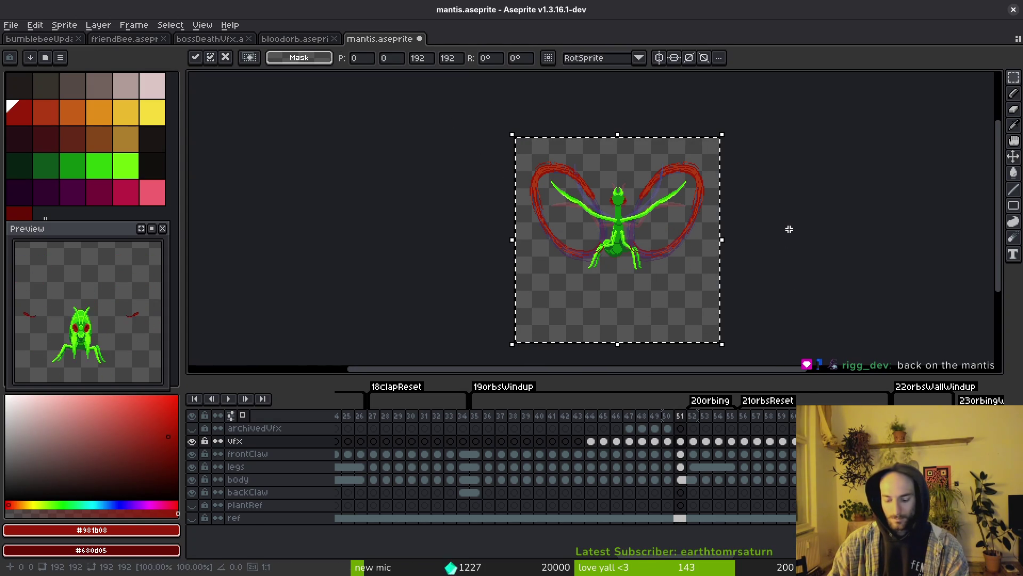
key(ctrl+d)
key(ctrl+s)
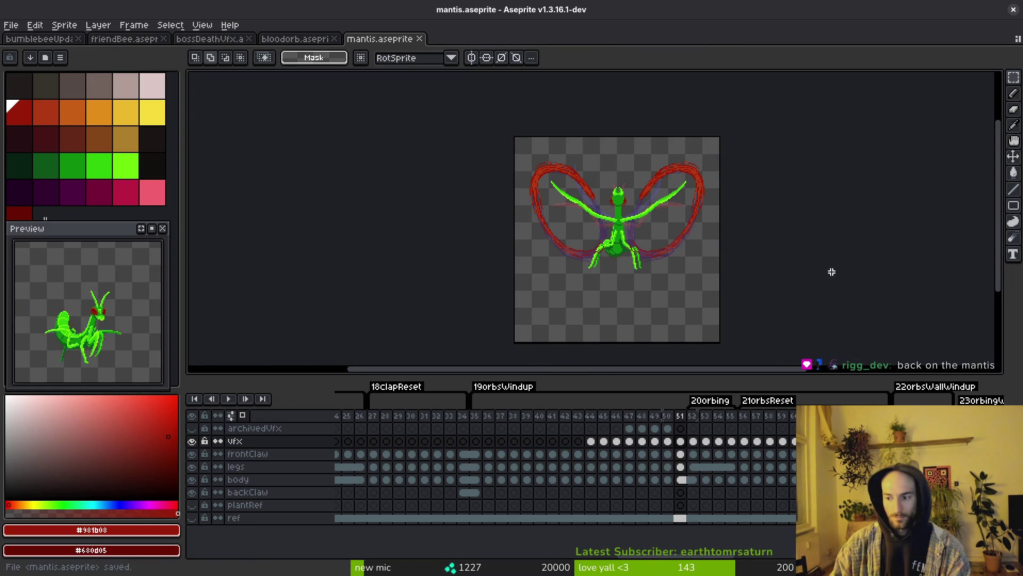
Check the Godot scene, then advance the animation to frame 52
scroll(642, 240, up, 2)
scroll(700, 190, up, 2)
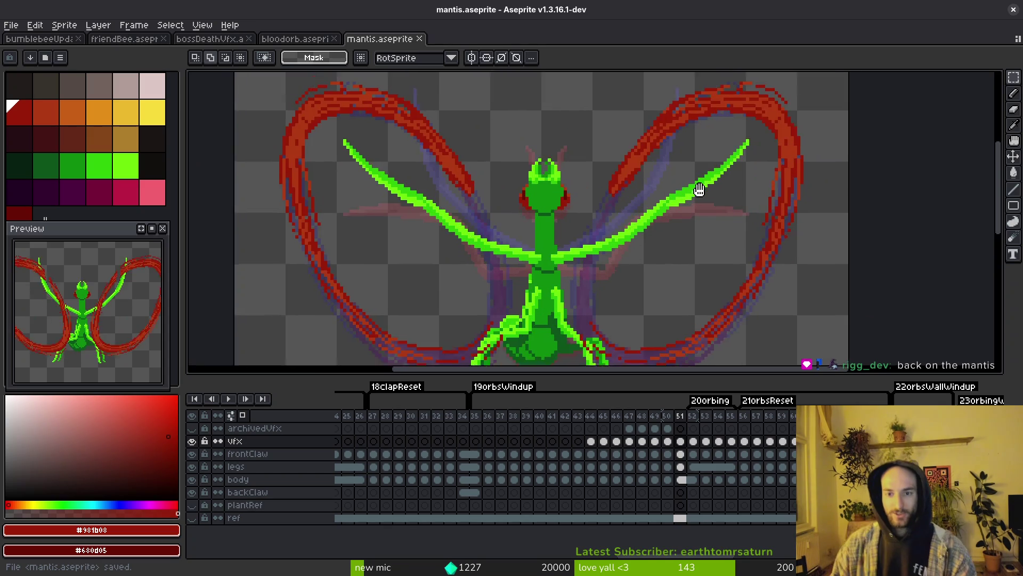
scroll(682, 204, down, 2)
key(i)
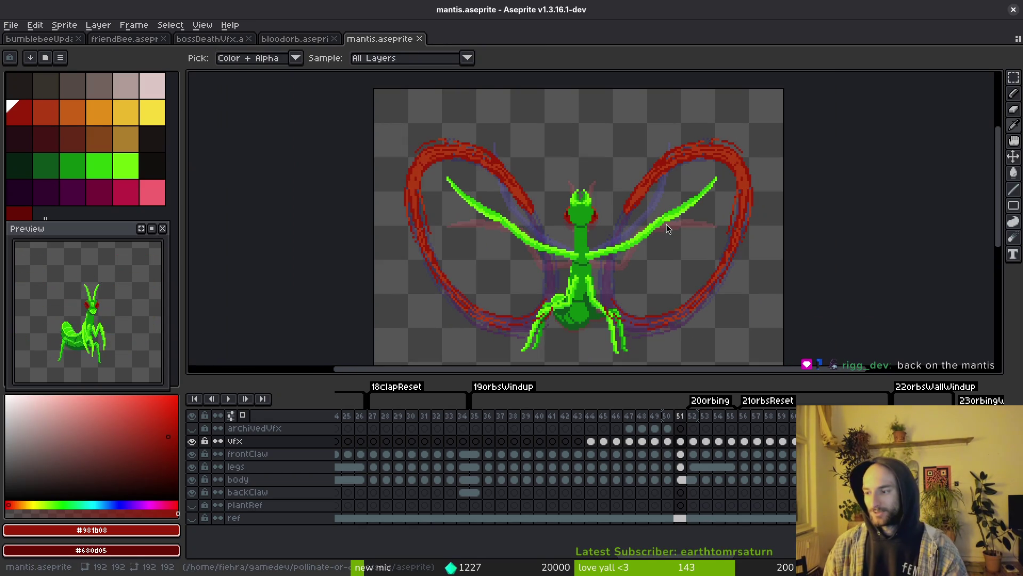
key(alt+Tab)
key(alt+Tab)
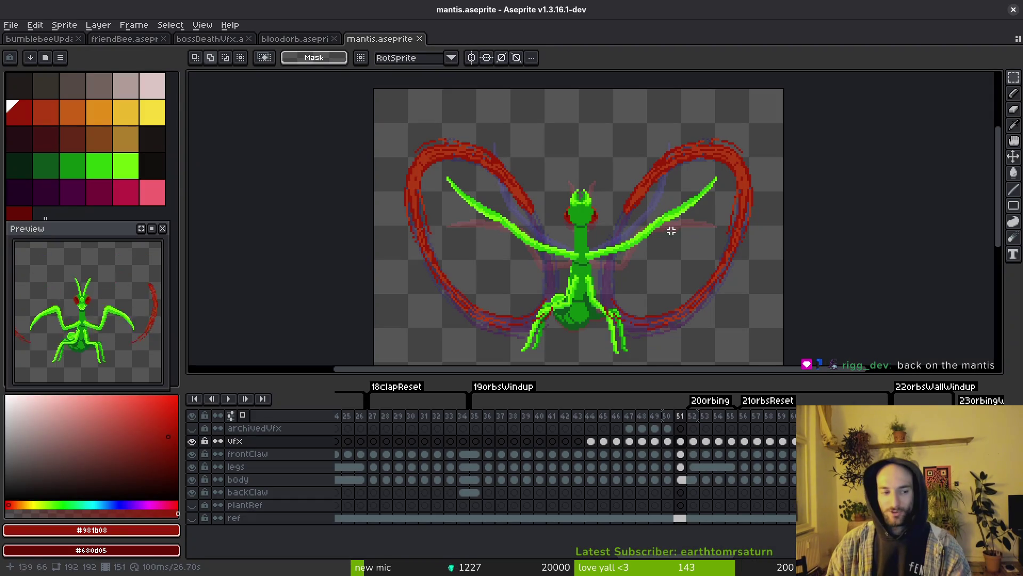
key(Right)
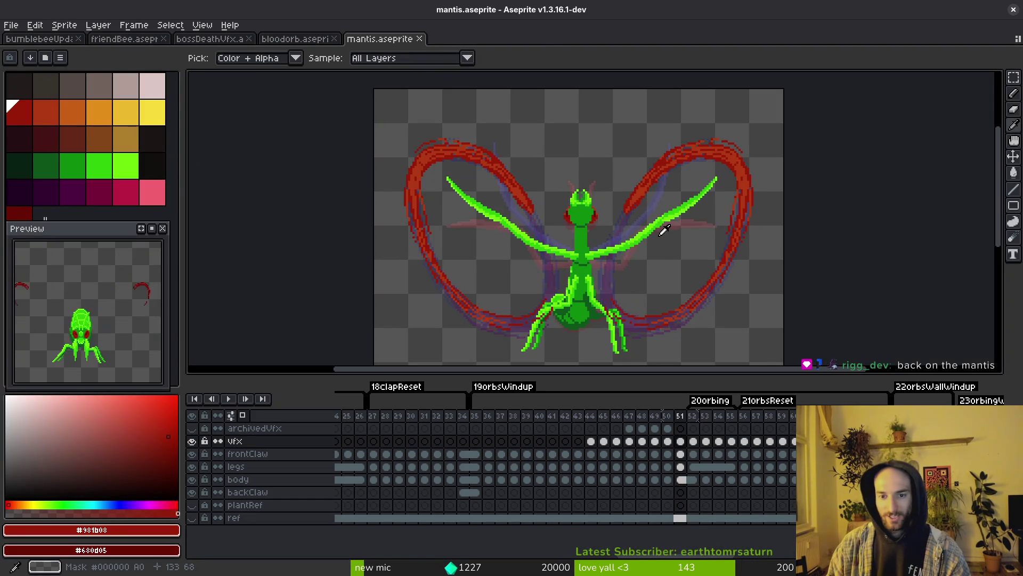
Paint dark red over the purple strip on frame 52's claw arc
scroll(663, 171, up, 1)
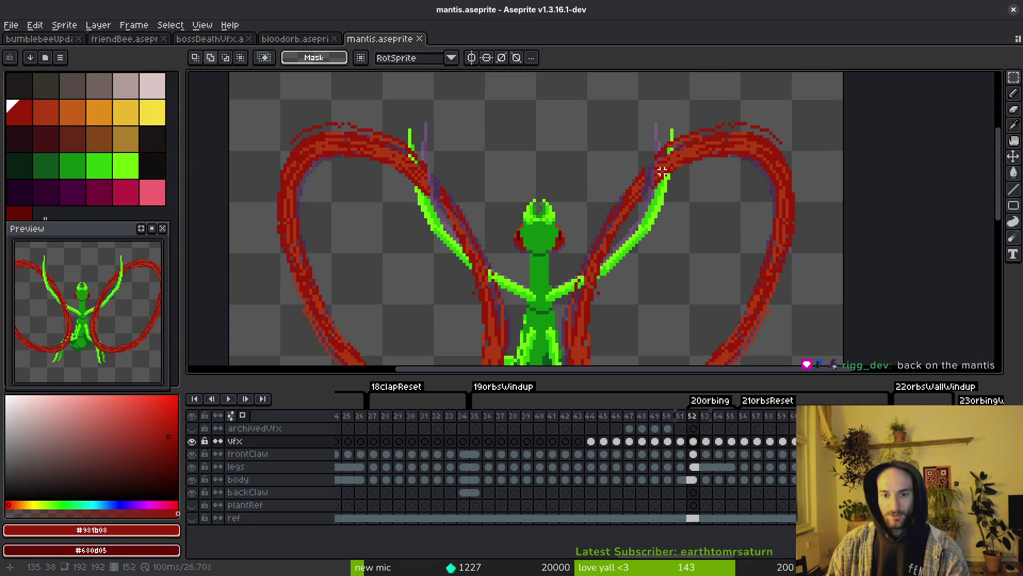
scroll(415, 198, up, 1)
scroll(511, 210, up, 1)
key(b)
alt+click(523, 212)
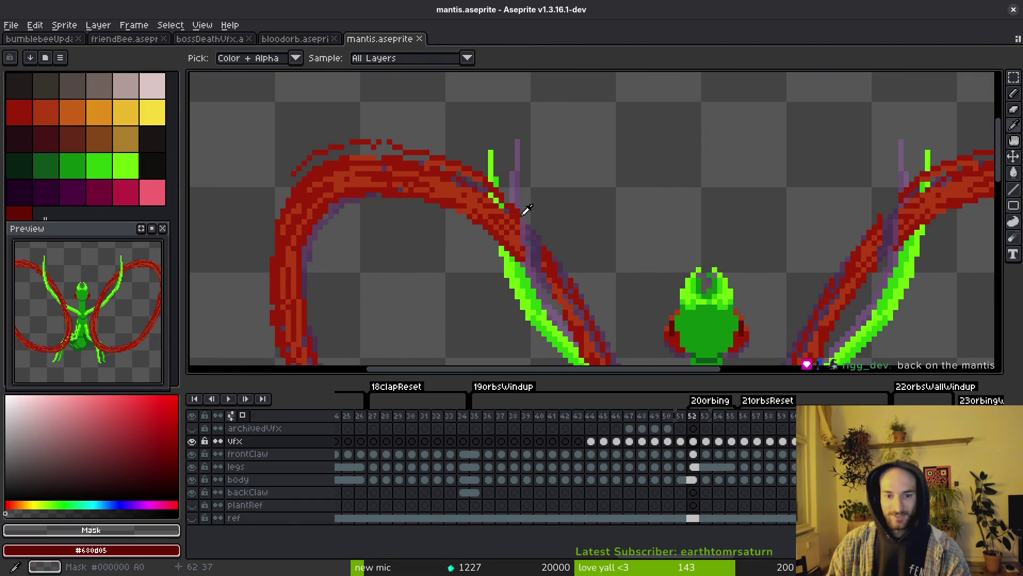
scroll(531, 201, up, 1)
alt+click(568, 258)
drag(540, 242, 510, 204)
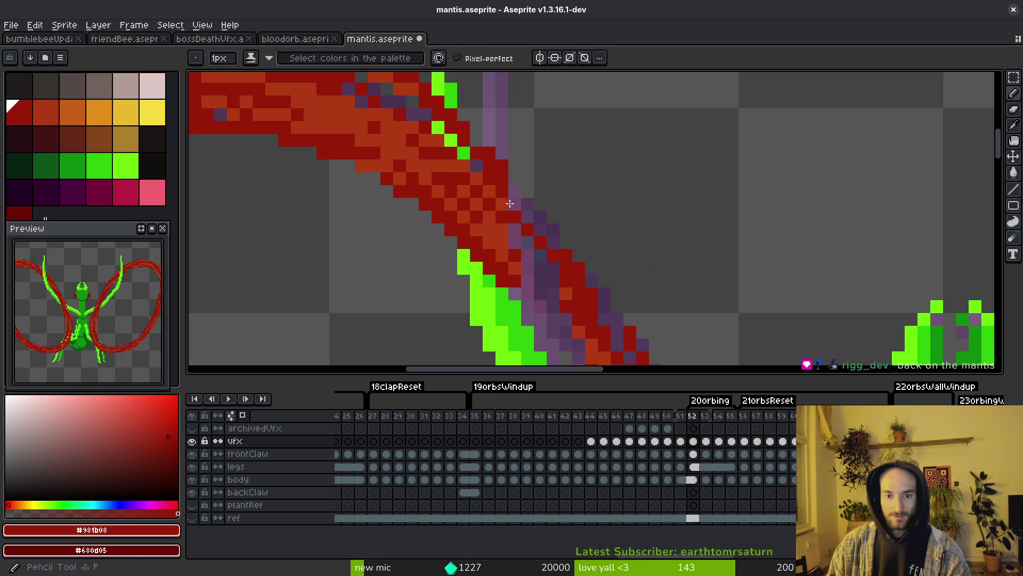
mouse_move(560, 256)
mouse_down()
mouse_move(528, 187)
mouse_move(469, 171)
mouse_up()
alt+click(469, 171)
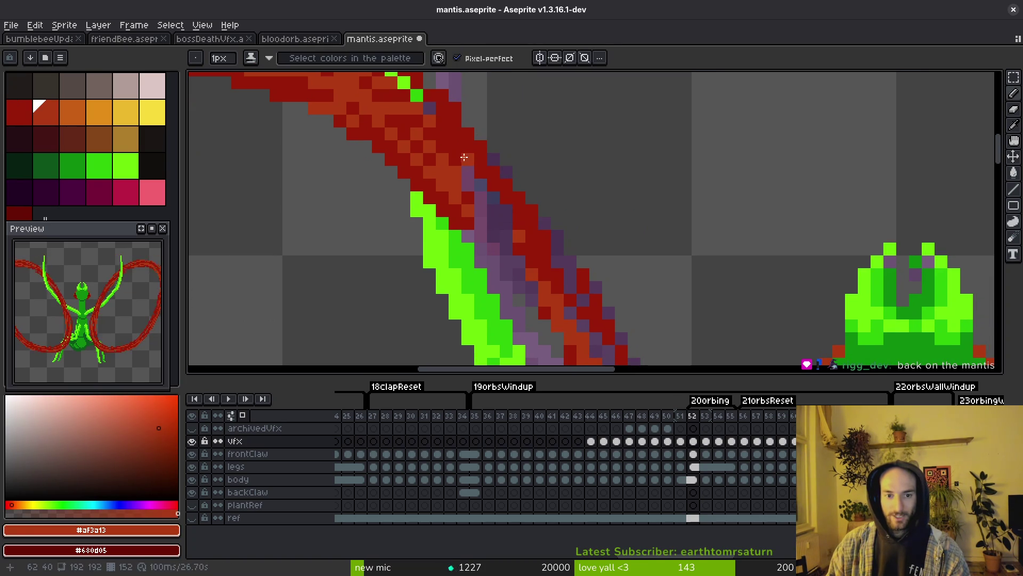
mouse_move(519, 229)
mouse_down()
mouse_move(507, 198)
mouse_move(453, 165)
mouse_move(493, 190)
mouse_up()
alt+click(541, 258)
click(494, 214)
Cover the orange band on the arc with dark red and save mantis.aseprite
alt+click(472, 165)
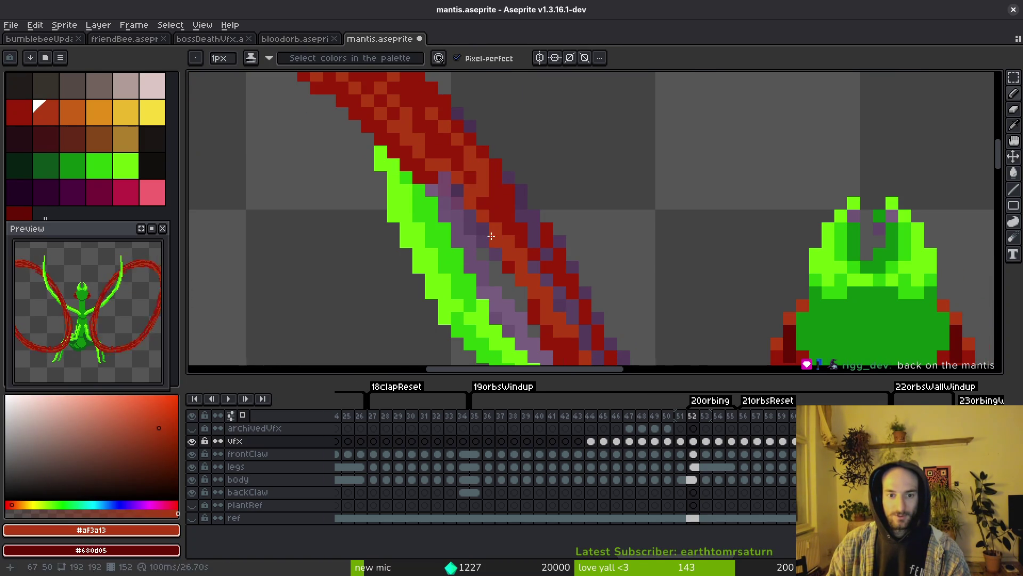
alt+click(506, 245)
mouse_move(507, 247)
mouse_down()
mouse_move(428, 166)
mouse_move(490, 235)
mouse_up()
alt+click(464, 203)
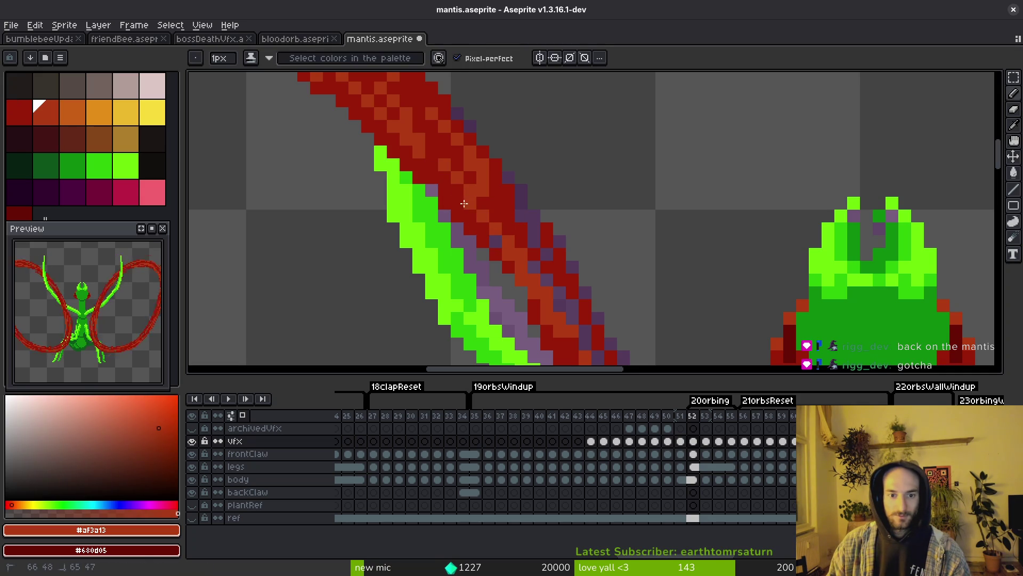
scroll(489, 223, down, 2)
scroll(450, 201, up, 2)
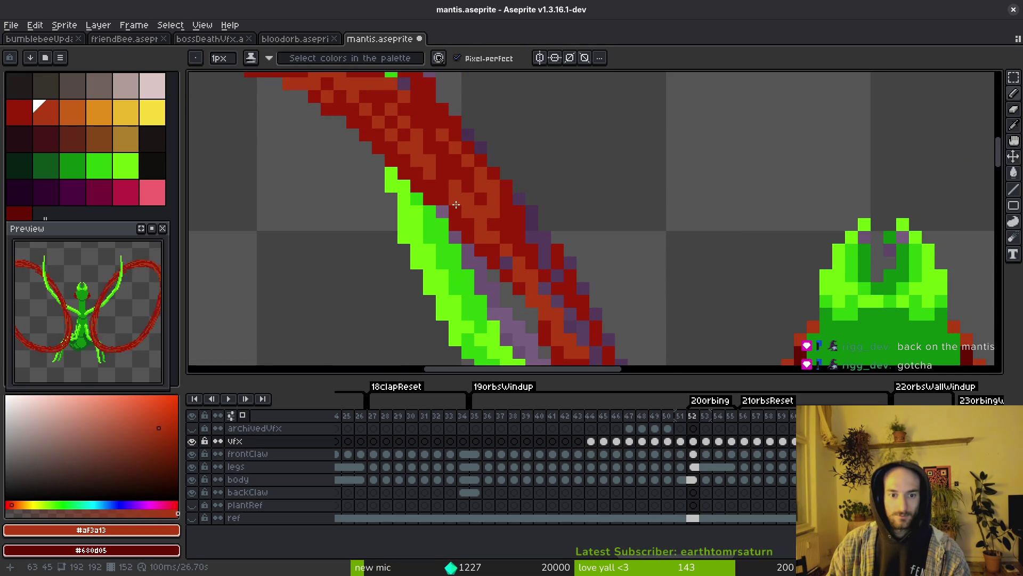
scroll(456, 205, down, 2)
scroll(480, 216, up, 2)
alt+click(479, 217)
scroll(490, 219, down, 2)
key(ctrl+s)
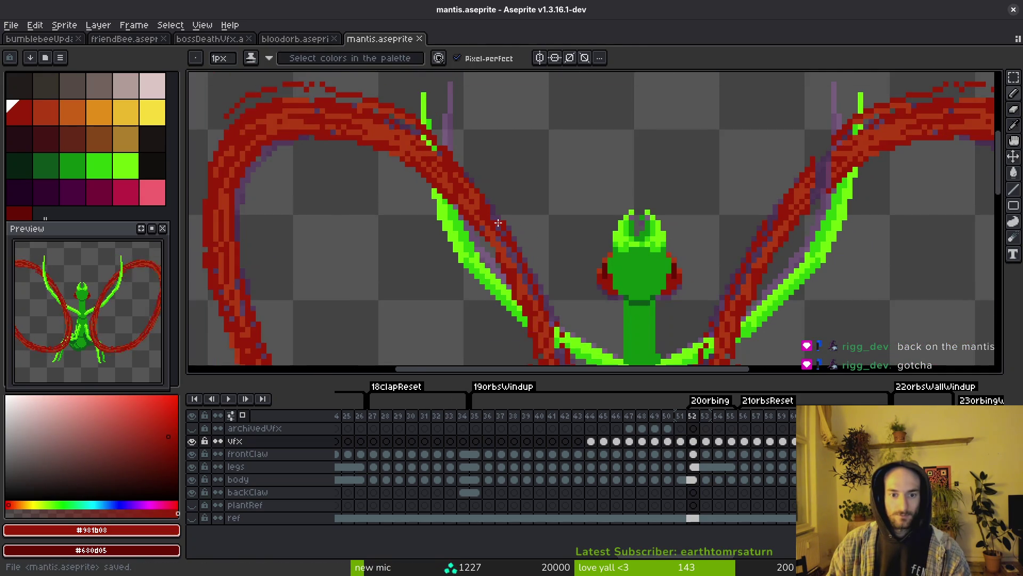
Select the whole sprite canvas, then deselect and save mantis.aseprite again
scroll(498, 222, up, 1)
scroll(495, 220, down, 2)
scroll(481, 229, down, 1)
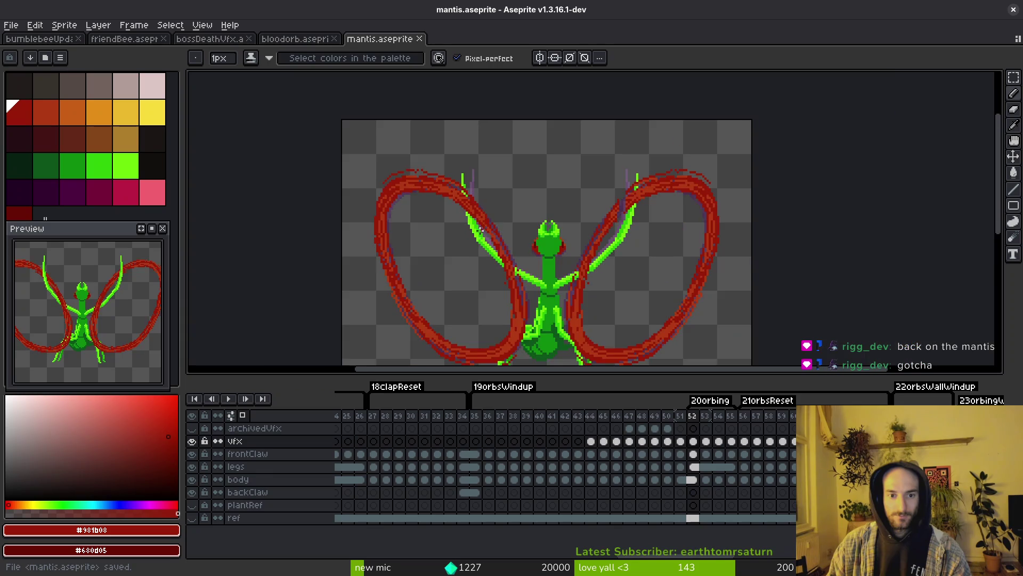
scroll(531, 243, down, 1)
key(m)
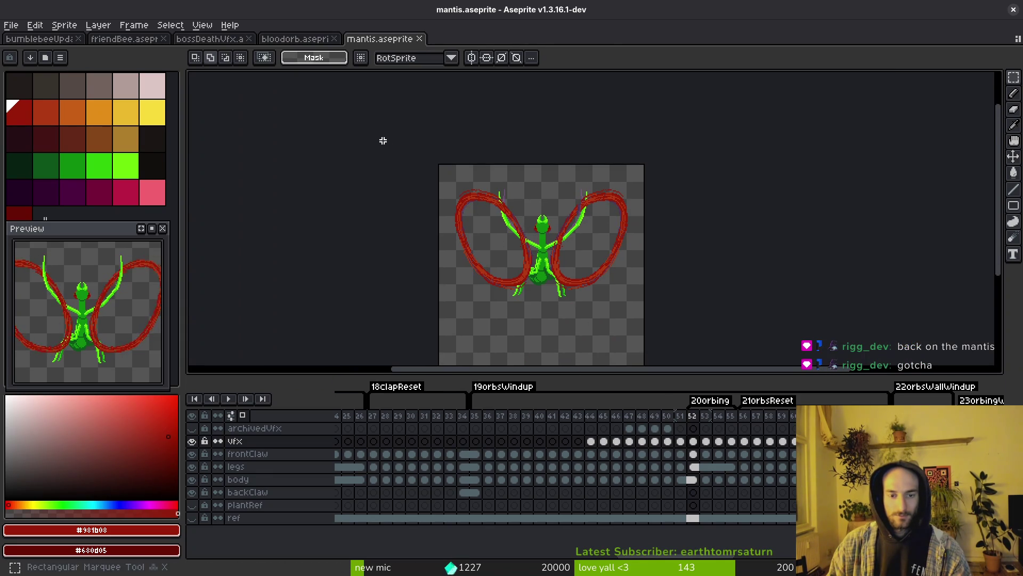
scroll(394, 155, down, 2)
key(ctrl+a)
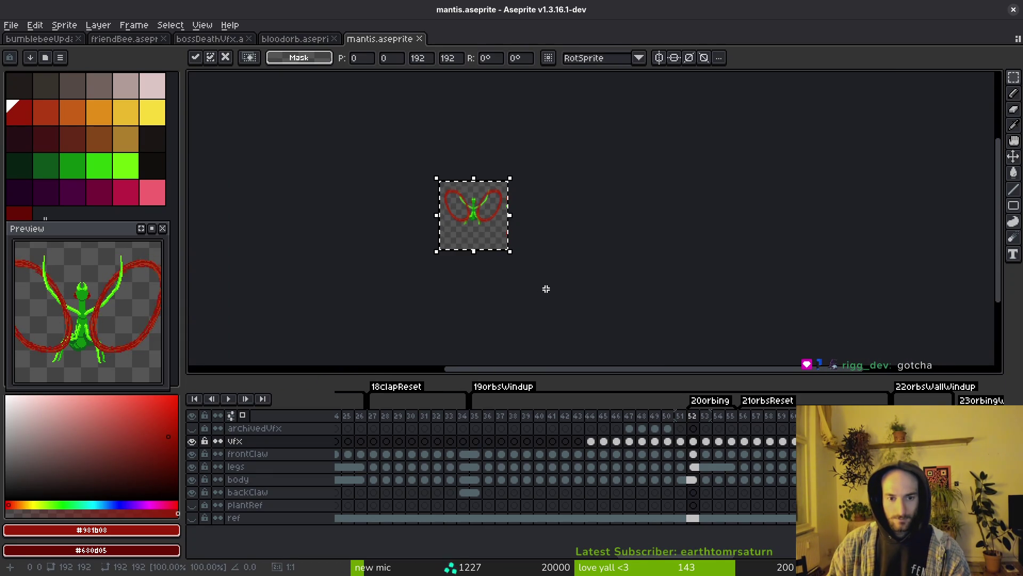
key(ctrl+d)
key(ctrl+s)
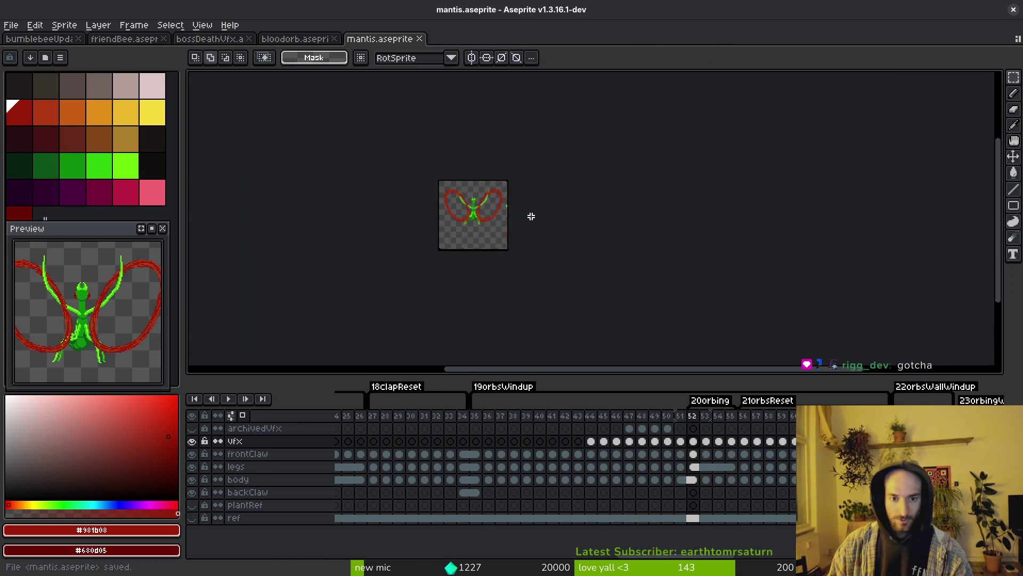
scroll(531, 217, up, 5)
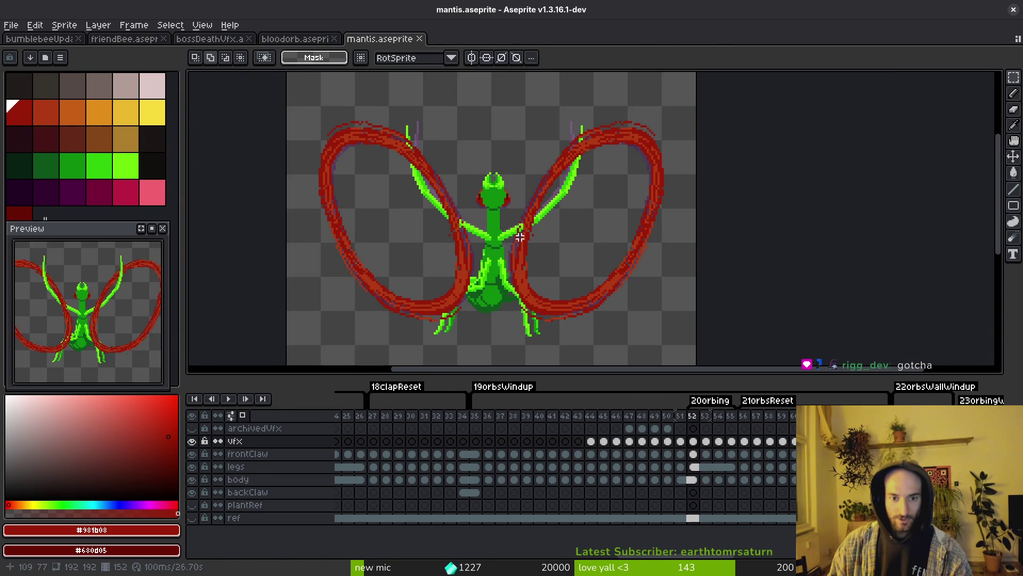
Advance to frame 55 and switch to the 1px pencil
key(period)
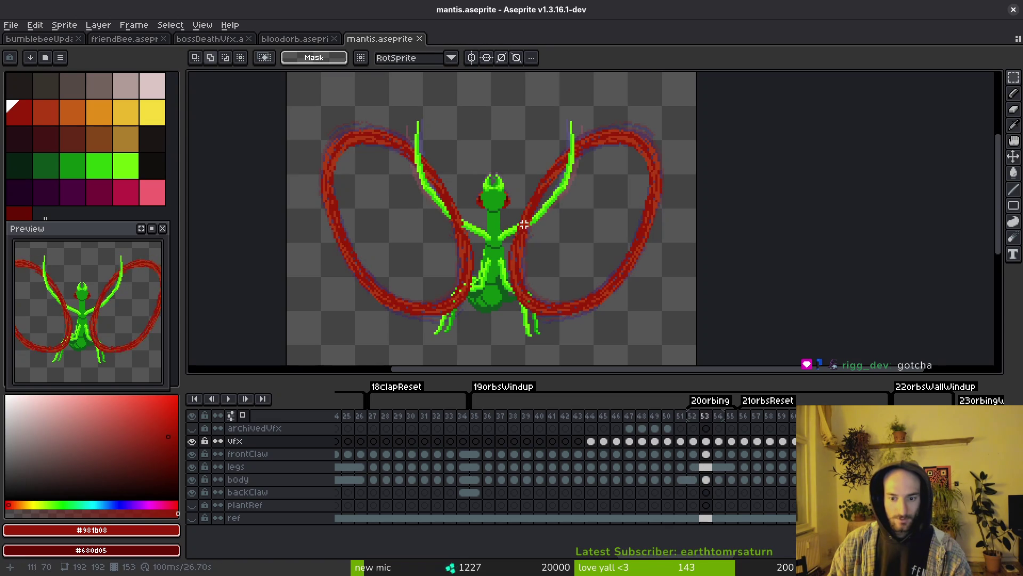
scroll(533, 225, up, 2)
key(period)
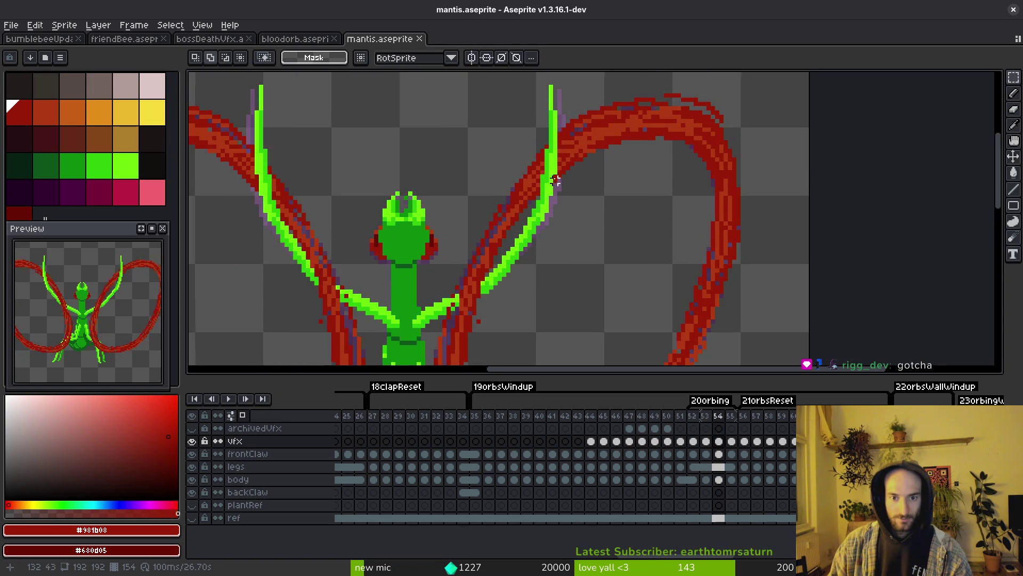
scroll(535, 211, down, 1)
scroll(536, 212, down, 1)
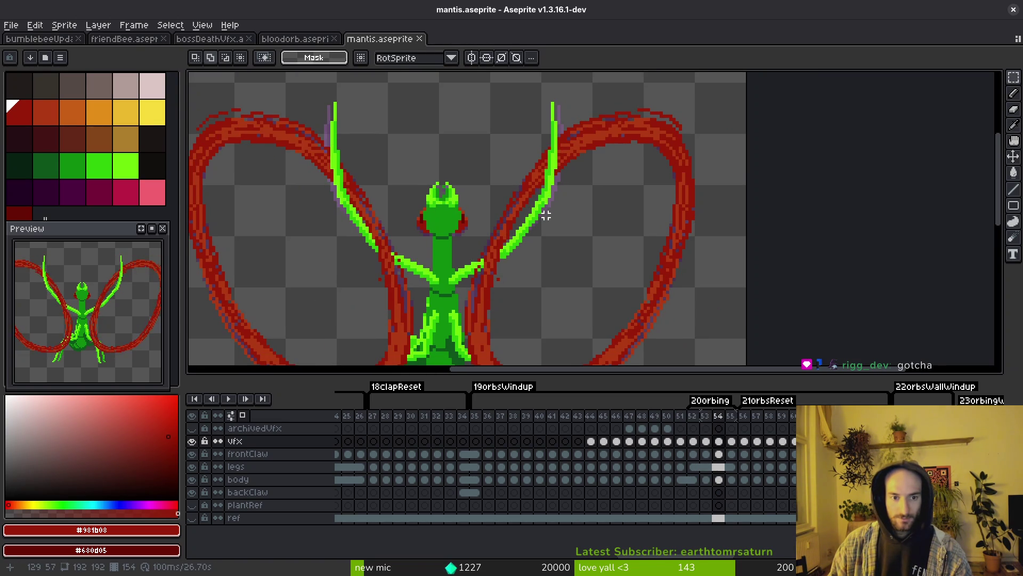
key(period)
drag(373, 215, 480, 202)
scroll(552, 220, up, 2)
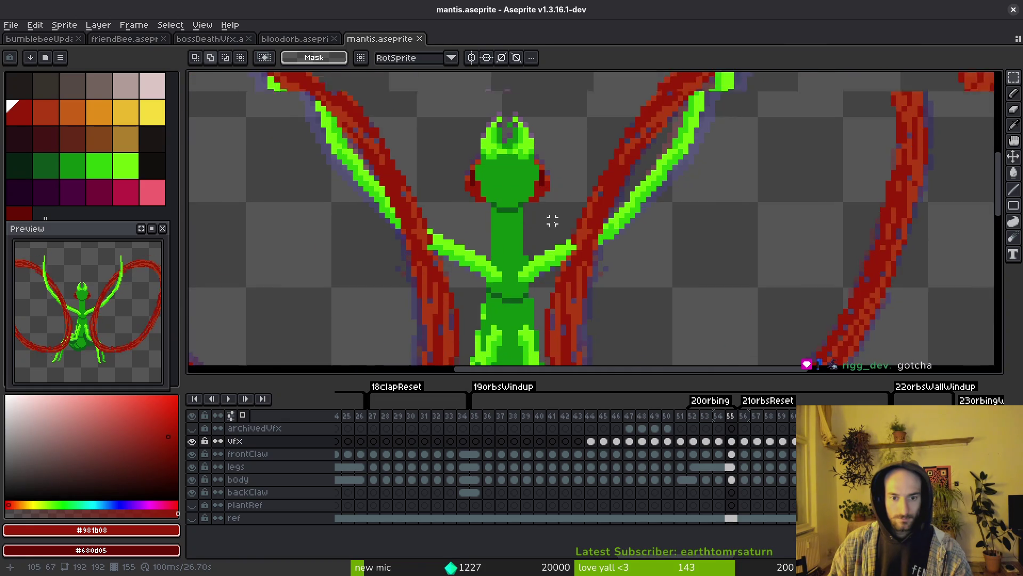
scroll(552, 221, up, 1)
key(b)
scroll(359, 260, up, 2)
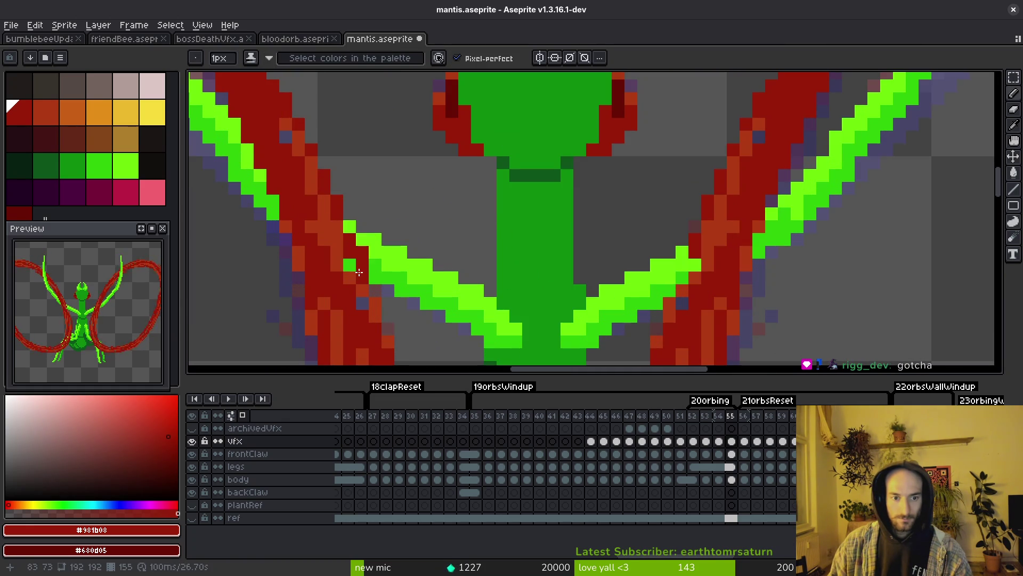
Paint the left claw's edge green over the red loop on frame 55
click(684, 259)
scroll(681, 270, down, 2)
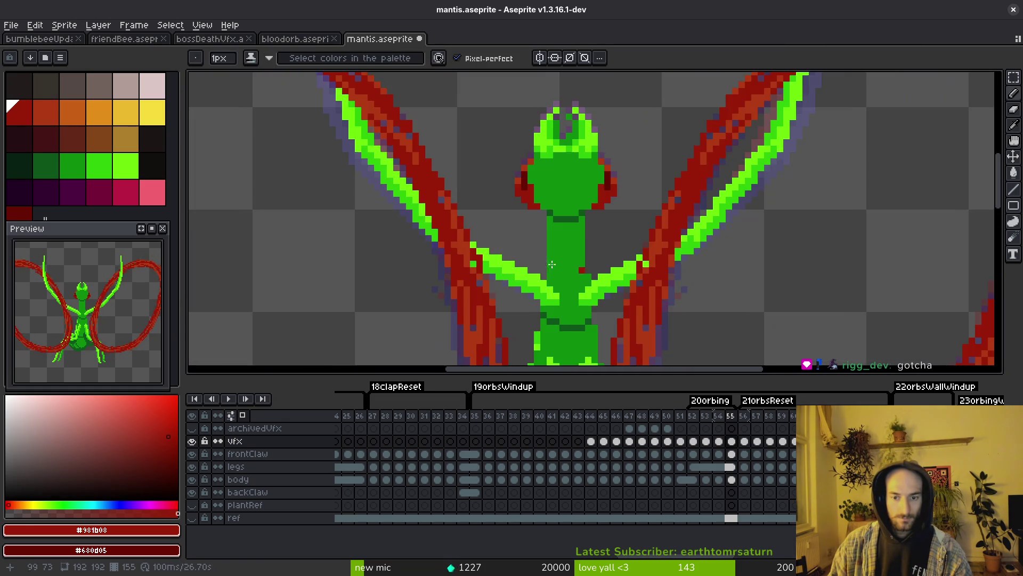
scroll(574, 258, up, 1)
mouse_move(457, 85)
mouse_down()
mouse_move(582, 286)
mouse_move(507, 178)
mouse_move(521, 273)
mouse_up()
scroll(489, 164, up, 2)
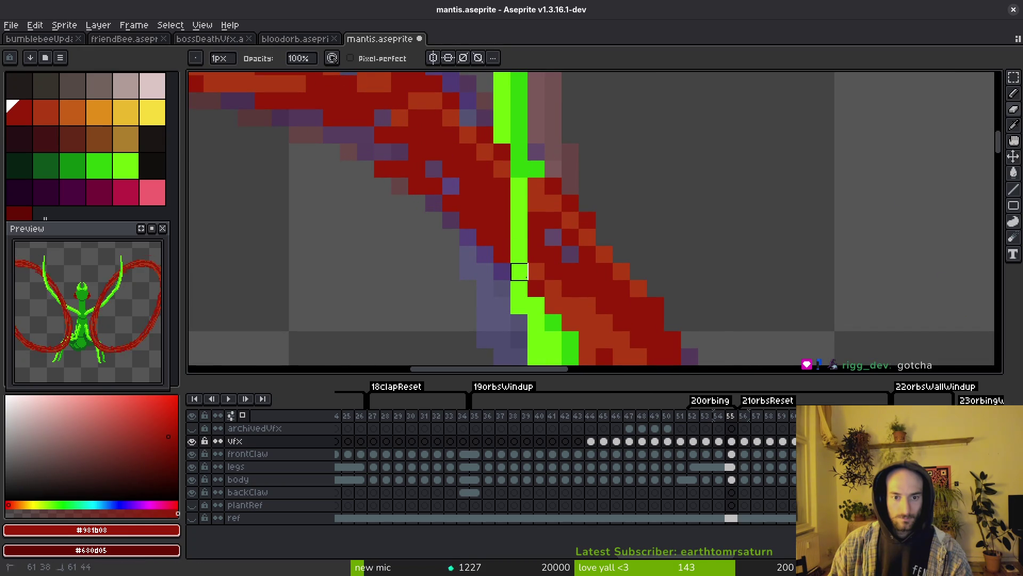
drag(536, 170, 536, 254)
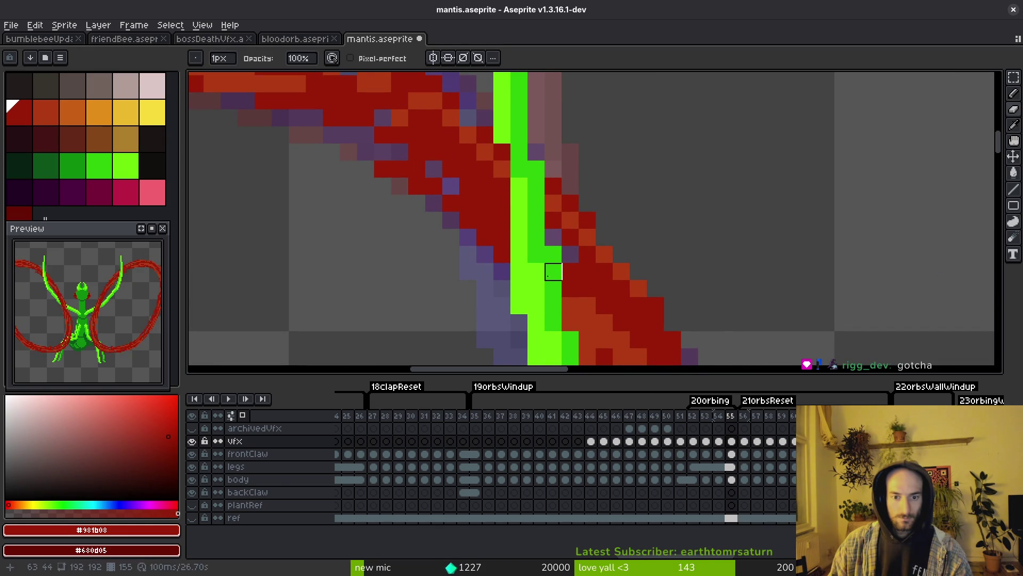
drag(503, 194, 502, 134)
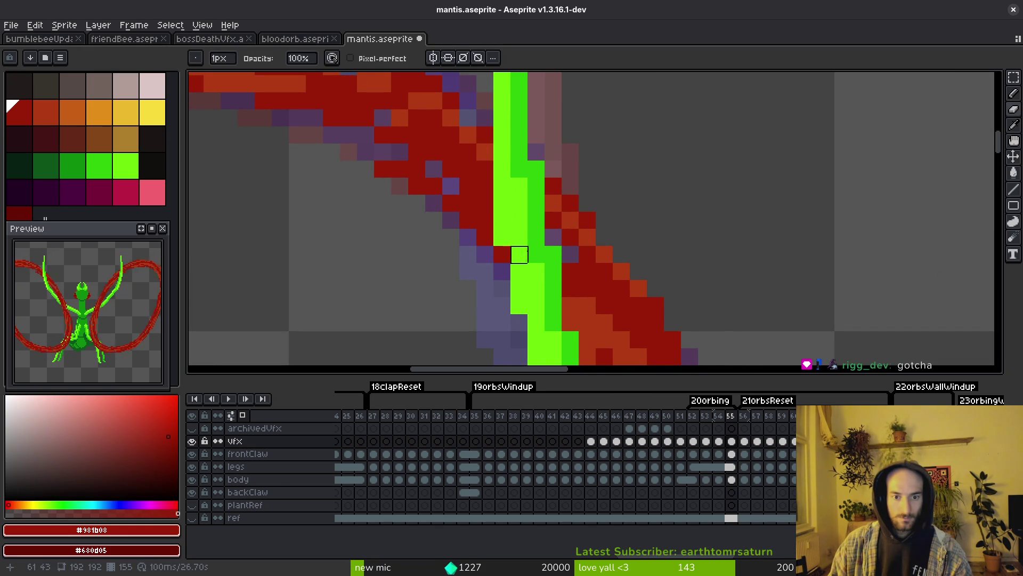
scroll(519, 187, down, 4)
scroll(571, 267, right, 3)
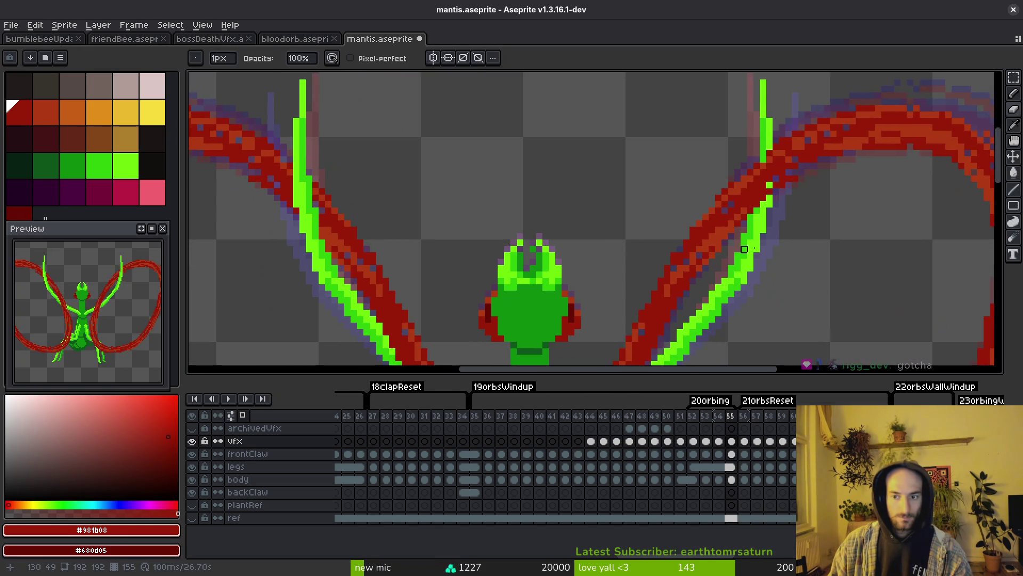
scroll(749, 211, up, 4)
Paint the right claw's edge green over the loop and save the file
drag(745, 157, 733, 228)
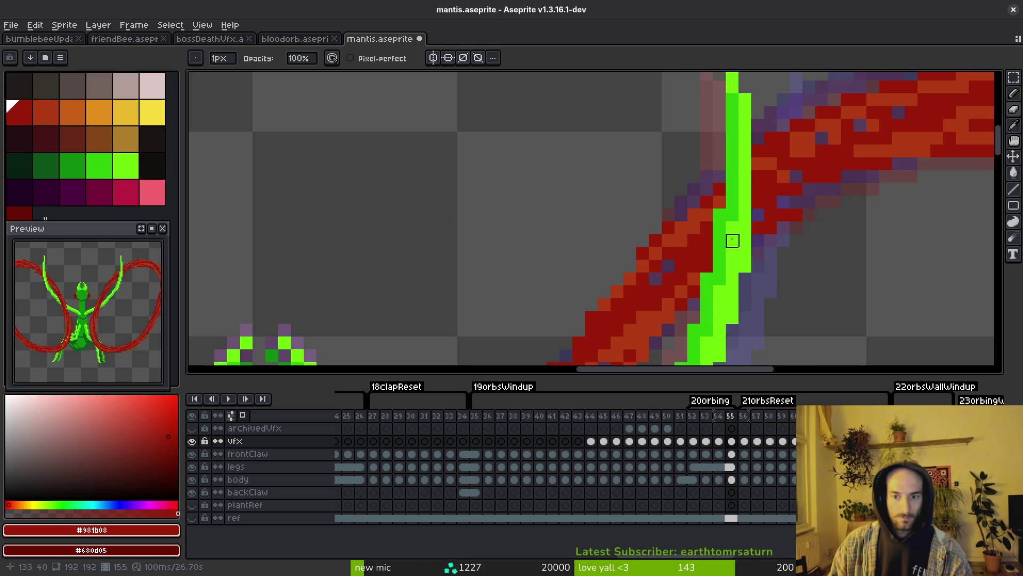
scroll(733, 241, down, 3)
key(ctrl+s)
scroll(610, 222, down, 3)
On frame 56, paint green claw edges over the red slash arcs
key(Right)
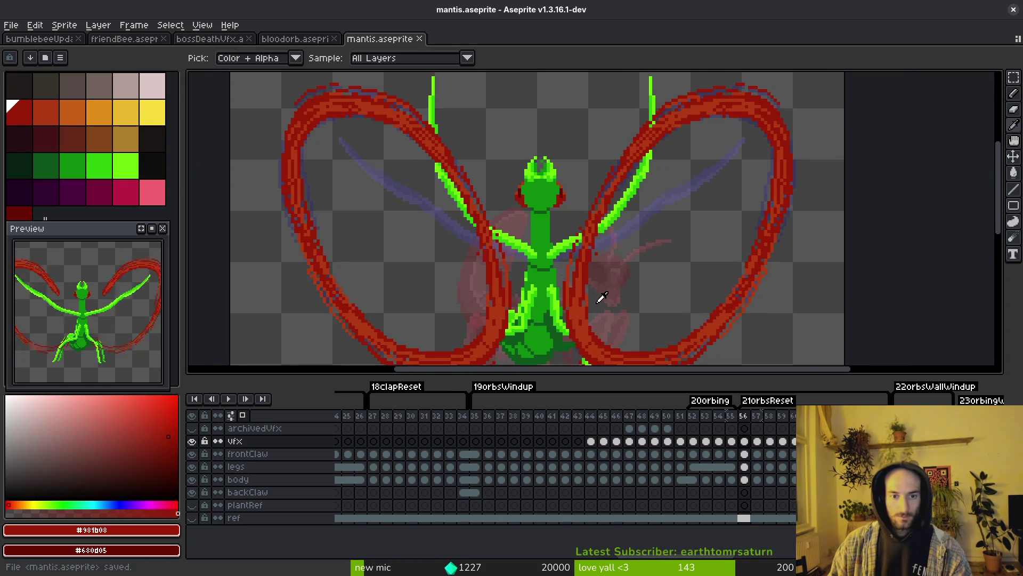
scroll(661, 134, up, 4)
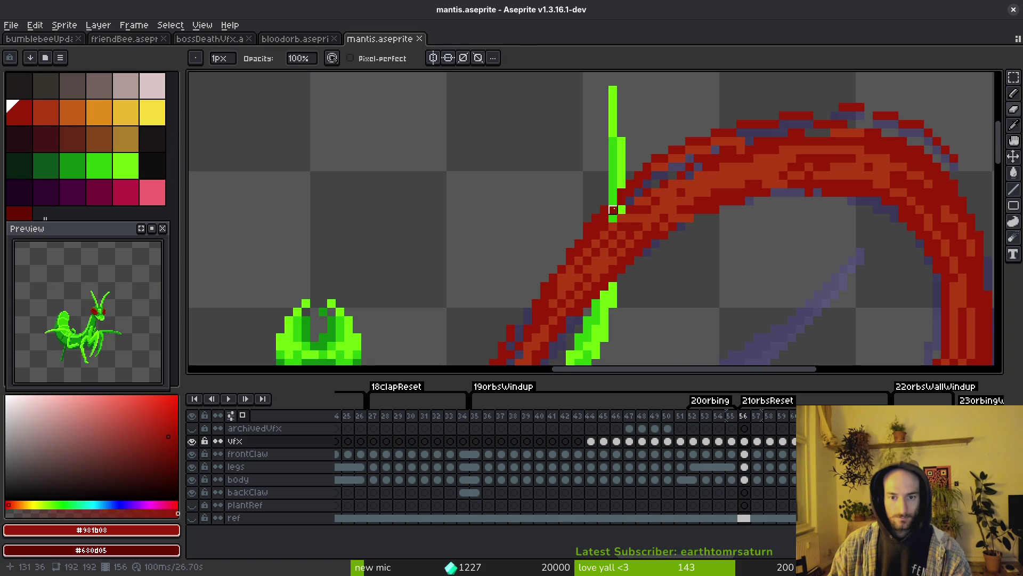
drag(613, 210, 613, 261)
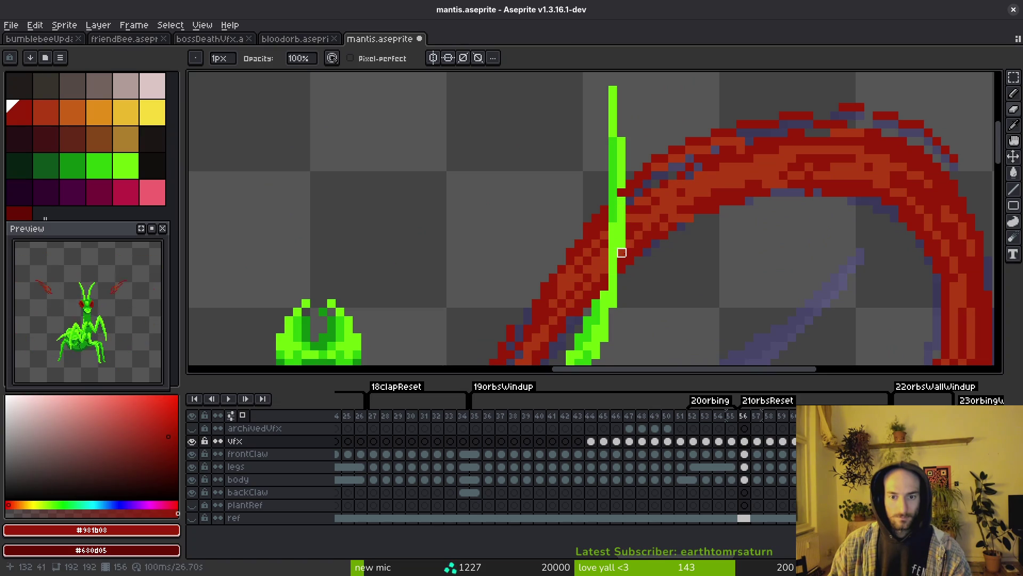
scroll(622, 255, up, 2)
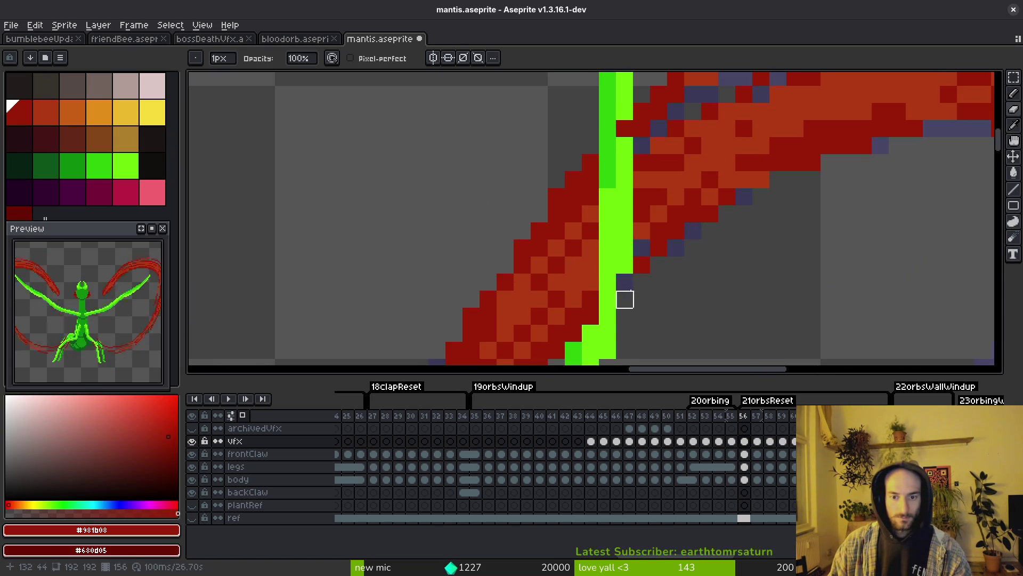
mouse_move(590, 214)
mouse_down()
mouse_move(589, 297)
mouse_move(573, 315)
mouse_move(574, 299)
mouse_up()
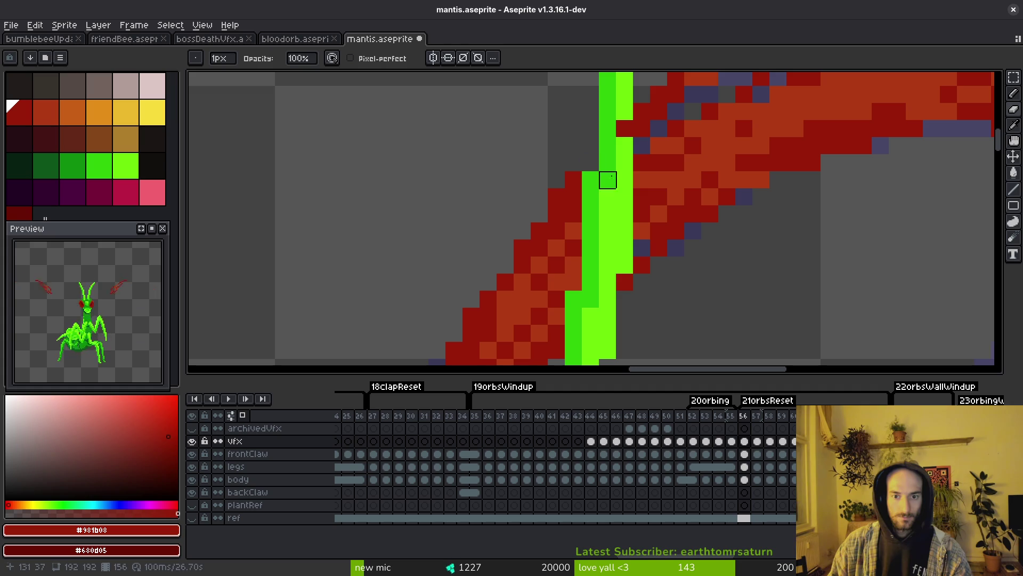
click(574, 265)
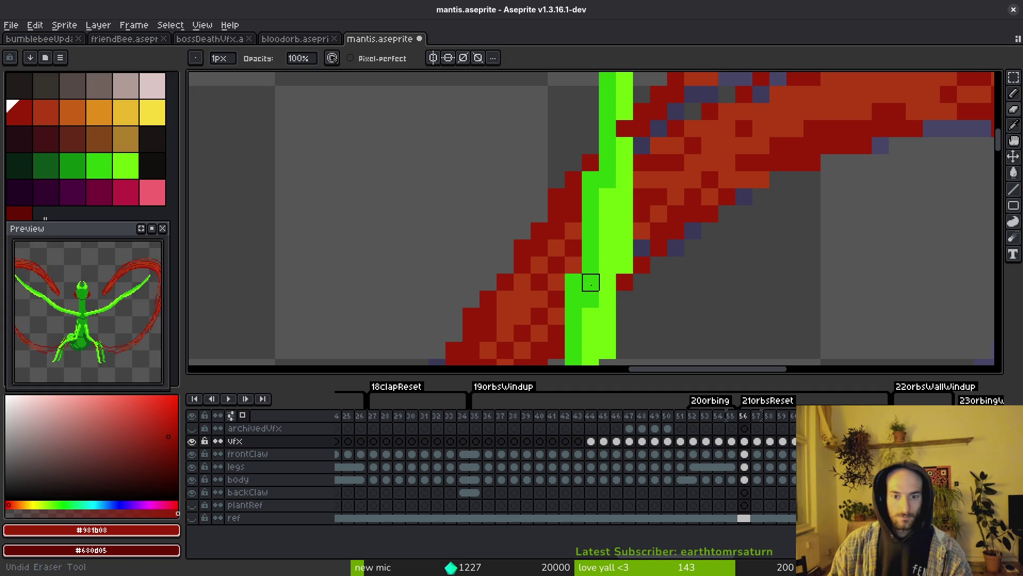
scroll(591, 282, down, 3)
scroll(555, 265, up, 3)
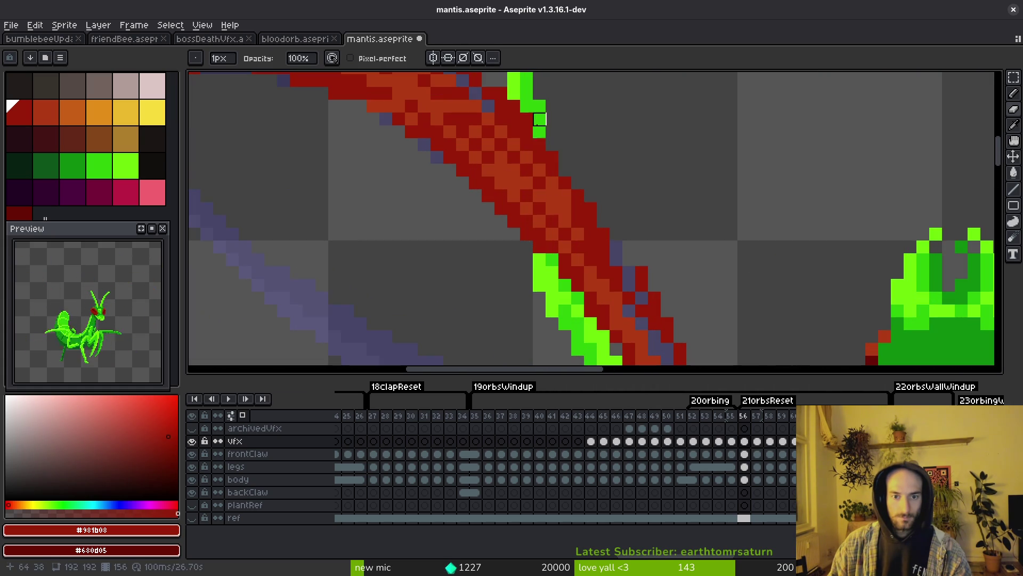
drag(539, 119, 540, 221)
drag(513, 105, 514, 157)
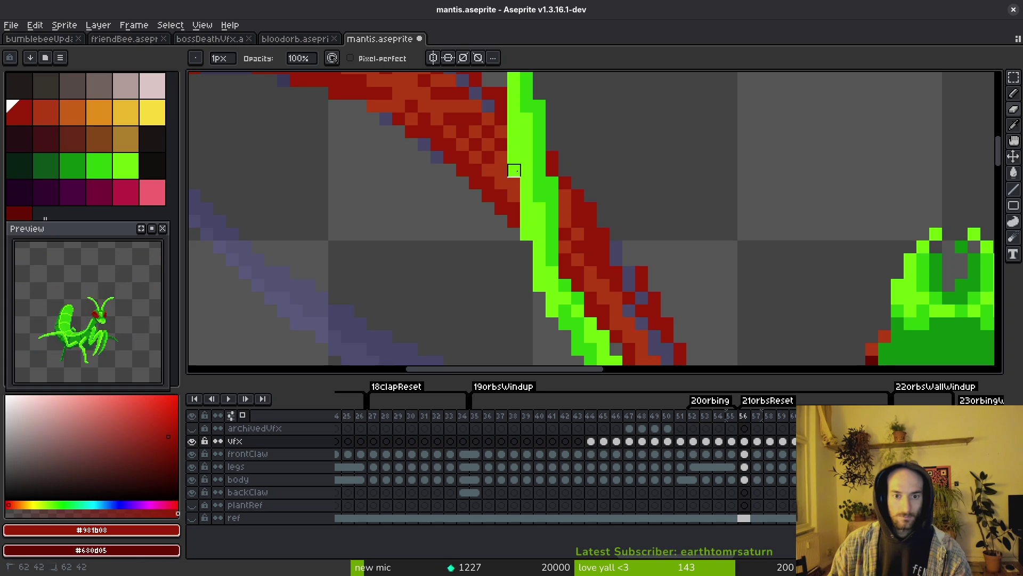
scroll(565, 197, down, 3)
Save, review frames back to 51, then open Export Sprite Sheet with the whole canvas selected
key(ctrl+s)
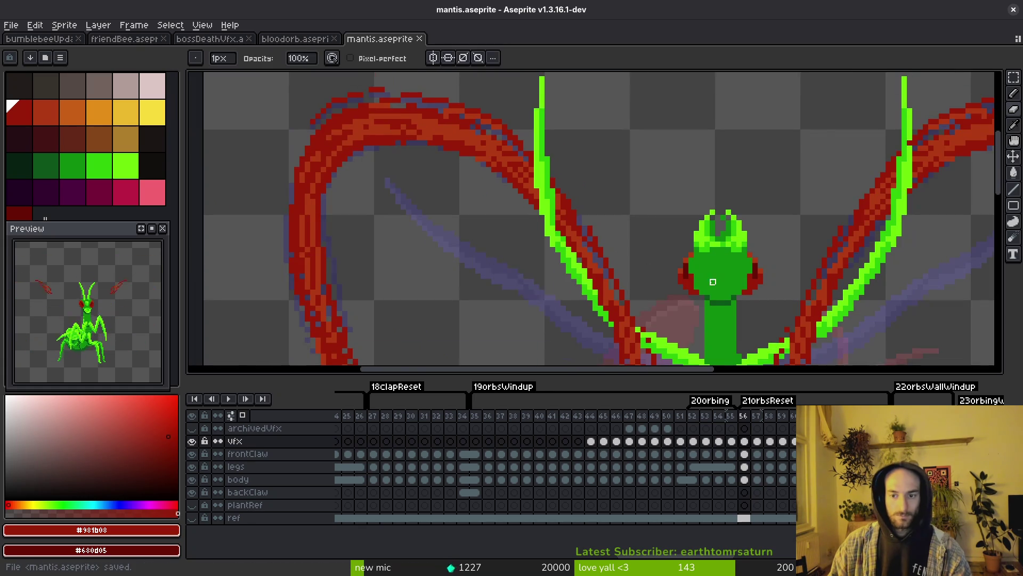
scroll(637, 255, down, 1)
scroll(624, 246, down, 1)
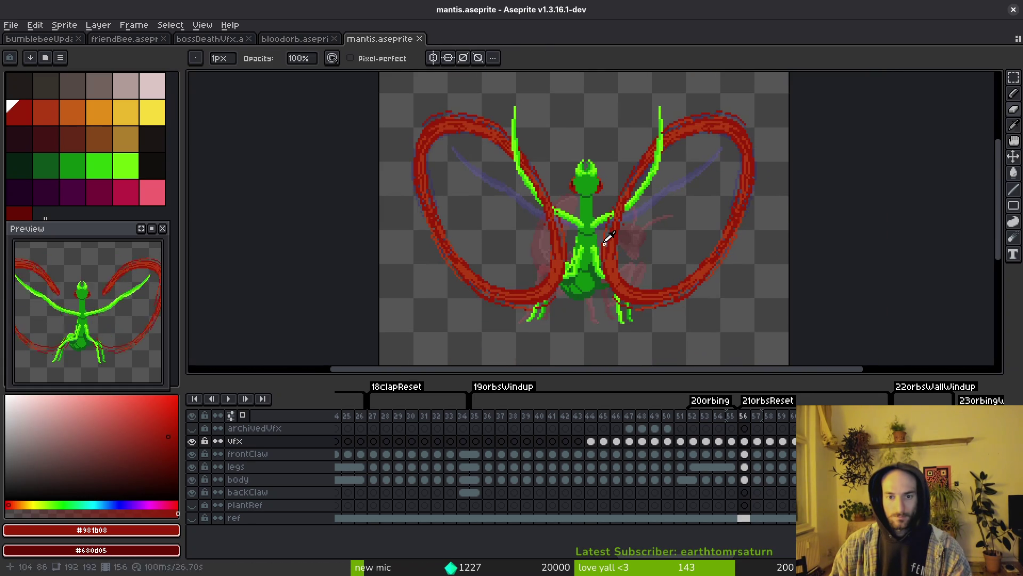
key(period)
key(alt)
key(comma)
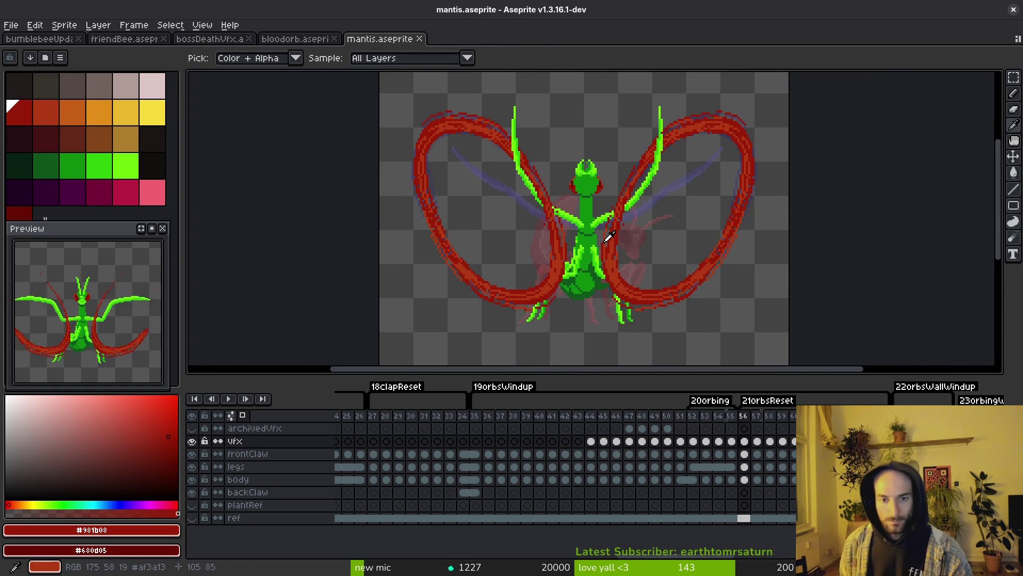
key(comma)
key(comma)
key(comma)
key(alt)
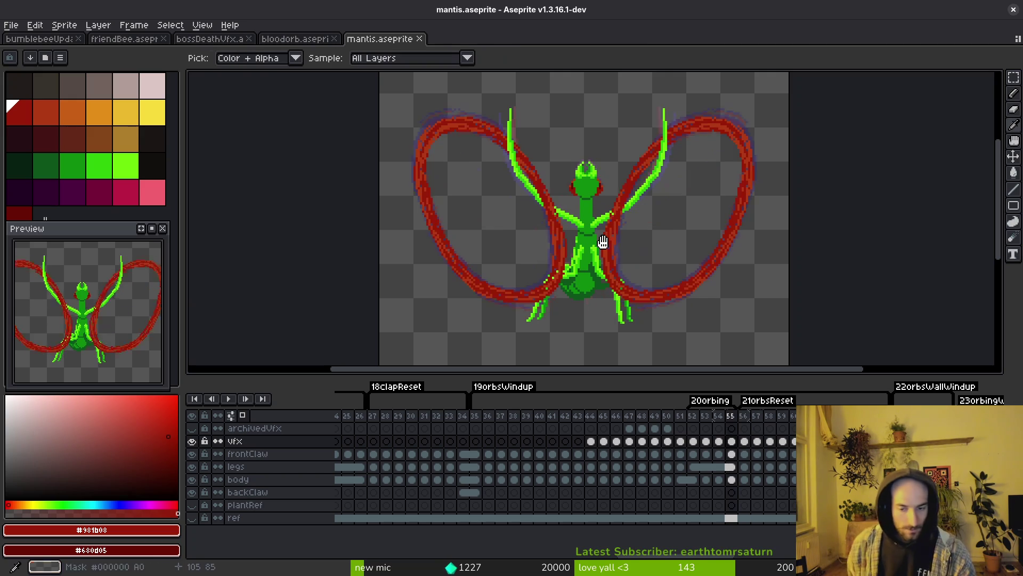
key(comma)
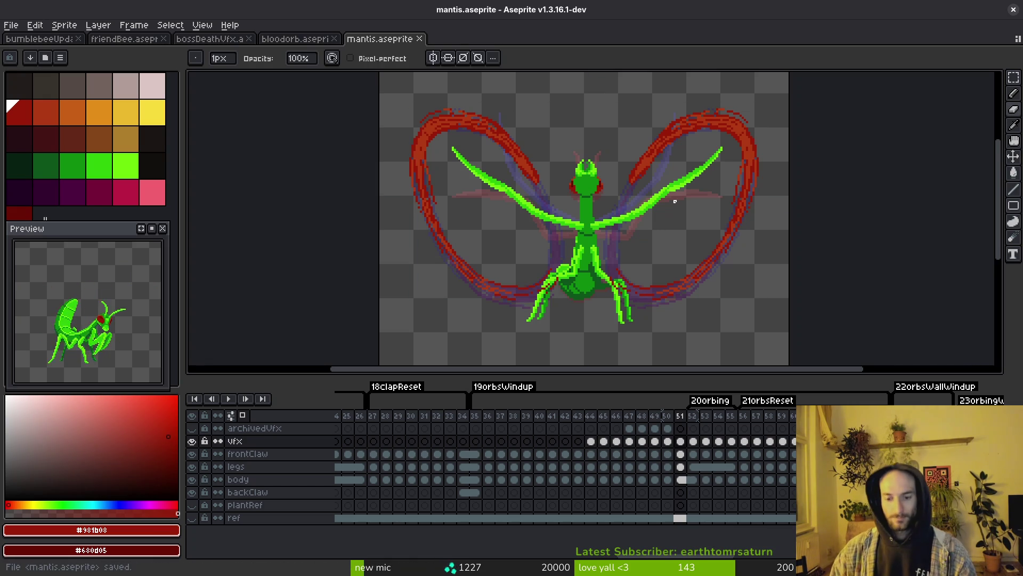
key(ctrl+a)
key(ctrl+e)
Export the mantis sprite sheet, close the sheet, and re-export from the mantis file
click(351, 191)
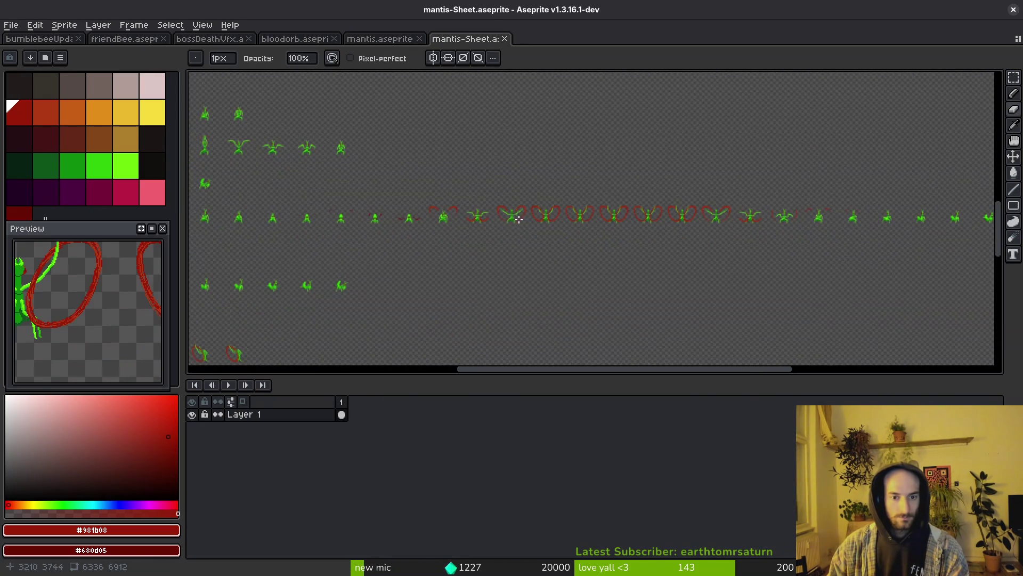
key(ctrl+w)
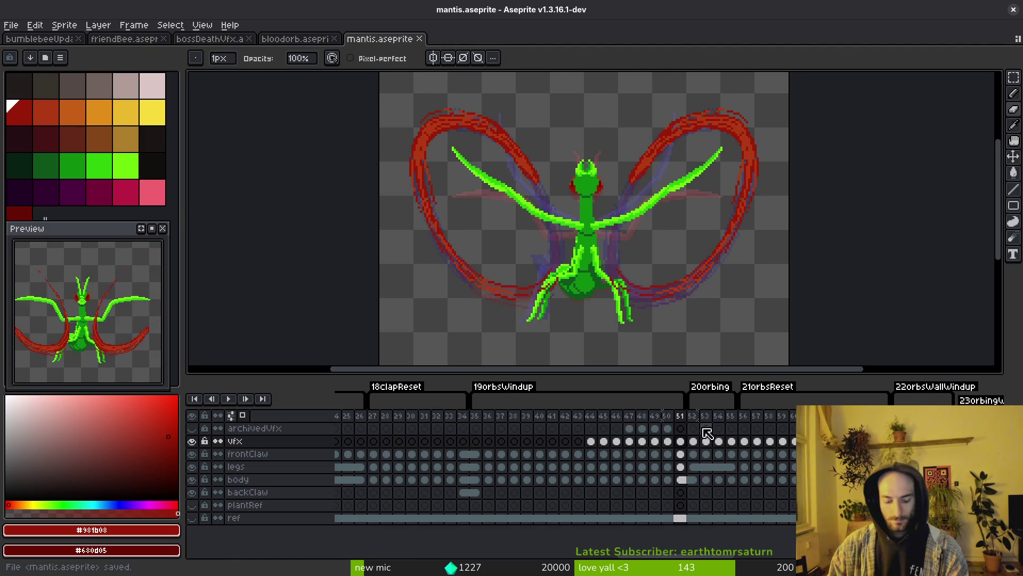
key(ctrl+e)
key(Return)
key(ctrl+alt+shift+s)
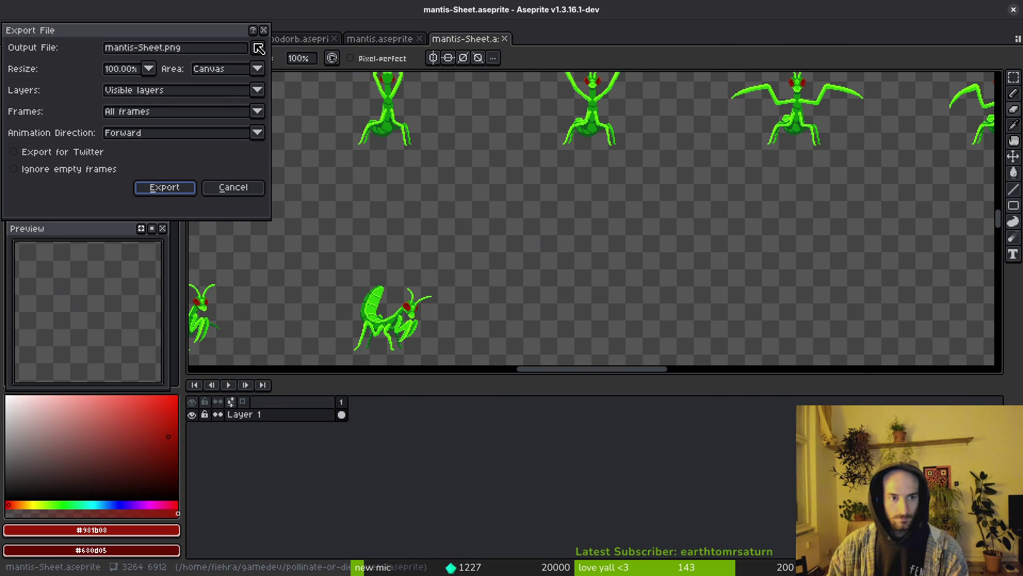
Set the output to art/enemies/mantis-Sheet.png, confirm the overwrite, and export
click(259, 48)
click(277, 69)
click(159, 100)
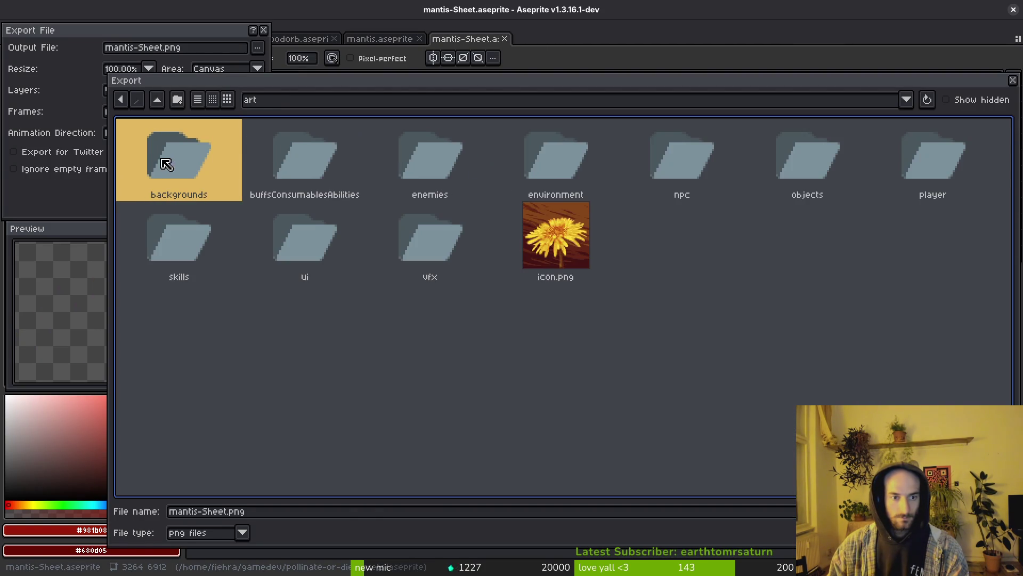
double_click(433, 198)
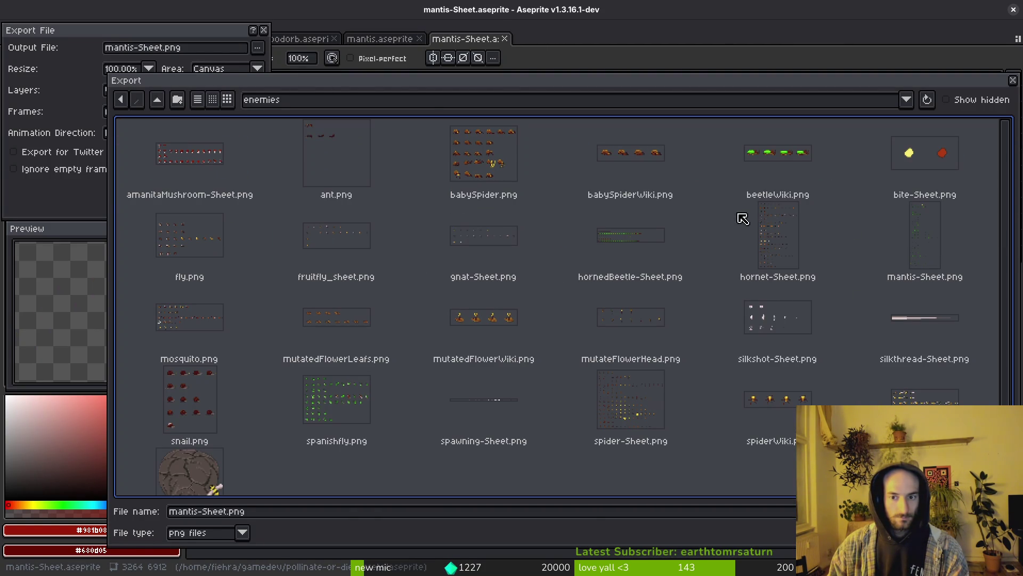
double_click(925, 237)
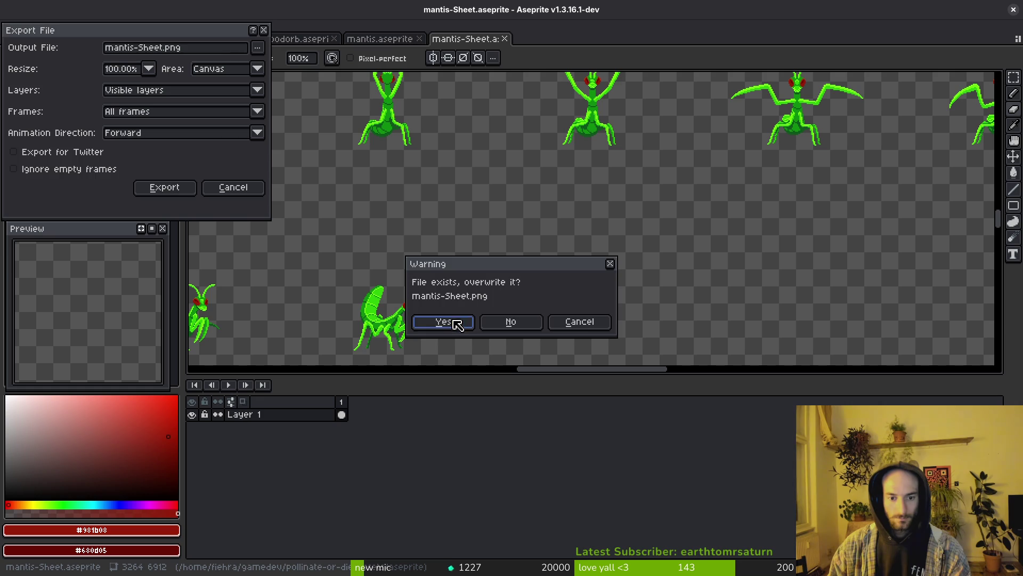
click(457, 322)
click(155, 189)
key(alt+Tab)
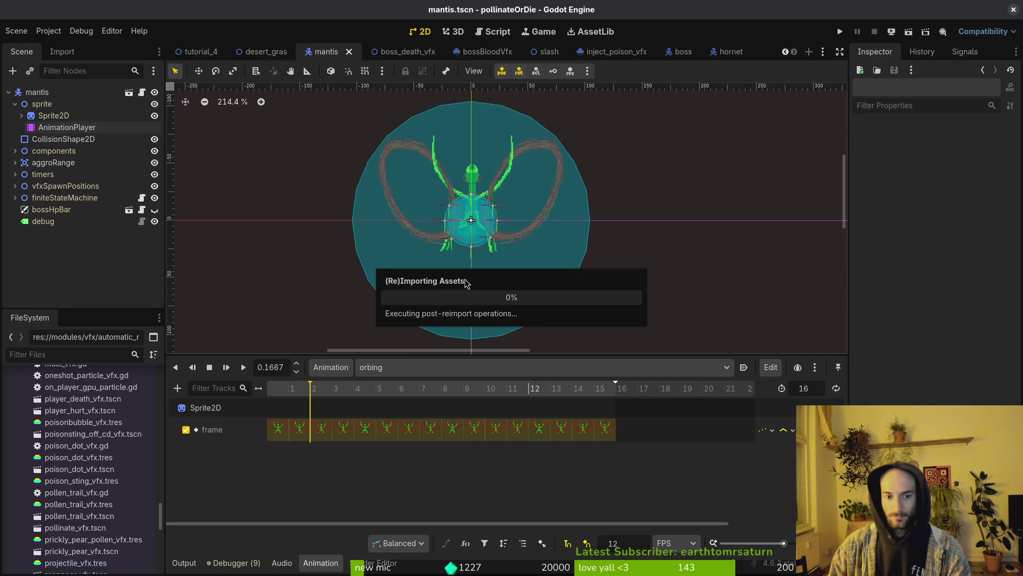
Run the project, maximize the game window, and load the mantis level from the debug level-select menu
click(840, 32)
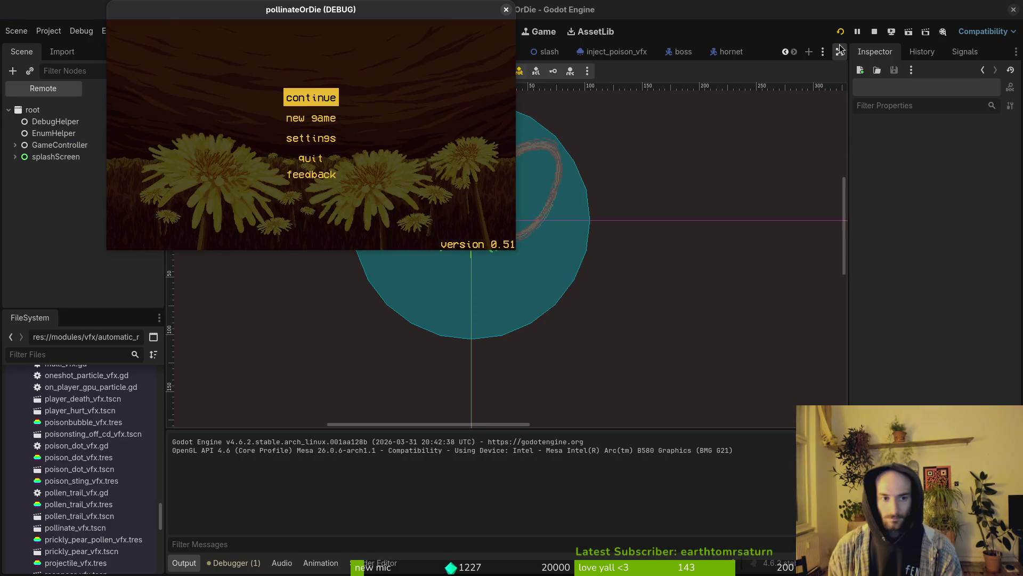
key(Return)
double_click(434, 10)
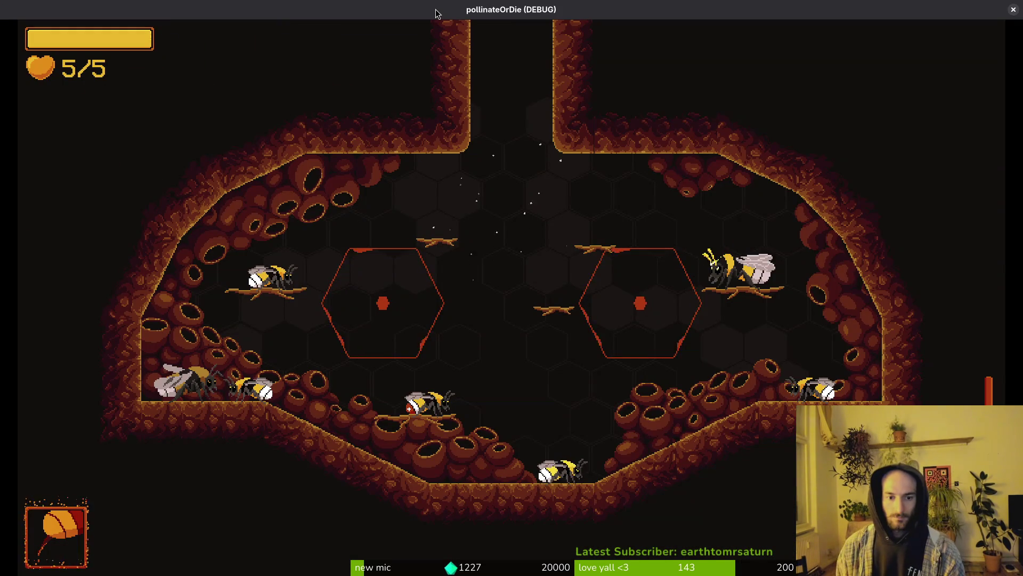
key(Escape)
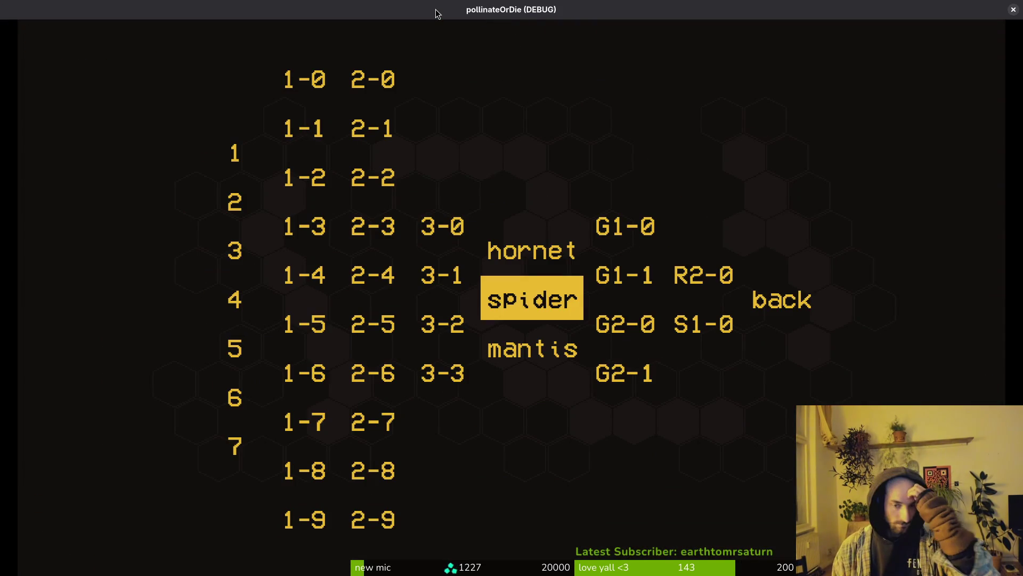
key(Up)
key(Up)
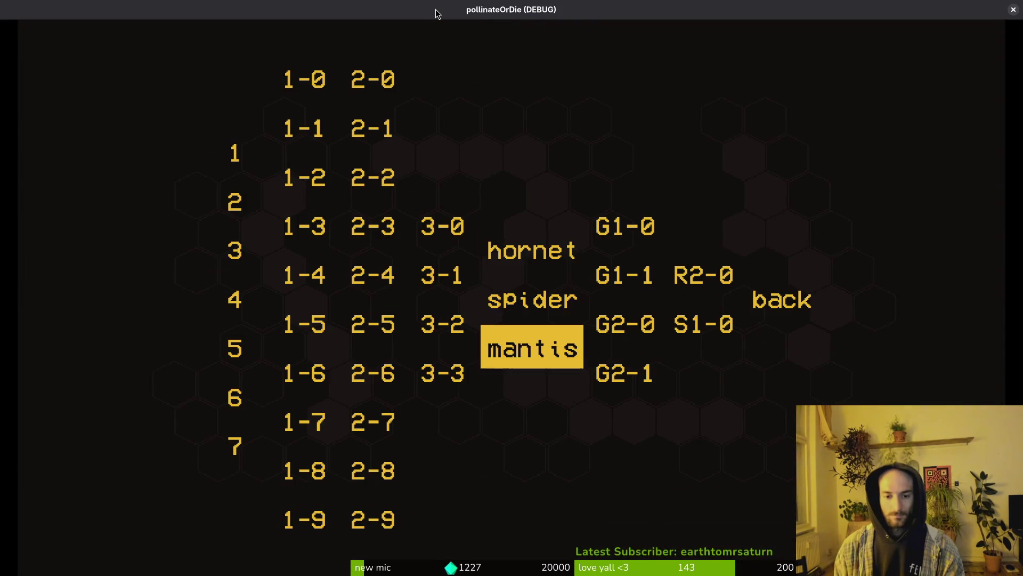
key(Return)
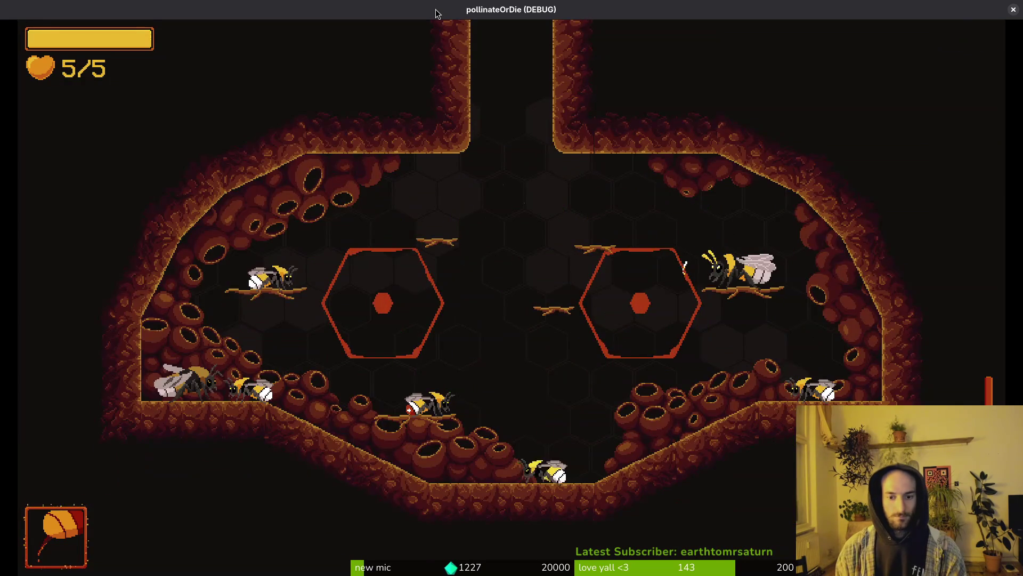
Load the mantis boss level from the debug level-select menu
key(Escape)
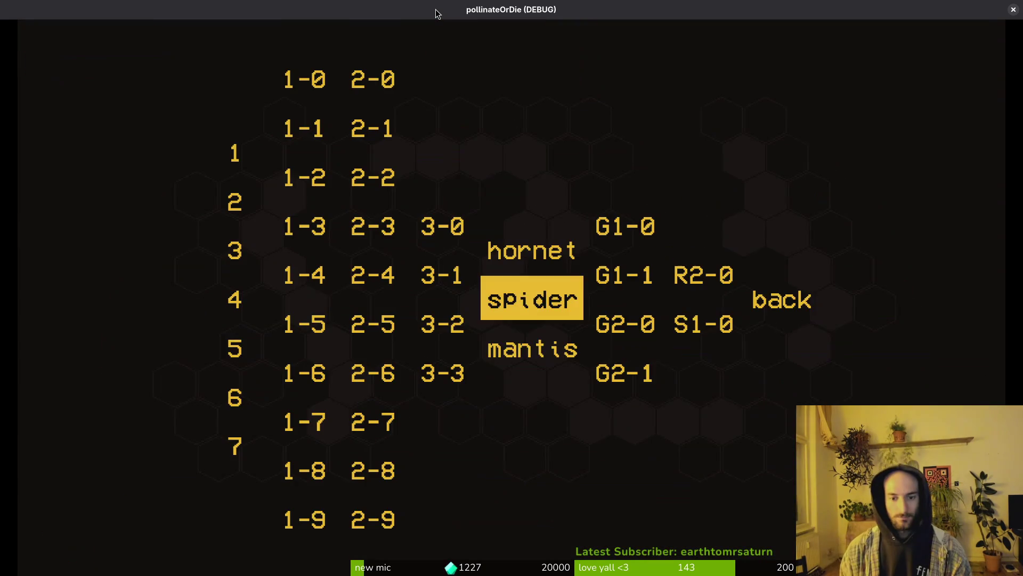
key(Down)
key(Return)
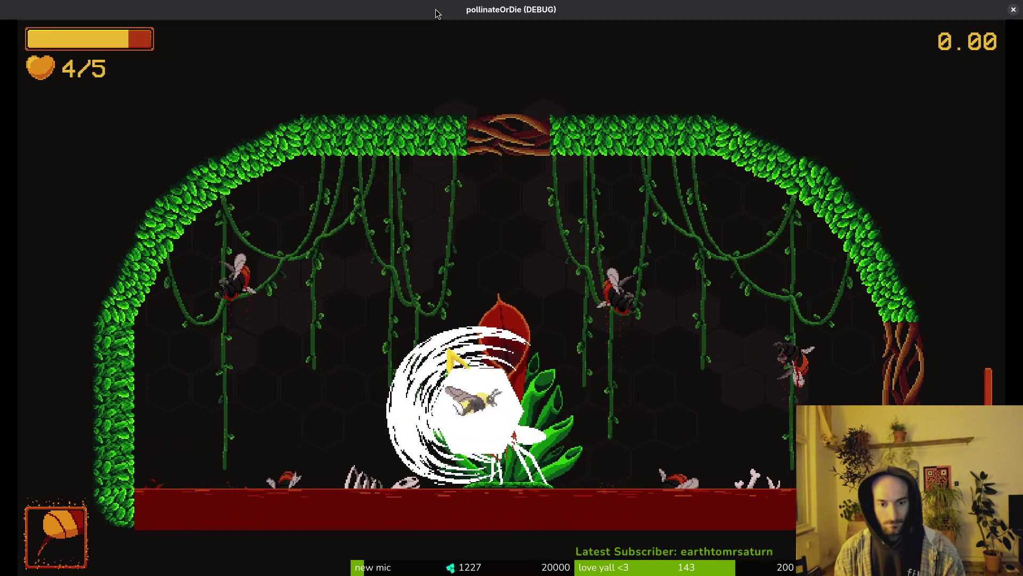
Dash and slash at the mantis while dodging its large slash
key(w)
key(d)
key(w)
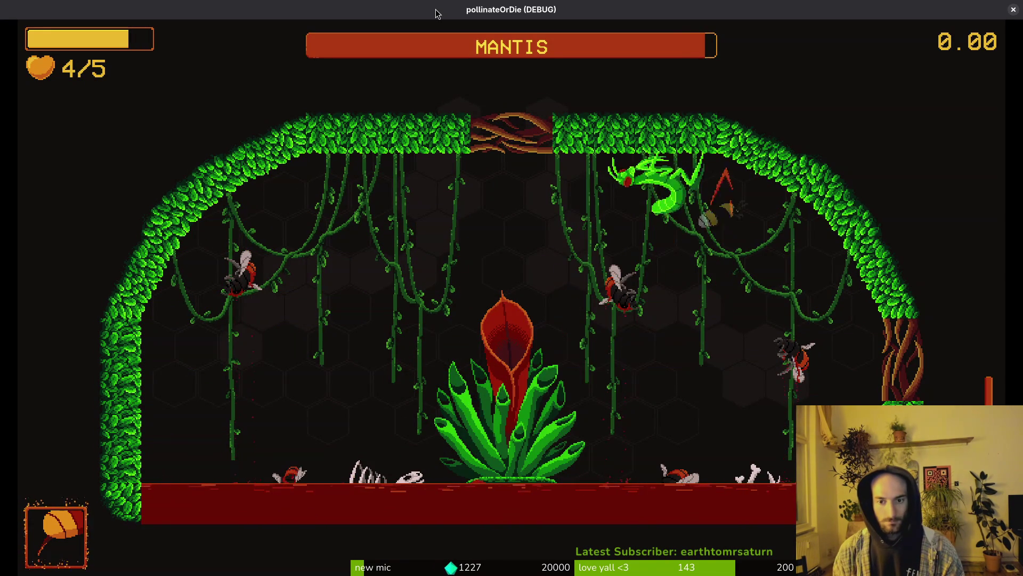
key(d)
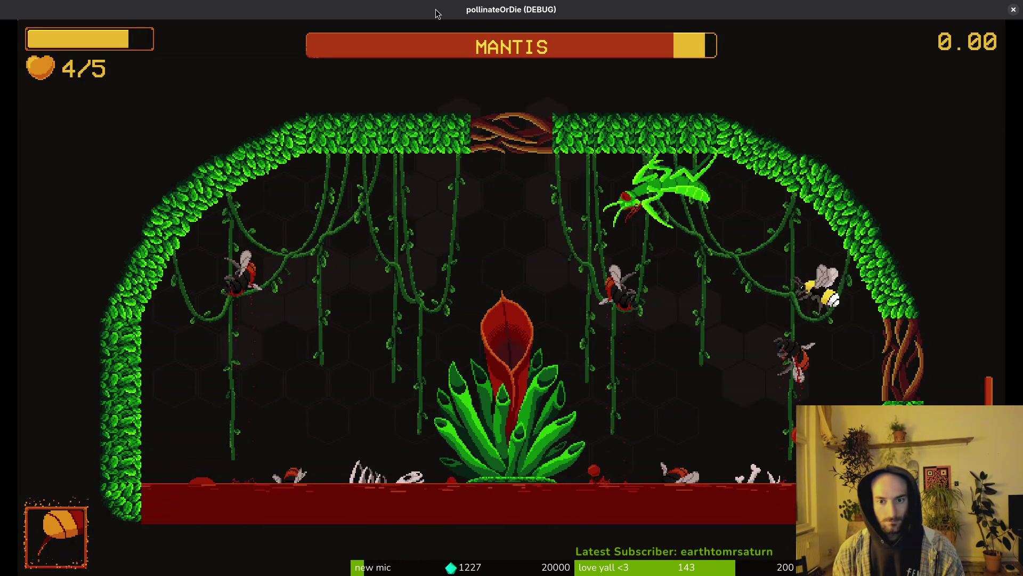
key(a)
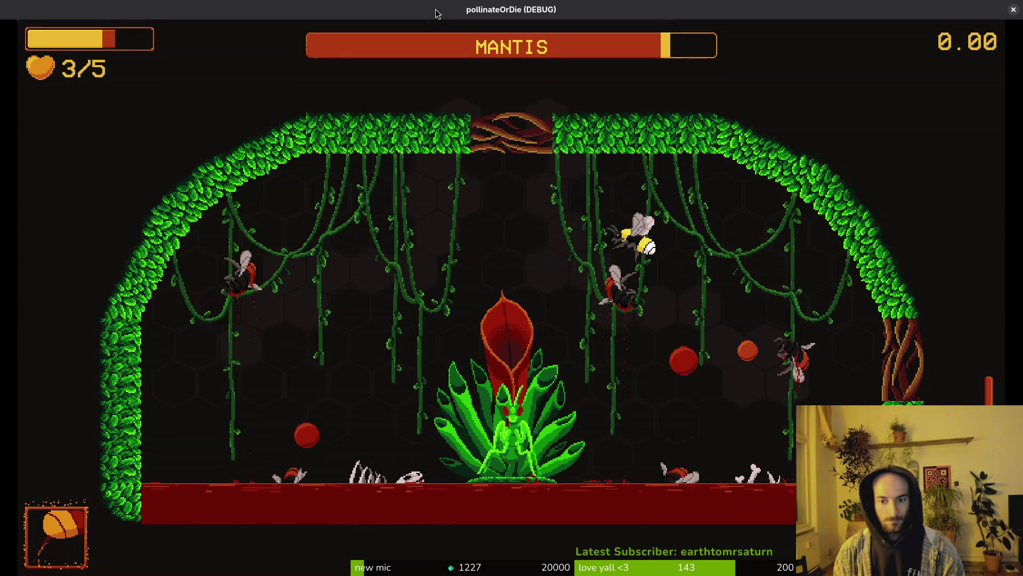
key(a)
key(s)
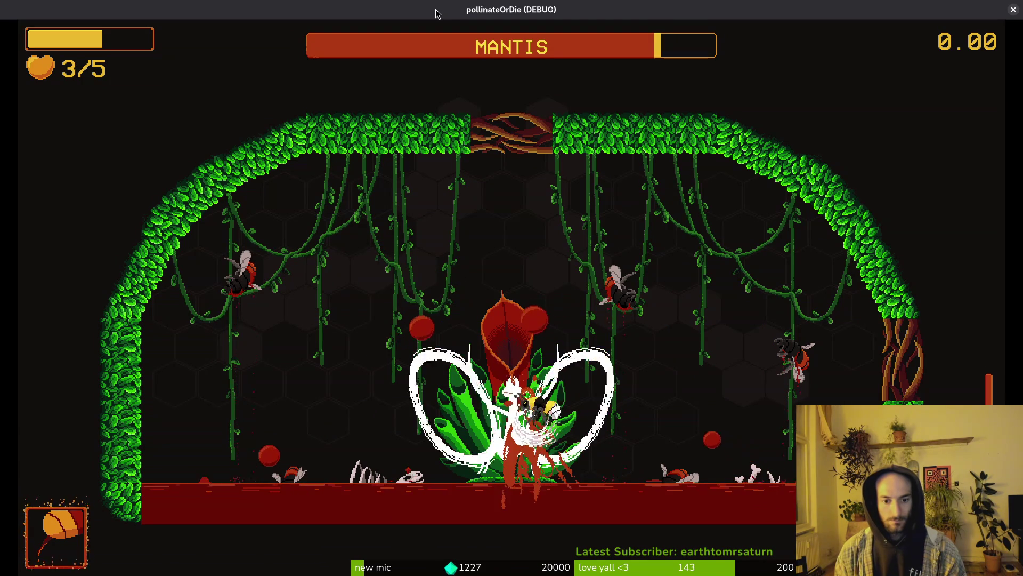
key(d)
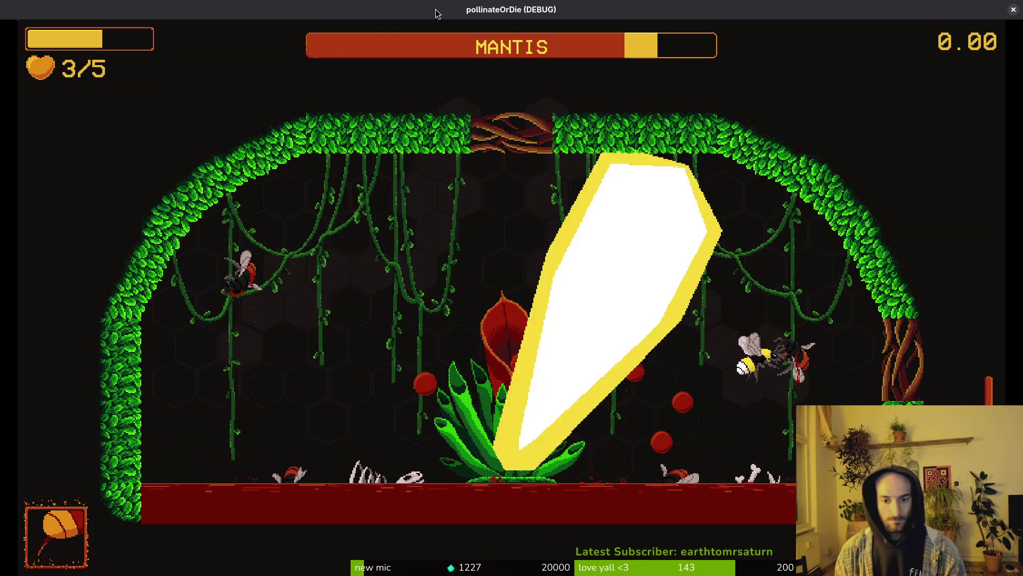
key(w)
key(d)
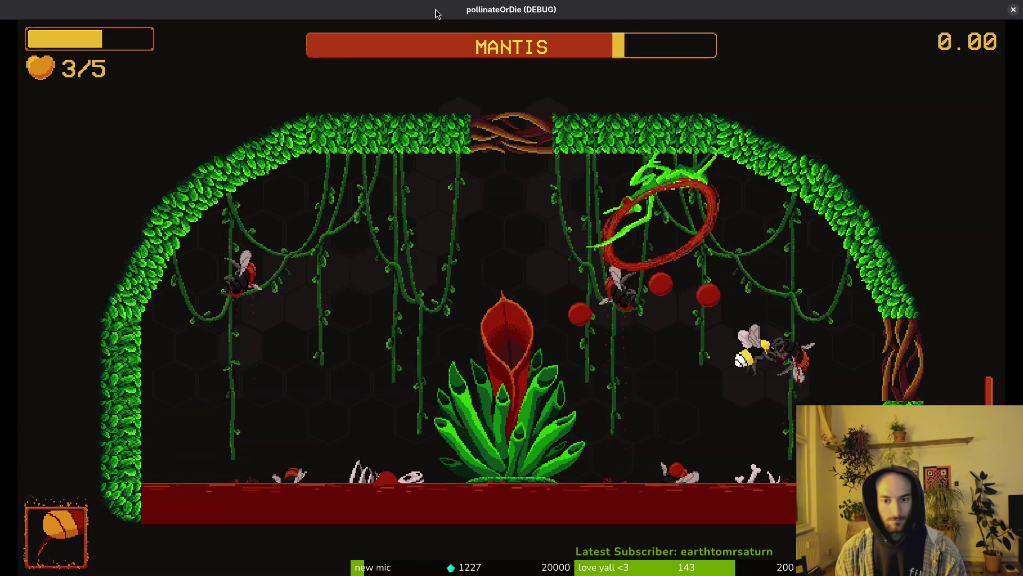
key(a)
key(w)
Keep striking and evading orbs until all five hearts are lost, then skip the game-over screen
key(s)
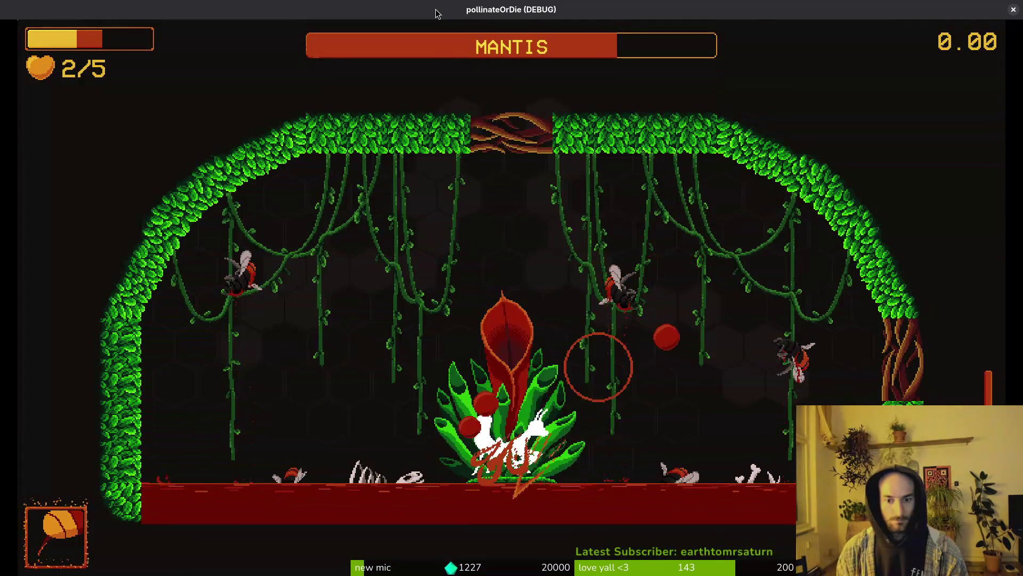
key(a)
key(a)
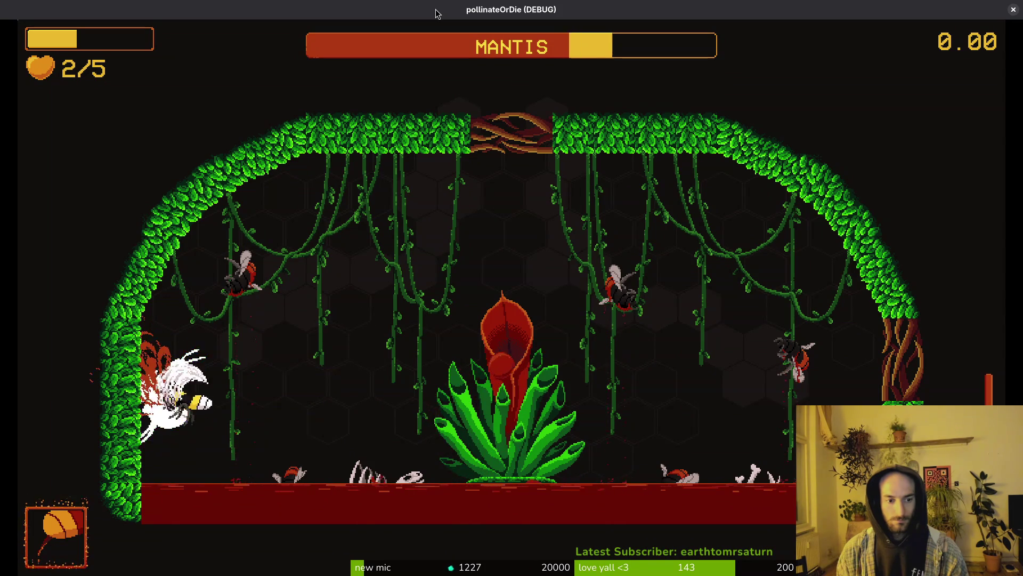
key(d)
key(s)
key(d)
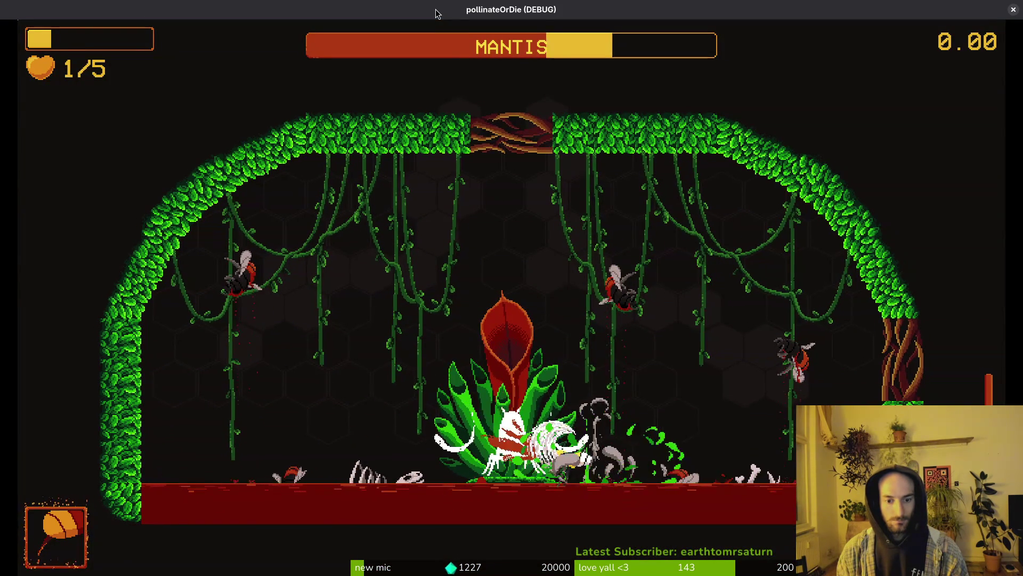
key(w)
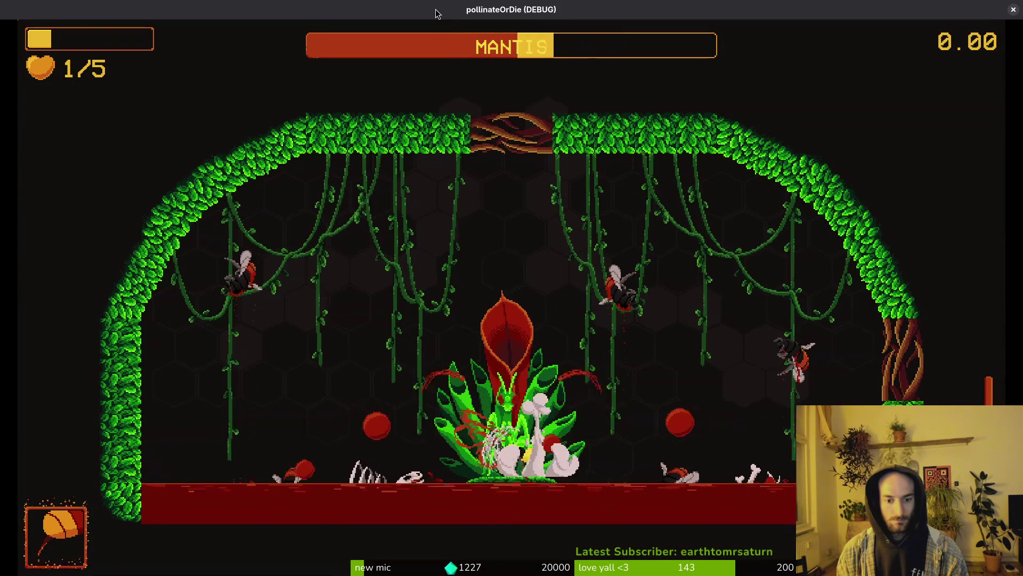
key(d)
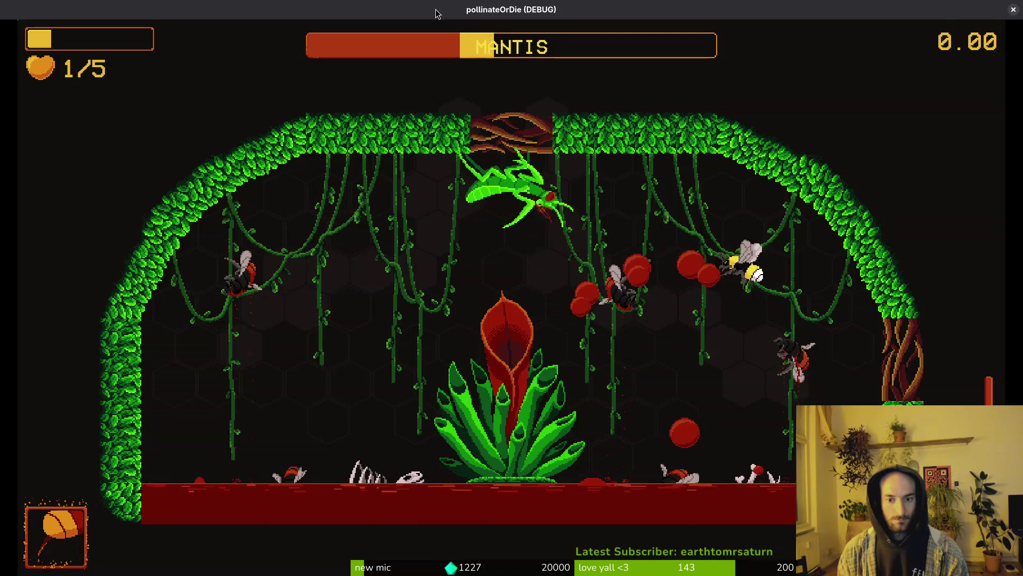
key(a)
key(s)
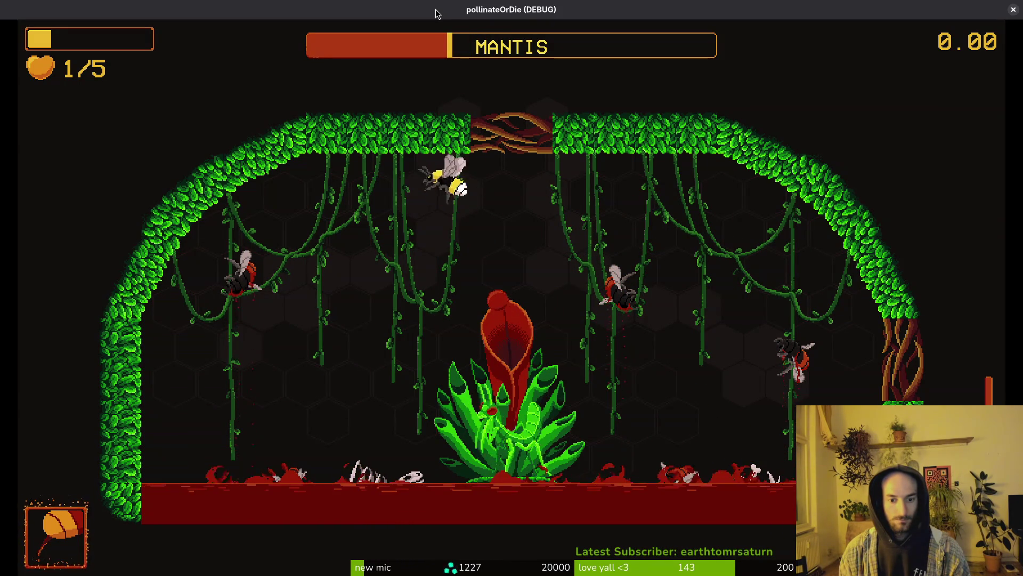
key(a)
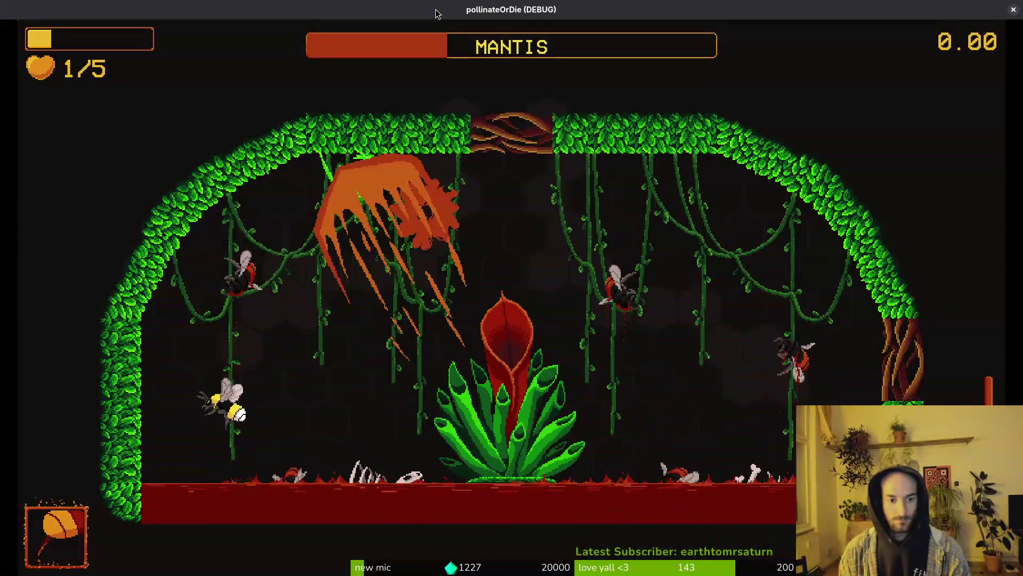
key(w)
key(a)
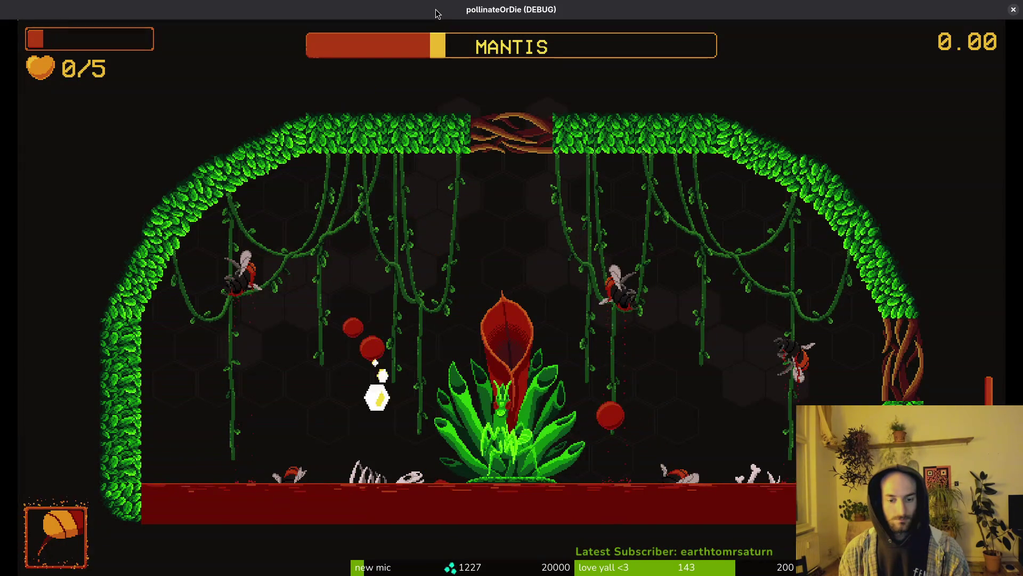
key(Return)
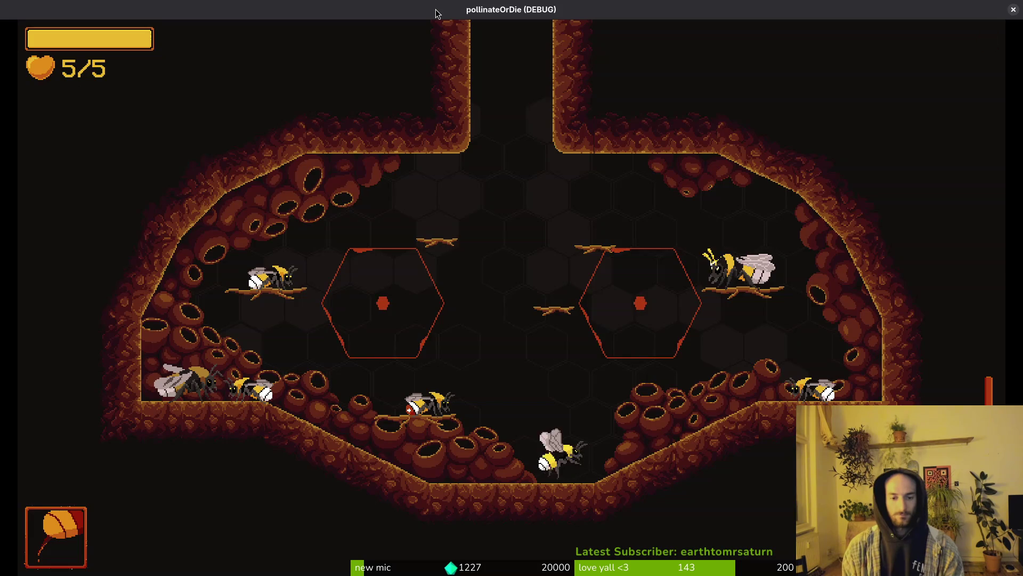
Replay the mantis level until attempt 13 ends, then show the overview of open windows
key(Down)
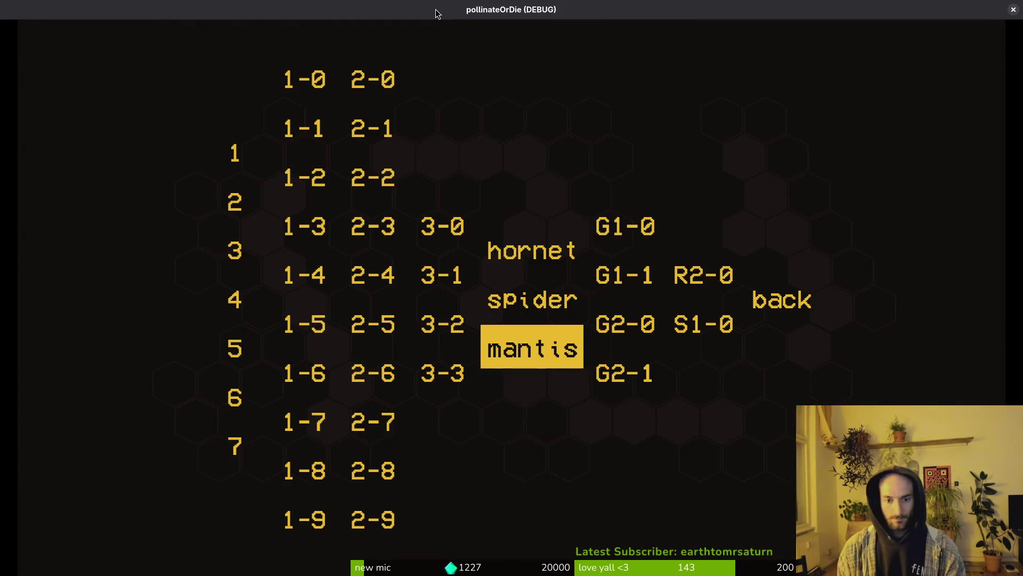
key(Return)
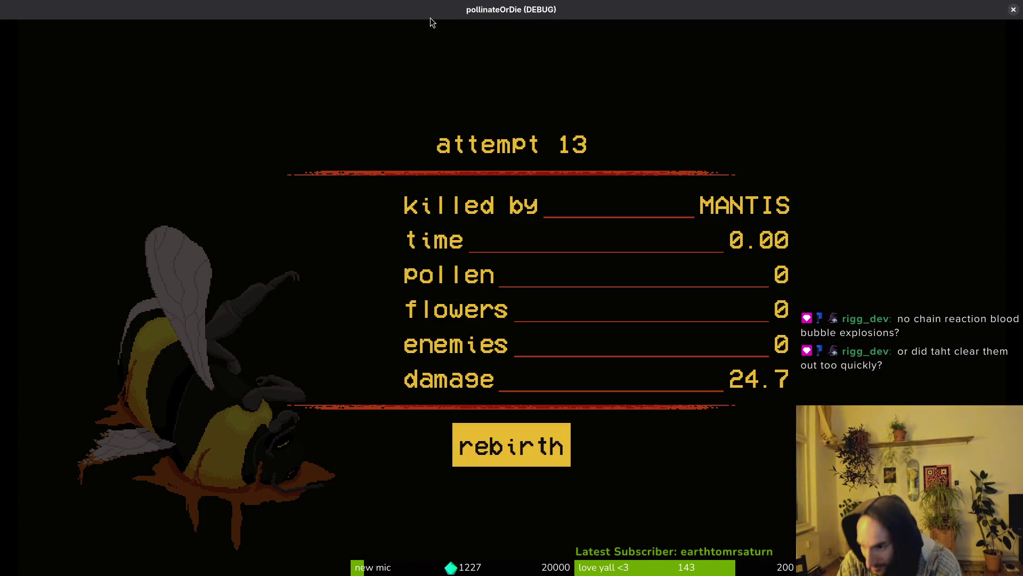
key(Return)
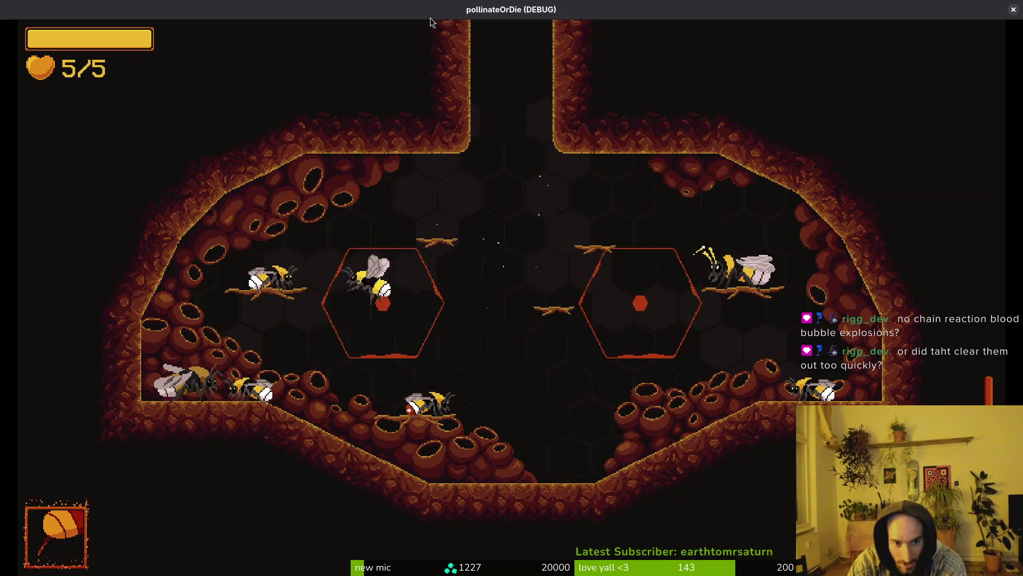
key(super)
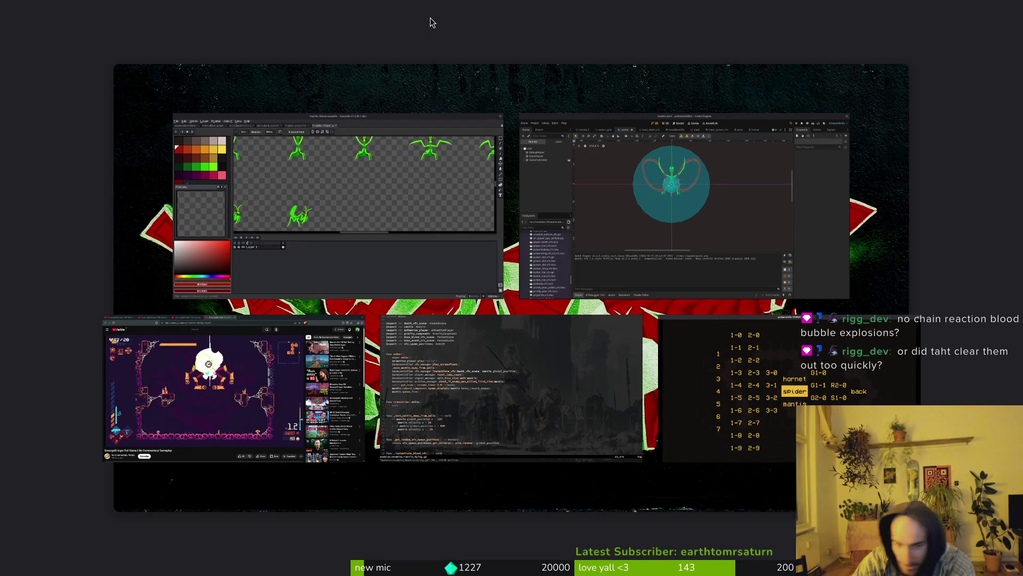
Run the project from the Godot editor in a maximized game window, past the main menu
click(684, 180)
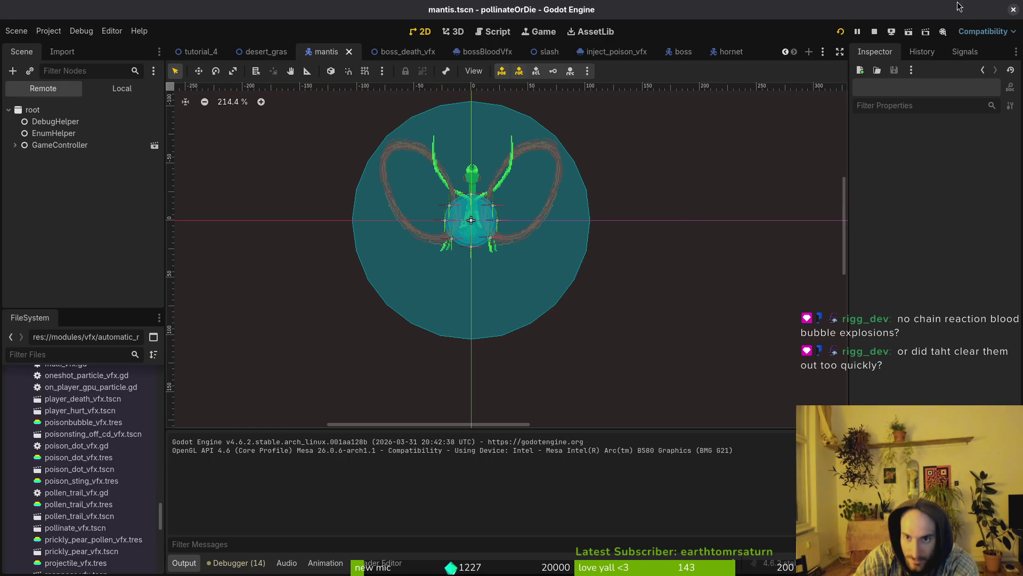
click(838, 34)
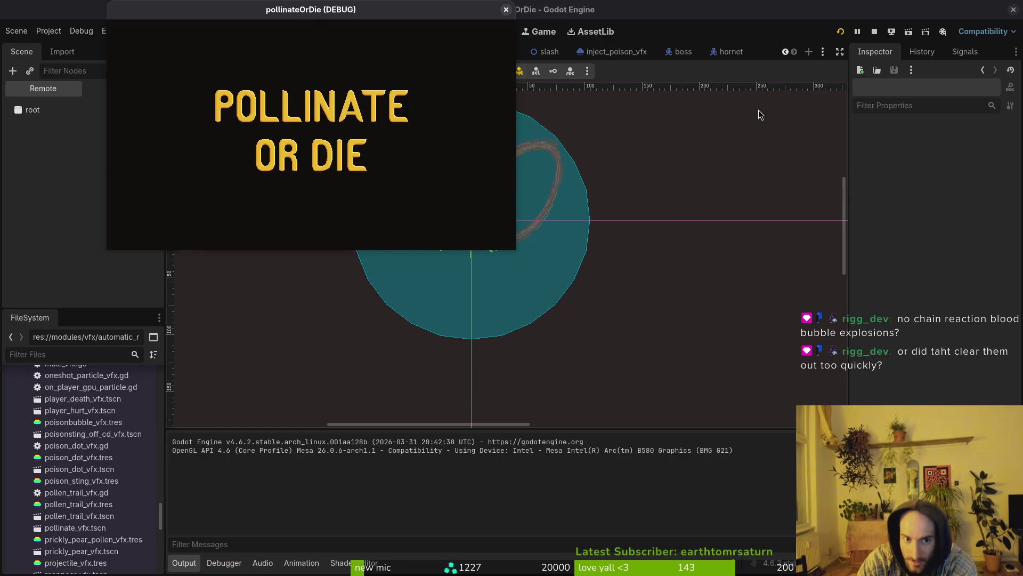
double_click(391, 18)
key(Return)
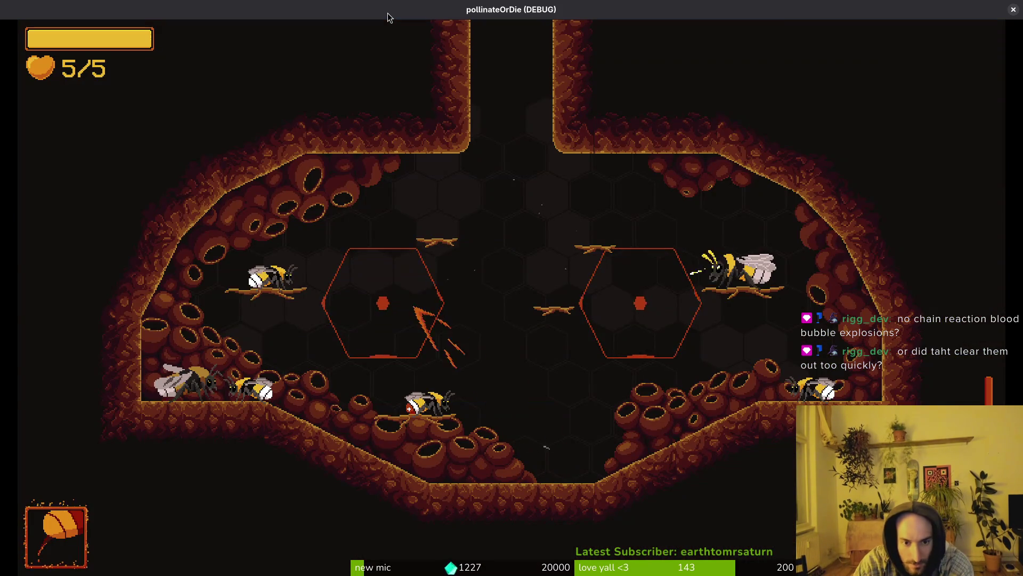
Fight the mantis from the debug level select, respawn, then reload the mantis arena
key(Escape)
key(Down)
key(Return)
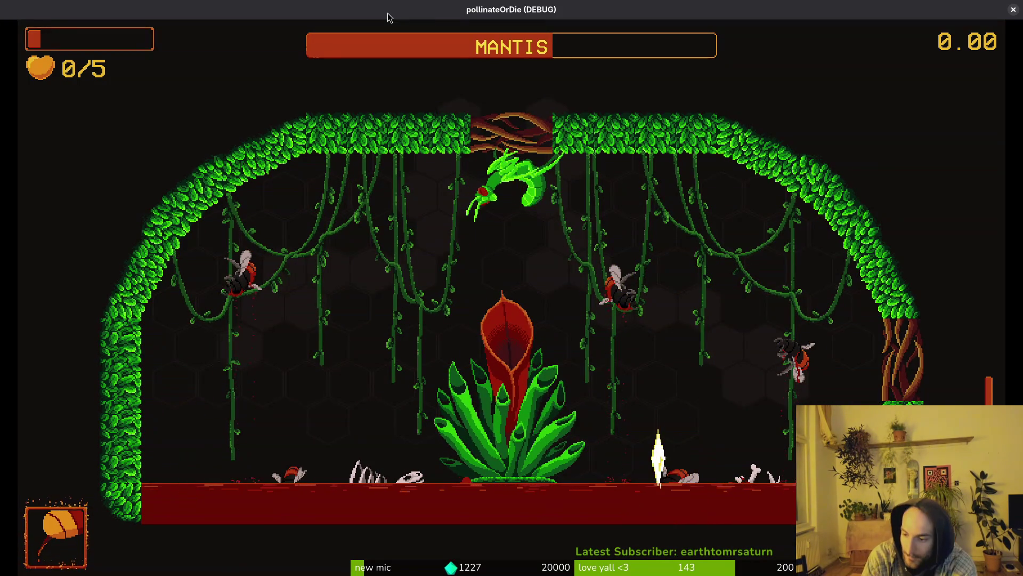
key(space)
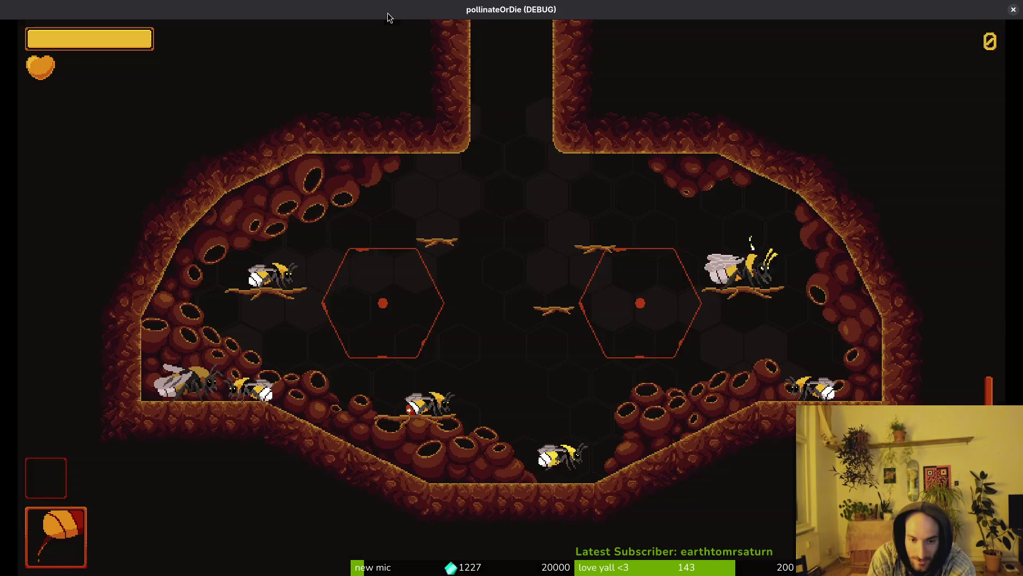
key(a)
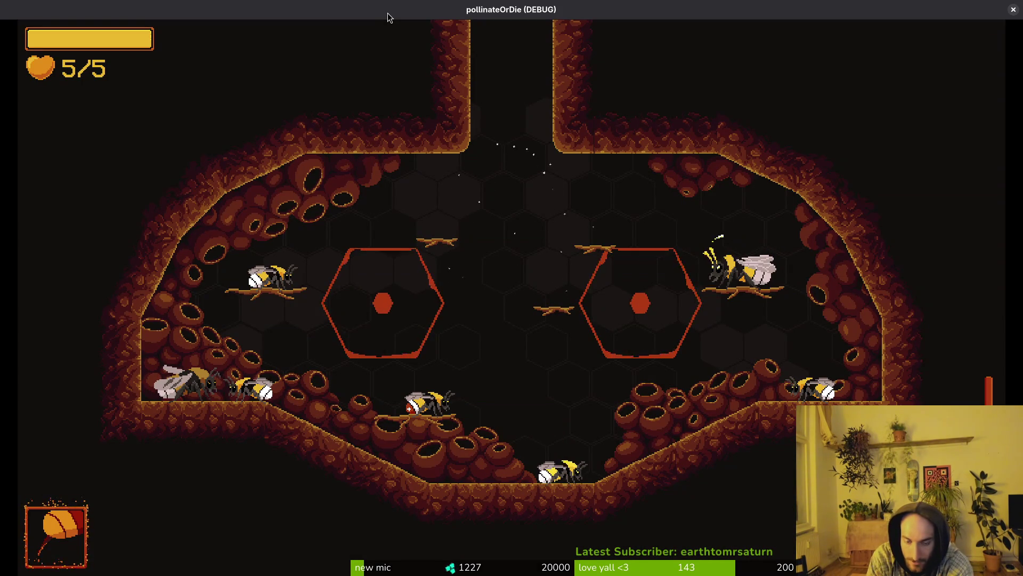
key(Escape)
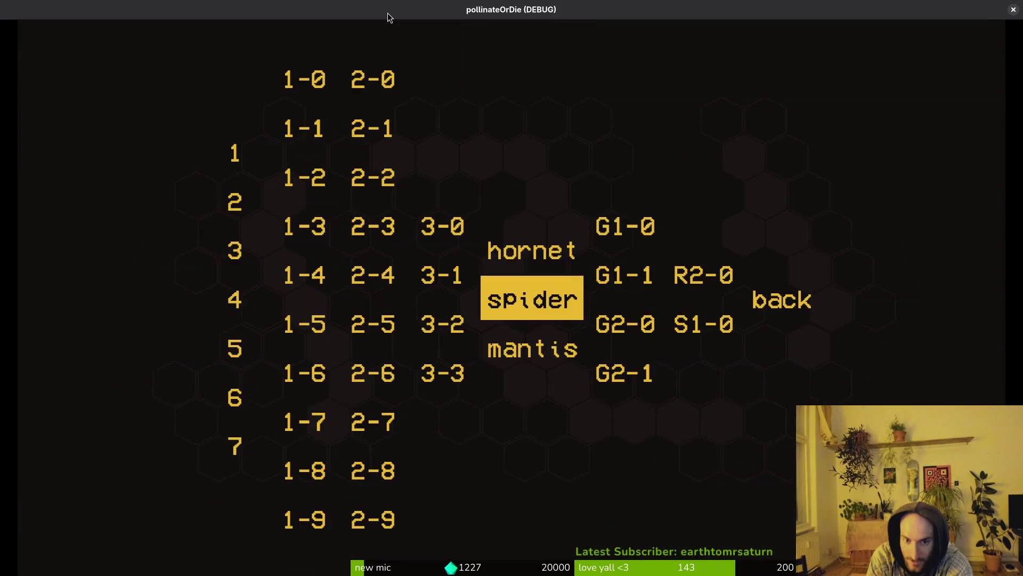
key(Down)
key(Return)
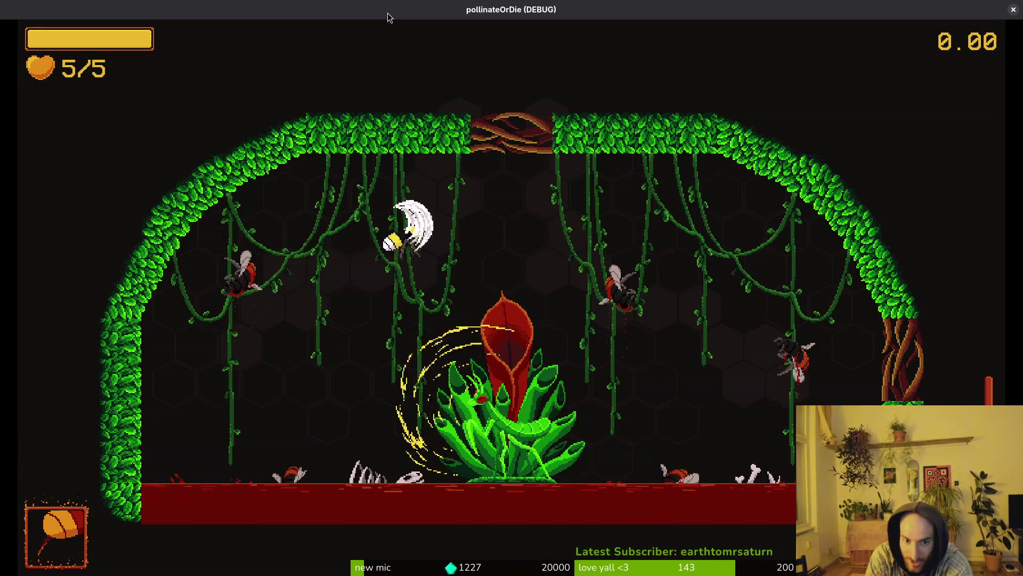
Fly around the arena slashing at the descending mantis
key(d)
key(a)
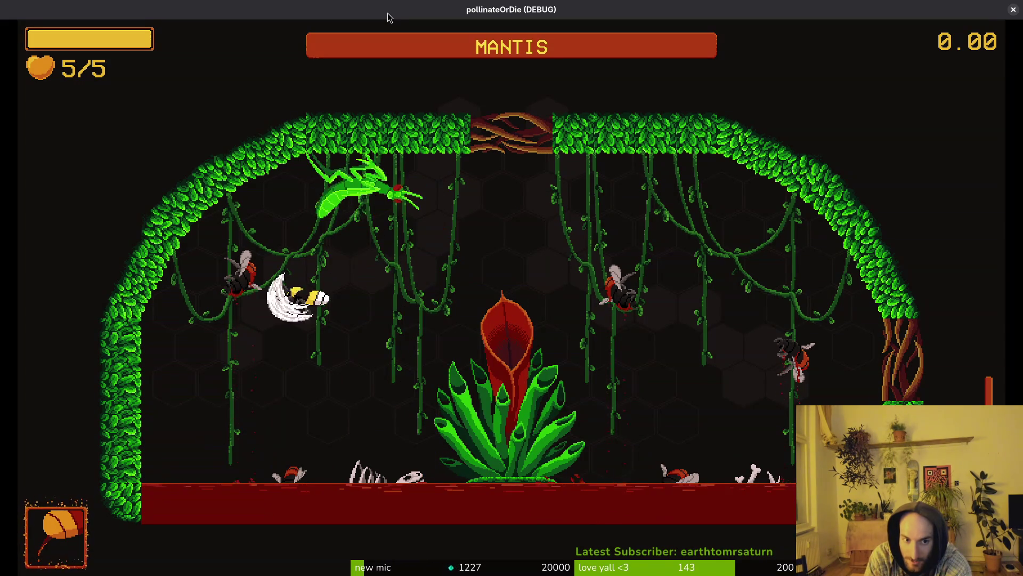
key(w)
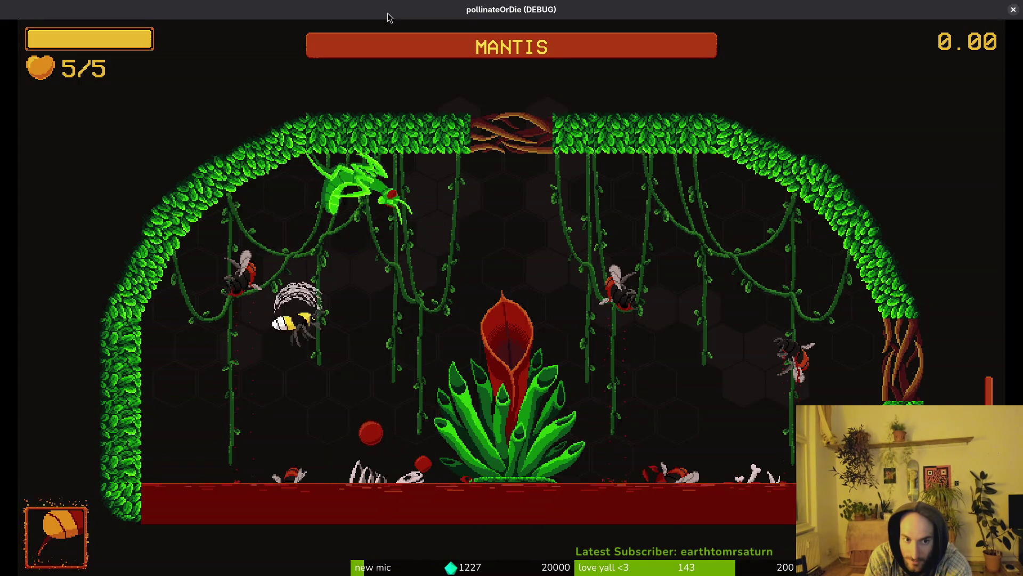
key(a)
key(d)
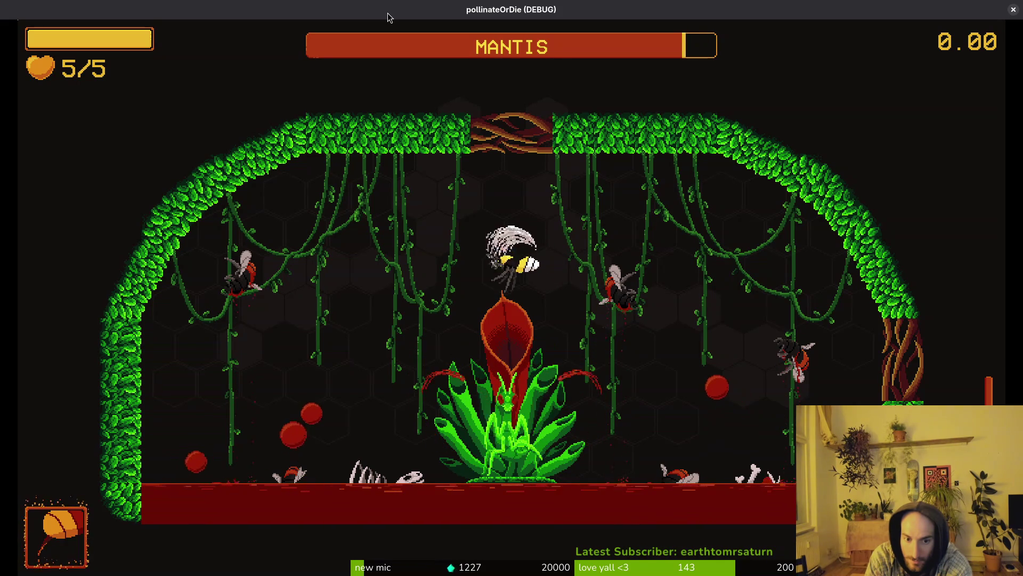
key(d)
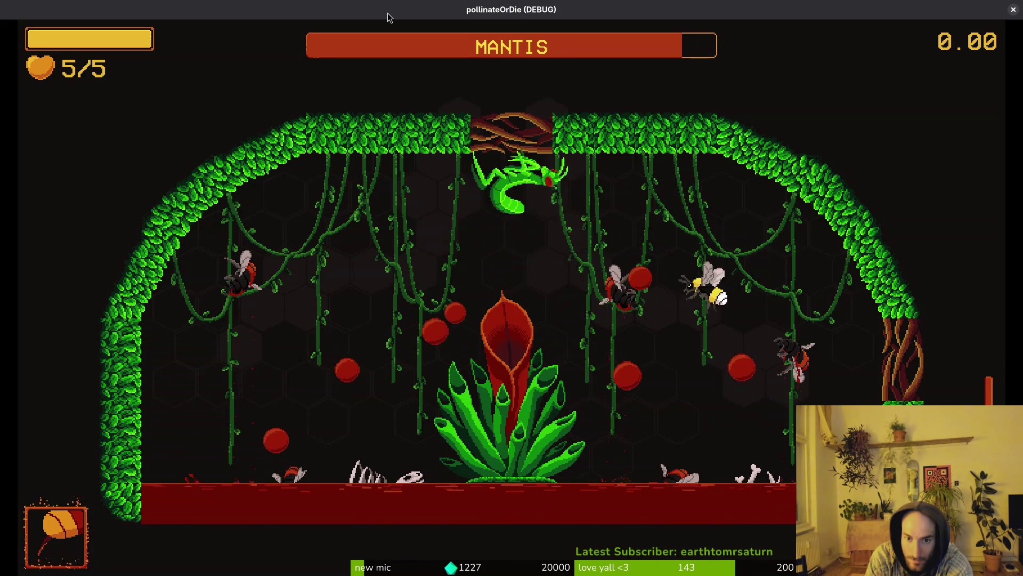
key(a)
key(w)
key(d)
key(s)
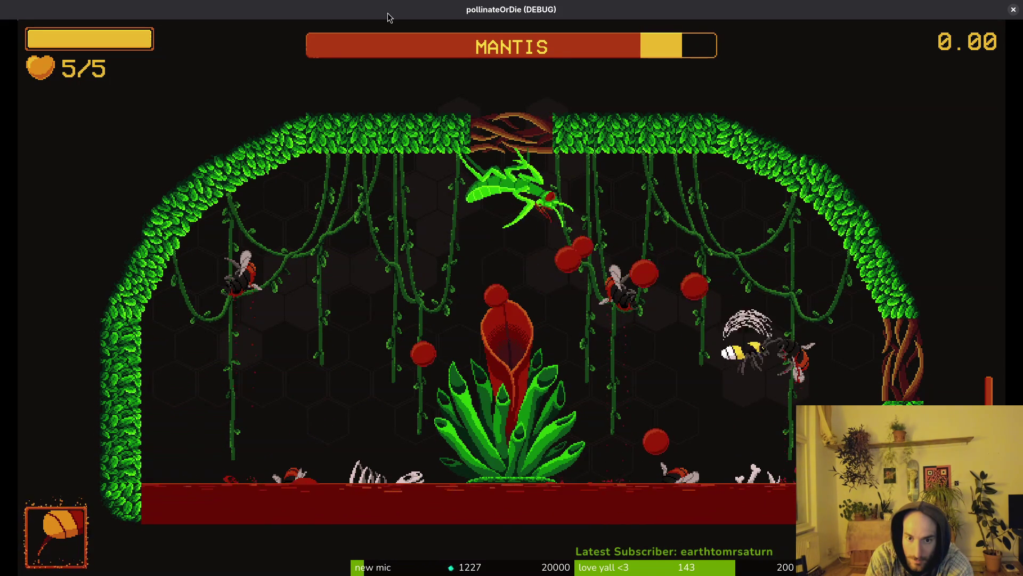
key(s)
key(a)
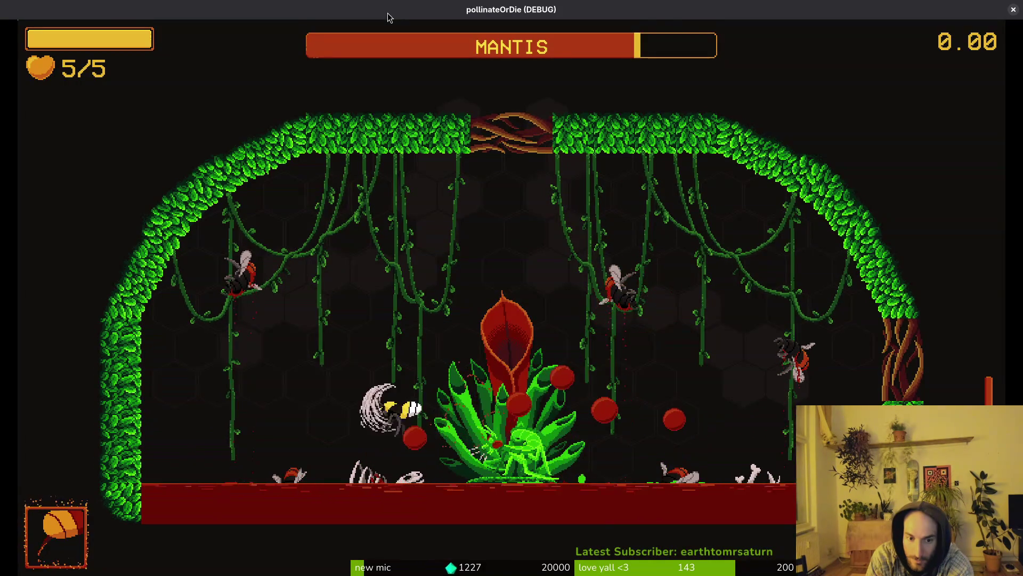
key(w)
key(d)
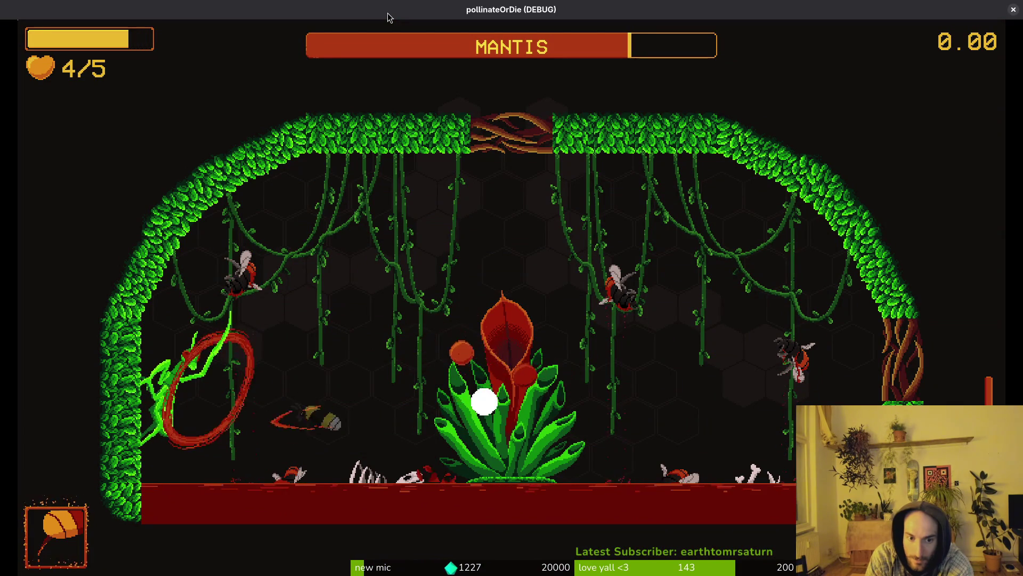
key(d)
Keep hitting the mantis and dodging red orbs down to 2/5 hearts, then stop the game with F8
key(w)
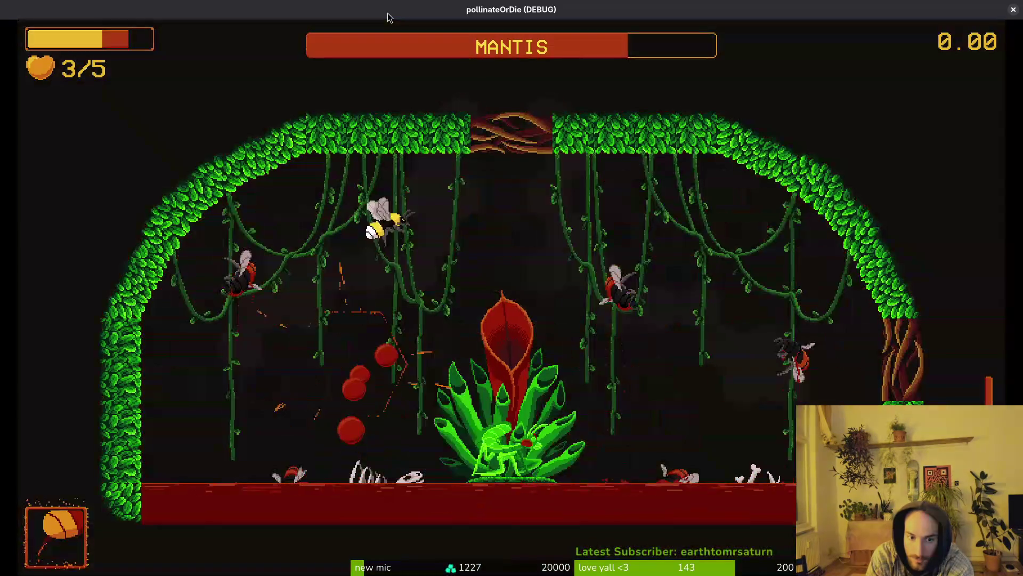
key(s)
key(d)
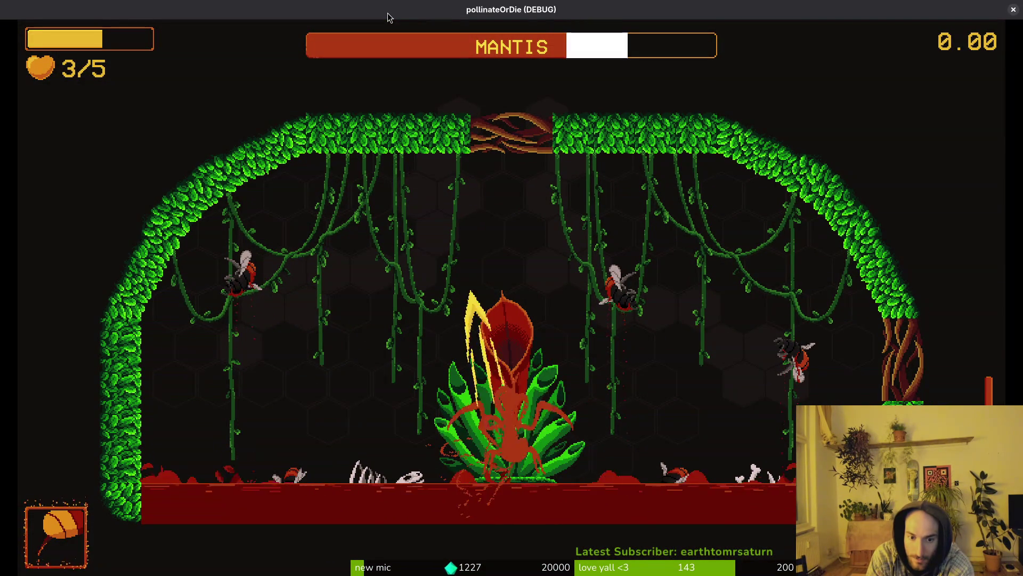
key(a)
key(d)
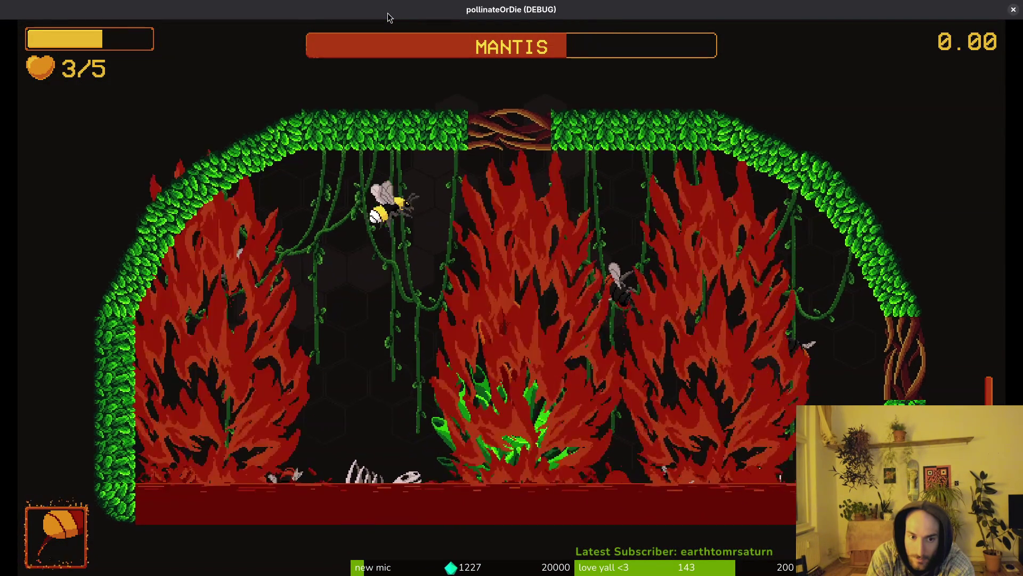
key(w)
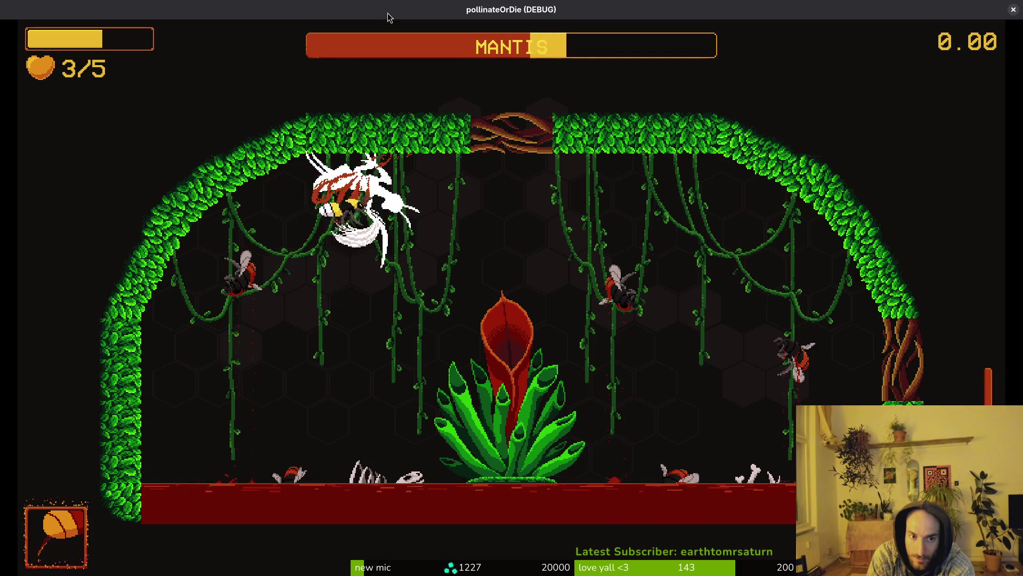
key(a)
key(w)
key(d)
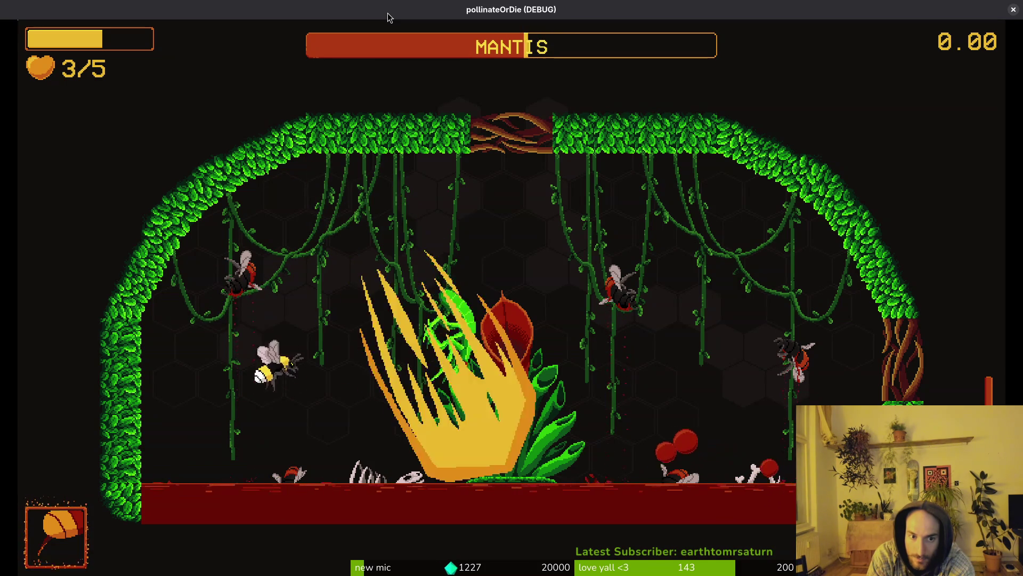
key(w)
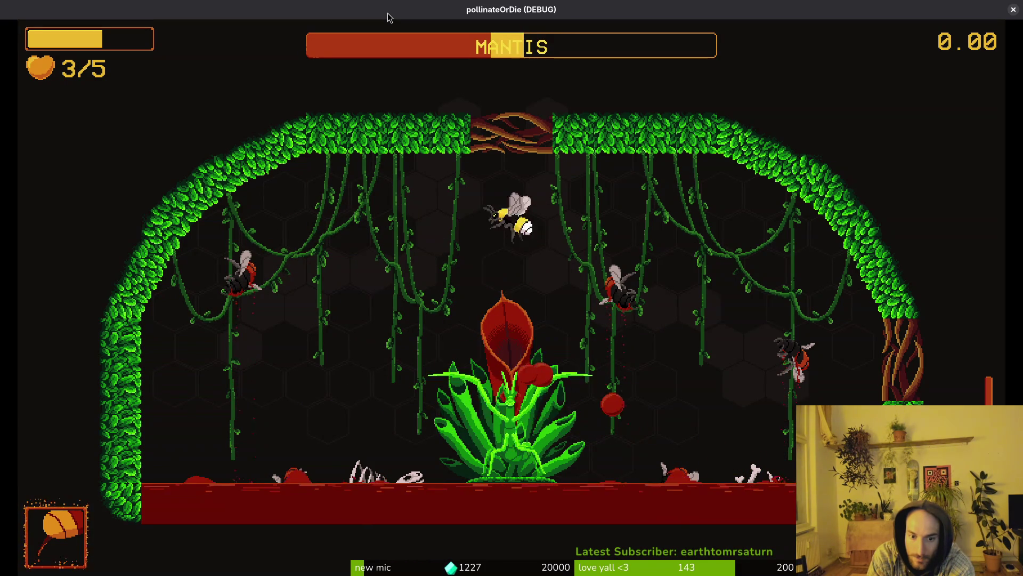
key(a)
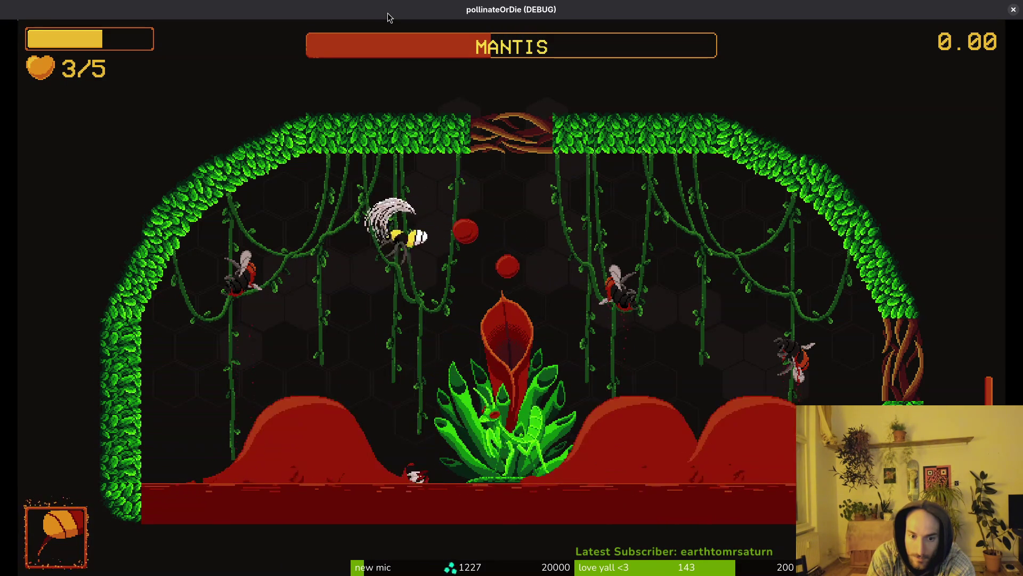
key(d)
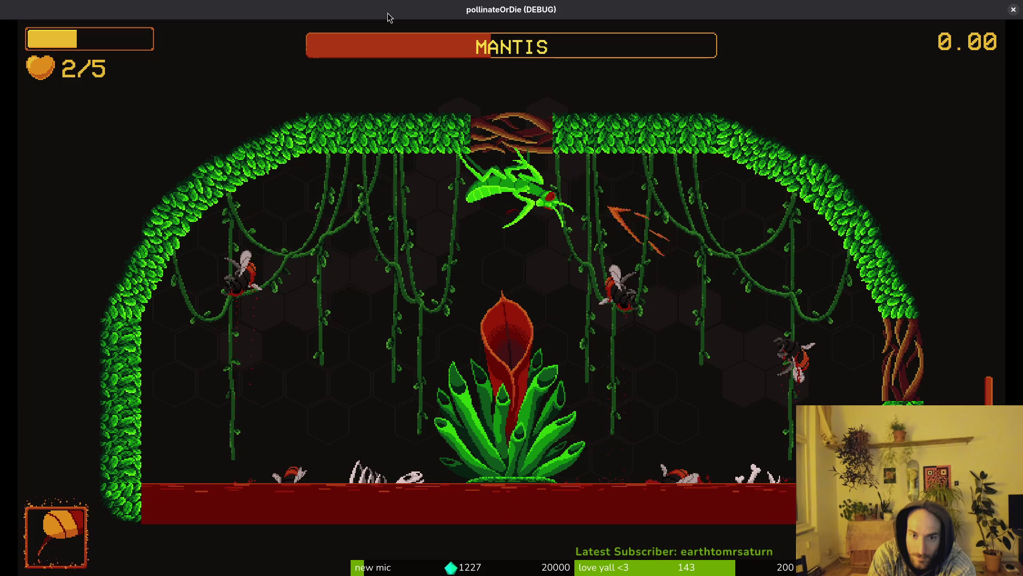
key(d)
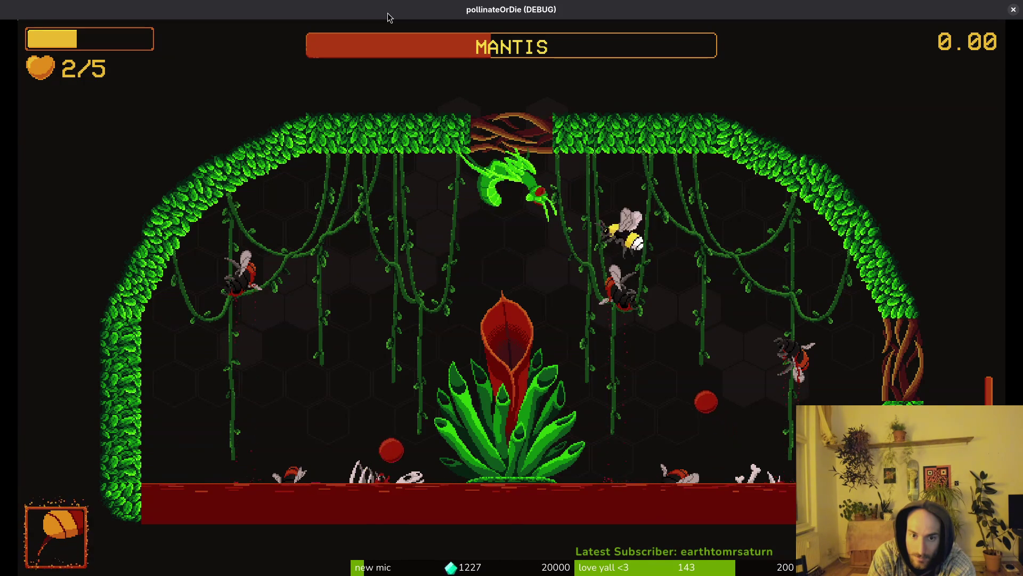
key(a)
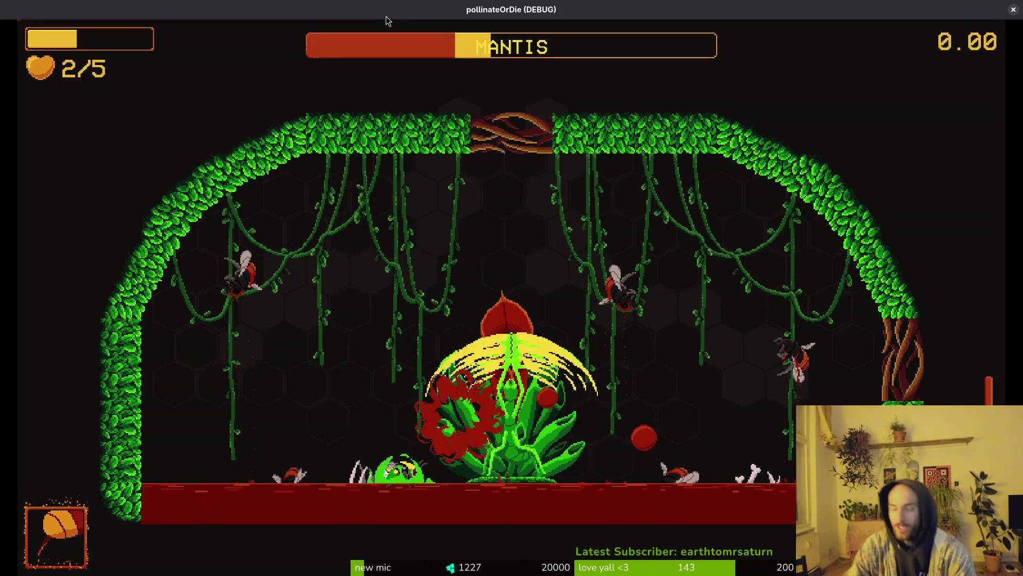
key(F8)
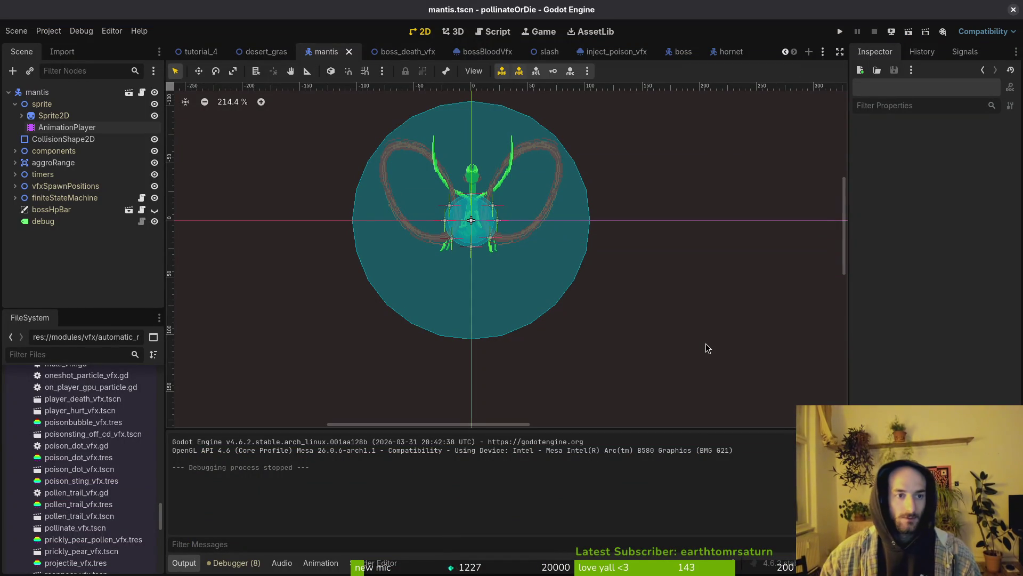
Close the mantis scene and reopen it with Ctrl+Shift+T
click(14, 104)
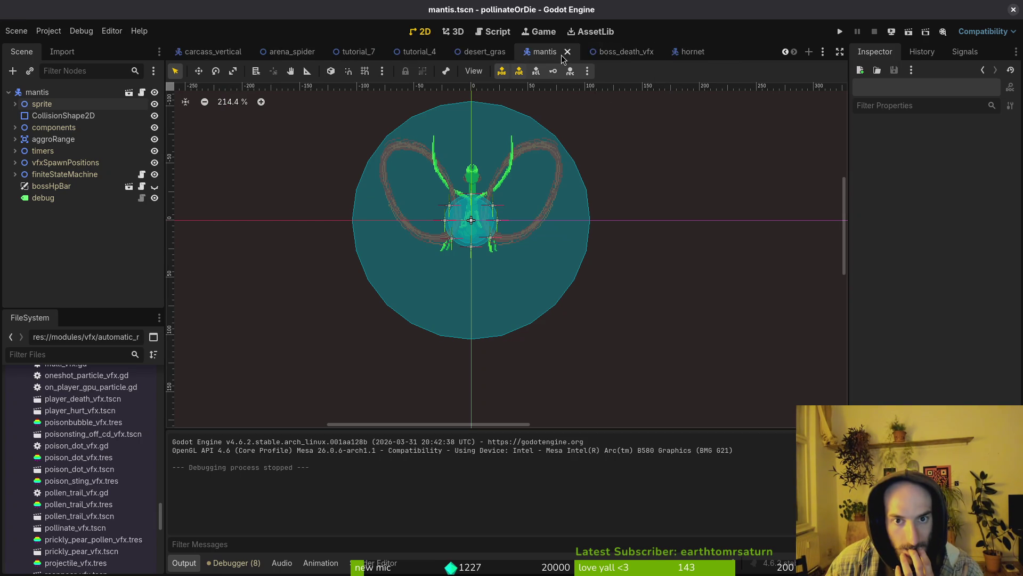
click(564, 55)
key(ctrl+shift+t)
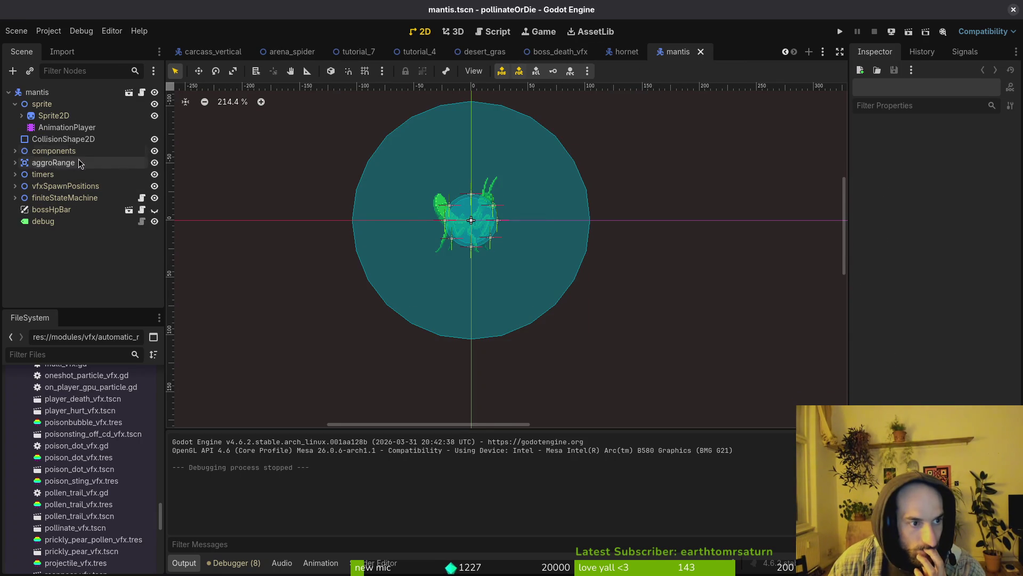
Select the Sprite2D and AnimationPlayer, then load the orbing animation
click(47, 116)
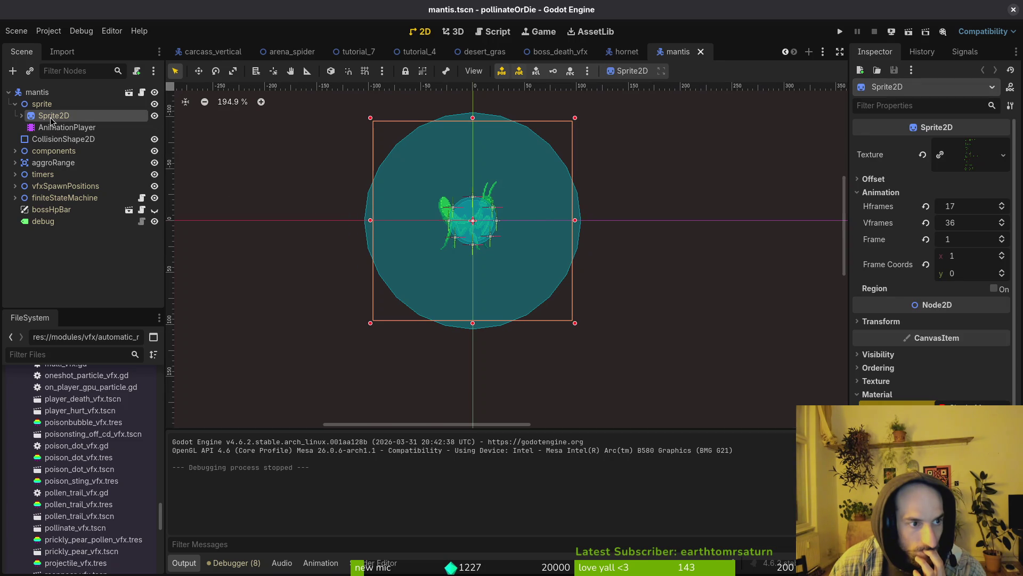
click(66, 128)
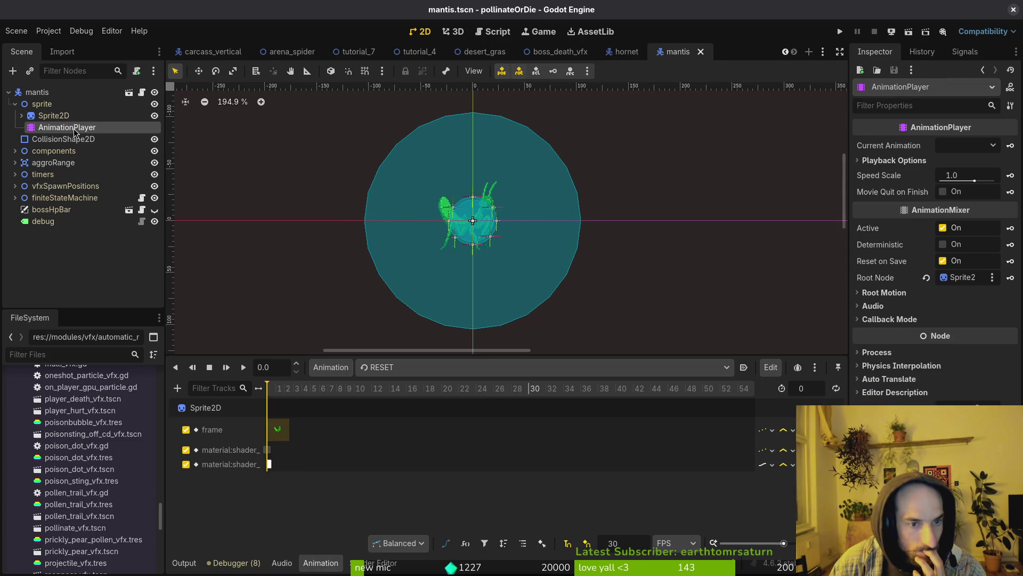
click(396, 367)
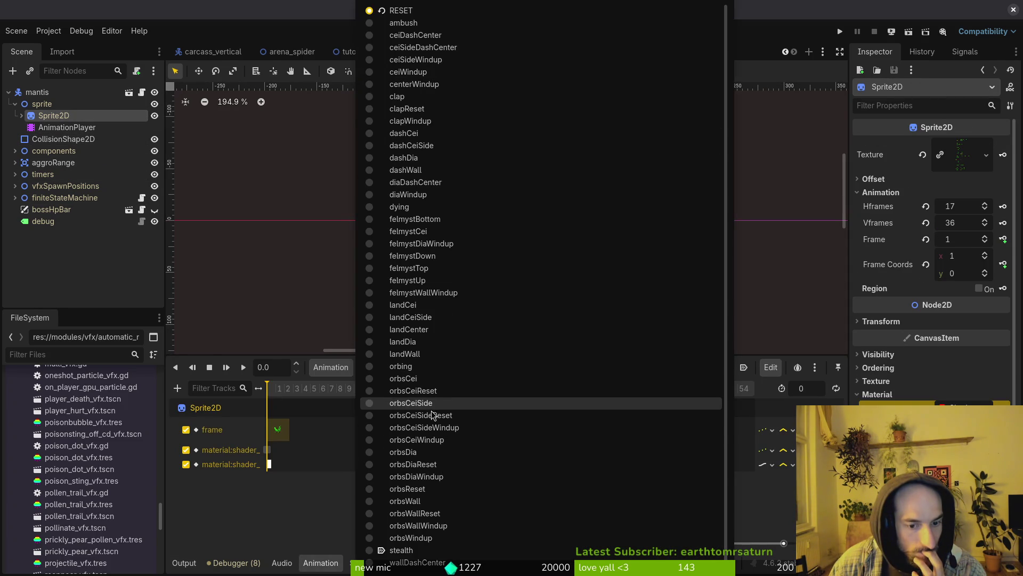
click(411, 368)
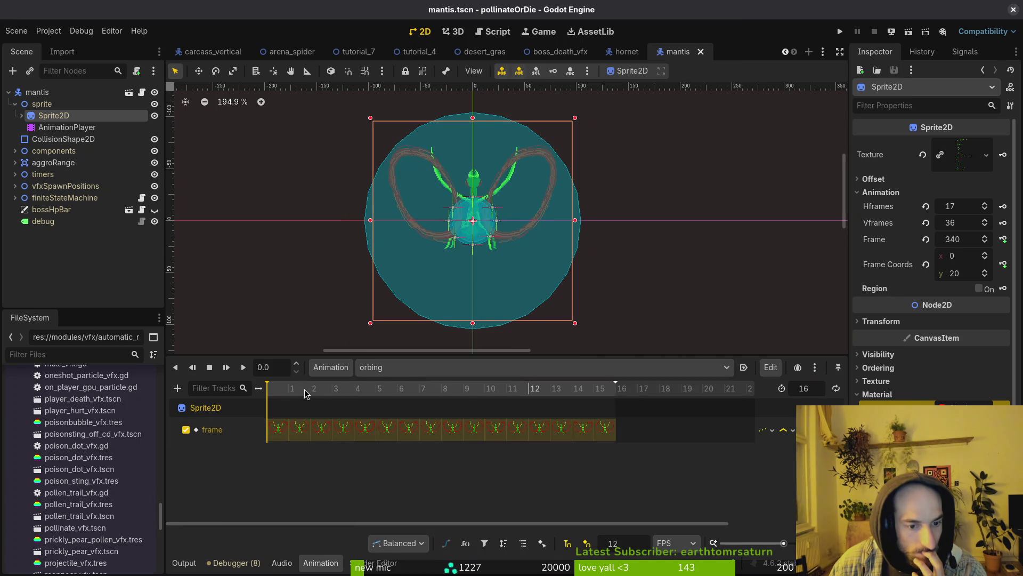
mouse_move(312, 397)
mouse_down()
mouse_move(288, 397)
mouse_move(421, 400)
mouse_move(231, 412)
mouse_move(404, 400)
mouse_move(267, 402)
mouse_up()
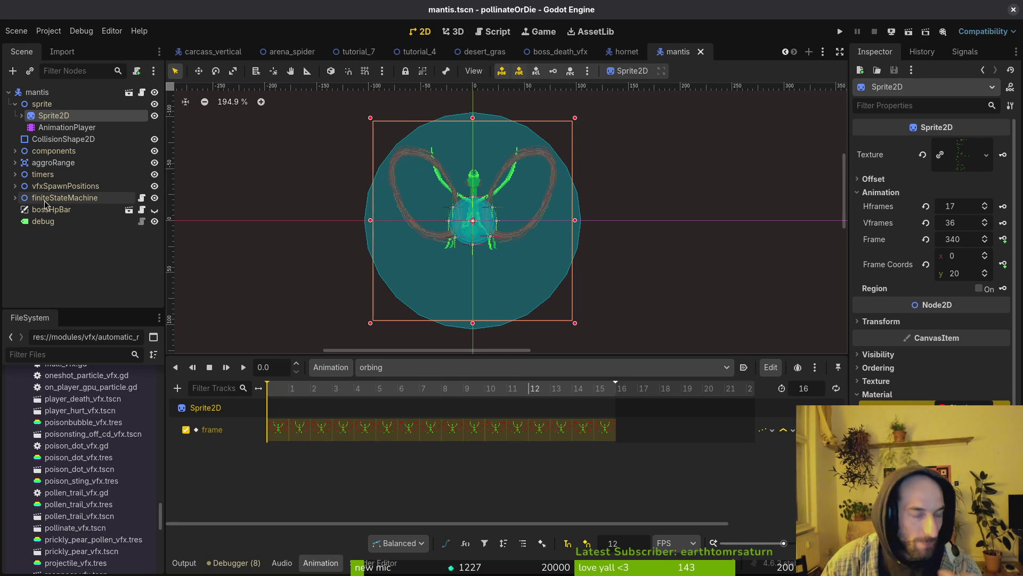
Add a HitboxComponent under the mantis root with a CollisionShape2D child
click(15, 104)
click(37, 92)
key(ctrl+a)
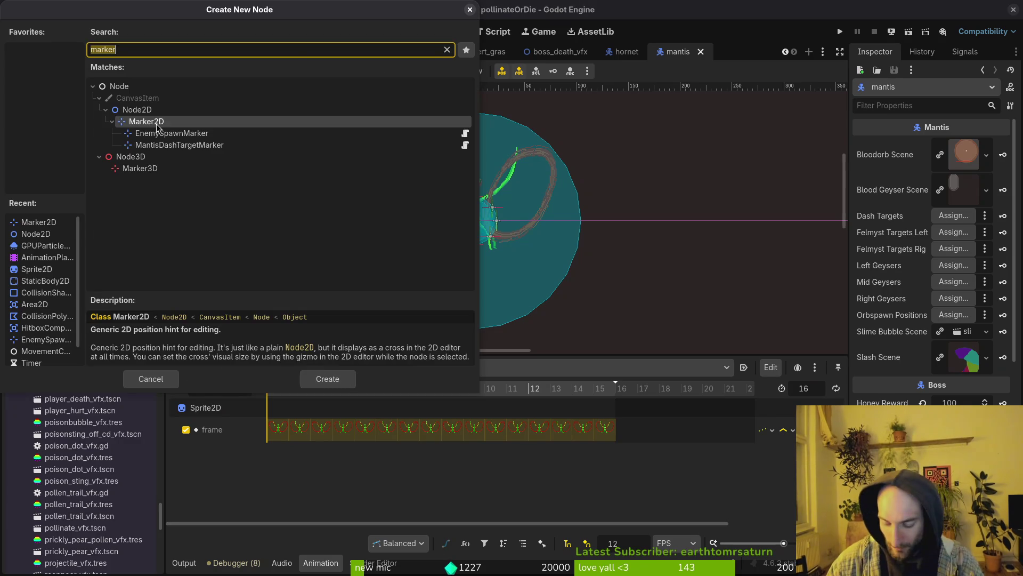
text(area)
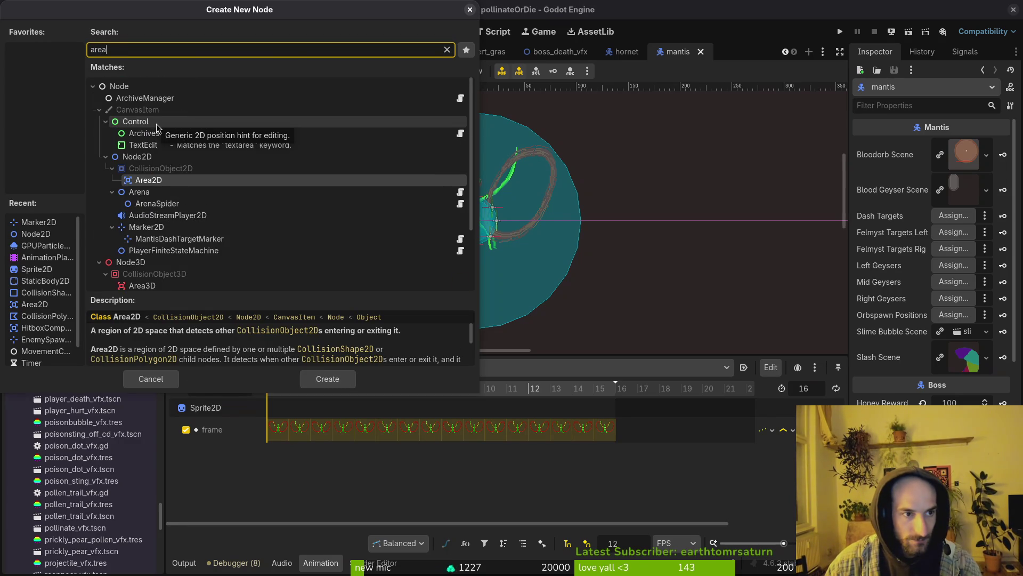
key(ctrl+a)
text(hit)
key(Return)
key(ctrl+a)
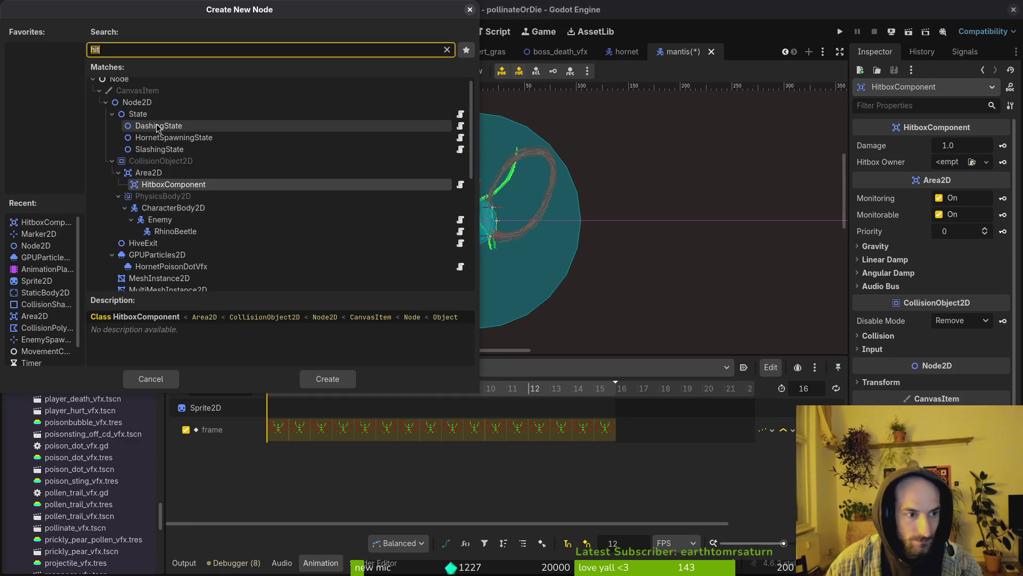
text(collision)
key(Return)
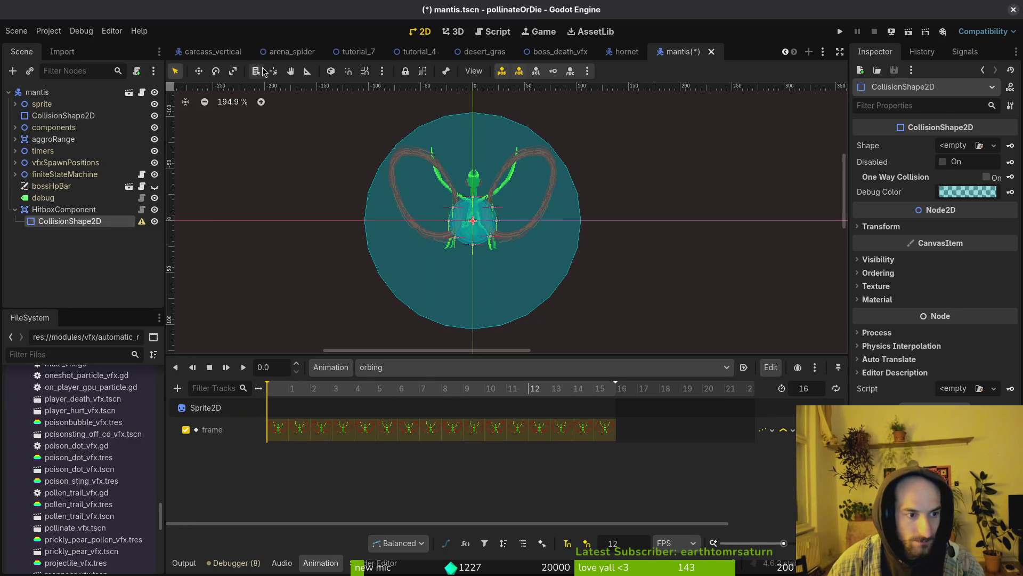
Give the CollisionShape2D a capsule shape
click(960, 145)
click(916, 235)
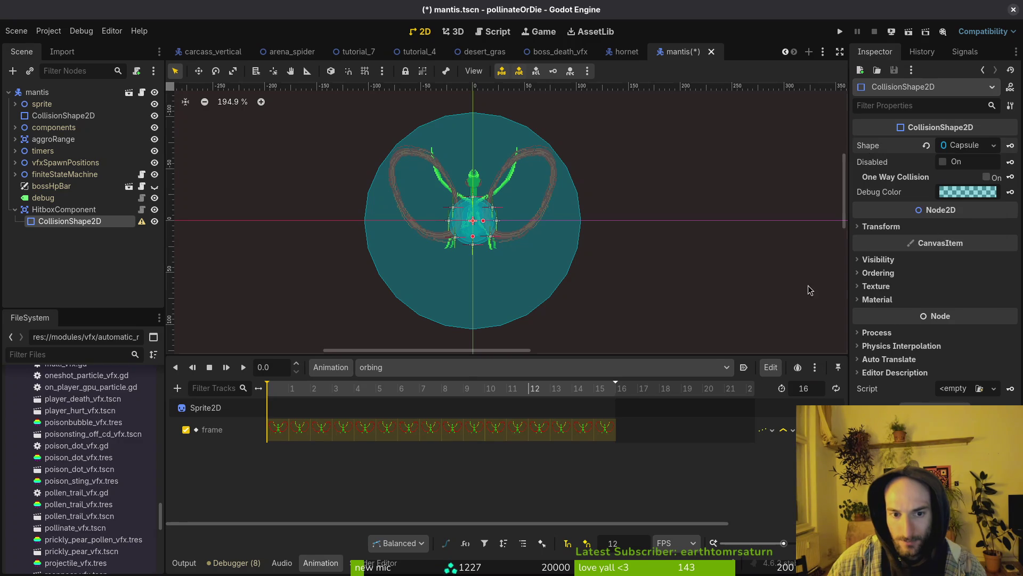
scroll(533, 221, up, 2)
click(64, 209)
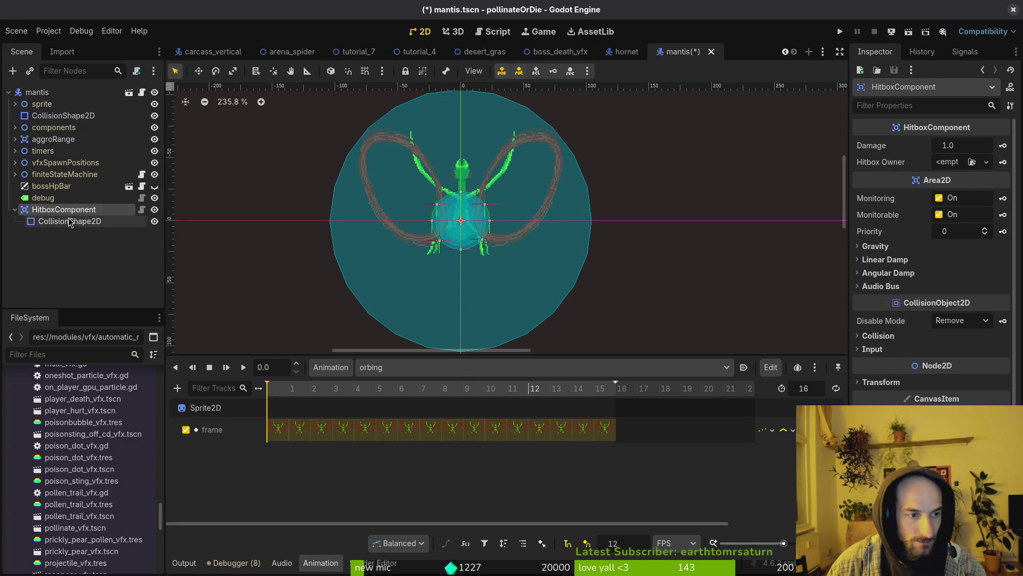
click(70, 221)
Move and tilt the capsule over the right claw, discarding a trial duplicate
key(ctrl+d)
scroll(372, 231, up, 2)
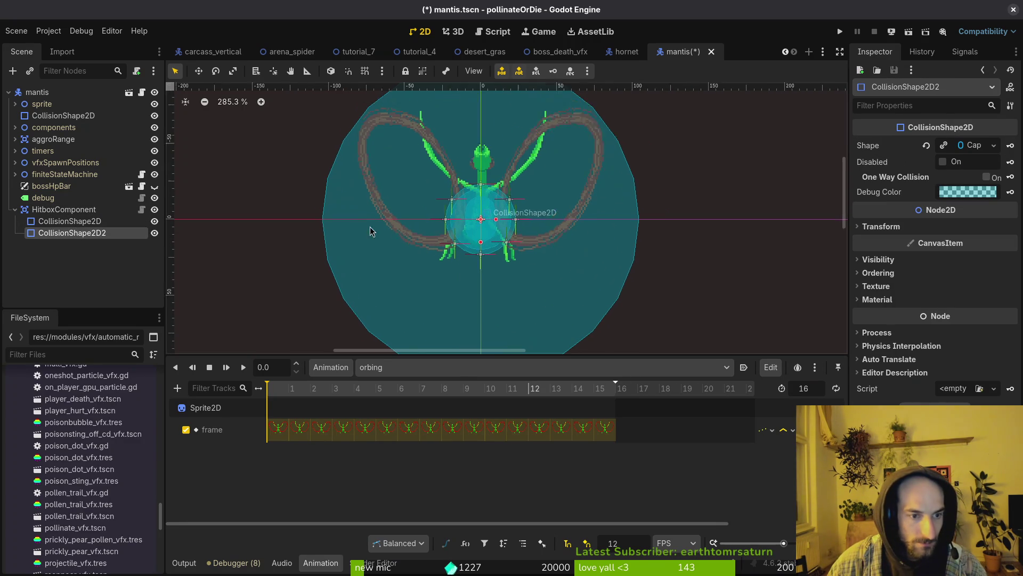
scroll(371, 231, up, 1)
drag(493, 227, 392, 219)
click(69, 221)
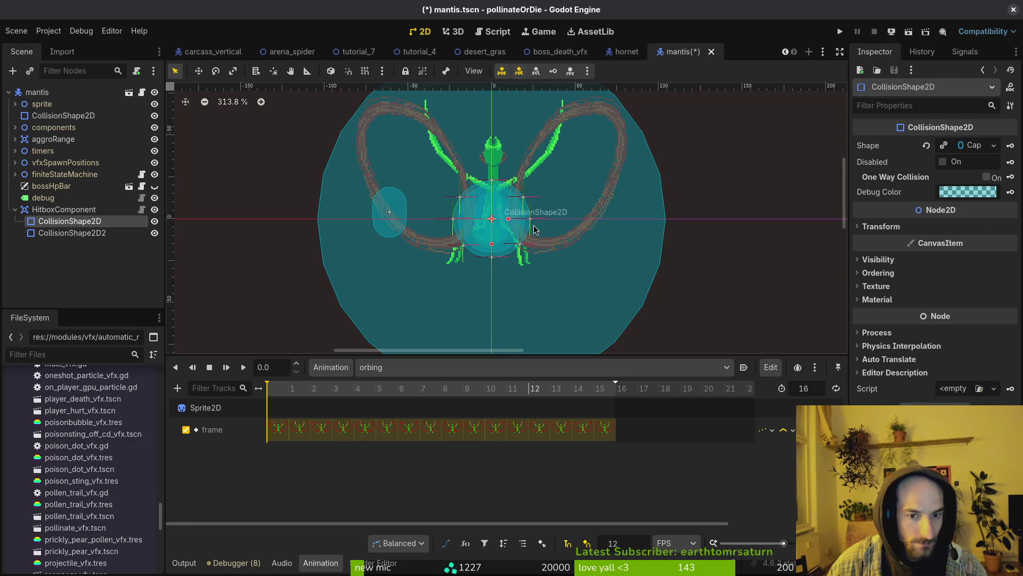
drag(503, 238, 591, 211)
scroll(591, 211, up, 3)
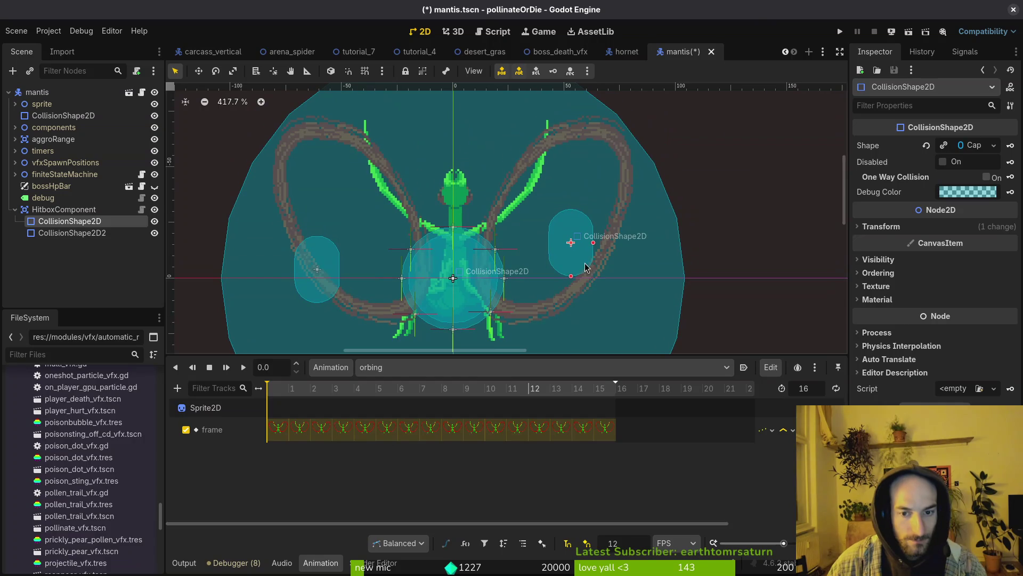
mouse_move(585, 268)
mouse_down()
mouse_move(557, 224)
mouse_move(516, 321)
mouse_up()
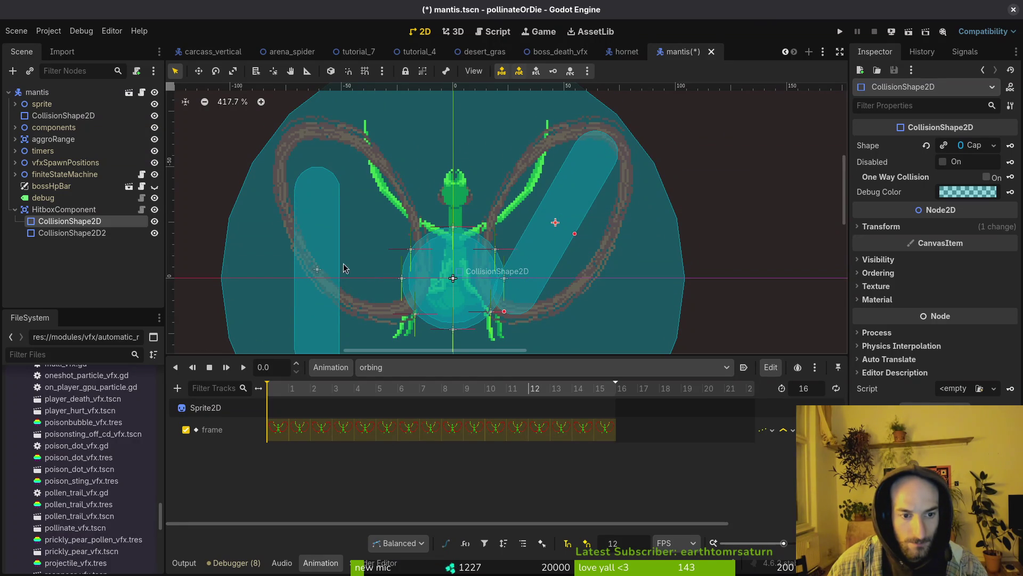
click(72, 233)
key(Delete)
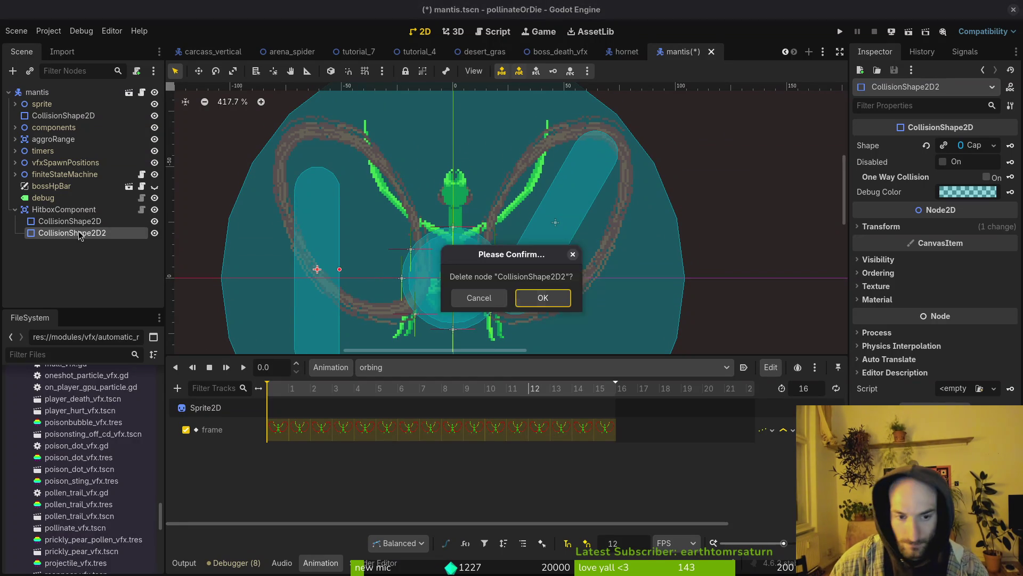
key(Return)
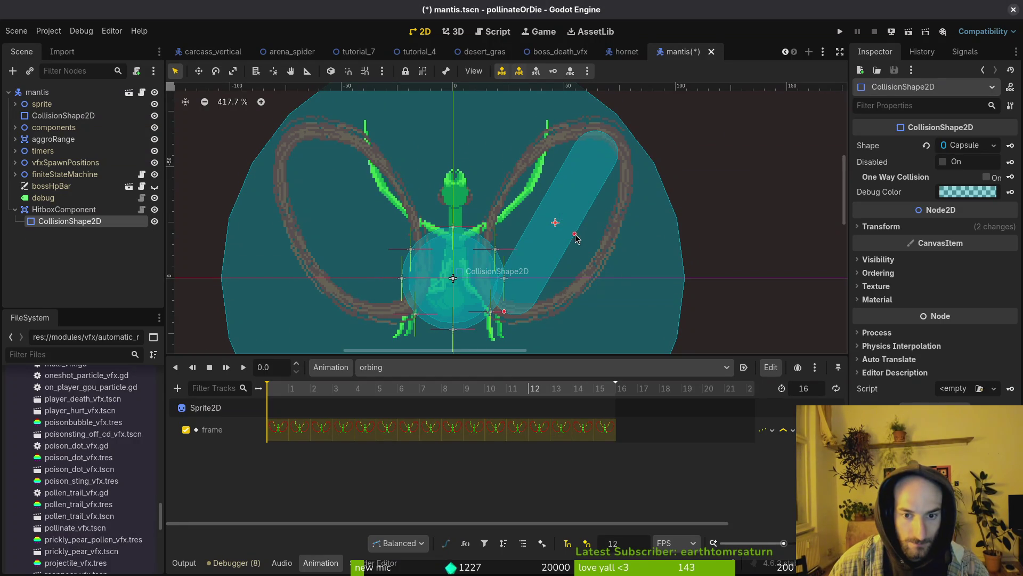
Resize the capsule to fit the right claw loop
mouse_move(574, 234)
mouse_down()
mouse_move(624, 262)
mouse_move(610, 255)
mouse_up()
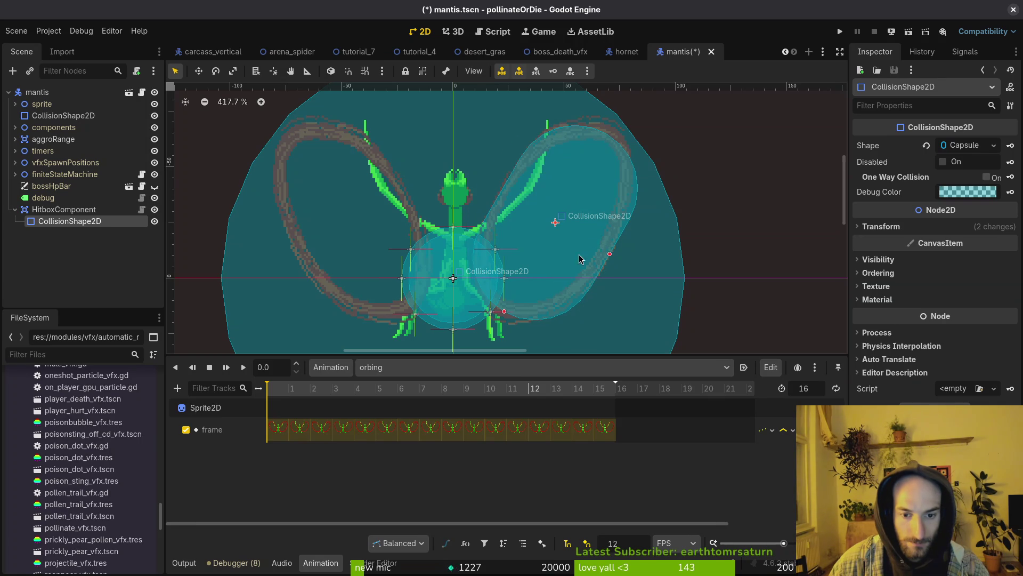
drag(504, 311, 503, 314)
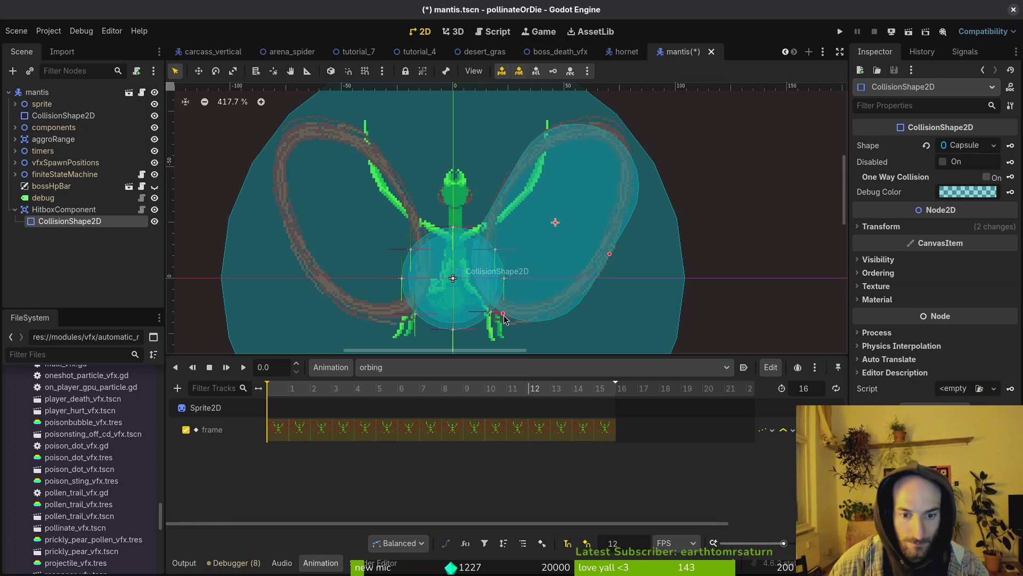
drag(610, 255, 570, 244)
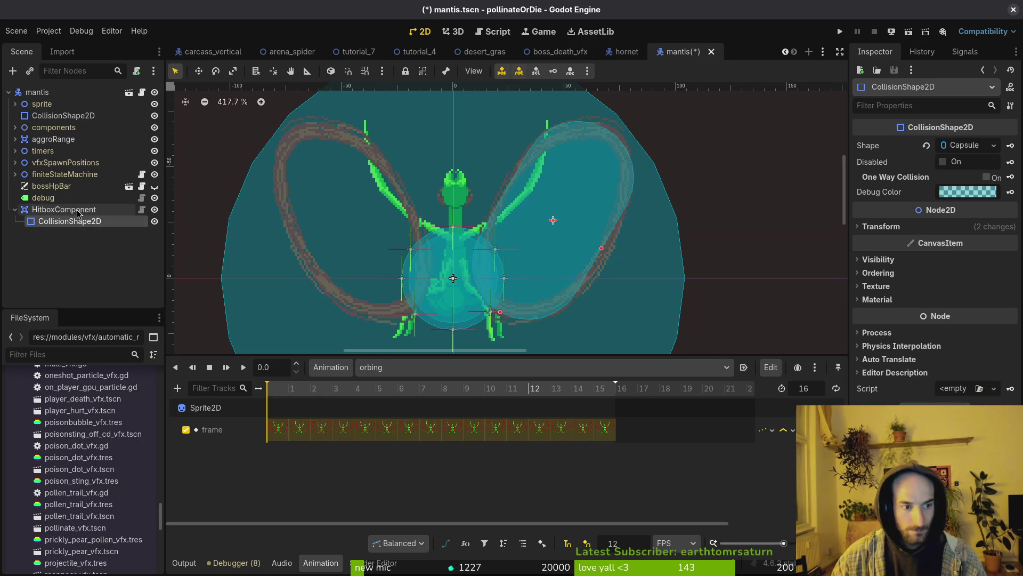
Duplicate the capsule and place it over the left claw at -45, -26, rotated -30°
key(ctrl+d)
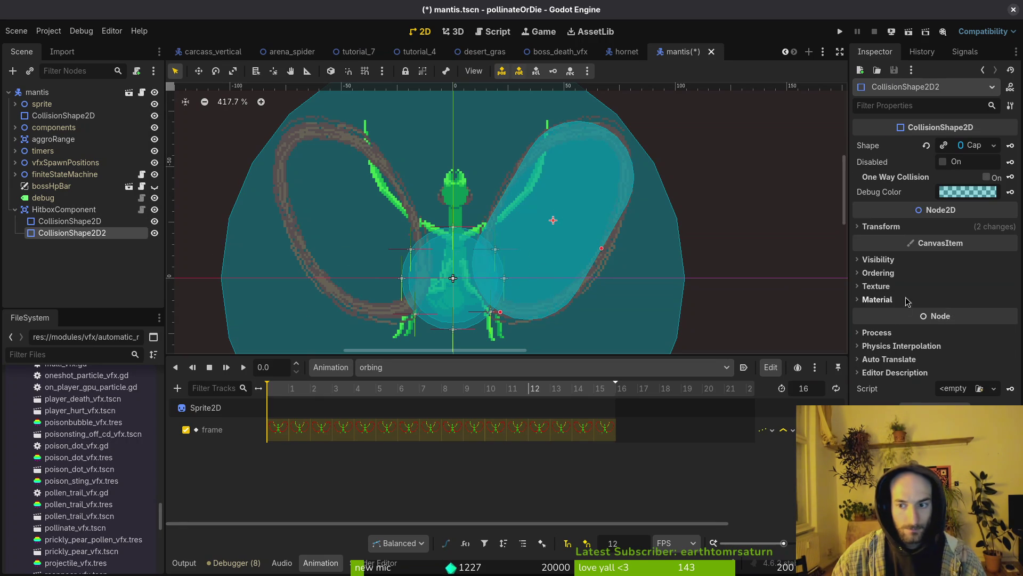
click(882, 226)
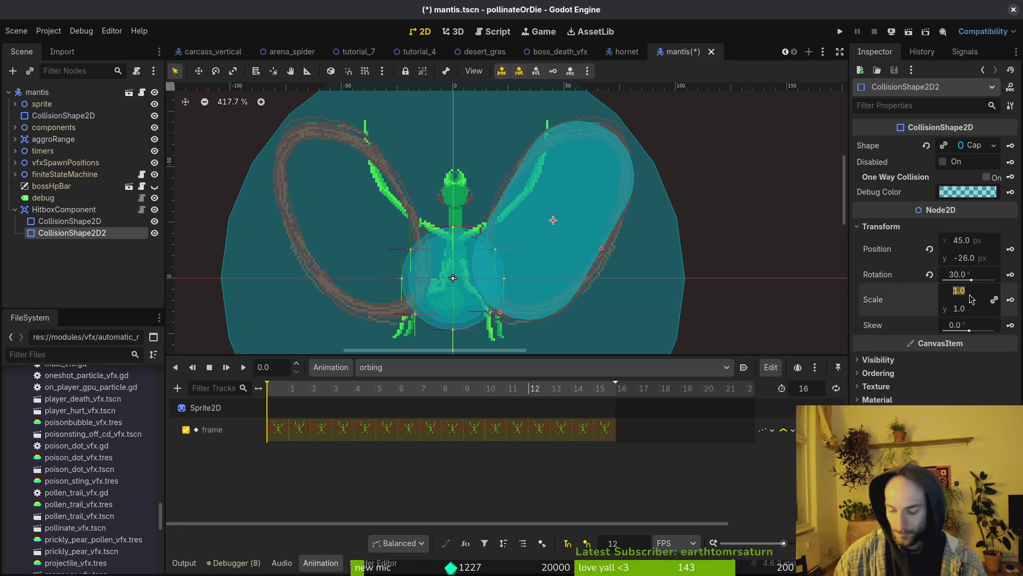
key(Return)
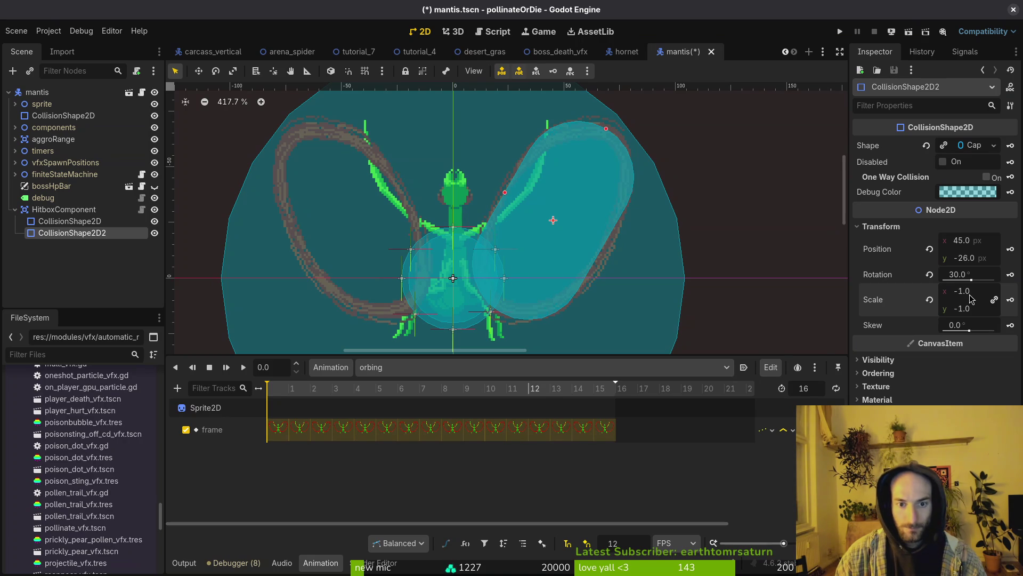
key(ctrl+z)
key(ctrl+s)
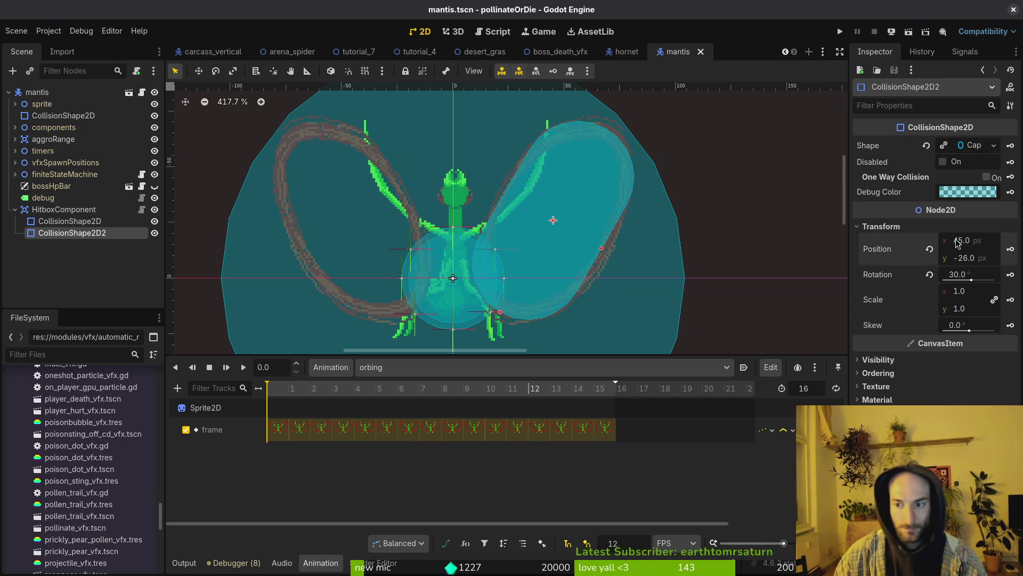
click(954, 239)
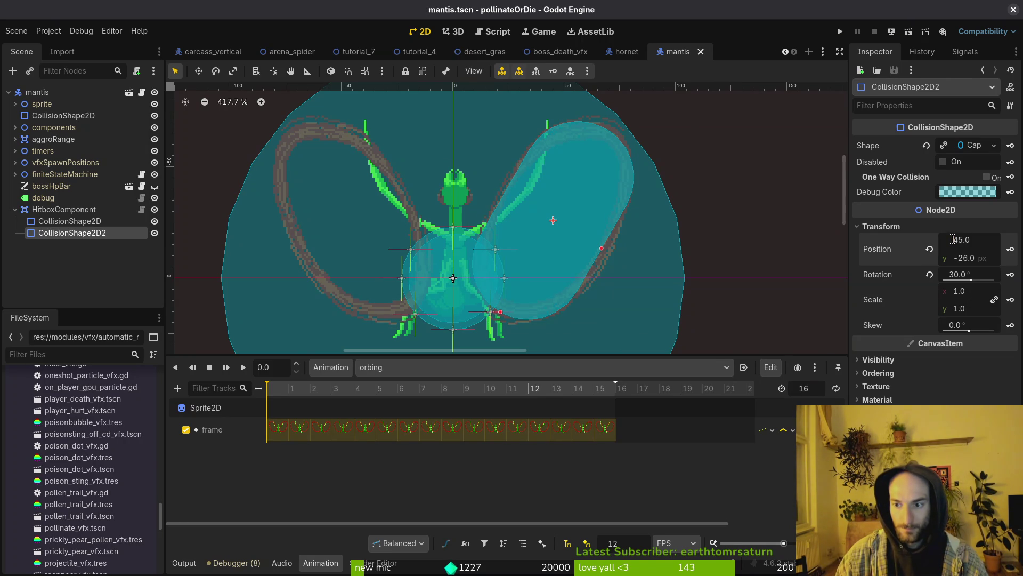
key(Return)
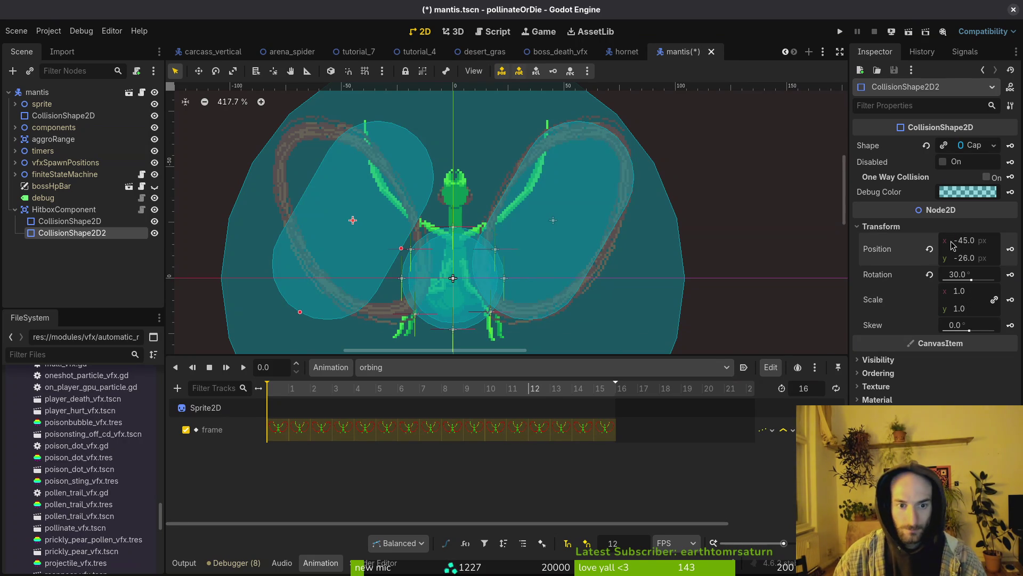
click(982, 274)
text(-)
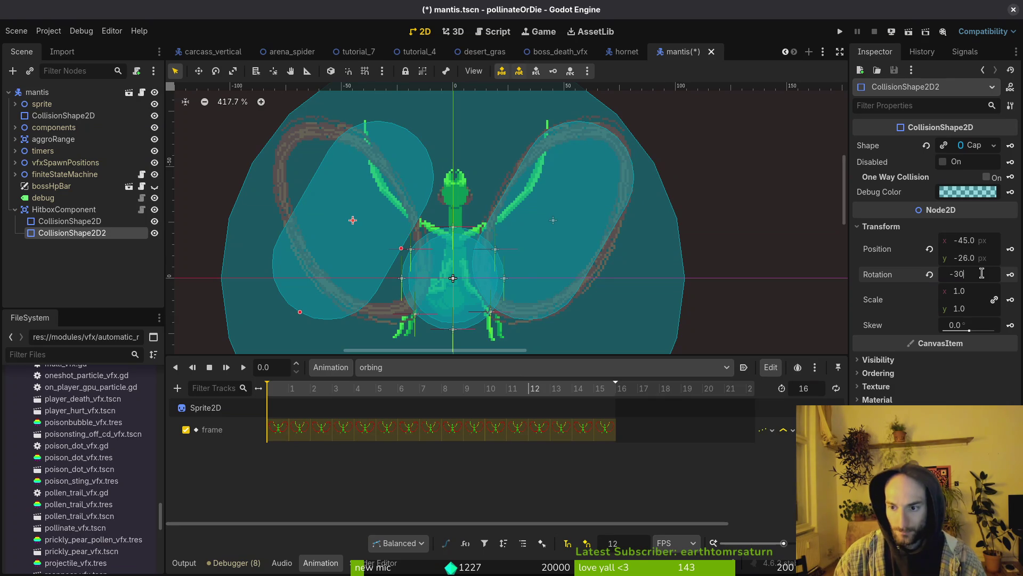
key(Return)
Save mantis.tscn with Ctrl+S
scroll(520, 269, down, 3)
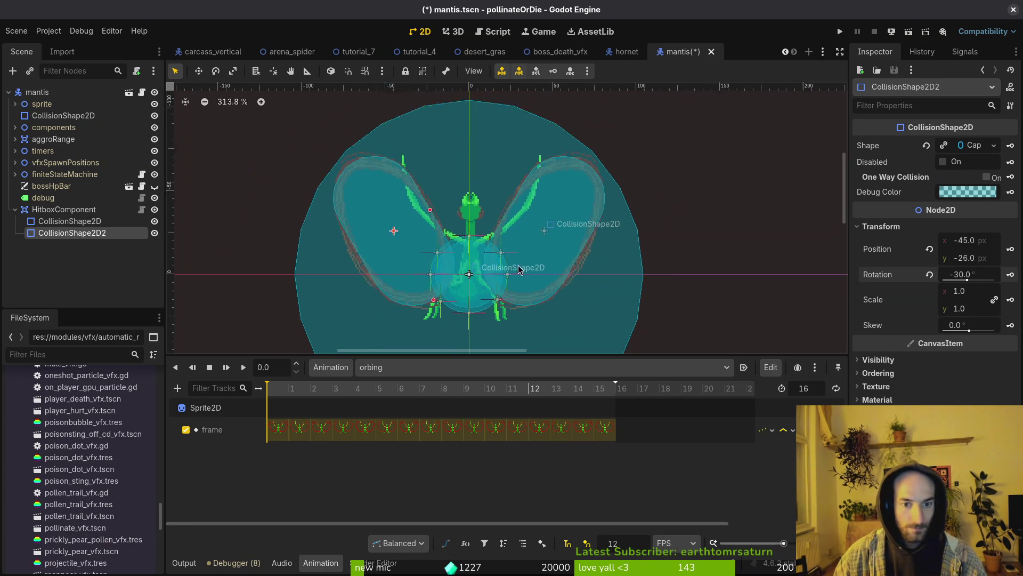
scroll(519, 269, down, 1)
key(Escape)
key(ctrl+s)
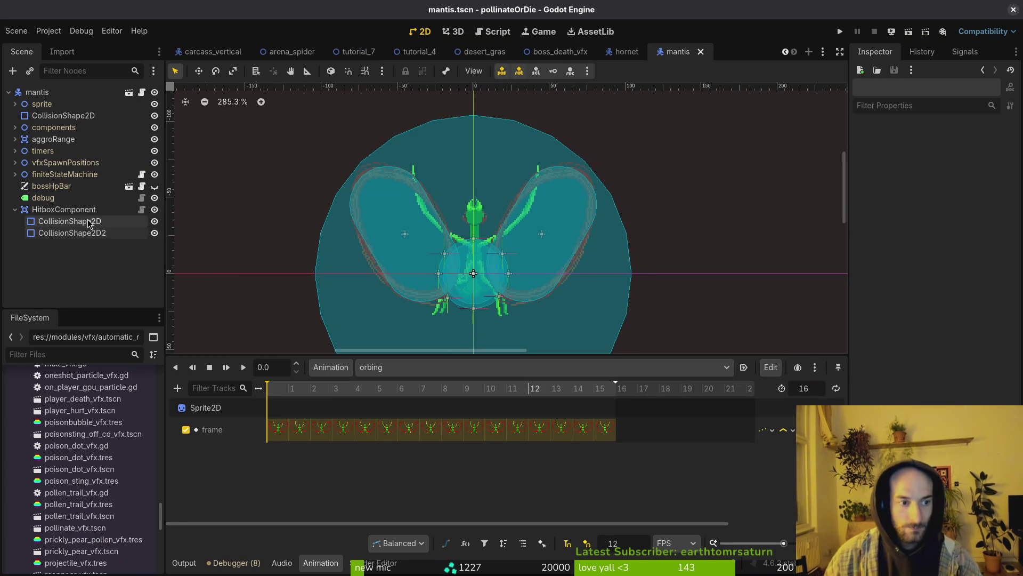
Rename the existing HitboxComponent to orbingHitbox
click(473, 244)
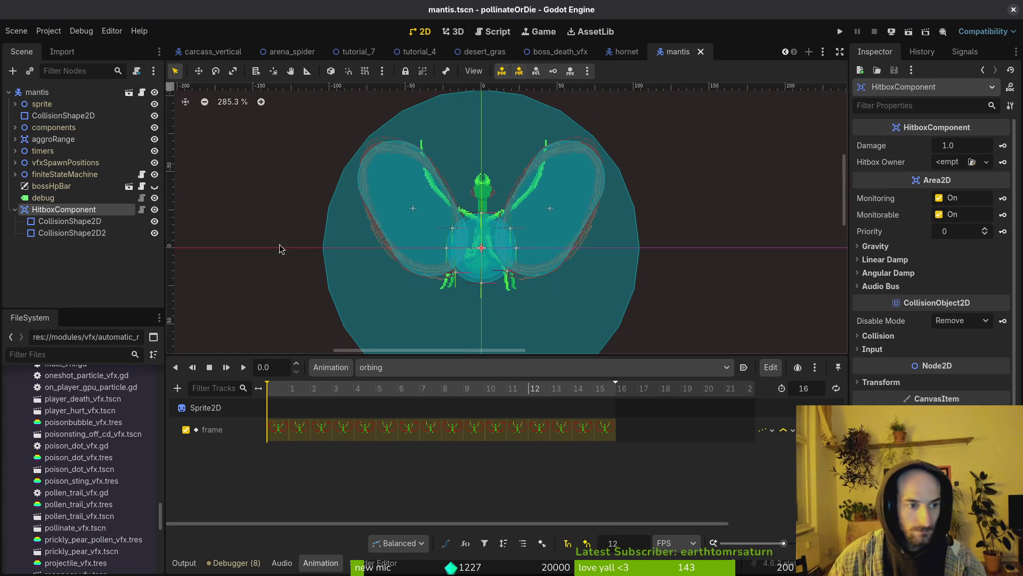
click(15, 209)
click(44, 198)
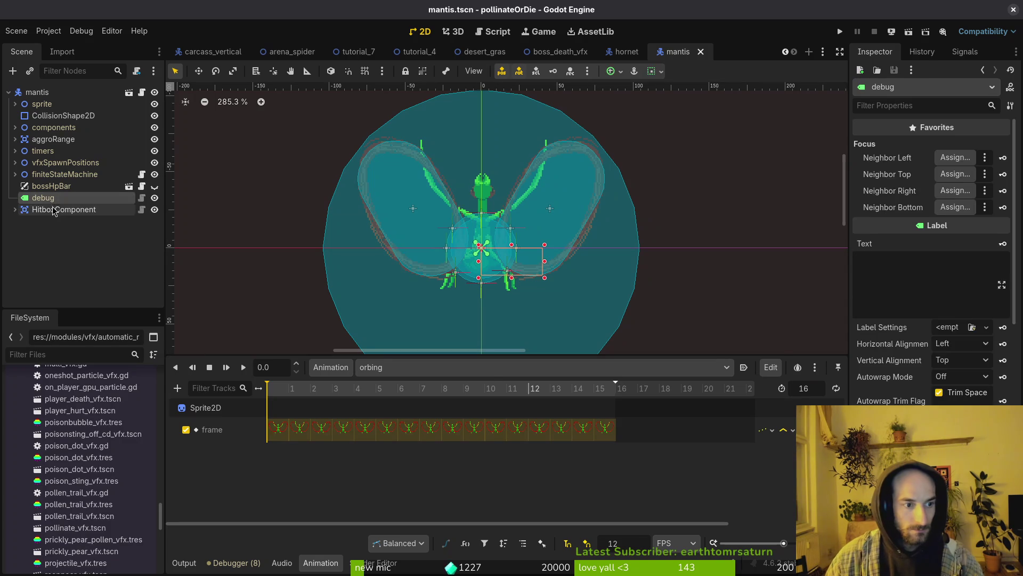
click(54, 210)
click(51, 209)
text(orbingHitbox)
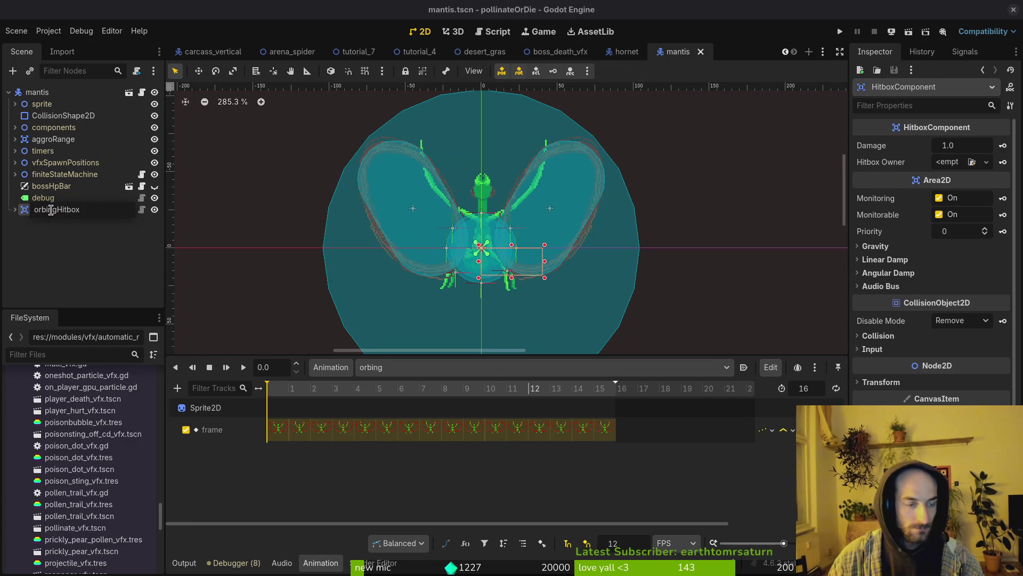
key(Return)
Add a new HitboxComponent with a CollisionShape2D child under the mantis root node
click(37, 92)
key(ctrl+a)
text(colsha)
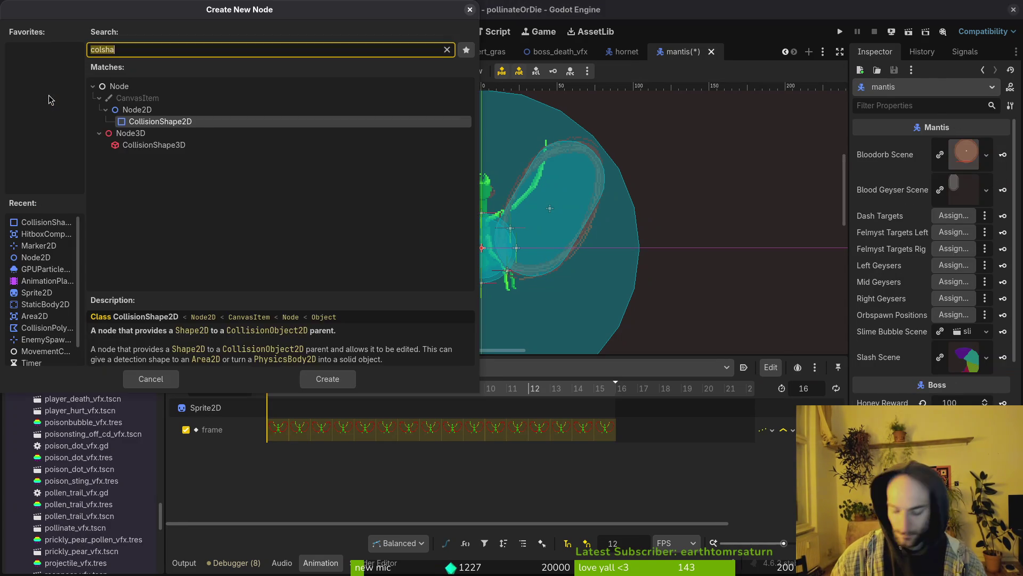
text(area)
key(Return)
key(ctrl+a)
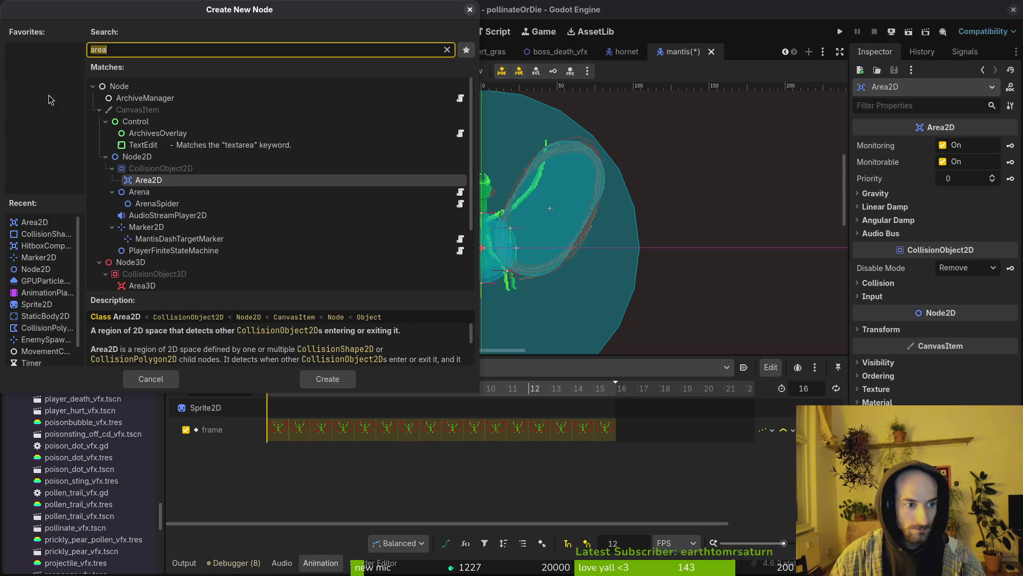
text(hitb)
key(Return)
key(ctrl+a)
text(colsha)
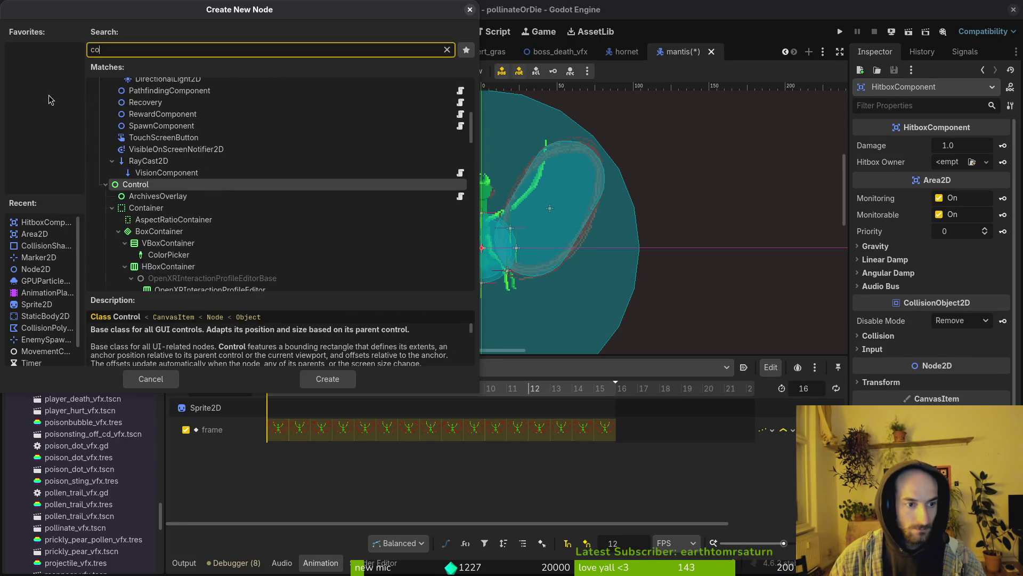
key(Return)
Move the new HitboxComponent directly under mantis, delete the stray Area2D, and save
click(69, 233)
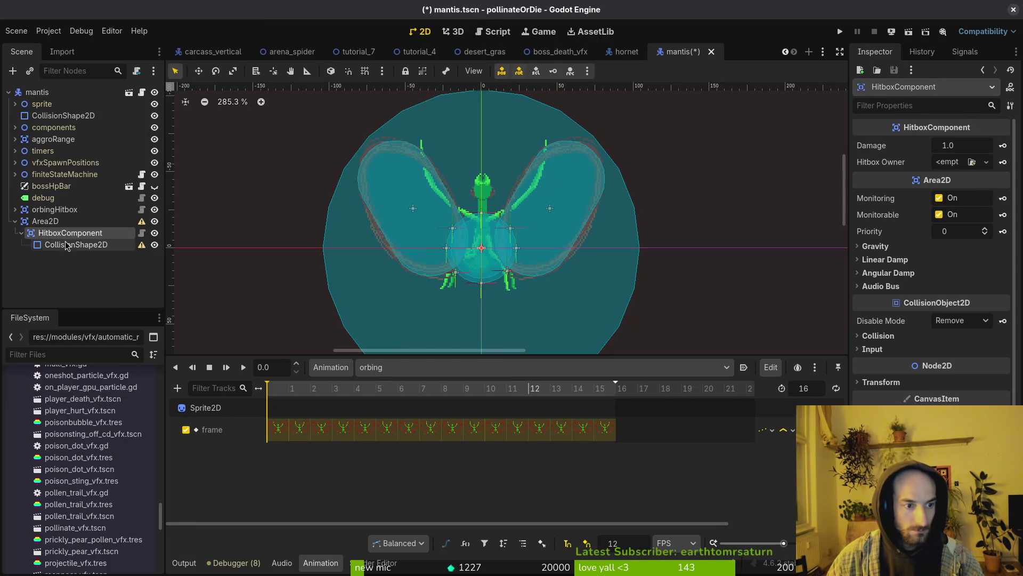
drag(69, 233, 64, 218)
click(46, 245)
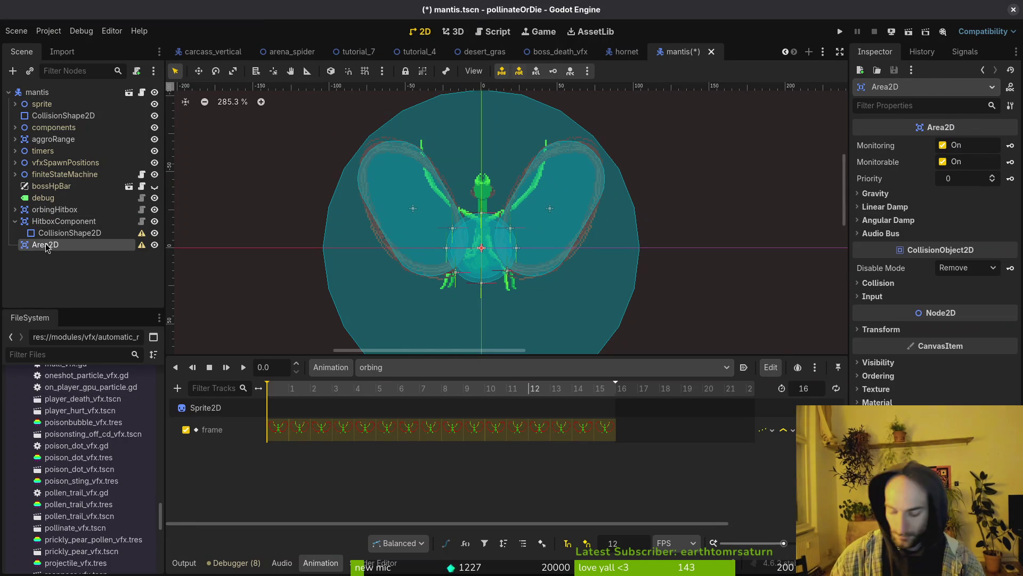
key(Delete)
key(Return)
key(ctrl+s)
Rename the new hitbox to orbWallhitbox
click(69, 233)
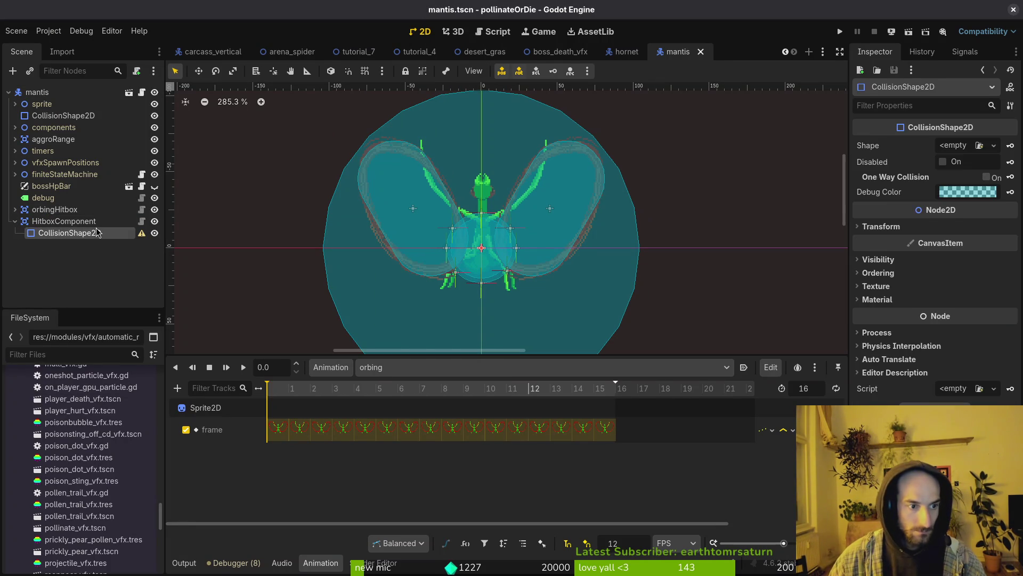
click(66, 222)
double_click(67, 222)
text(orbWall)
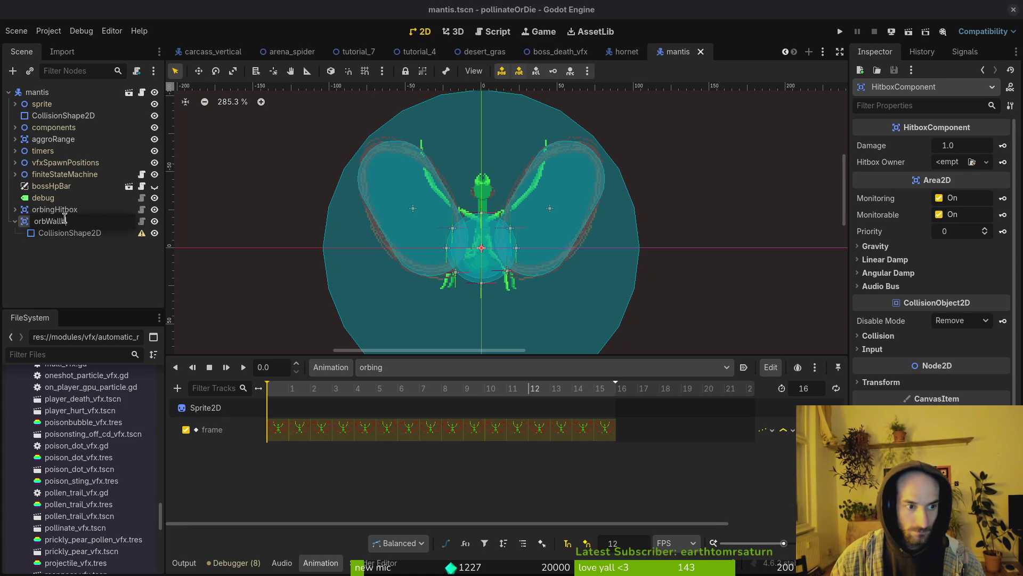
text(hitbox)
key(Return)
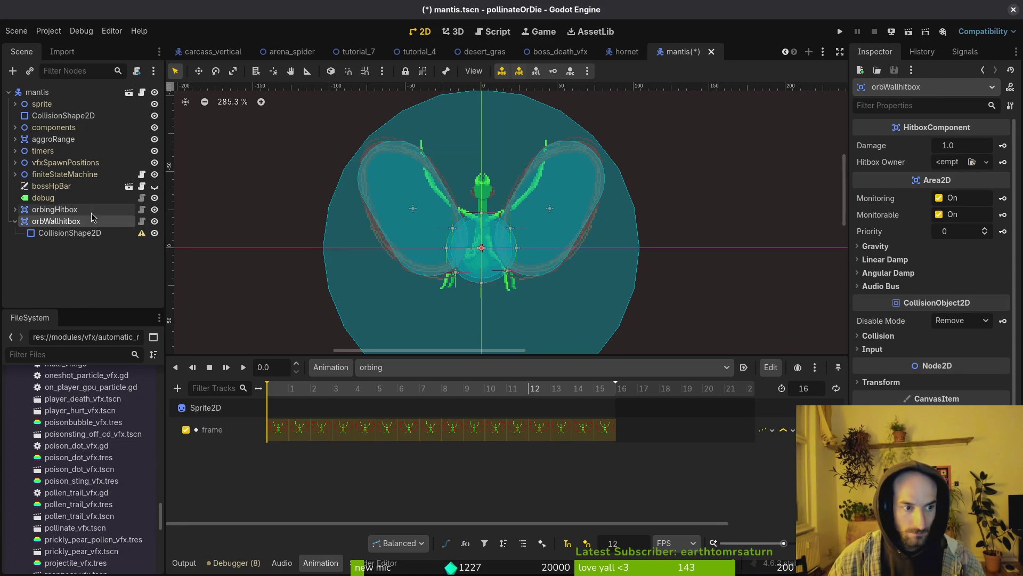
click(69, 233)
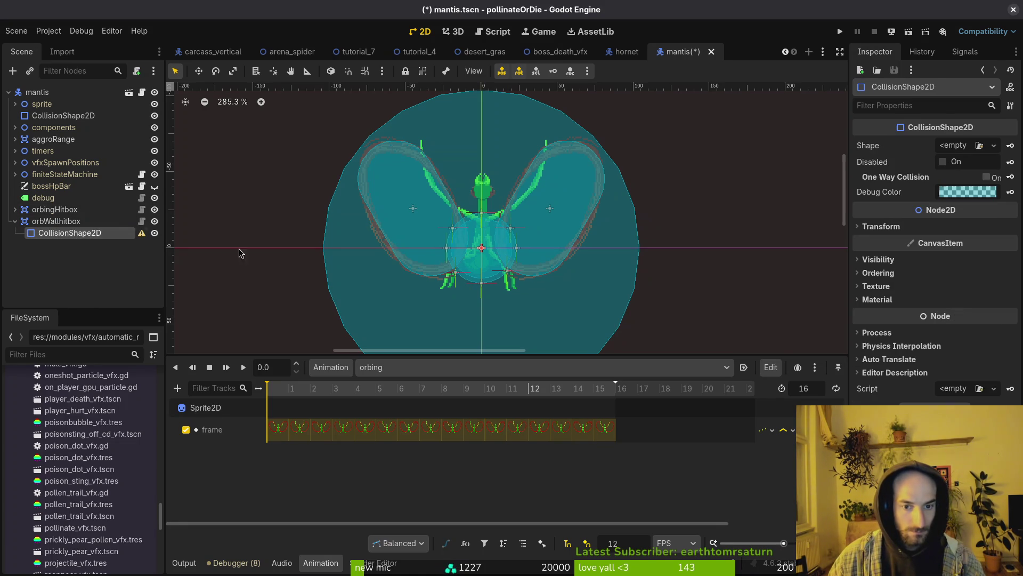
Load the orbsWall animation on the Sprite2D, hide orbingHitbox, and scrub through its frames
click(41, 103)
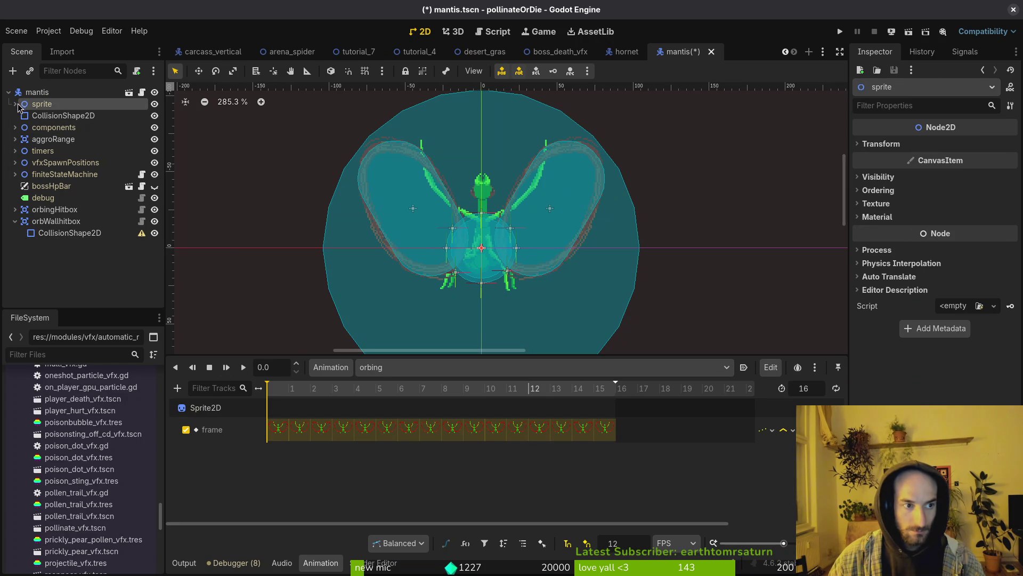
click(14, 103)
click(53, 115)
click(401, 367)
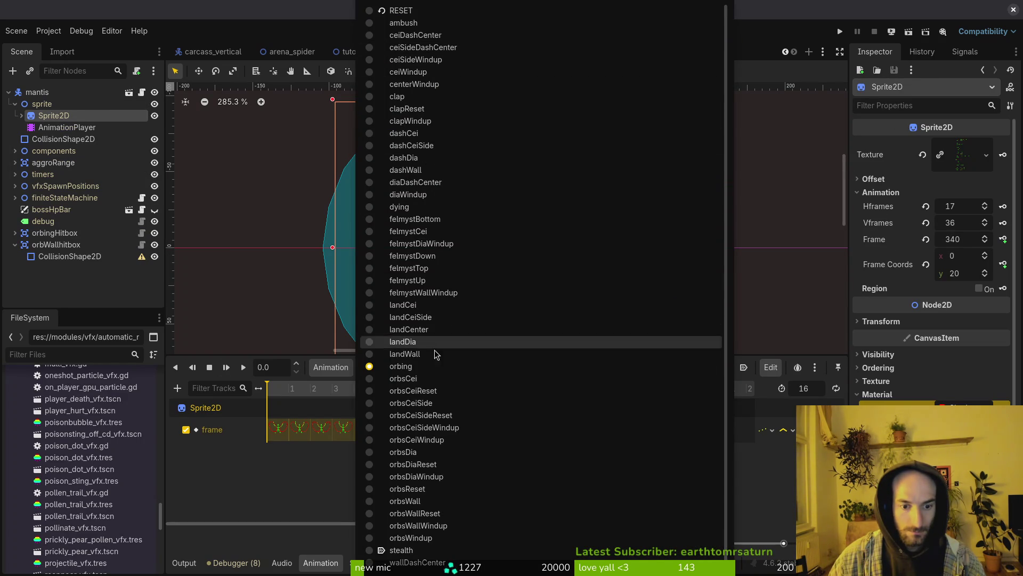
click(421, 501)
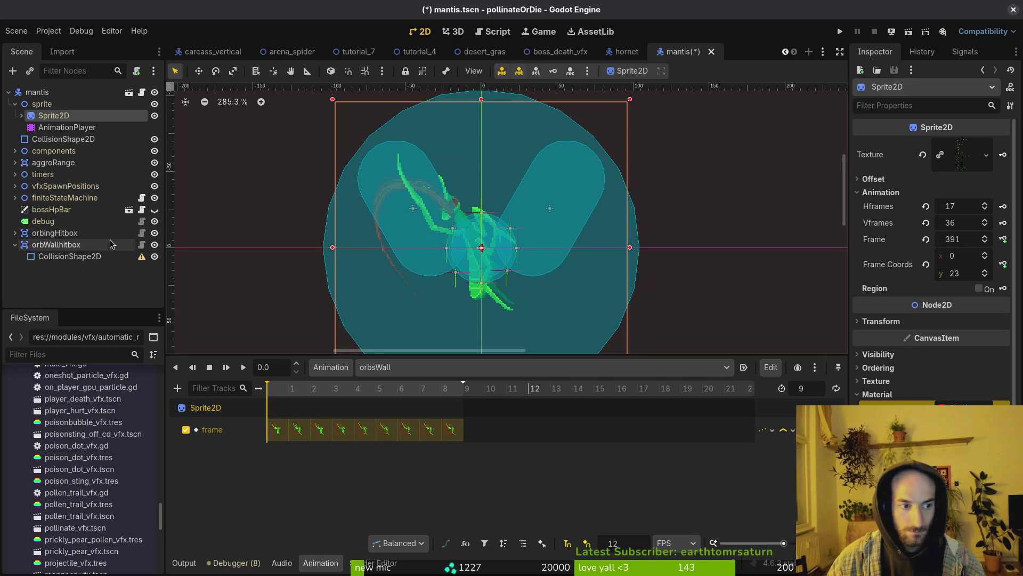
click(155, 233)
click(62, 257)
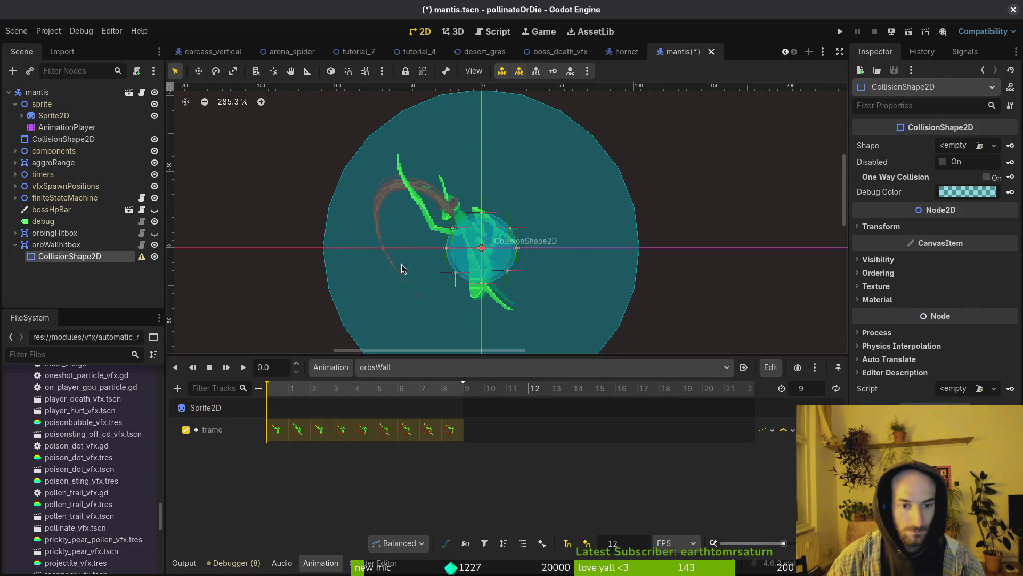
mouse_move(292, 391)
mouse_down()
mouse_move(375, 397)
mouse_move(359, 399)
mouse_up()
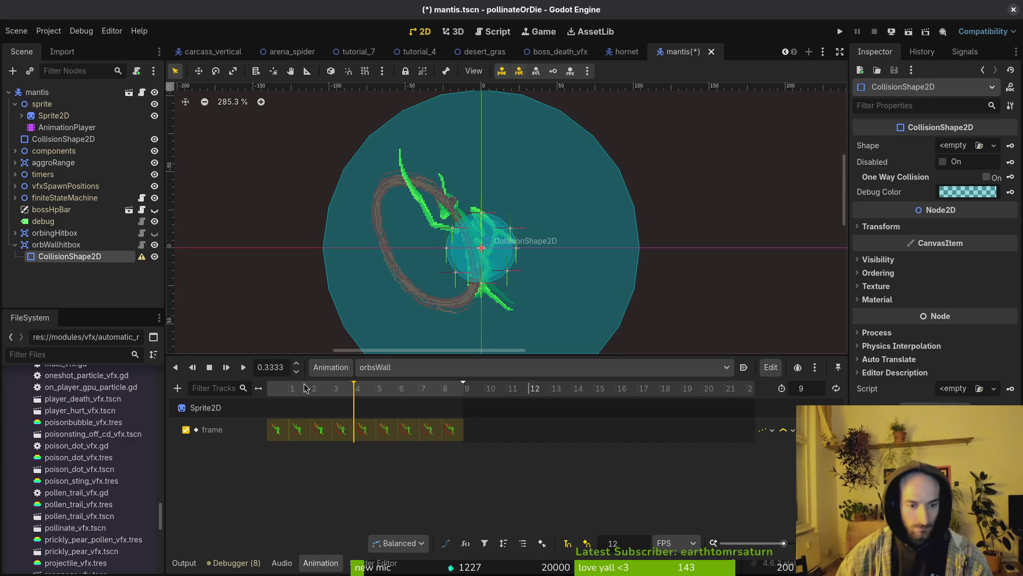
click(279, 399)
mouse_move(279, 399)
mouse_down()
mouse_move(392, 395)
mouse_move(359, 392)
mouse_up()
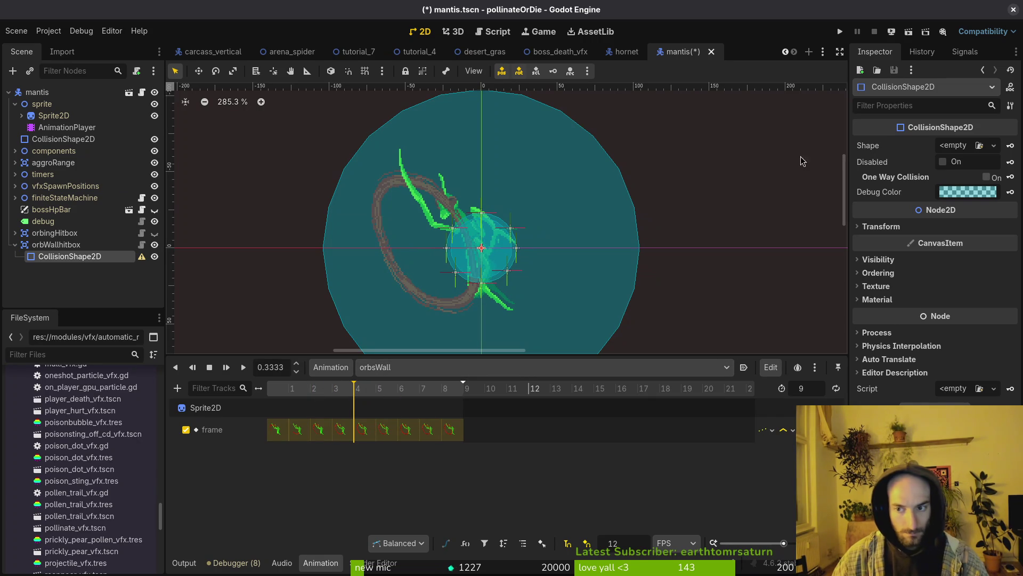
Give orbWallhitbox a CapsuleShape2D stretched, widened and placed diagonally over the claw trail
click(953, 148)
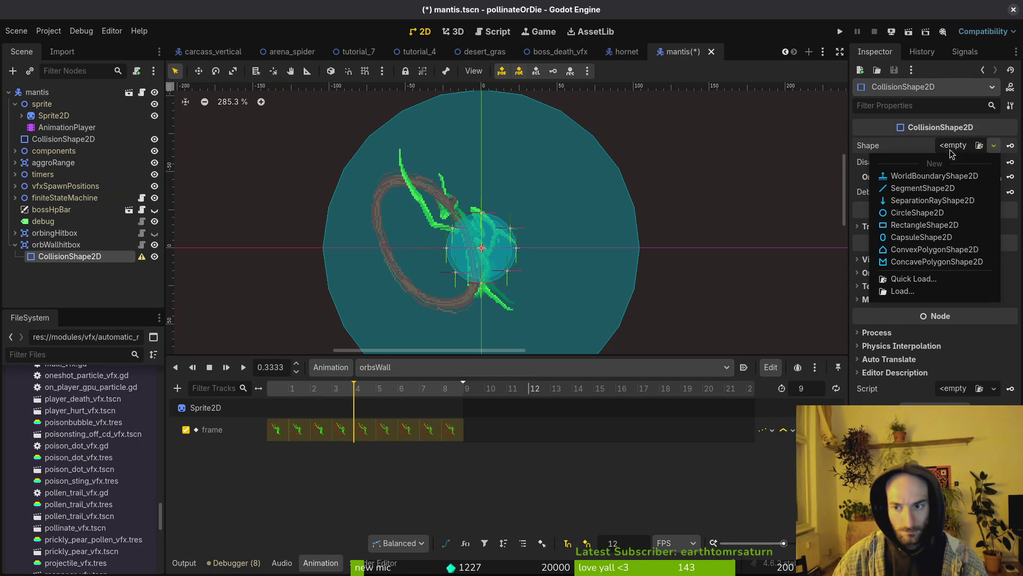
click(920, 243)
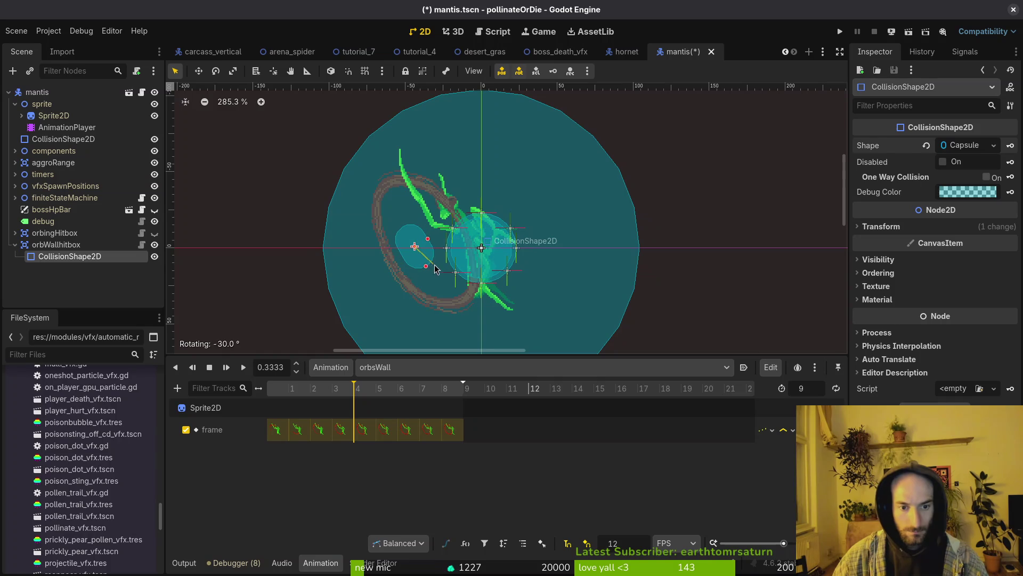
drag(415, 270, 467, 304)
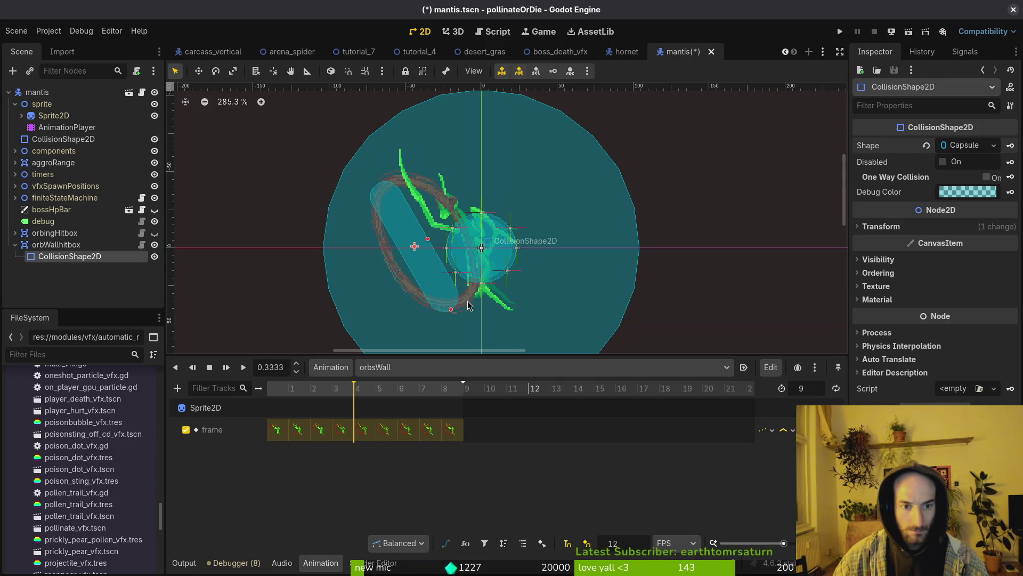
drag(427, 239, 462, 233)
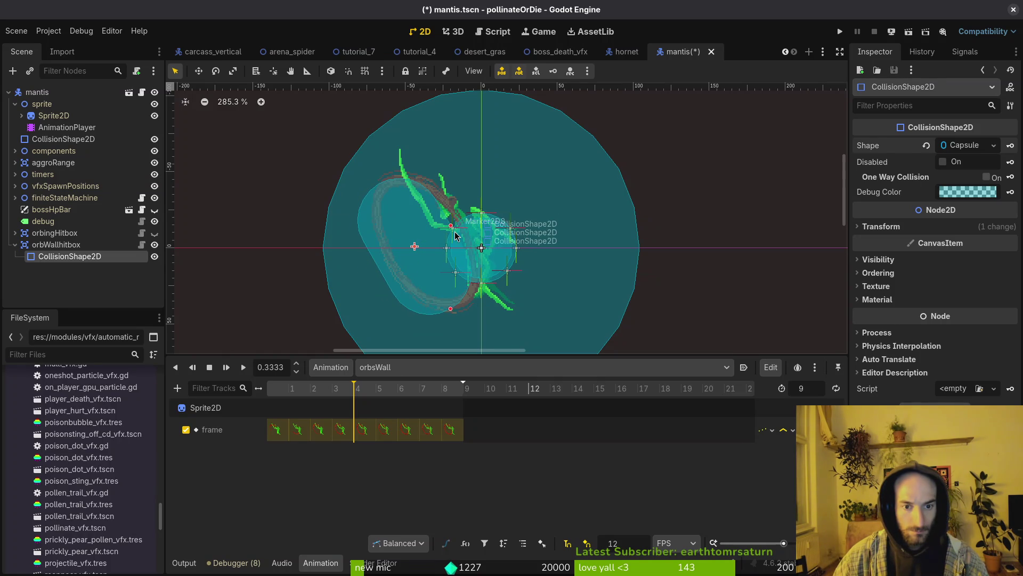
drag(428, 264, 441, 259)
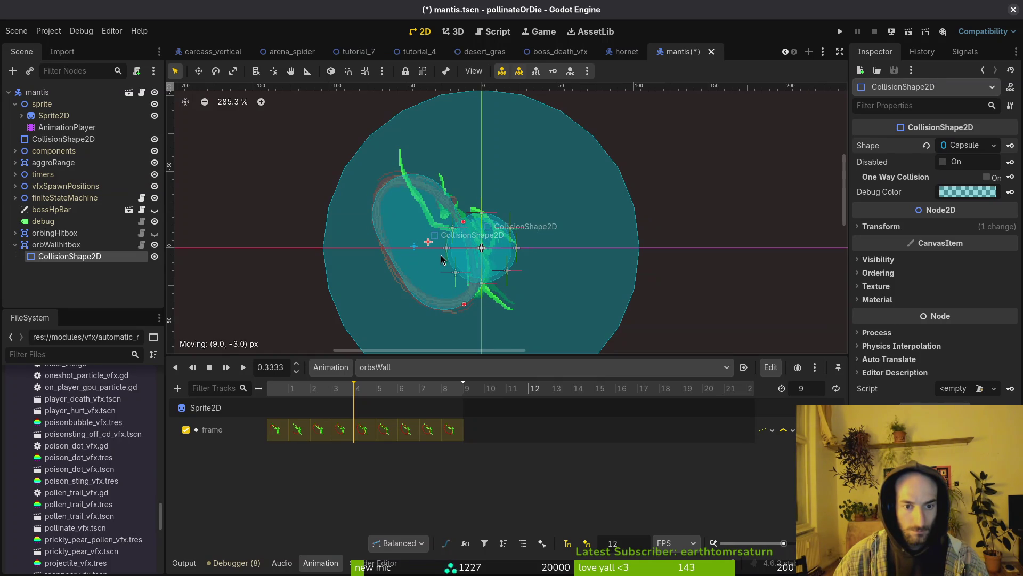
scroll(442, 261, up, 1)
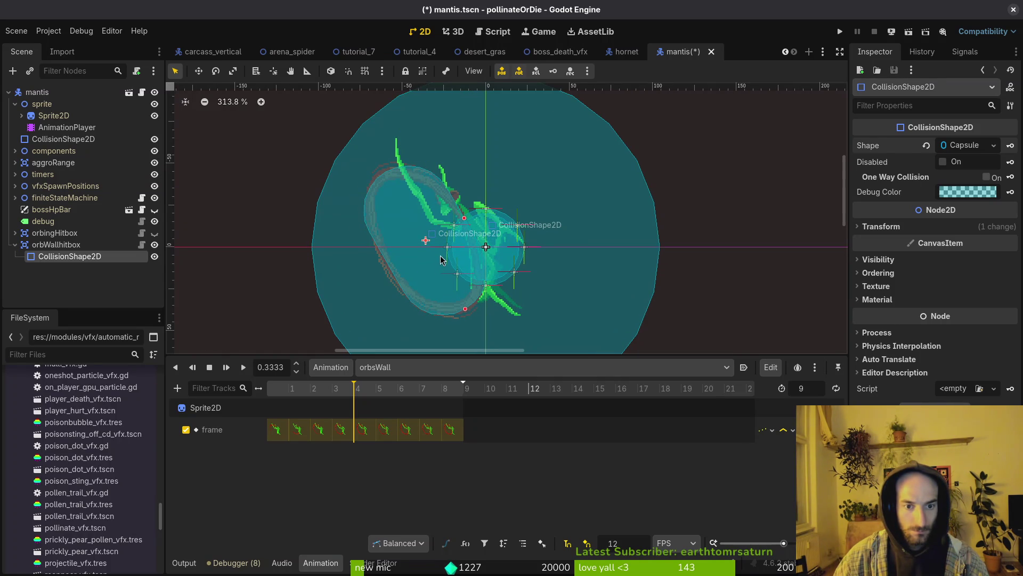
scroll(411, 278, up, 1)
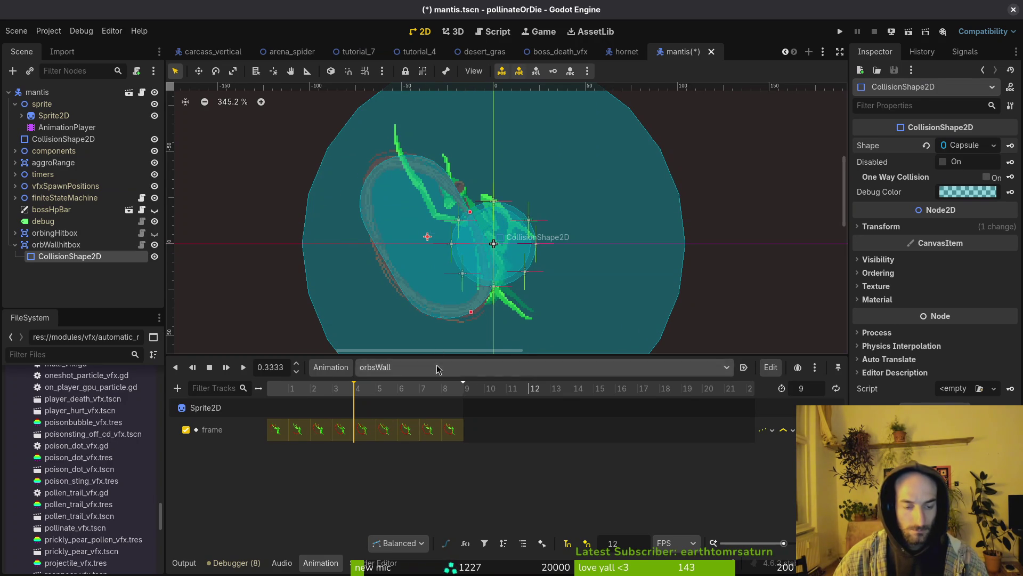
Add a third HitboxComponent with a CollisionShape2D child under mantis
click(14, 245)
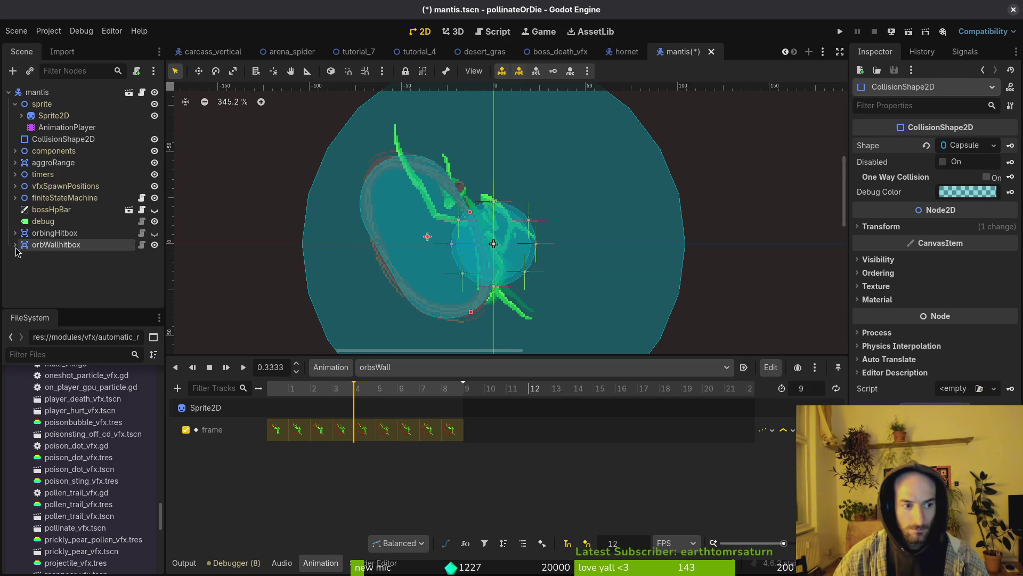
key(ctrl+s)
click(37, 92)
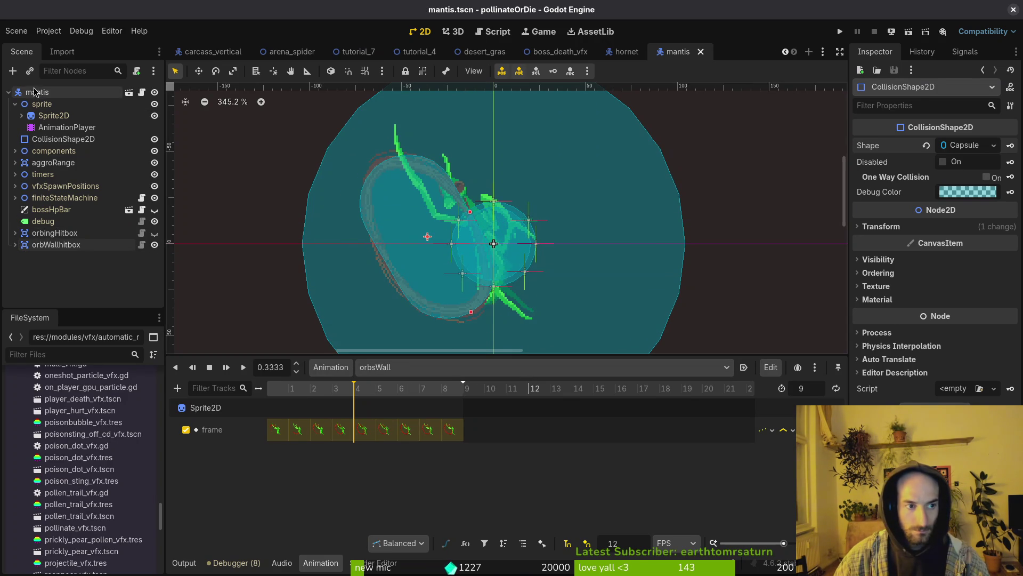
key(ctrl+a)
text(hitbox)
key(Return)
key(ctrl+a)
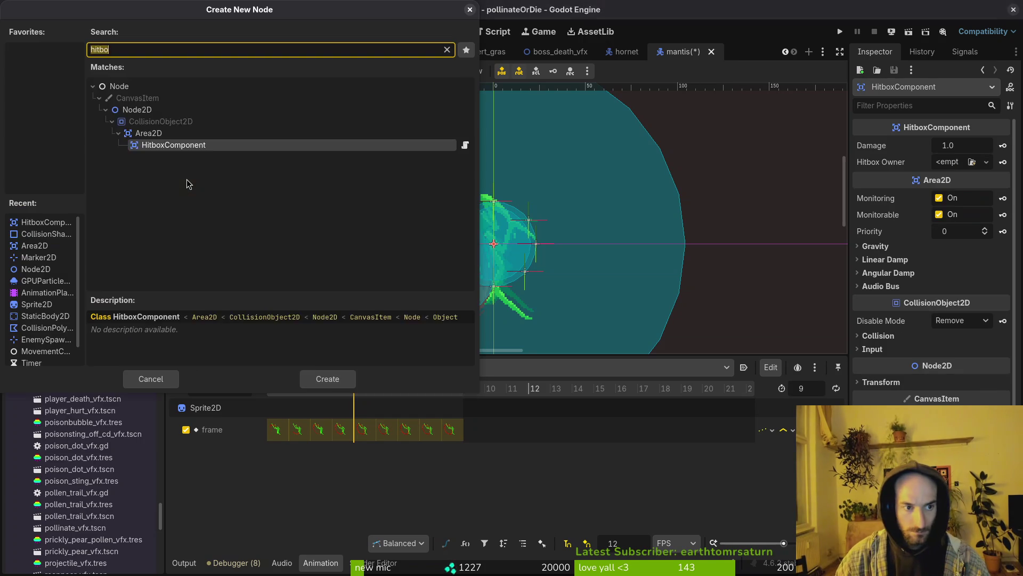
text(cols)
key(Return)
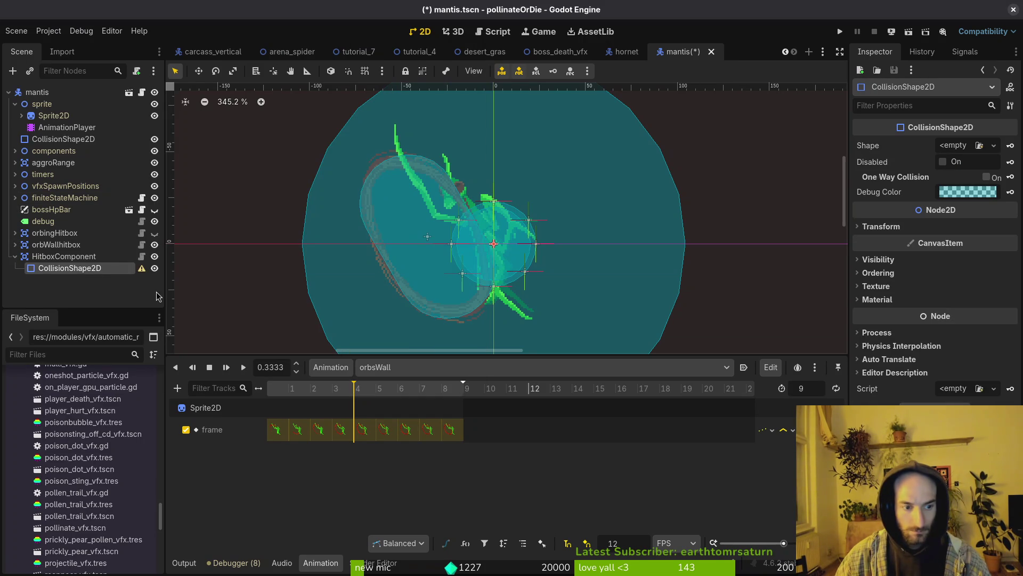
Turn off Monitorable on orbingHitbox and quick-load mantis_data.tres as its Hitbox Owner
click(56, 258)
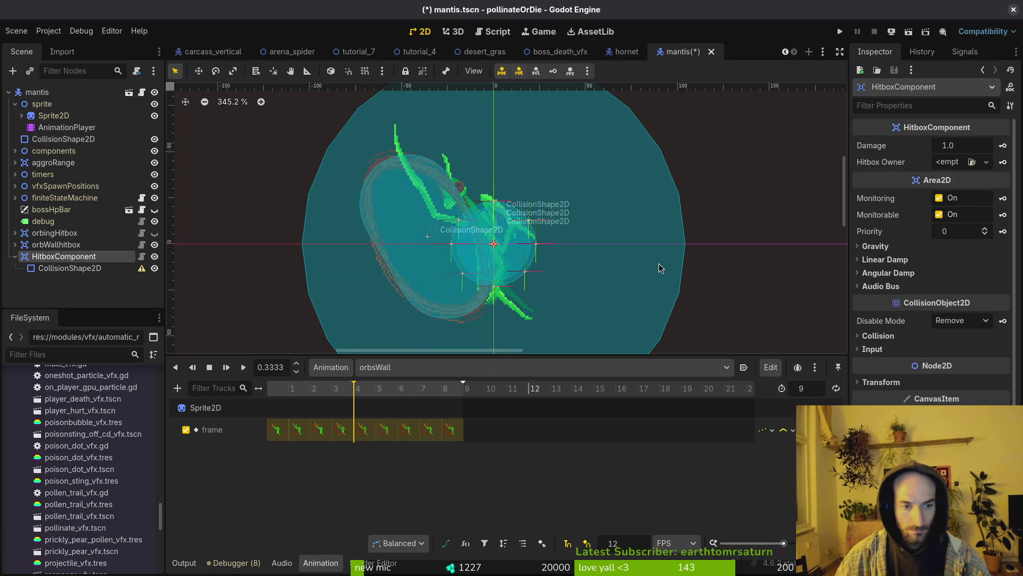
click(42, 233)
click(882, 336)
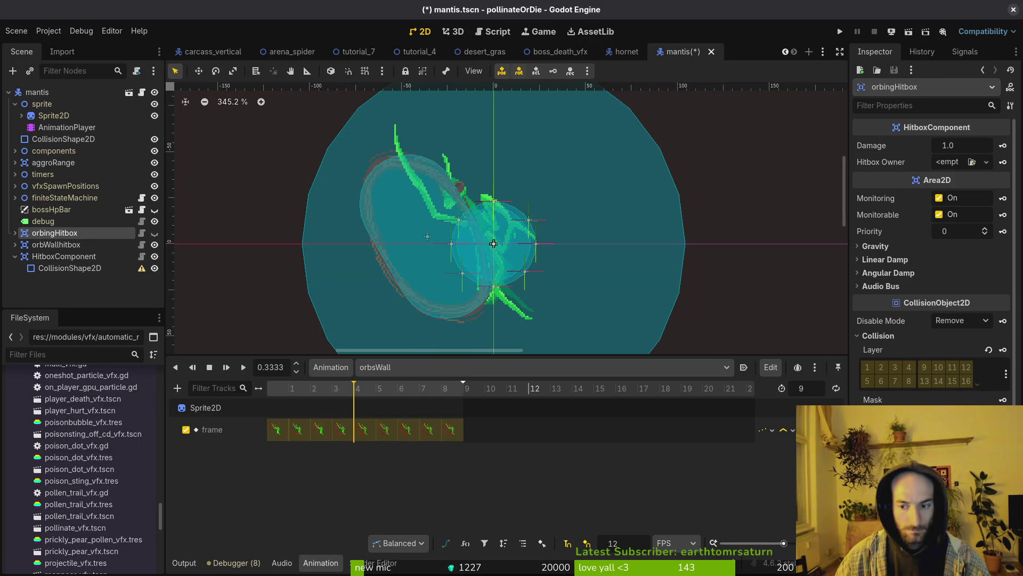
click(939, 214)
key(ctrl+s)
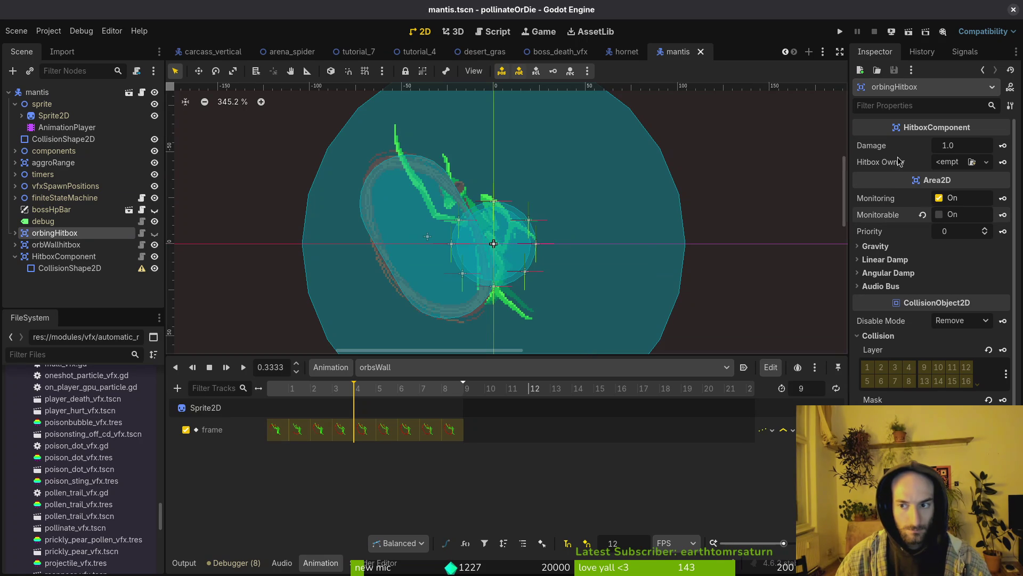
click(986, 162)
click(951, 217)
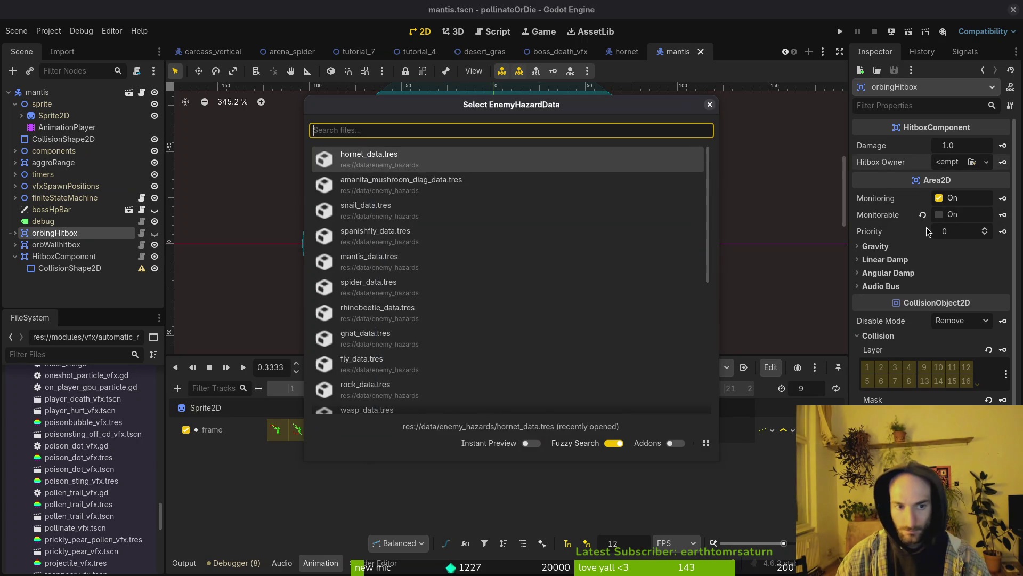
text(mant)
key(Return)
key(ctrl+s)
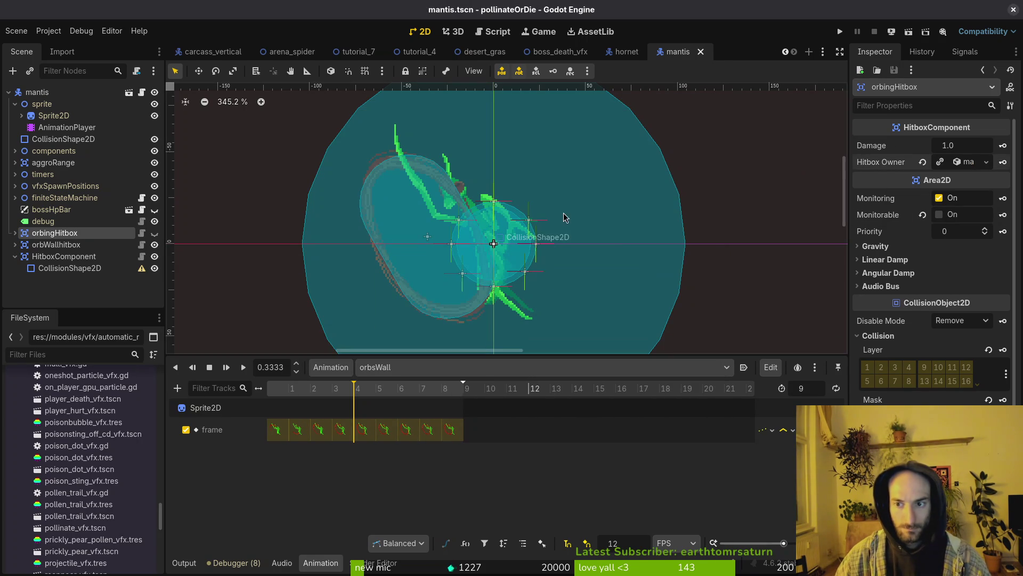
Assign mantis_data.tres as orbWallhitbox's Hitbox Owner and save
click(47, 246)
click(973, 162)
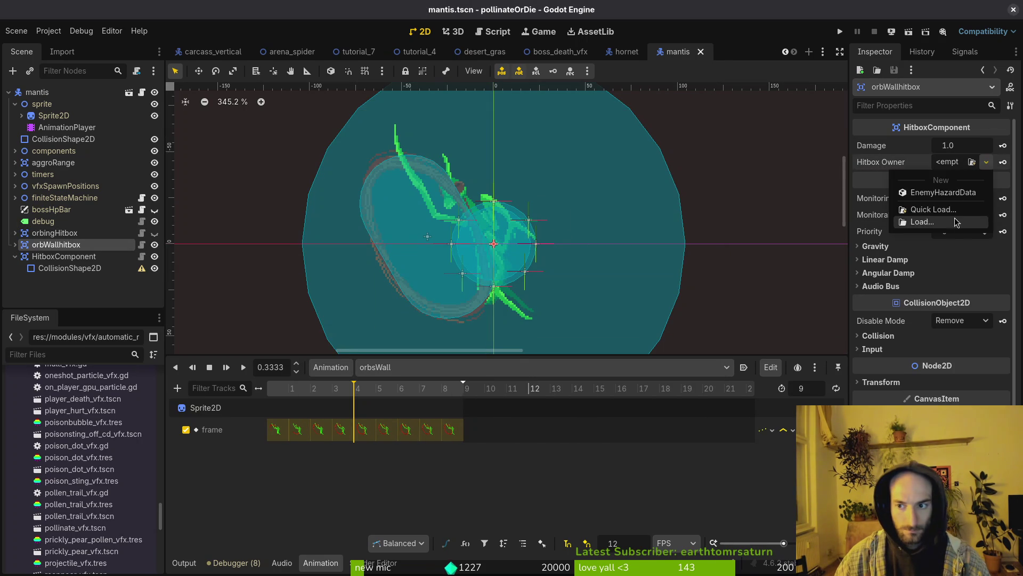
click(955, 217)
text(manti)
key(Return)
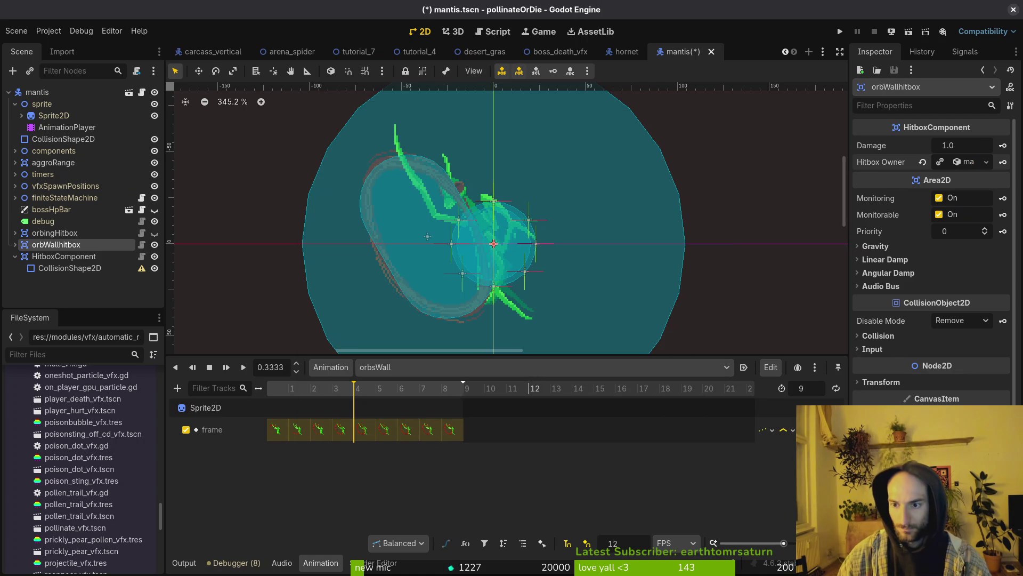
click(892, 339)
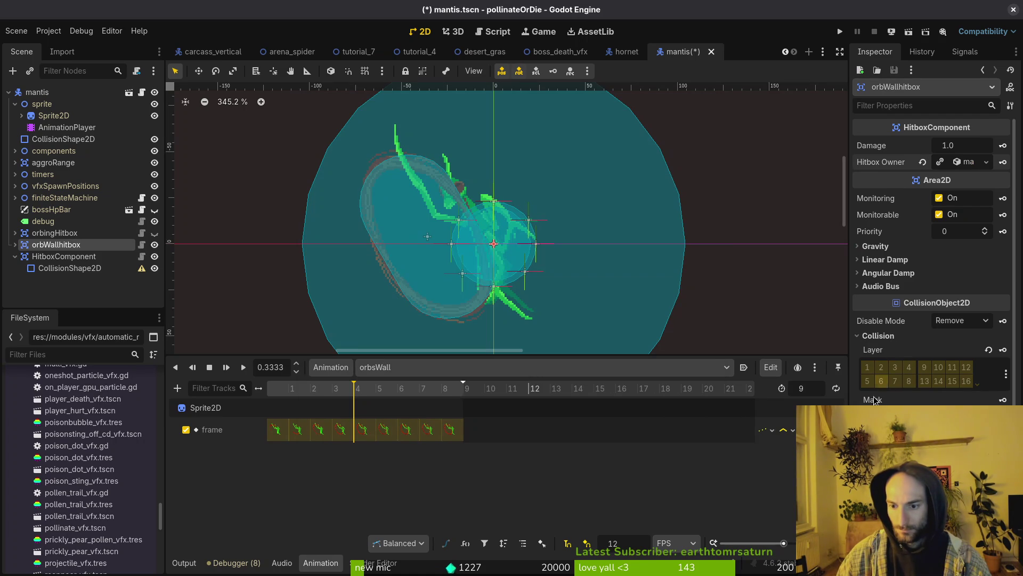
key(ctrl+s)
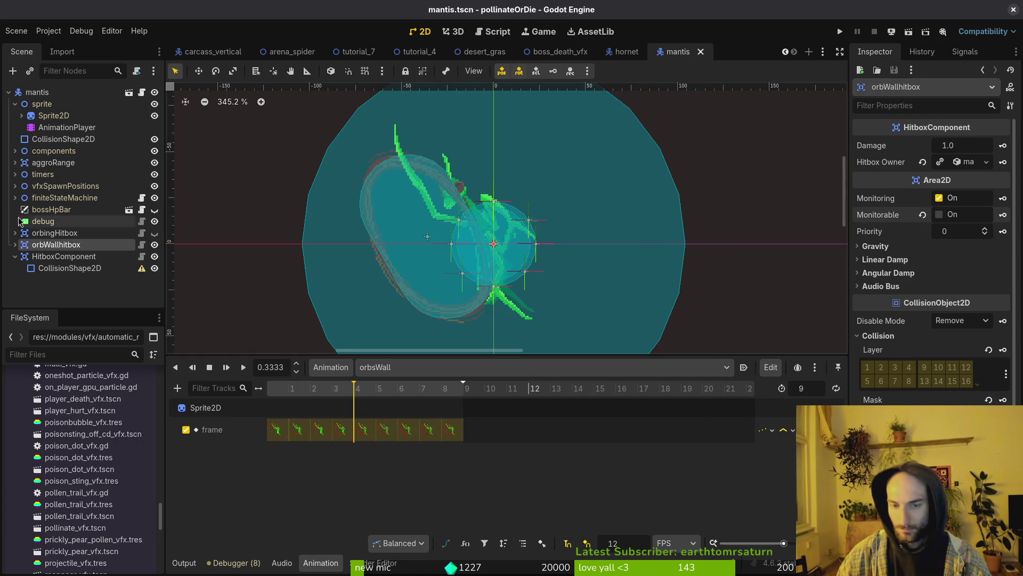
Assign mantis_data.tres as the new HitboxComponent's Hitbox Owner and save
key(Down)
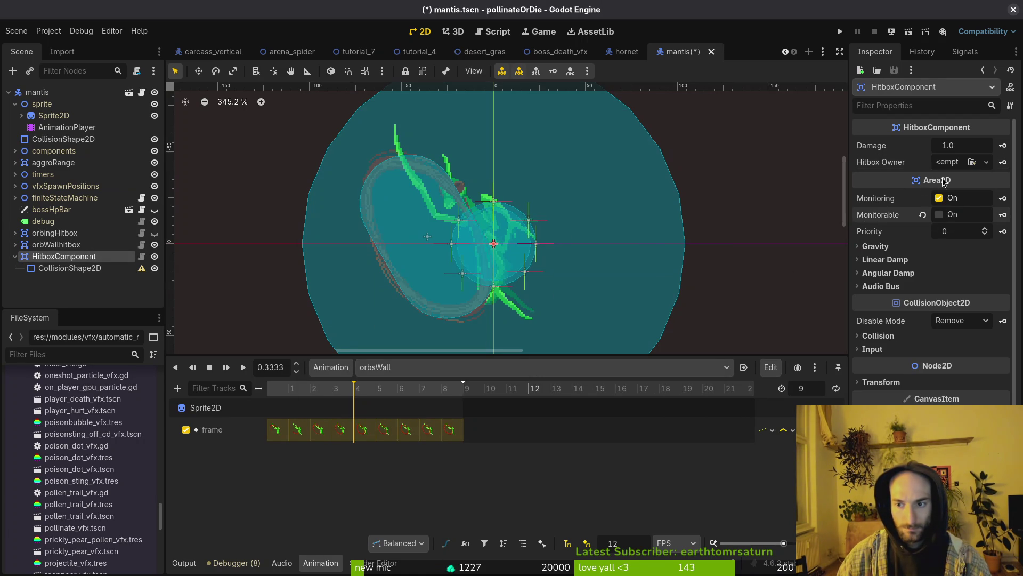
click(948, 162)
click(933, 210)
text(ma)
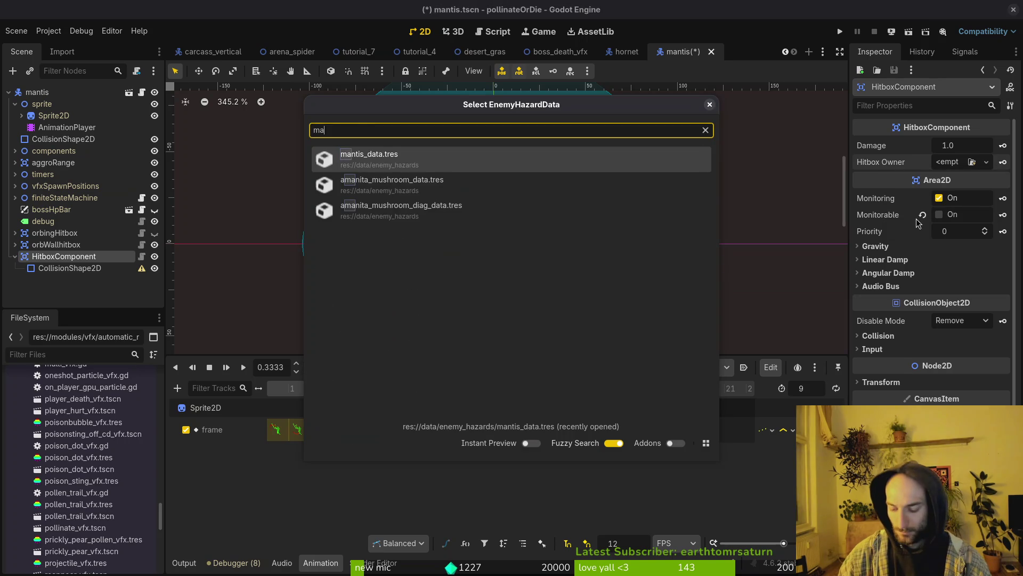
key(Return)
click(893, 337)
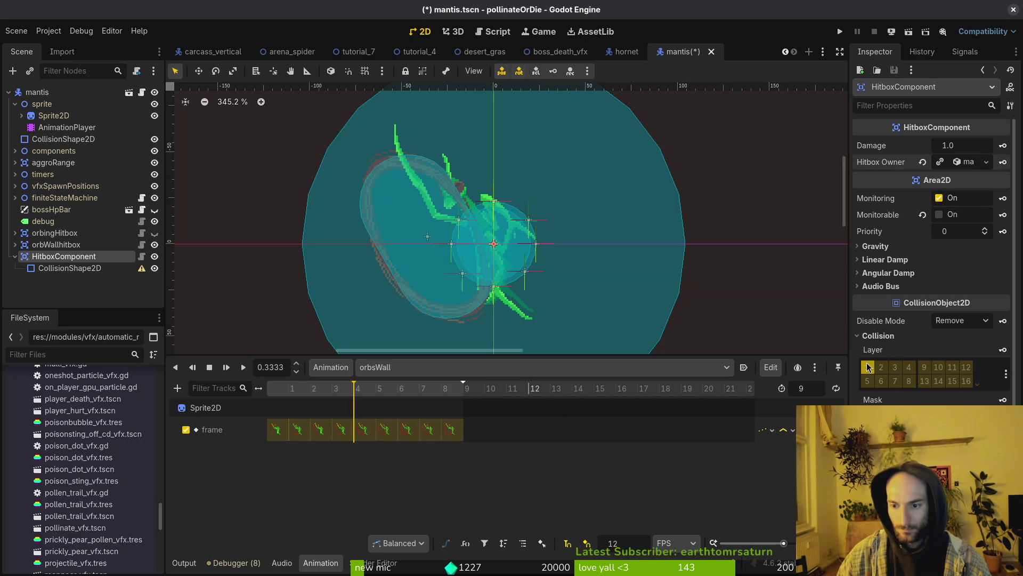
key(ctrl+s)
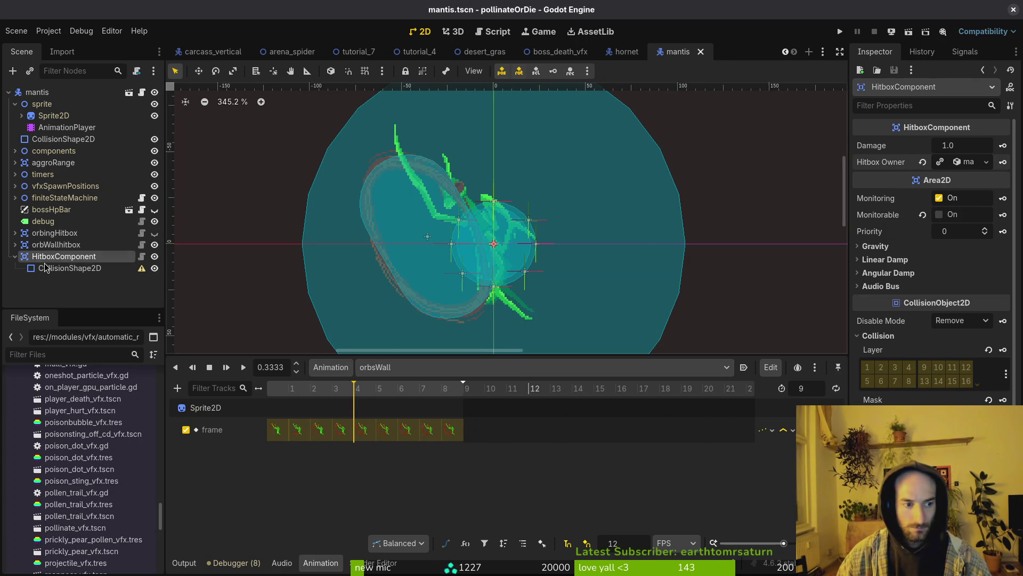
Rename the new hitbox to orbsCeiHitbox and correct orbWallhitbox to orbWallHitbox
click(60, 268)
click(48, 259)
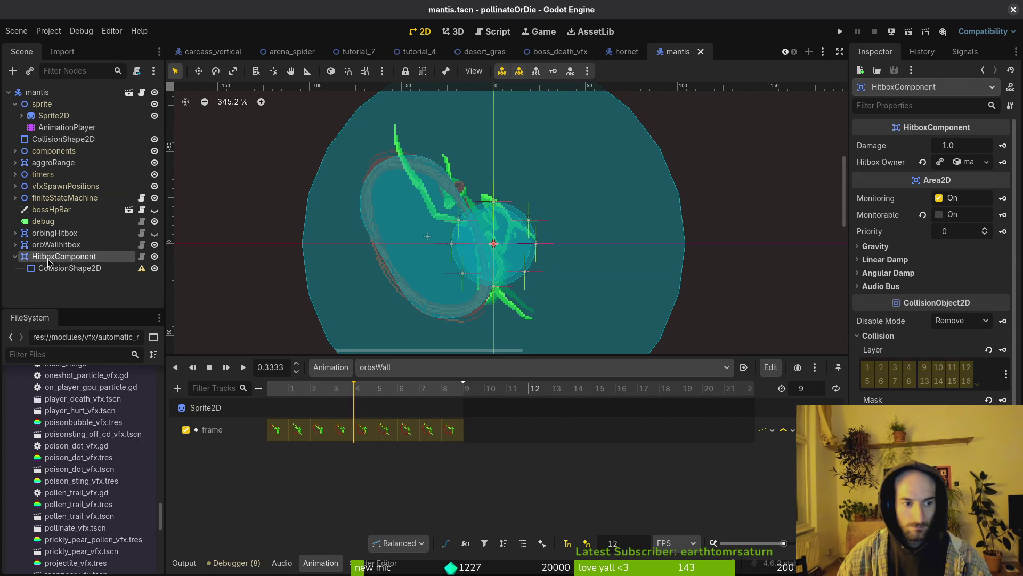
double_click(93, 258)
text(orbsCeiHitbo)
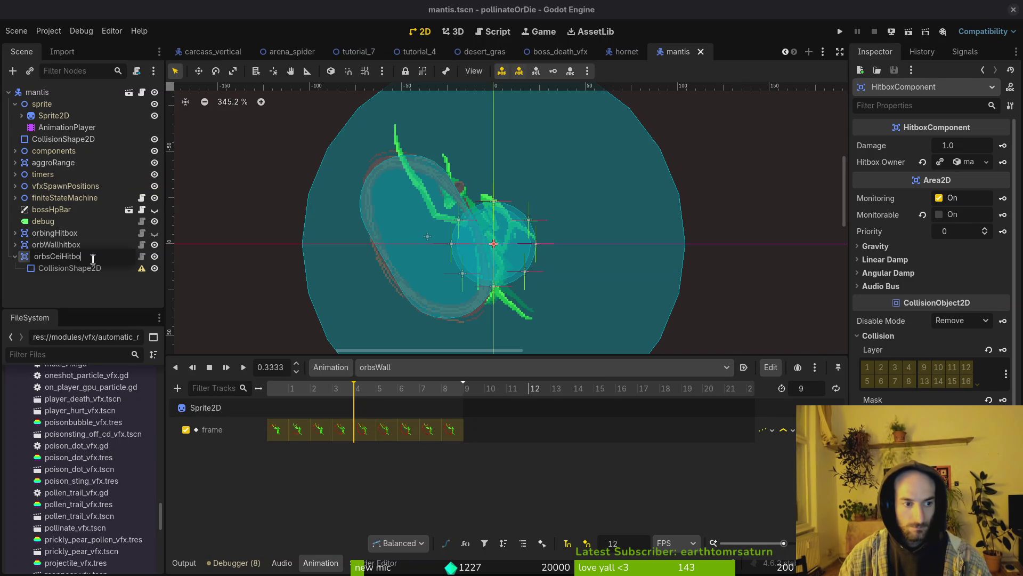
text(x)
key(Return)
double_click(64, 245)
text(H)
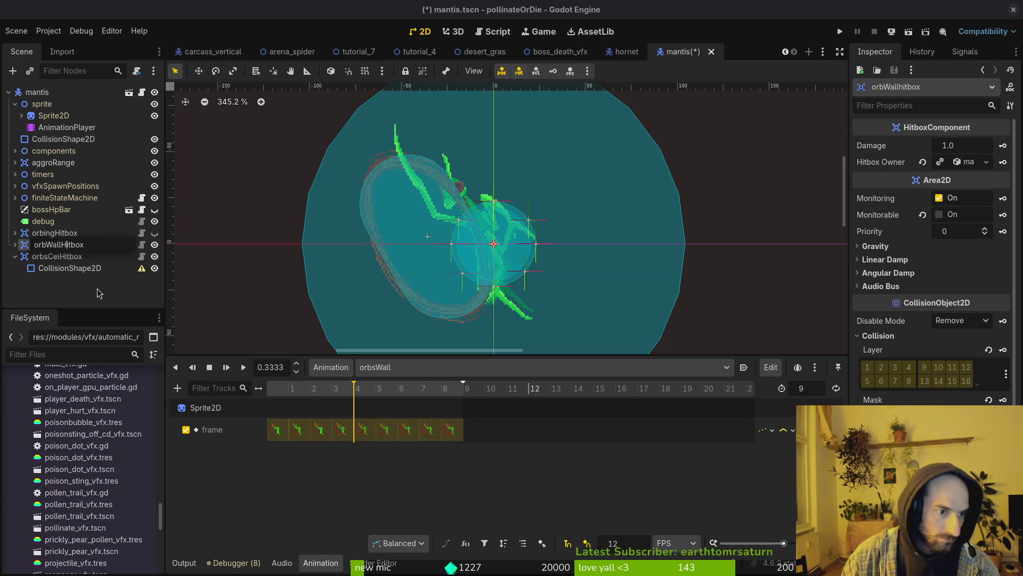
key(Return)
click(80, 268)
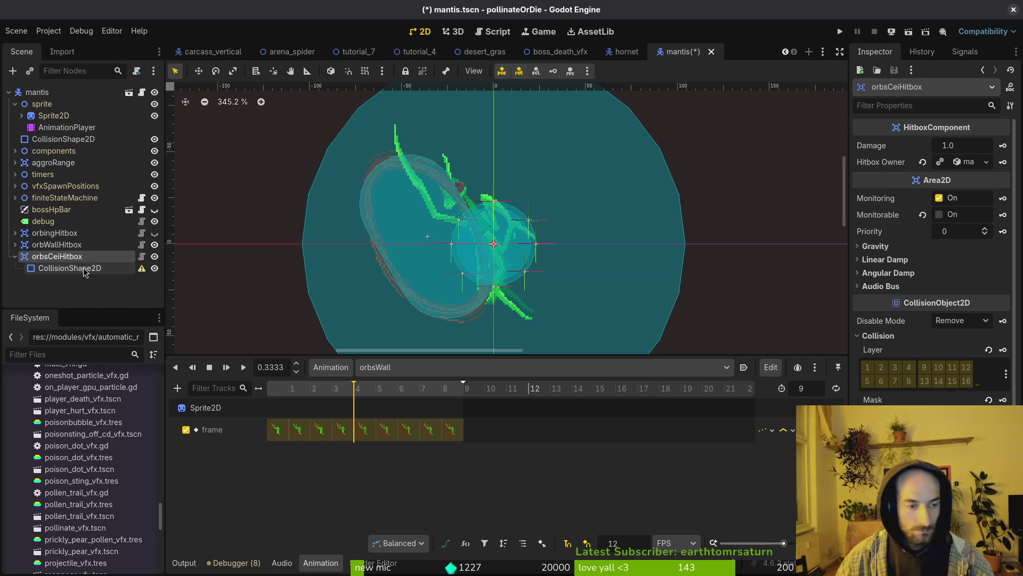
click(66, 128)
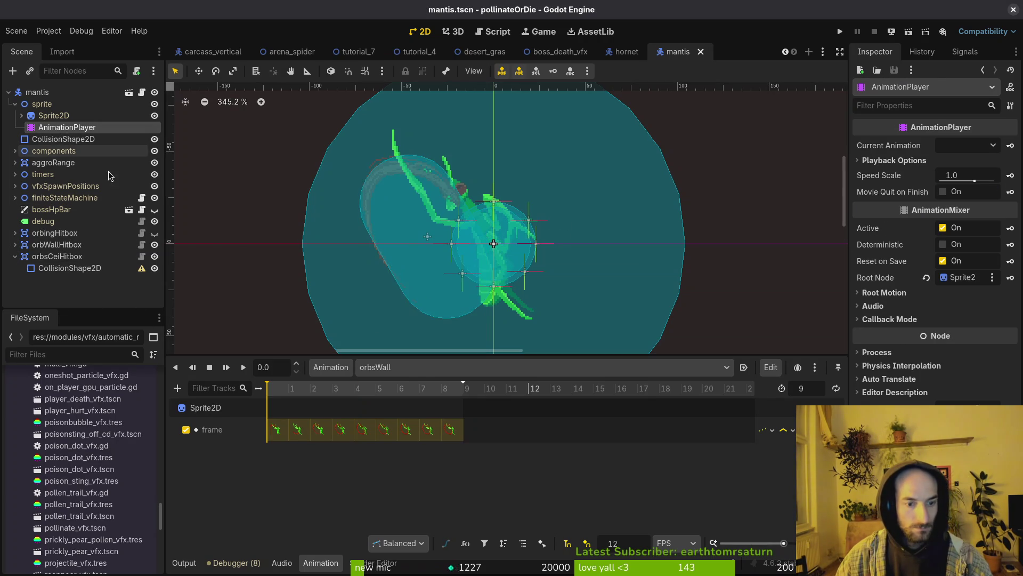
Load the orbsCei animation, hide orbWallHitbox, and focus on its collision shape
click(410, 368)
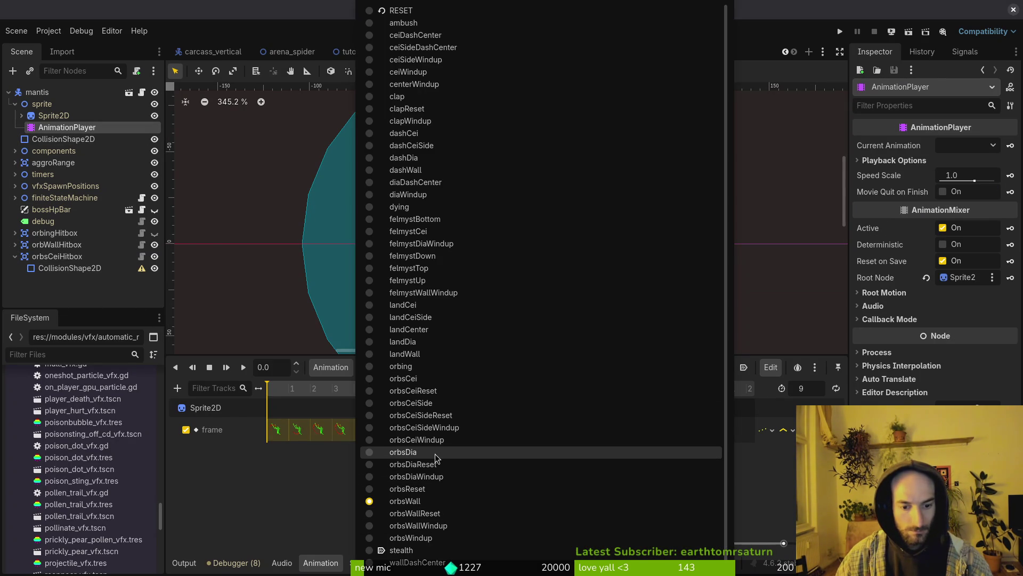
click(429, 381)
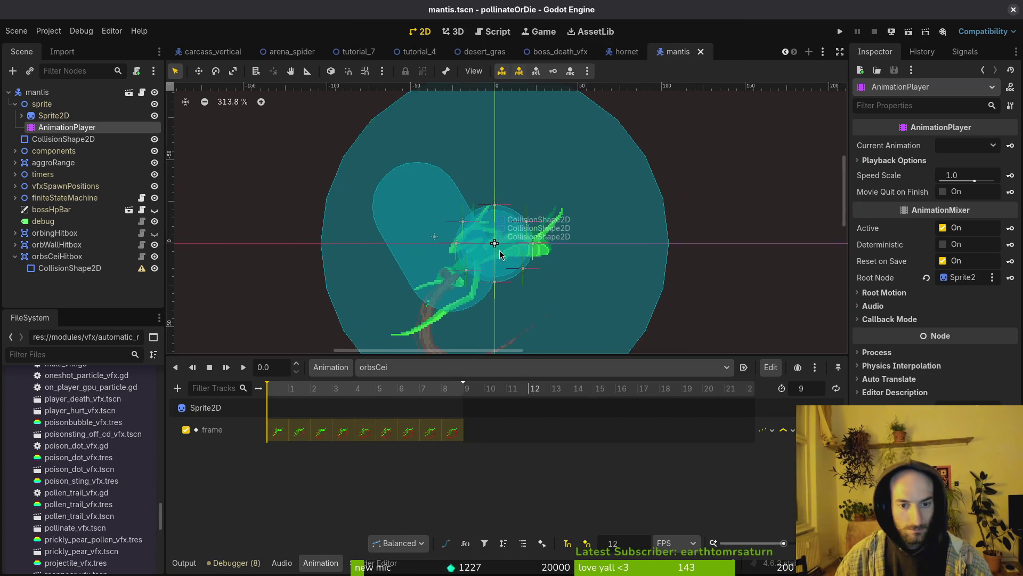
scroll(215, 187, down, 1)
click(69, 268)
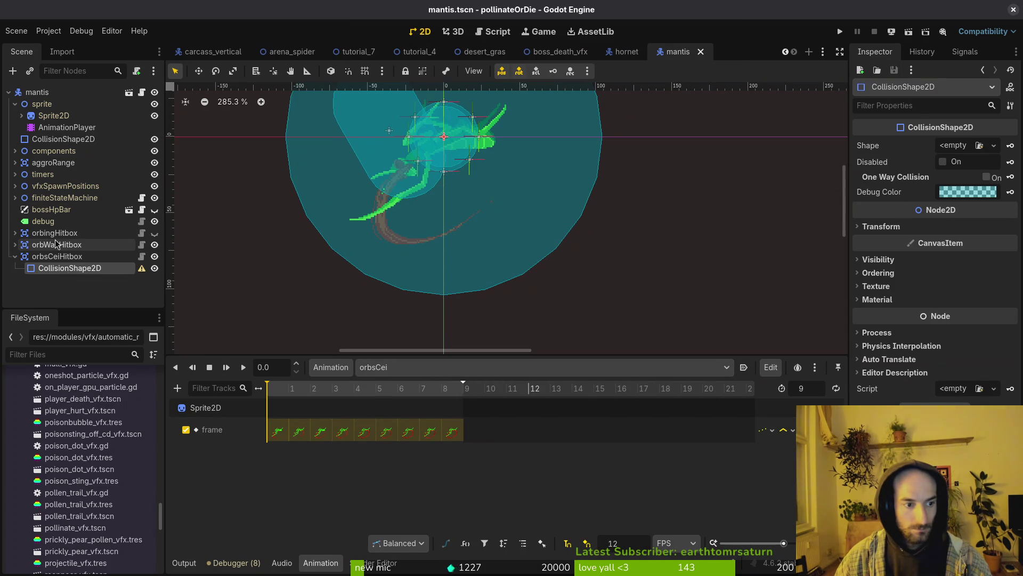
click(154, 245)
key(F2)
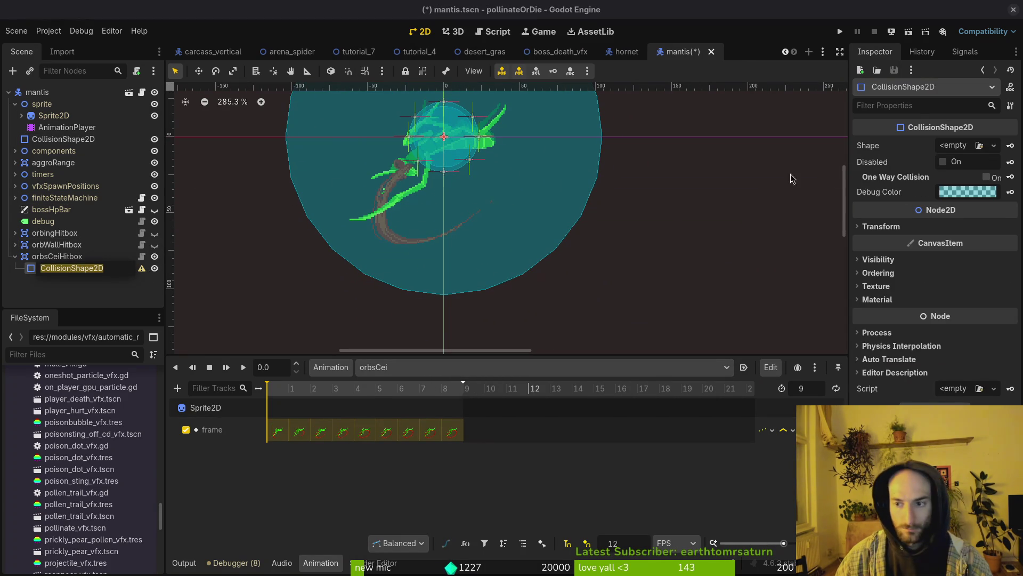
key(Escape)
click(15, 245)
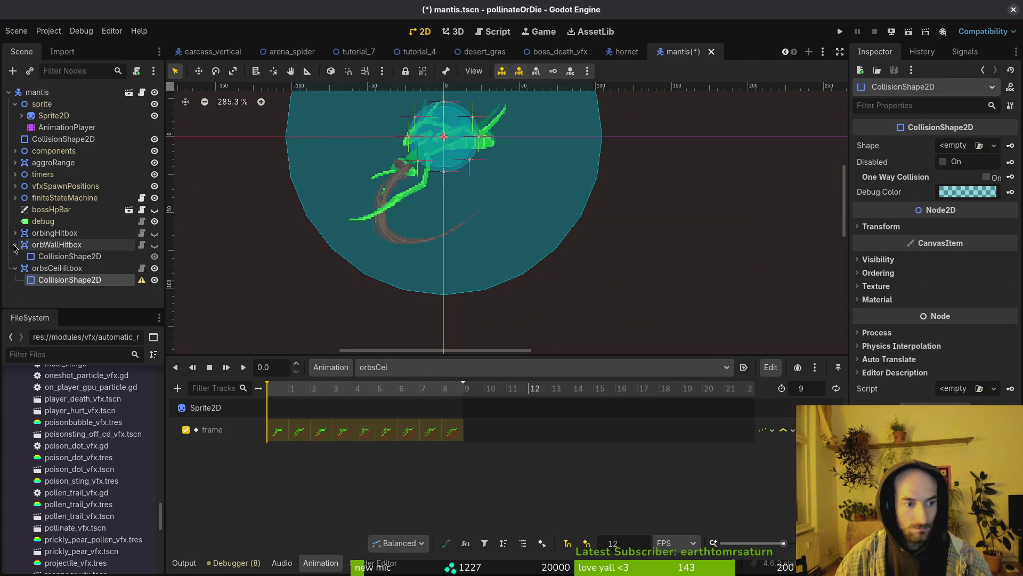
click(70, 257)
double_click(73, 257)
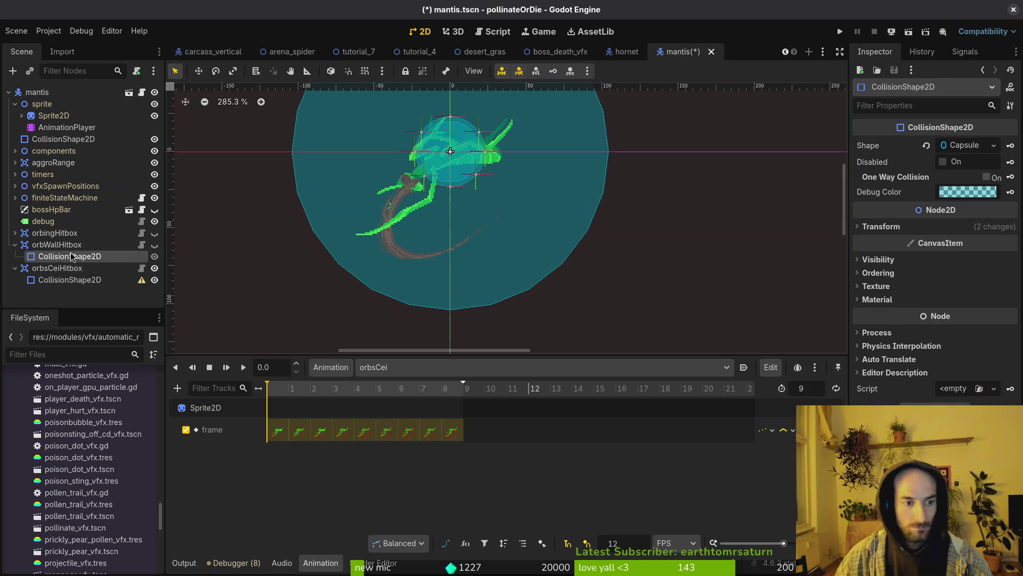
Copy orbWallHitbox's capsule shape into orbsCeiHitbox's collision shape and save
click(66, 269)
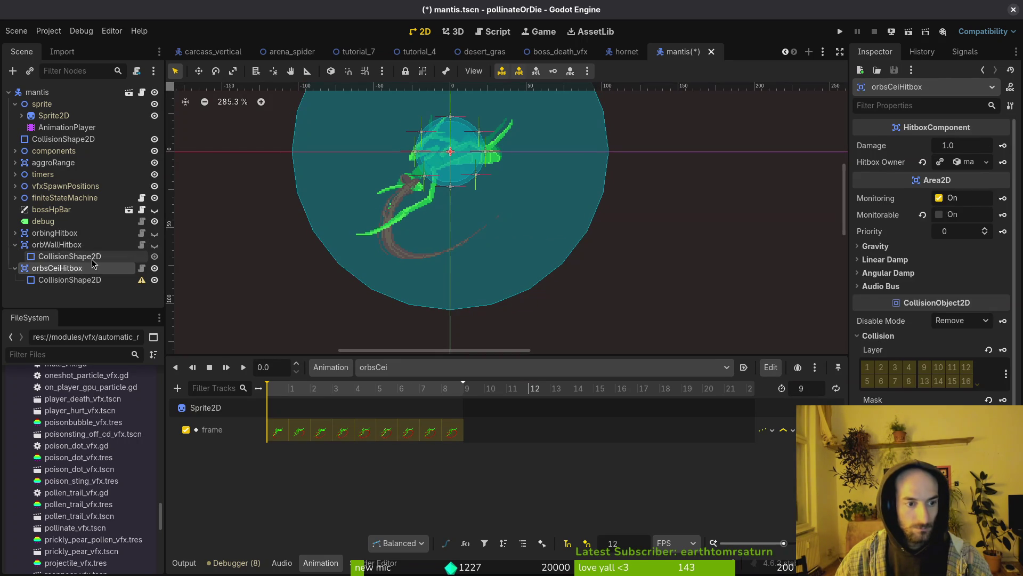
click(69, 257)
right_click(868, 145)
click(885, 156)
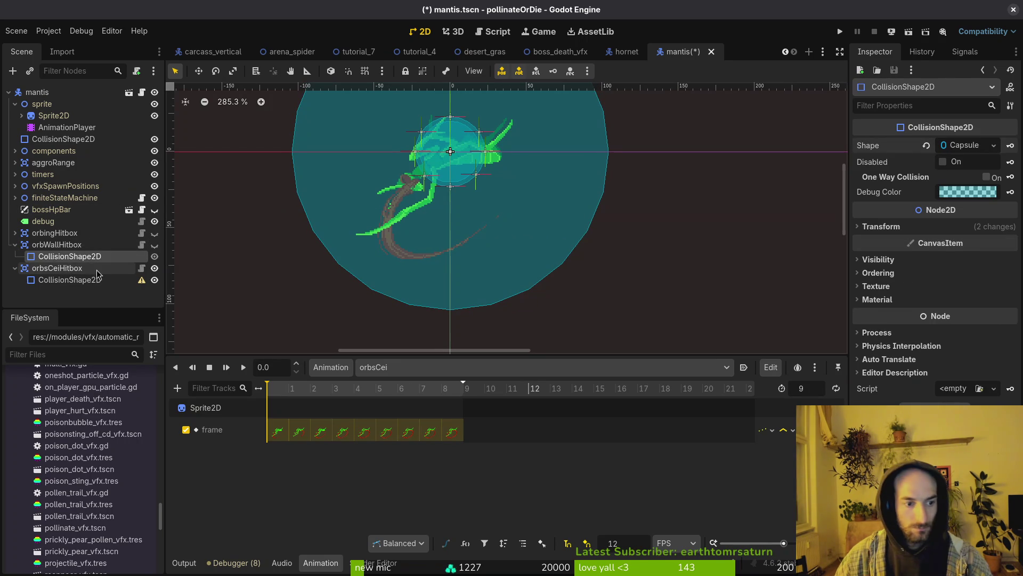
click(70, 280)
right_click(868, 145)
click(900, 164)
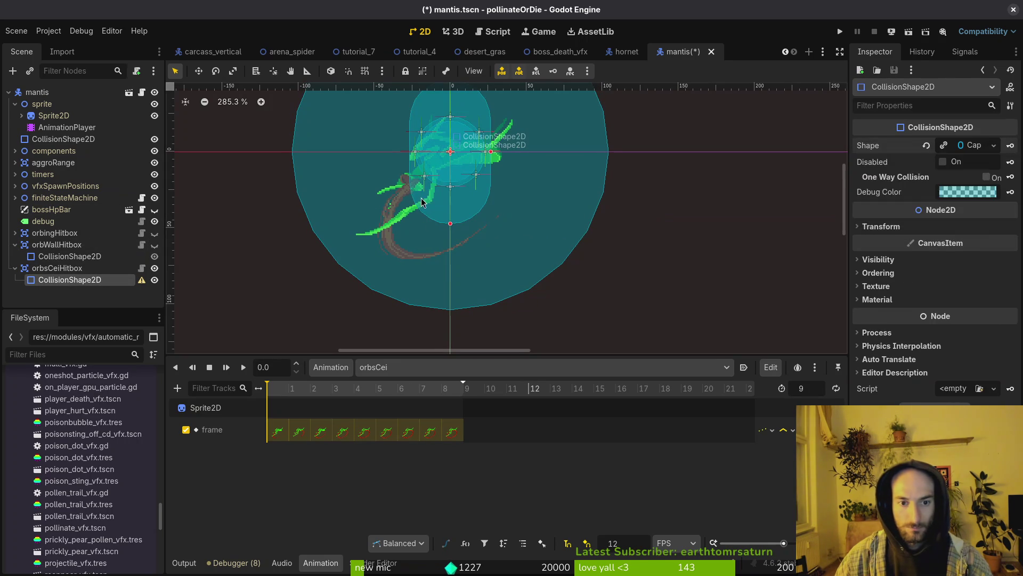
key(ctrl+s)
Advance the orbsCei animation preview to the 0.25 swipe frame
click(416, 228)
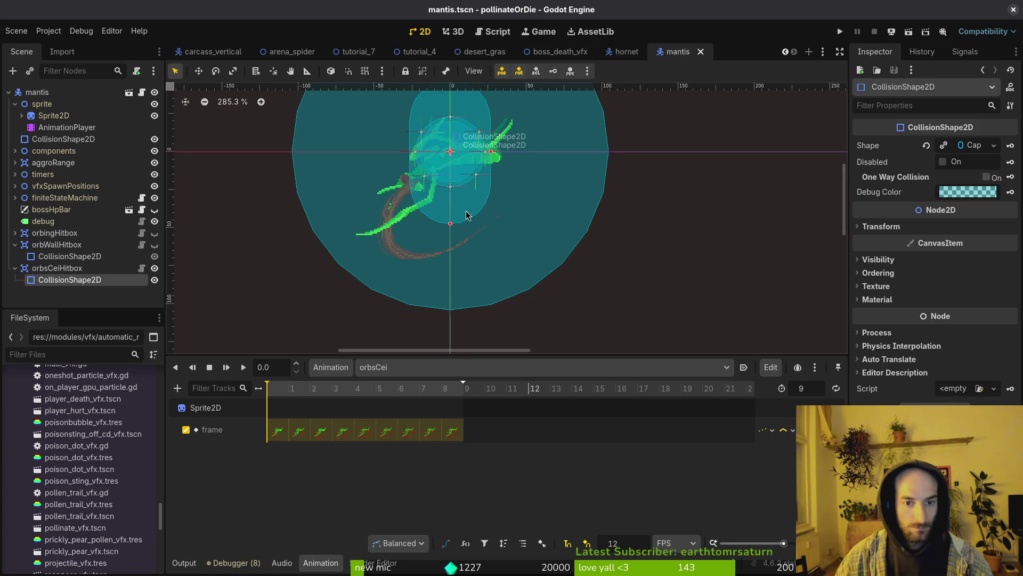
drag(467, 206, 507, 247)
click(54, 116)
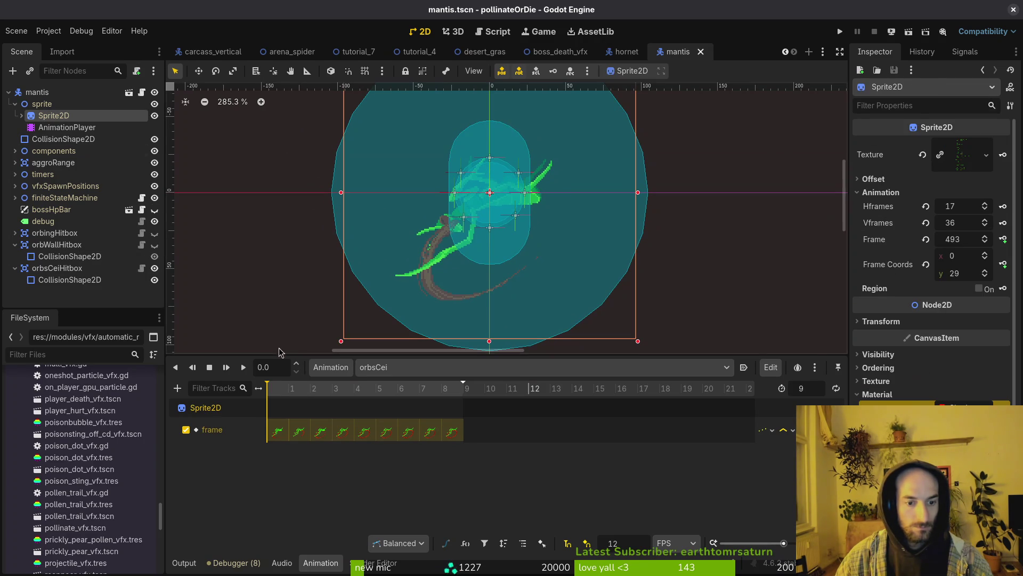
click(339, 391)
click(354, 390)
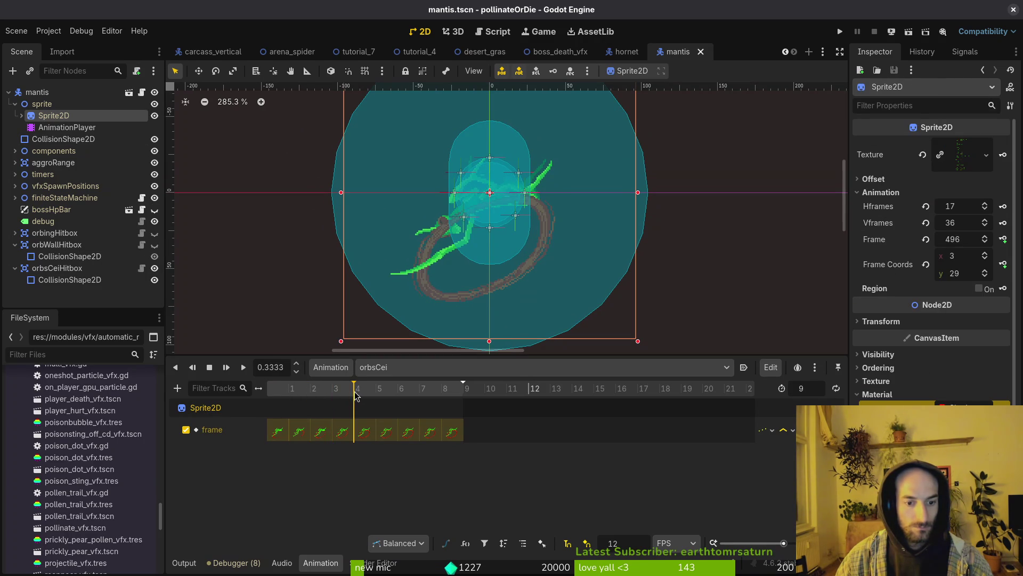
Move the orbsCei capsule down about 32 units, rotate it 60°, nudge it, and save
click(496, 261)
drag(510, 245, 510, 287)
drag(510, 286, 461, 302)
drag(516, 252, 513, 261)
key(Escape)
key(ctrl+s)
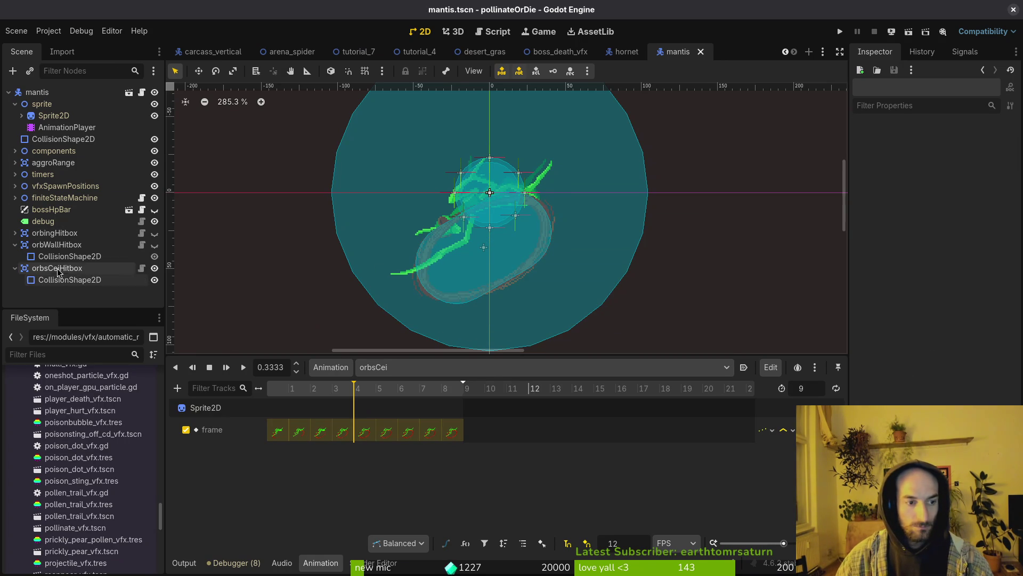
click(14, 268)
click(14, 245)
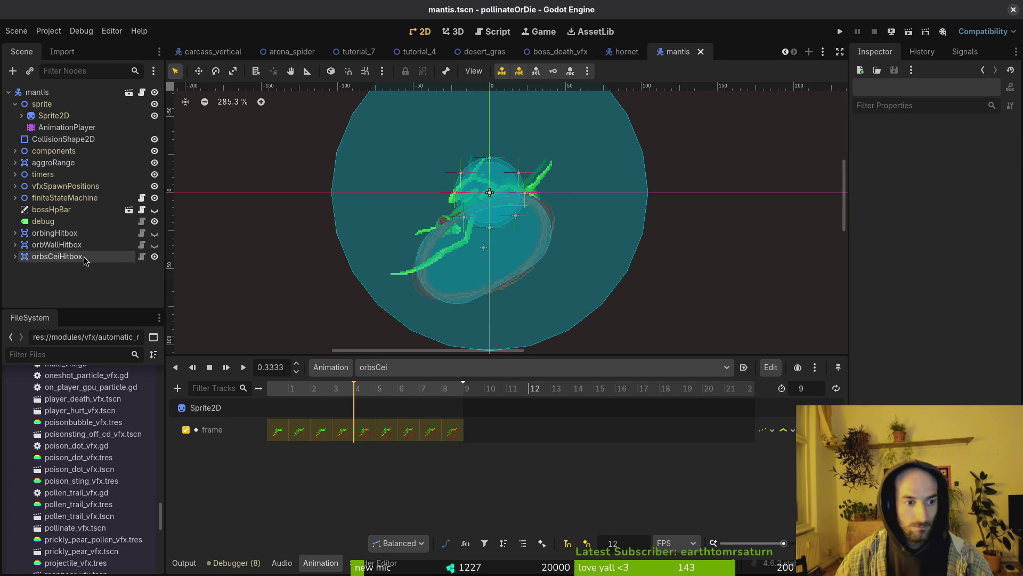
Hide orbsCeiHitbox and add a new HitboxComponent with a CollisionShape2D child
click(155, 258)
key(ctrl+s)
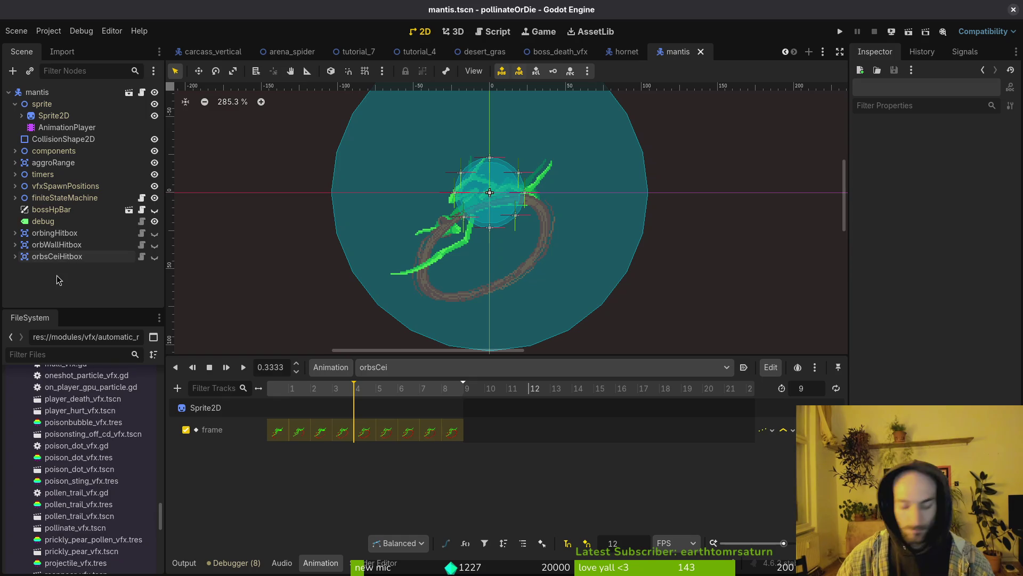
key(ctrl+a)
text(hitbo)
key(Return)
key(ctrl+a)
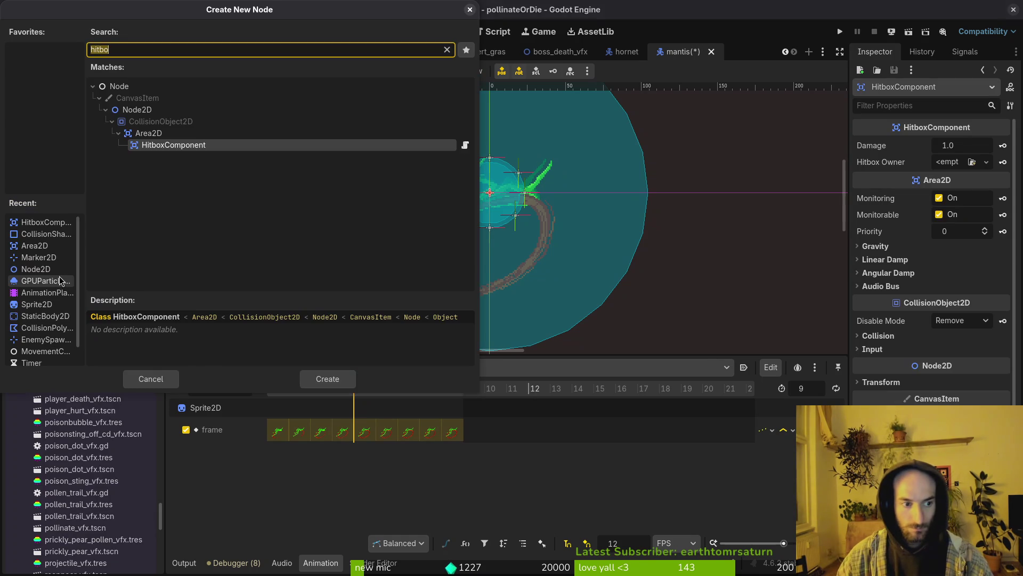
text(colsha)
key(Return)
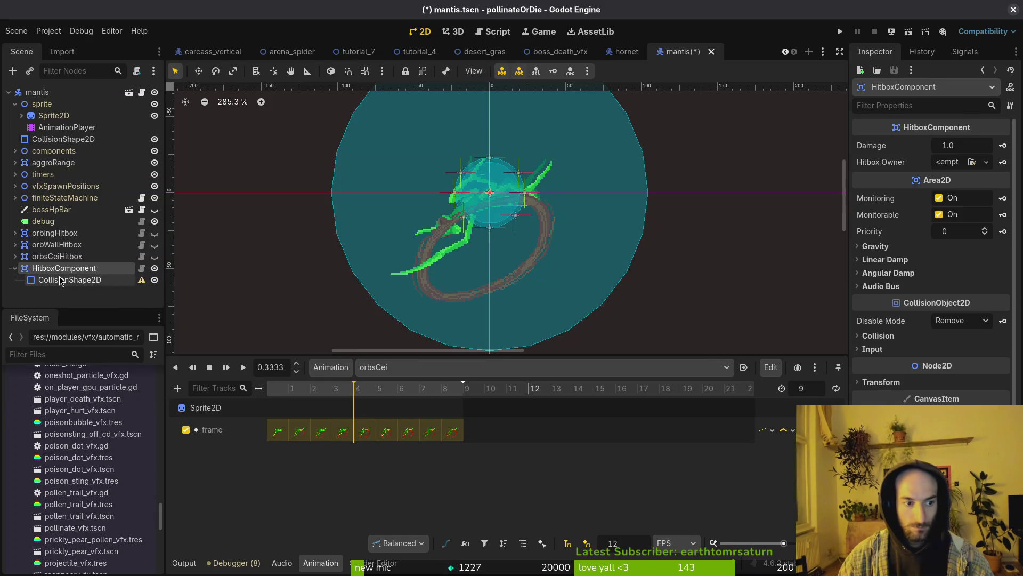
Rename the hitbox to orbsDiaHitbox, quick-load mantis_data as its Hitbox Owner, and save
key(F2)
text(orbsDiaHitbox)
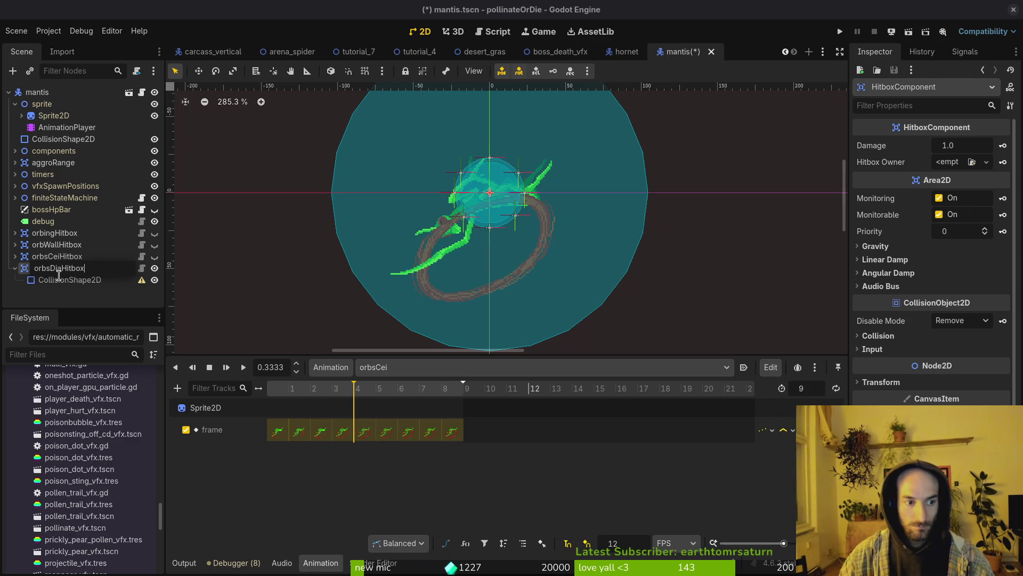
key(Return)
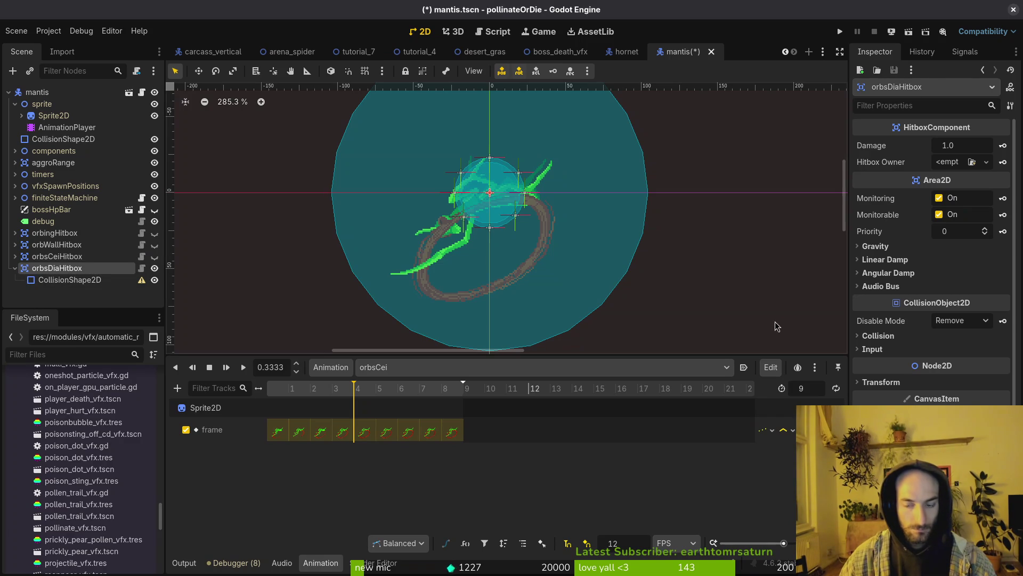
click(877, 336)
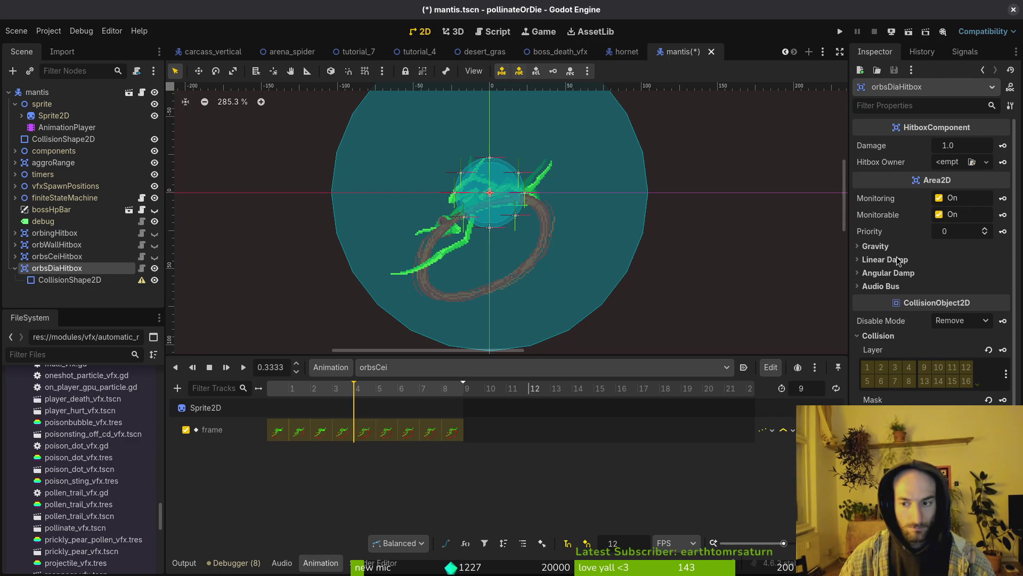
click(949, 162)
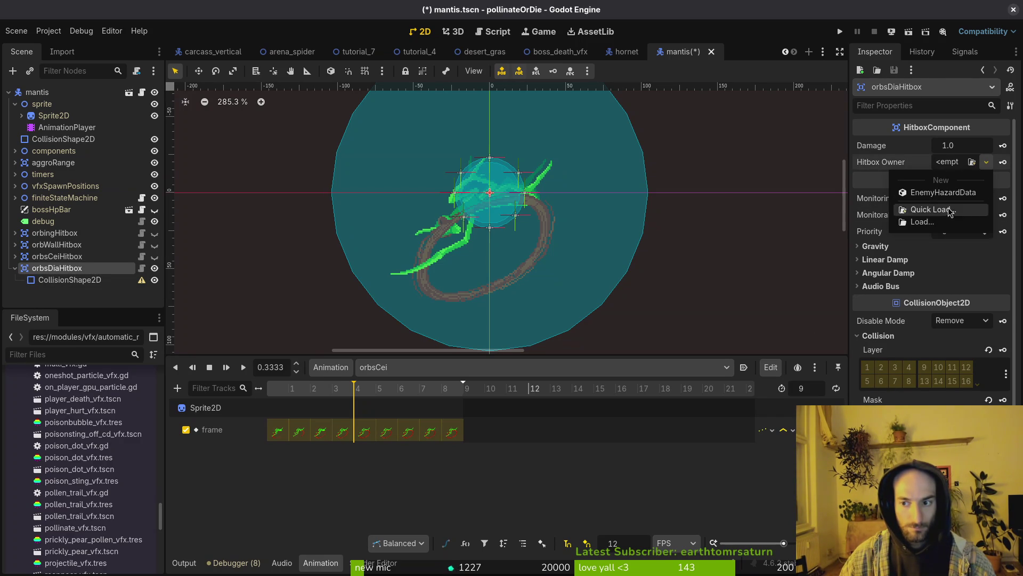
click(932, 210)
text(mant)
key(Return)
key(ctrl+s)
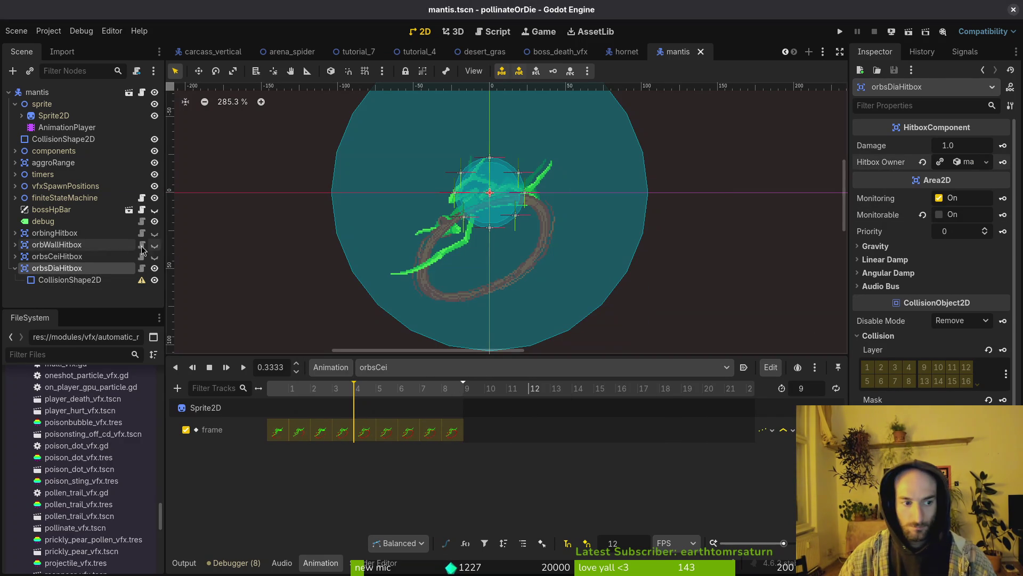
click(379, 277)
click(18, 258)
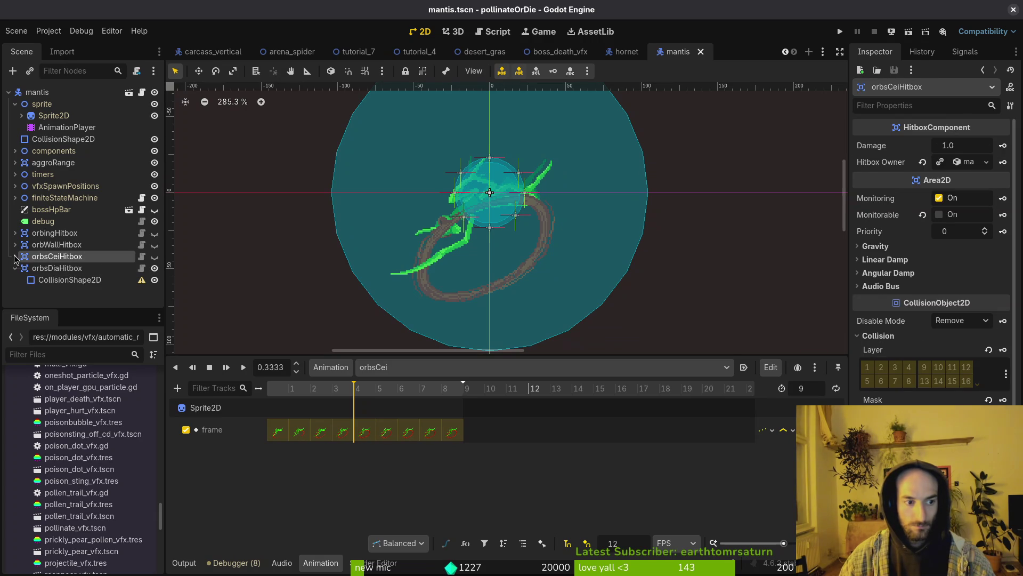
Copy orbsCeiHitbox's capsule shape and paste it into orbsDiaHitbox's CollisionShape2D Shape
click(15, 256)
click(58, 269)
right_click(882, 137)
click(901, 155)
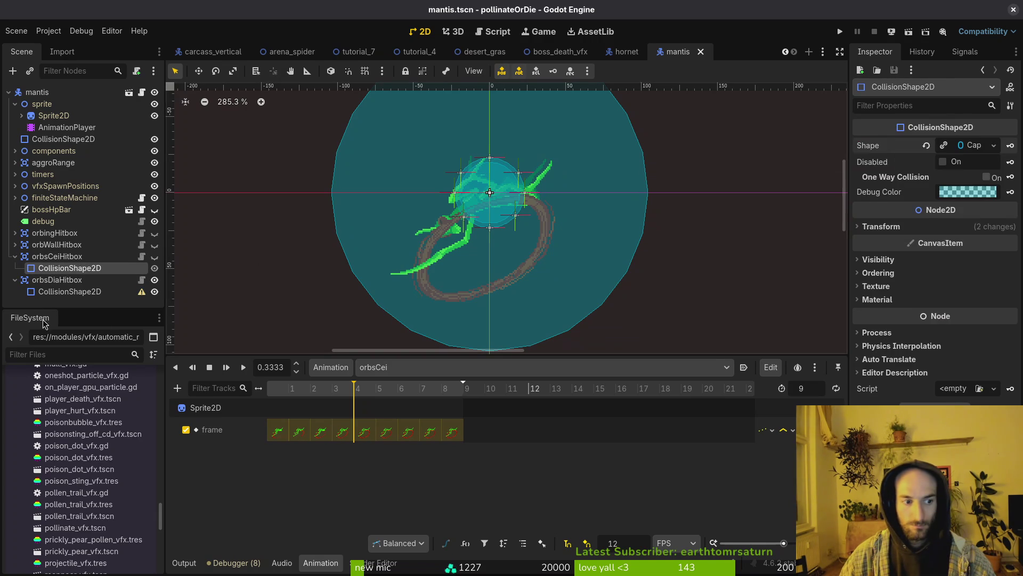
key(Down)
key(Down)
right_click(880, 143)
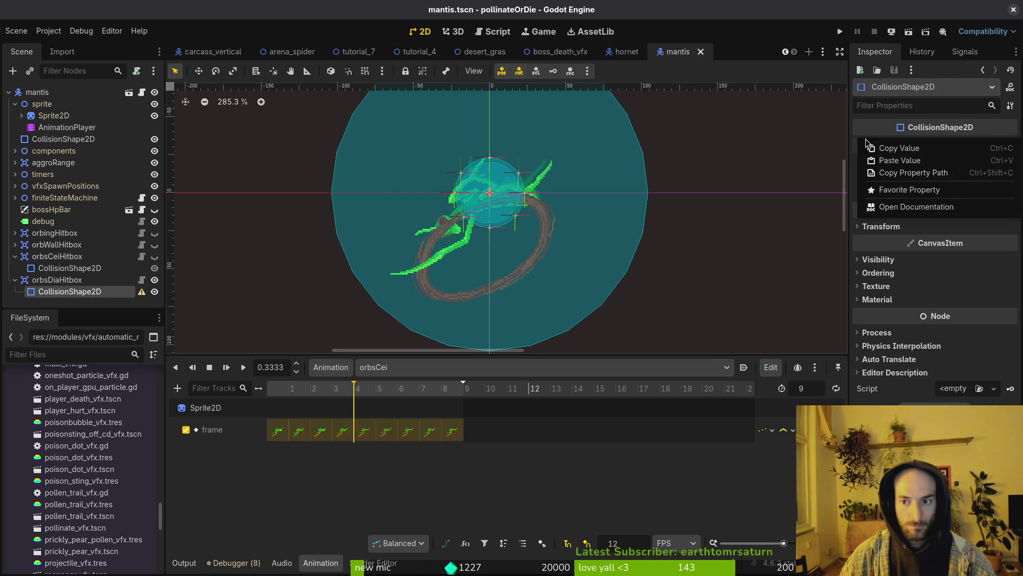
click(913, 168)
In the orbsDia animation, rotate the capsule -75° along the claw swipe and save mantis.tscn
click(373, 367)
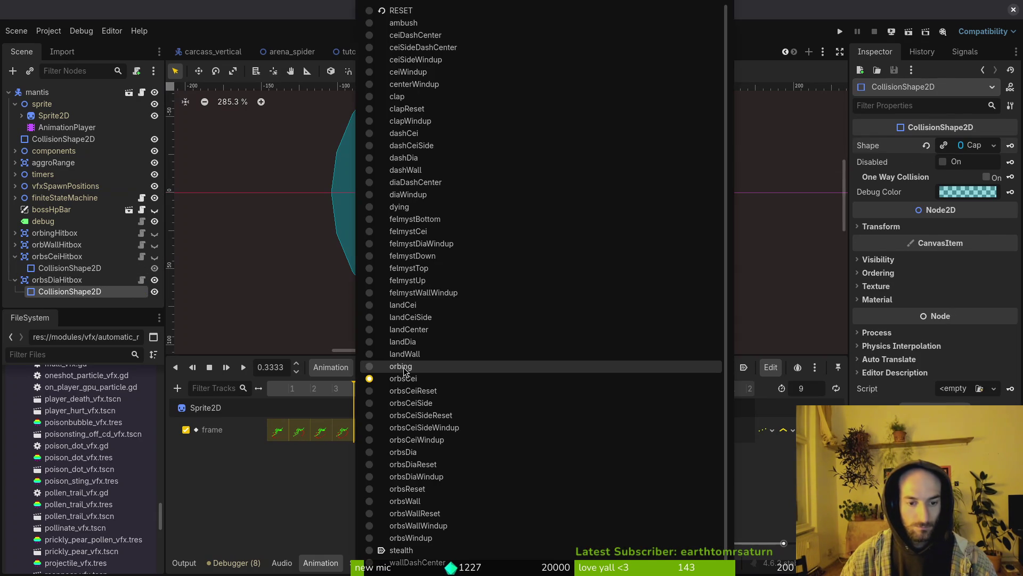
click(440, 453)
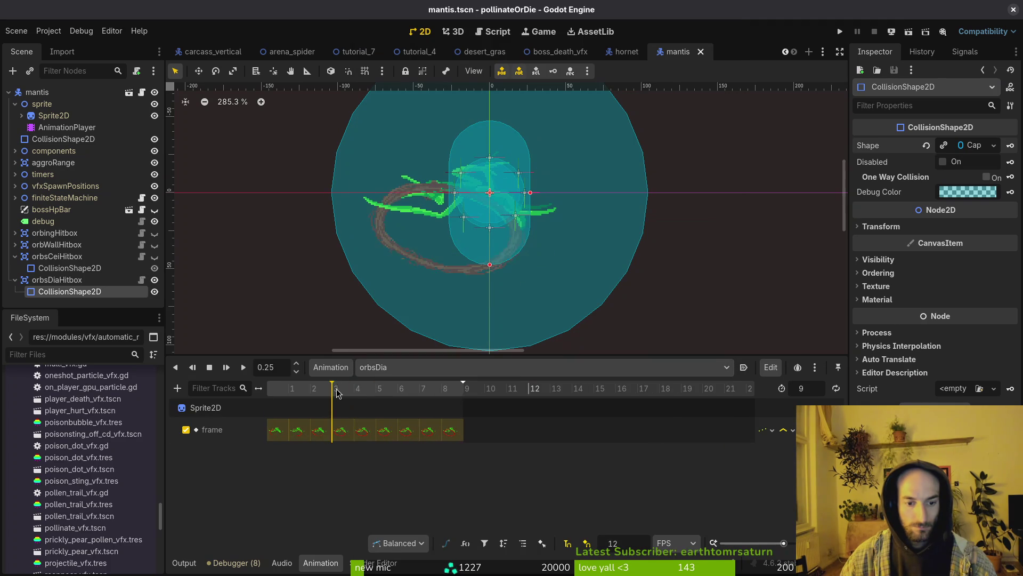
click(121, 292)
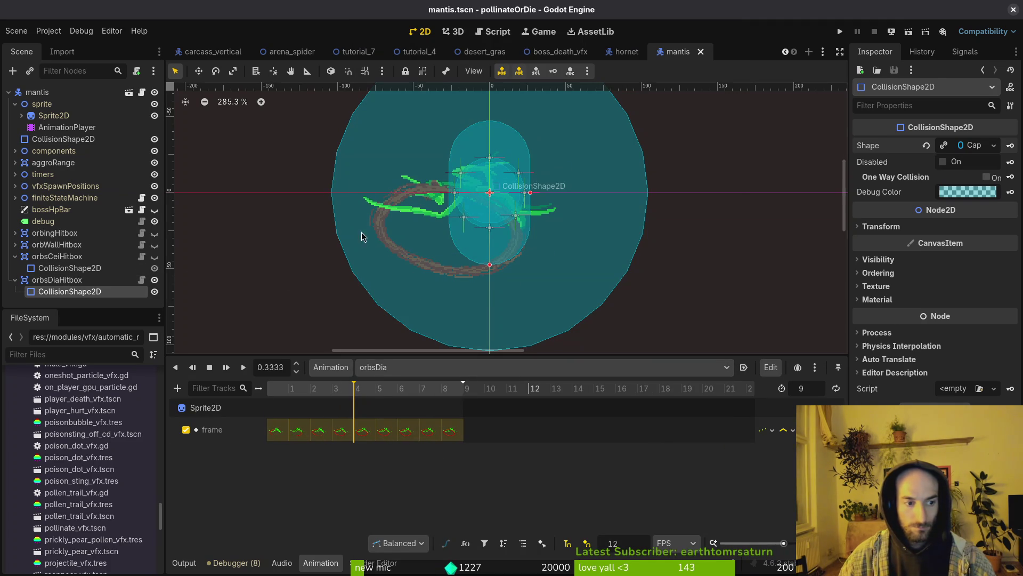
mouse_move(475, 239)
mouse_down()
mouse_move(480, 253)
mouse_move(544, 234)
mouse_move(490, 268)
mouse_move(508, 264)
mouse_move(469, 258)
mouse_up()
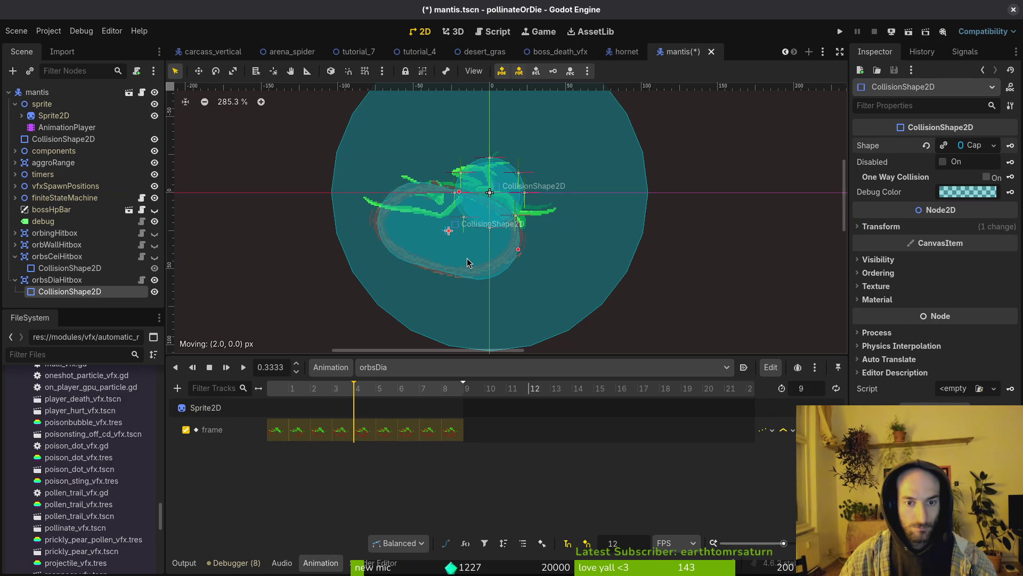
key(Escape)
key(ctrl+s)
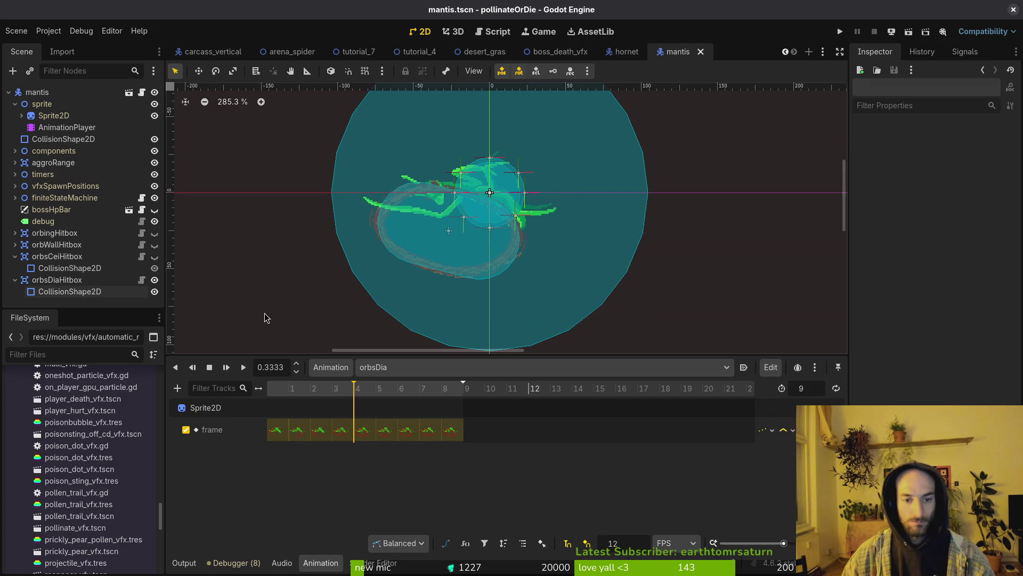
click(15, 280)
Tick Disabled on orbsDiaHitbox's collision shape and create its keyframe track in orbsDia
click(15, 256)
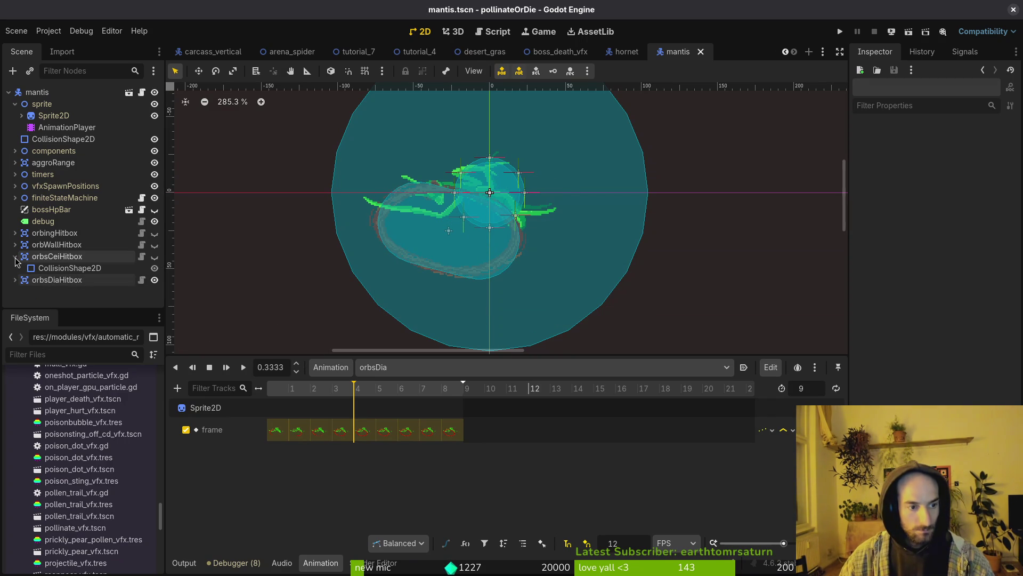
key(ctrl+s)
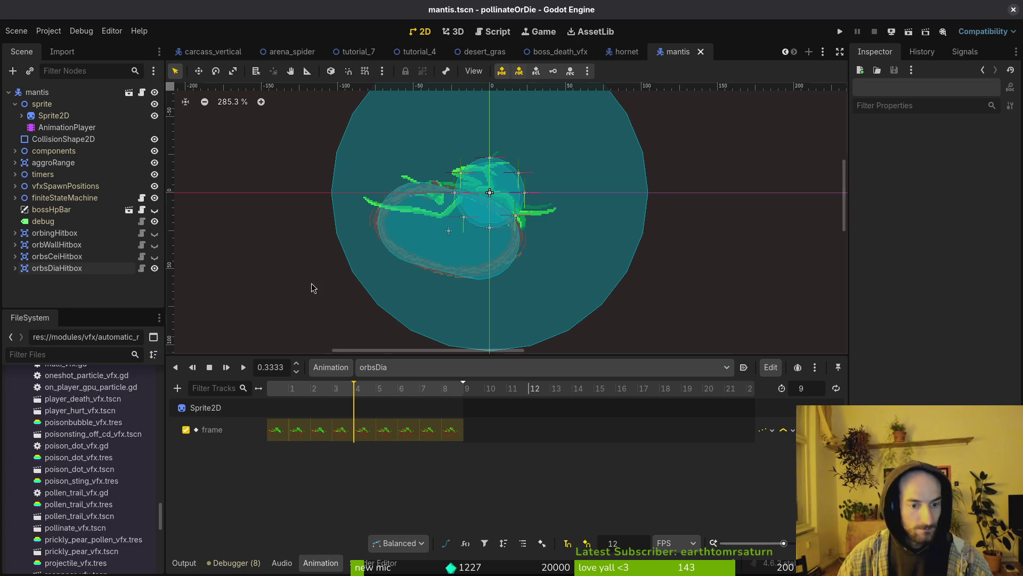
click(15, 269)
click(58, 280)
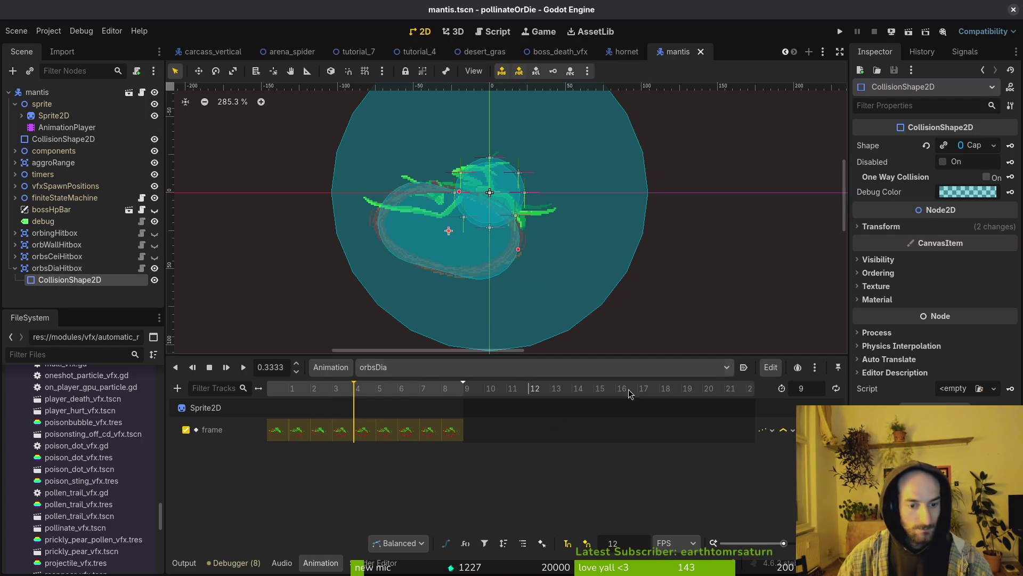
click(943, 162)
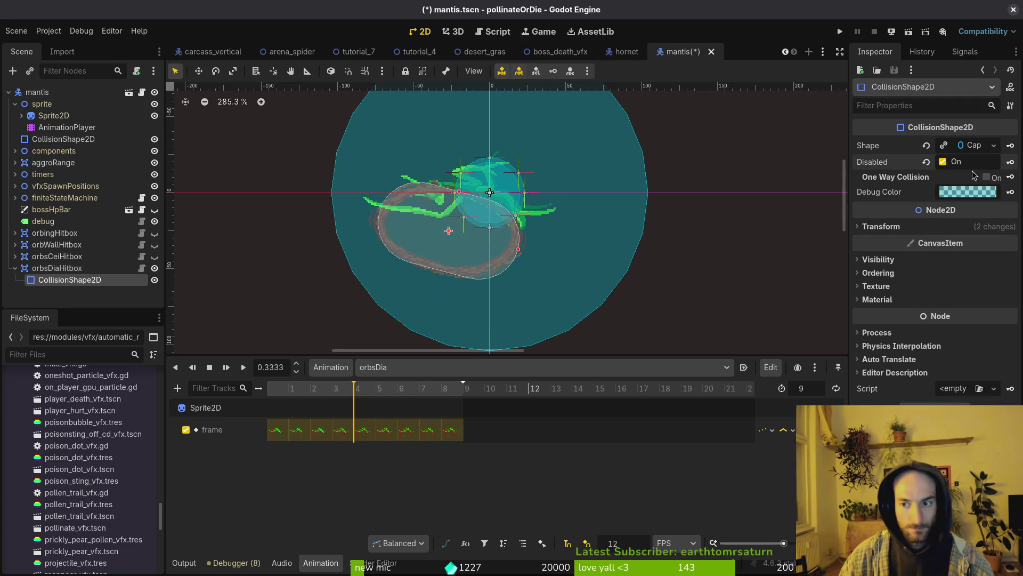
click(1011, 162)
click(569, 317)
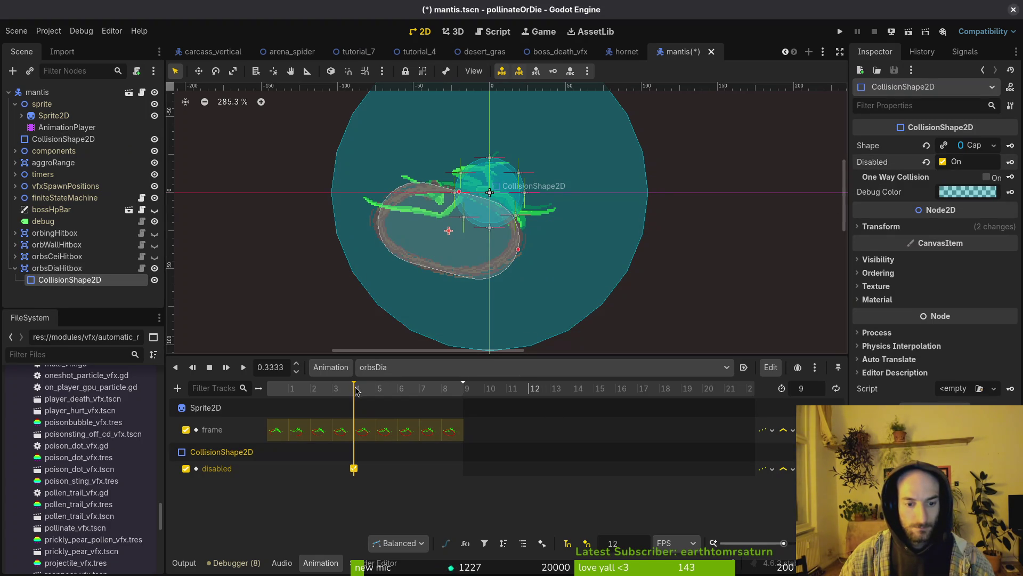
Move the Disabled key to frame 9 of the orbsDia timeline
drag(357, 391, 398, 392)
drag(354, 468, 447, 471)
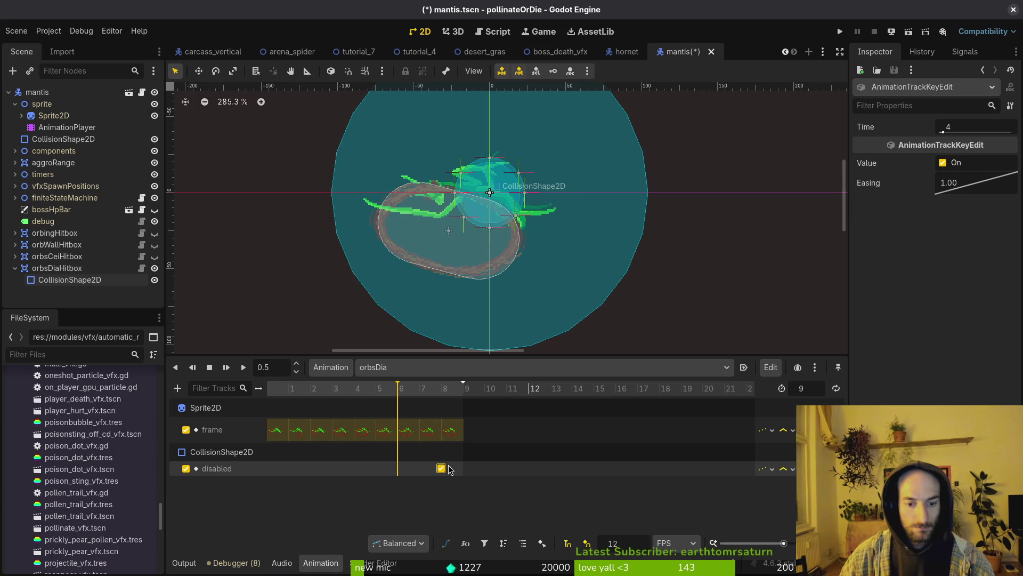
key(ctrl+Left)
key(ctrl+Left)
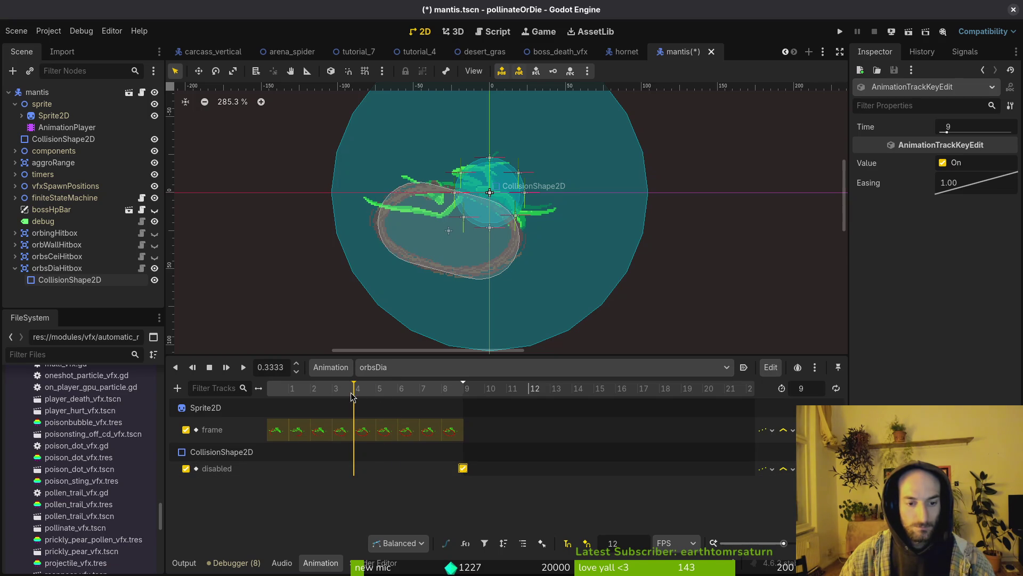
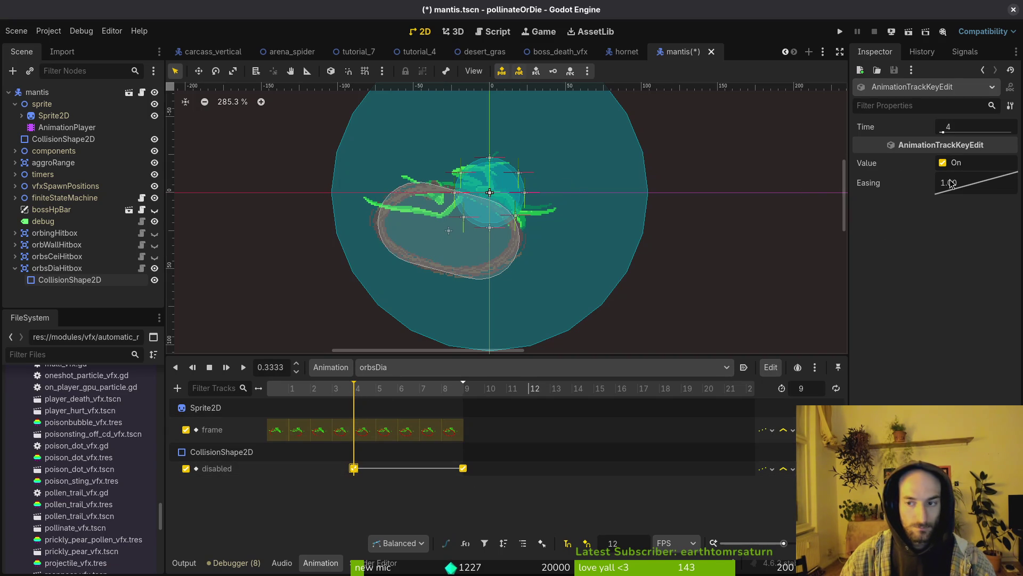
Copy the frame-9 disabled-on key to frame 0 and save the scene
click(463, 468)
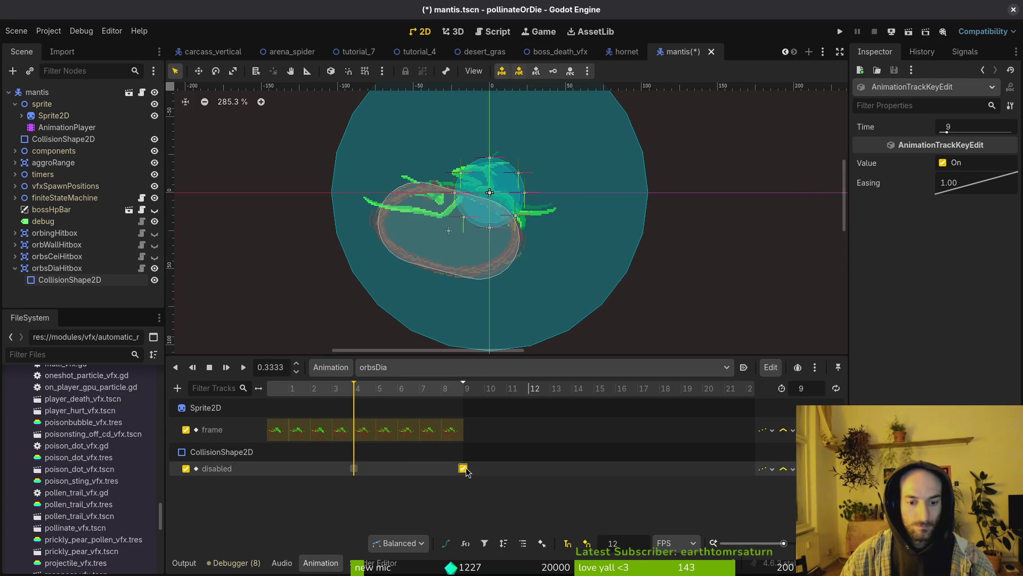
key(ctrl+v)
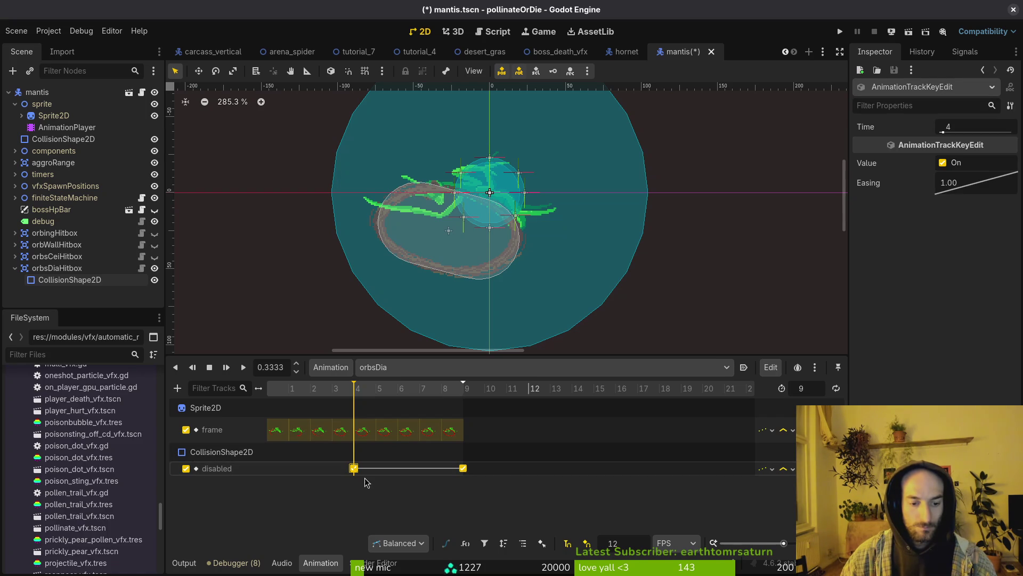
click(267, 388)
key(ctrl+v)
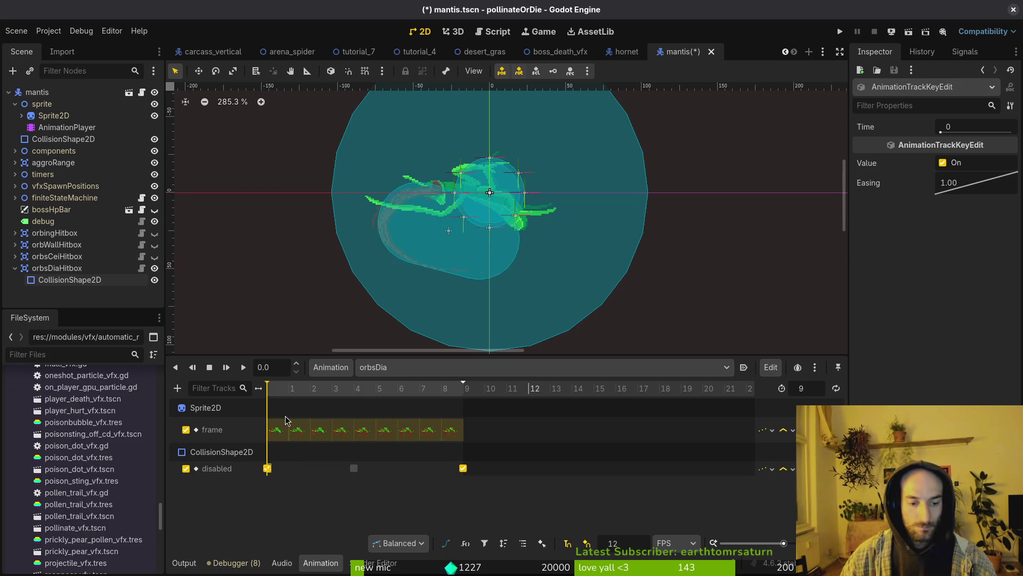
key(ctrl+s)
Move the hitbox-enabling key to frame 3, preview orbsDia's timing, and save
click(328, 391)
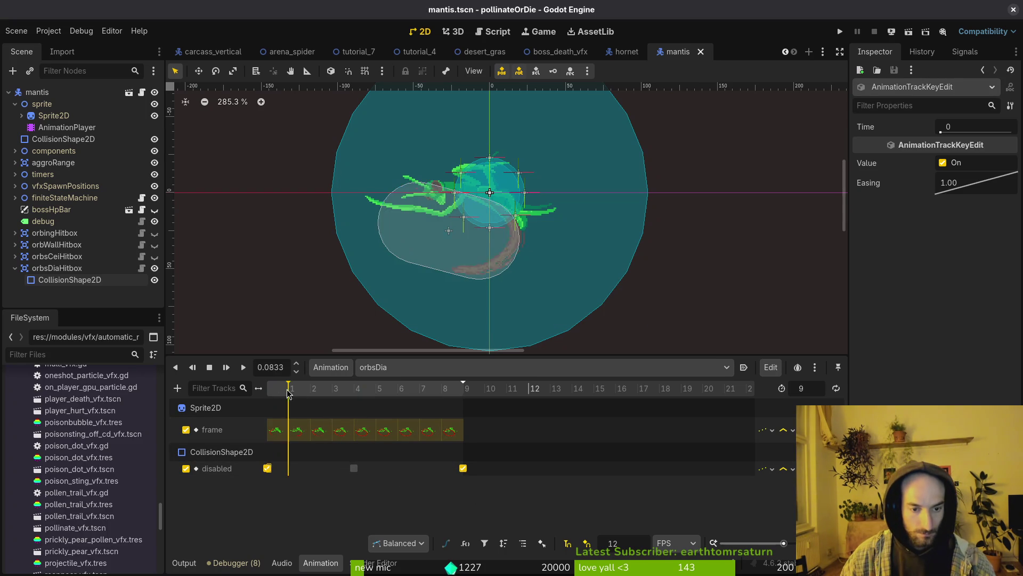
mouse_move(328, 394)
mouse_down()
mouse_move(354, 394)
mouse_move(287, 395)
mouse_move(351, 394)
mouse_move(311, 393)
mouse_up()
drag(338, 471, 336, 471)
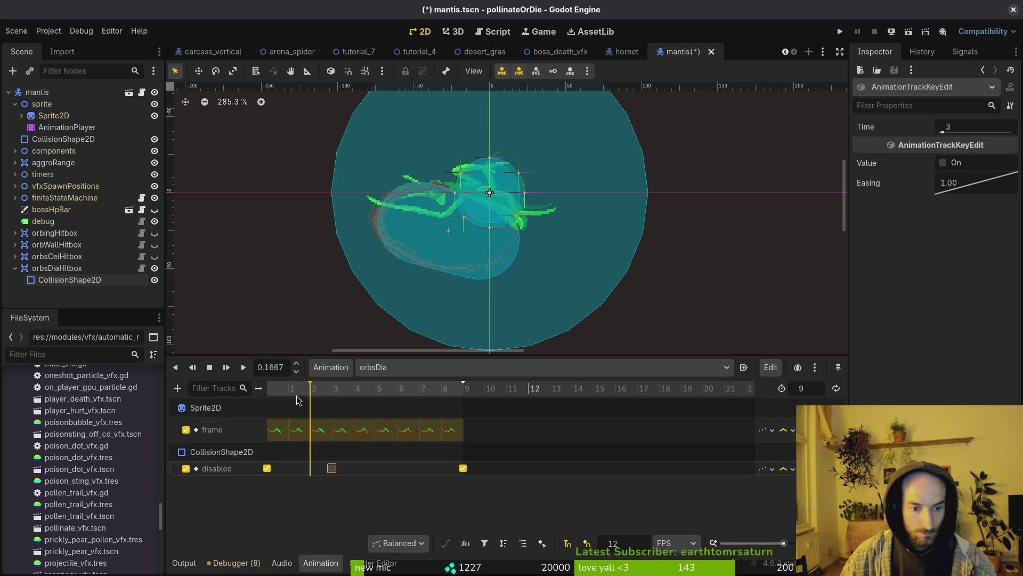
click(209, 368)
click(243, 368)
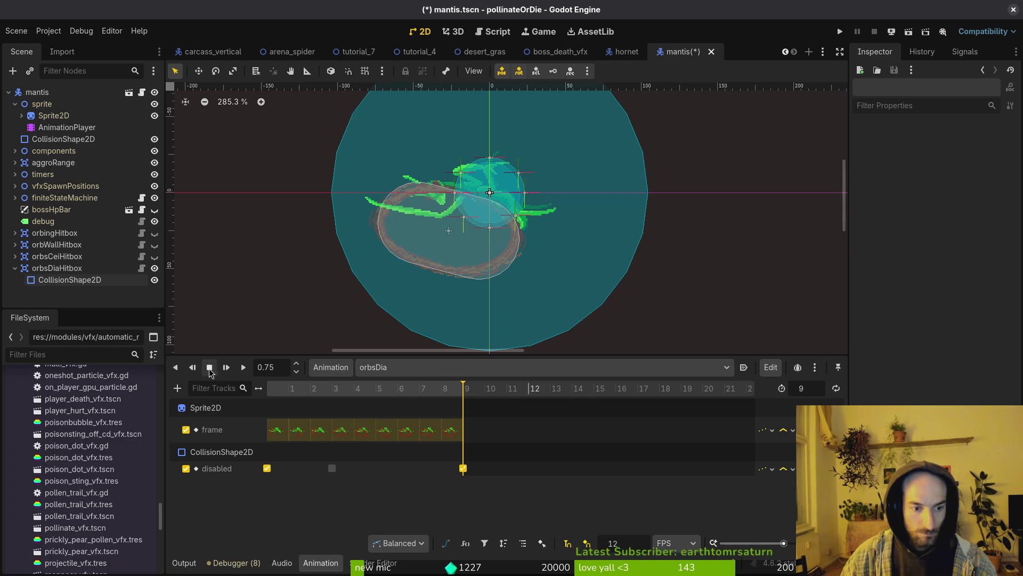
click(209, 368)
key(ctrl+s)
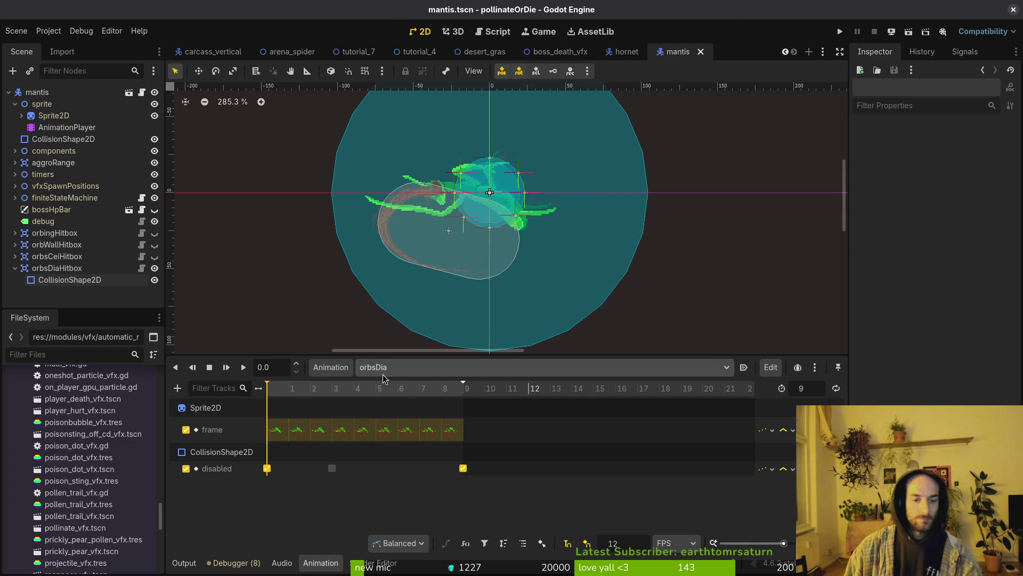
click(385, 366)
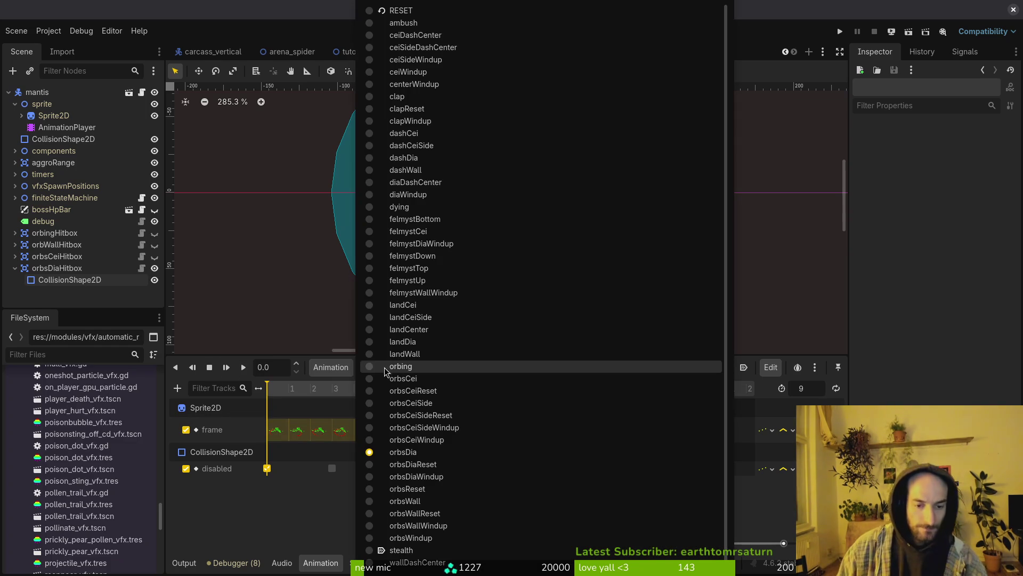
Switch to orbsWall, hide orbsDiaHitbox, show orbWallHitbox and select its collision shape
click(437, 501)
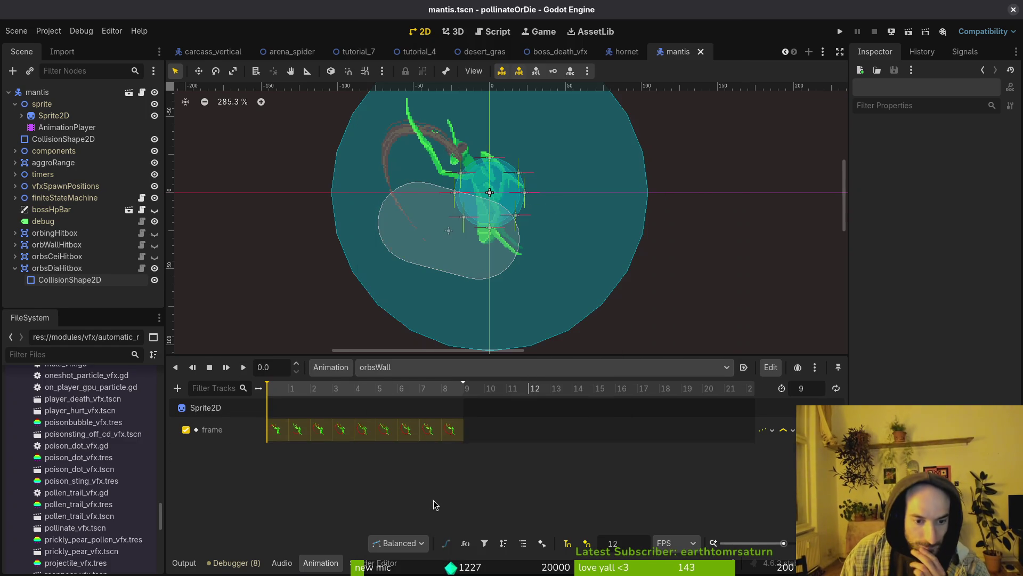
click(15, 271)
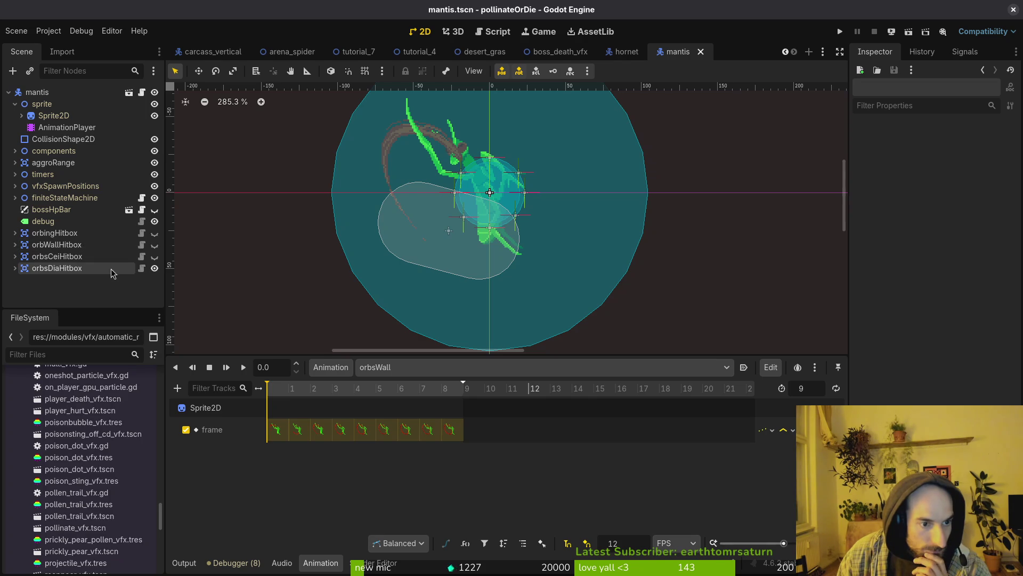
click(155, 268)
click(154, 245)
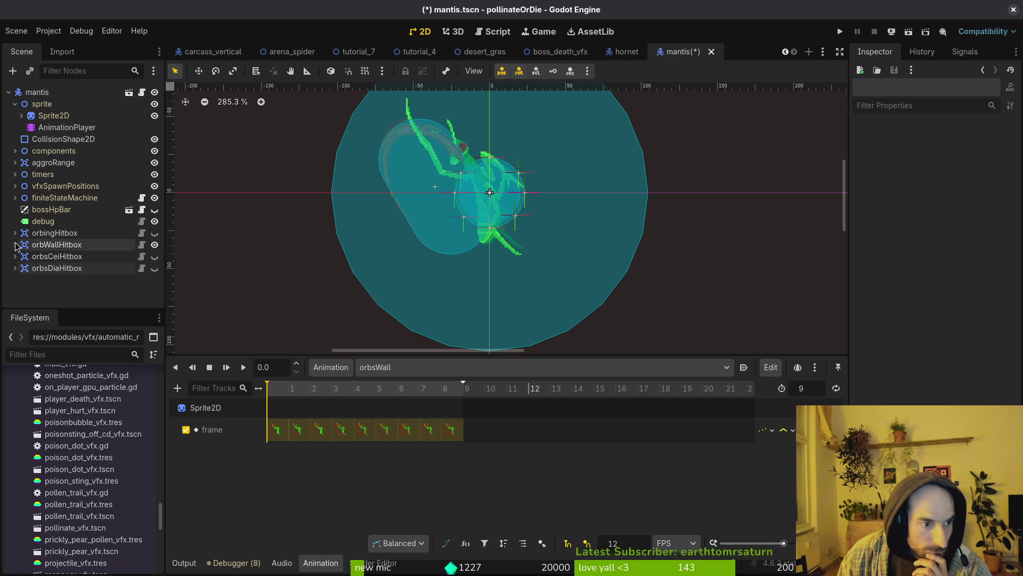
click(15, 245)
click(56, 258)
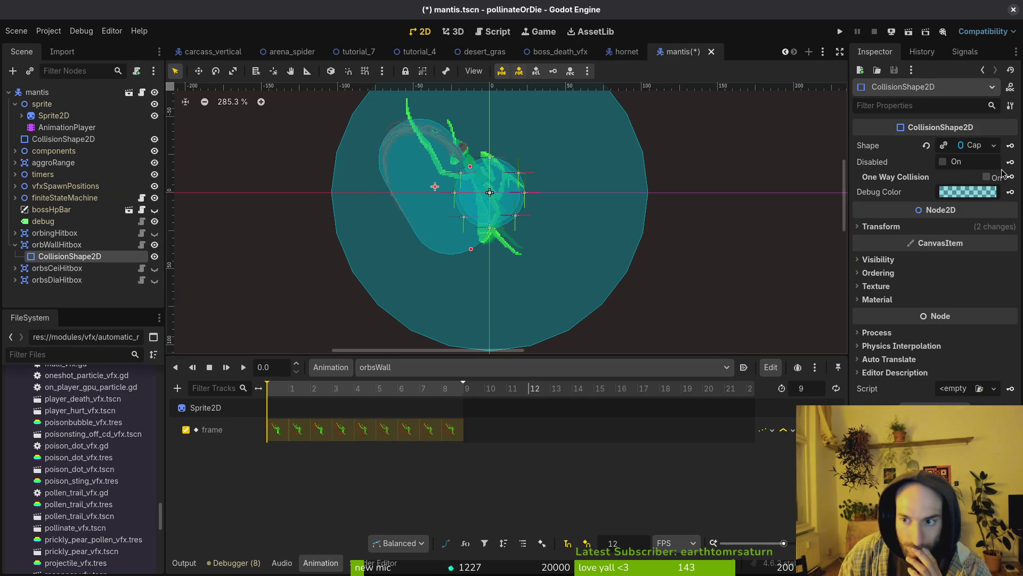
Add a Disabled track for the wall shape, keyed on at frames 0 and 9, then save and preview
click(1010, 162)
click(572, 320)
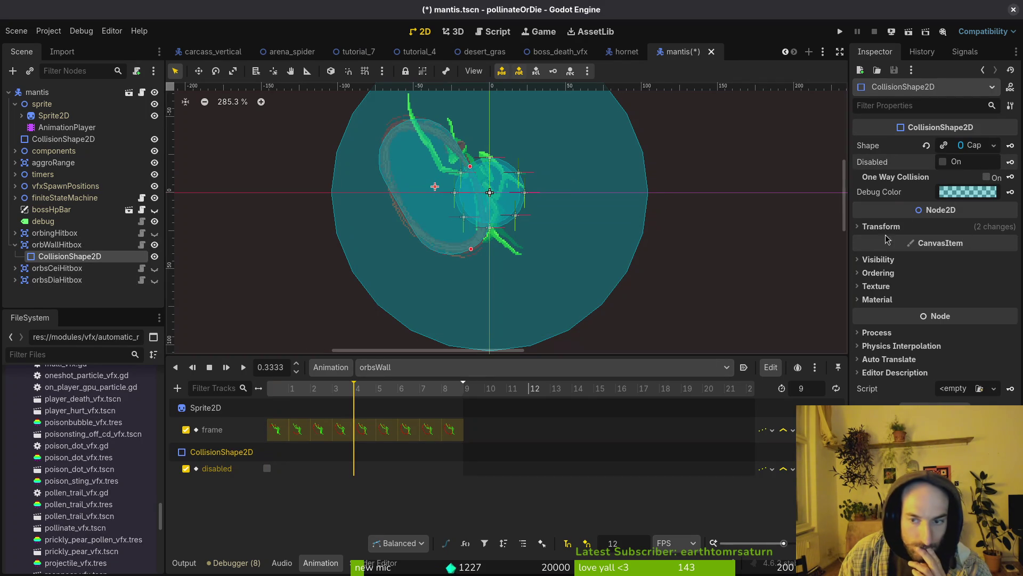
click(942, 163)
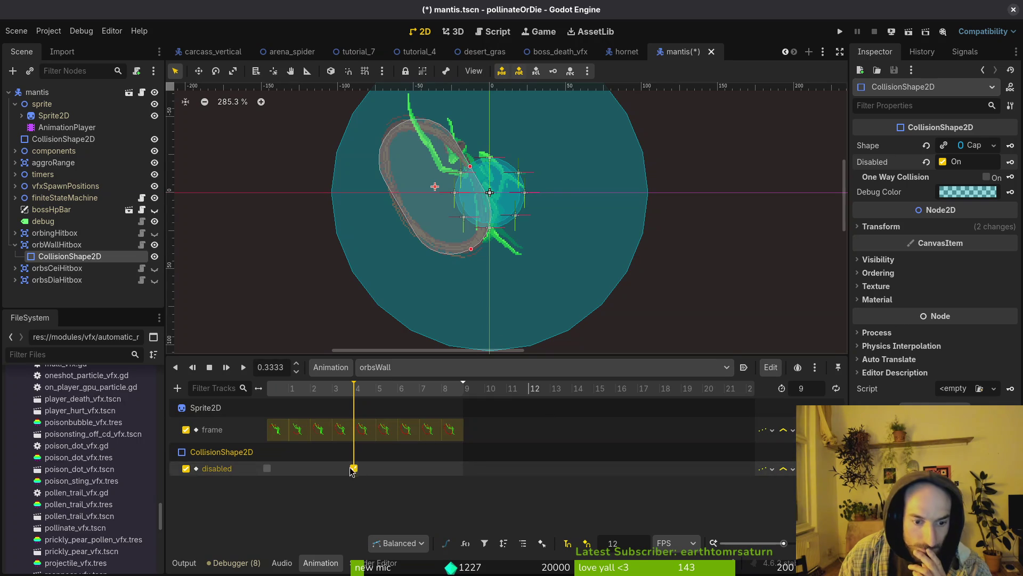
drag(356, 472, 465, 472)
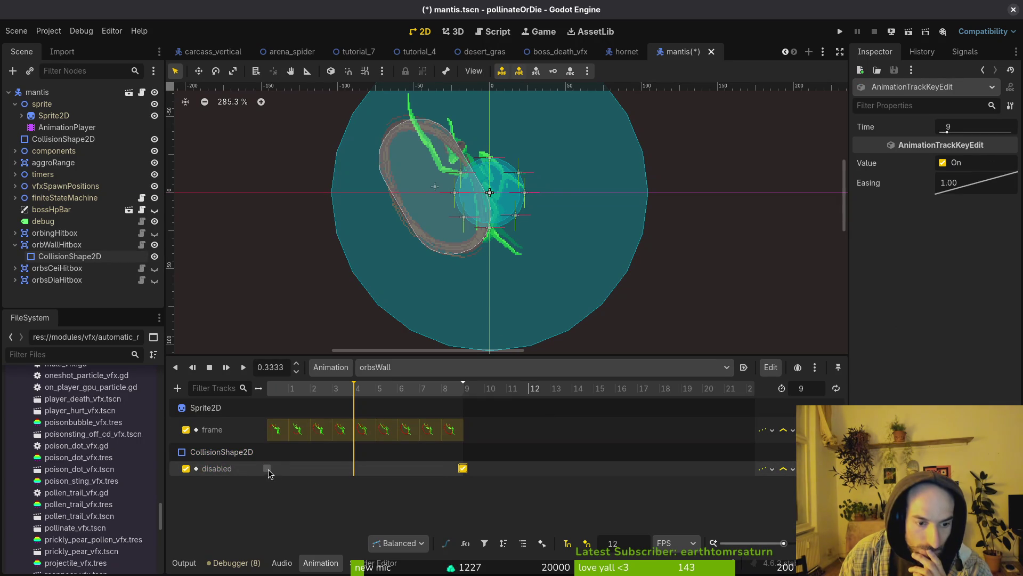
click(462, 469)
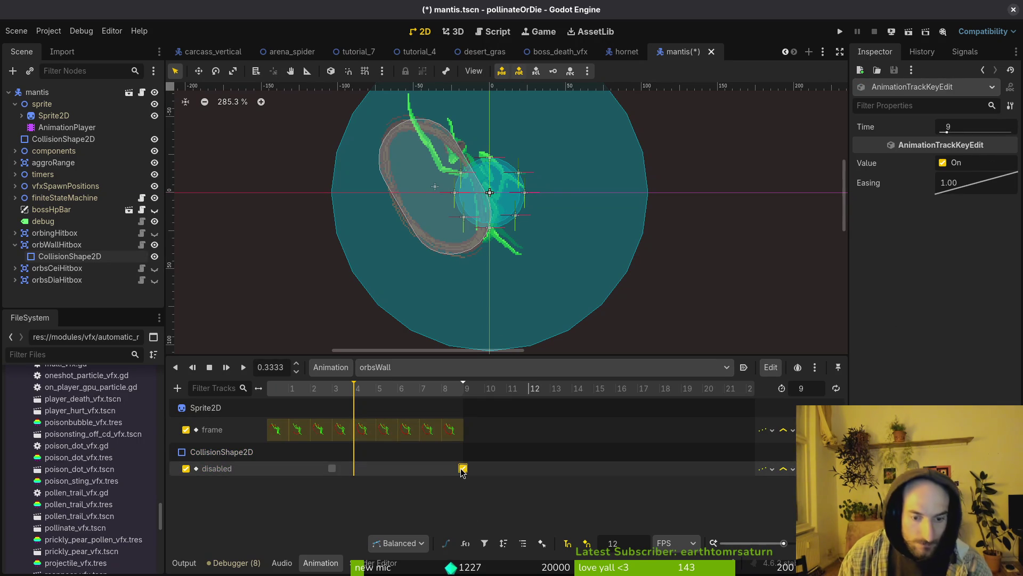
drag(292, 394, 255, 399)
key(ctrl+d)
key(ctrl+s)
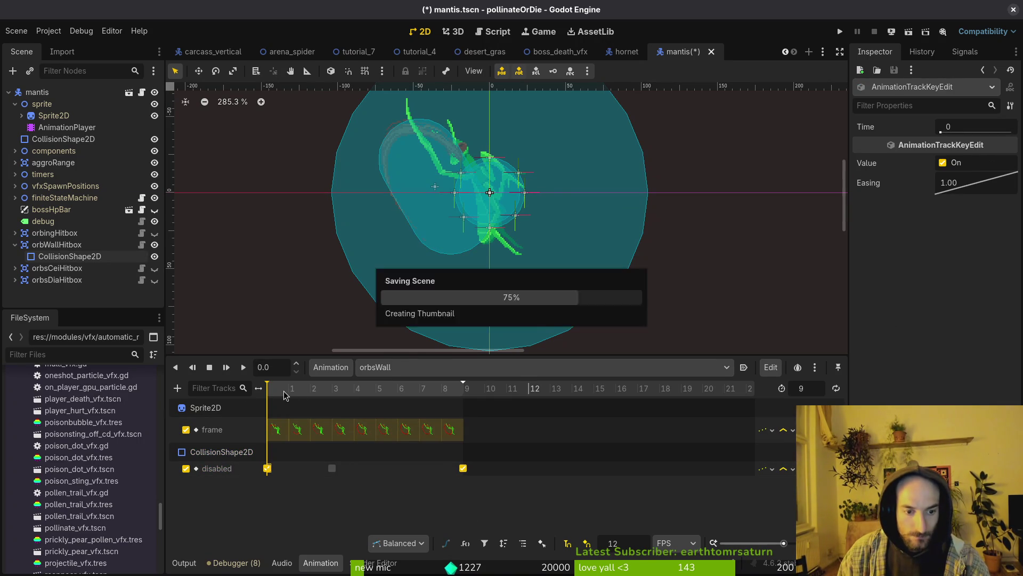
click(241, 368)
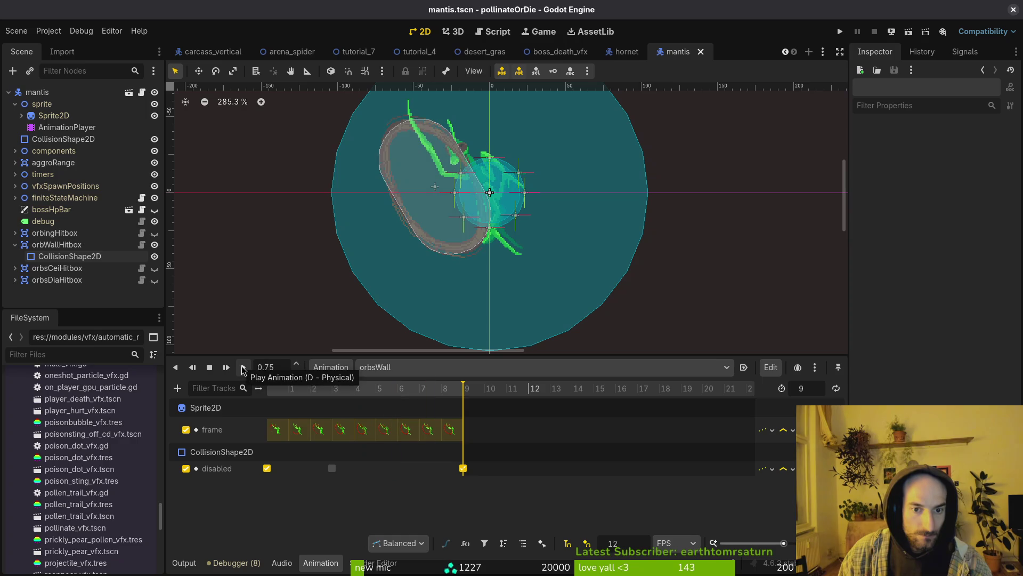
click(386, 368)
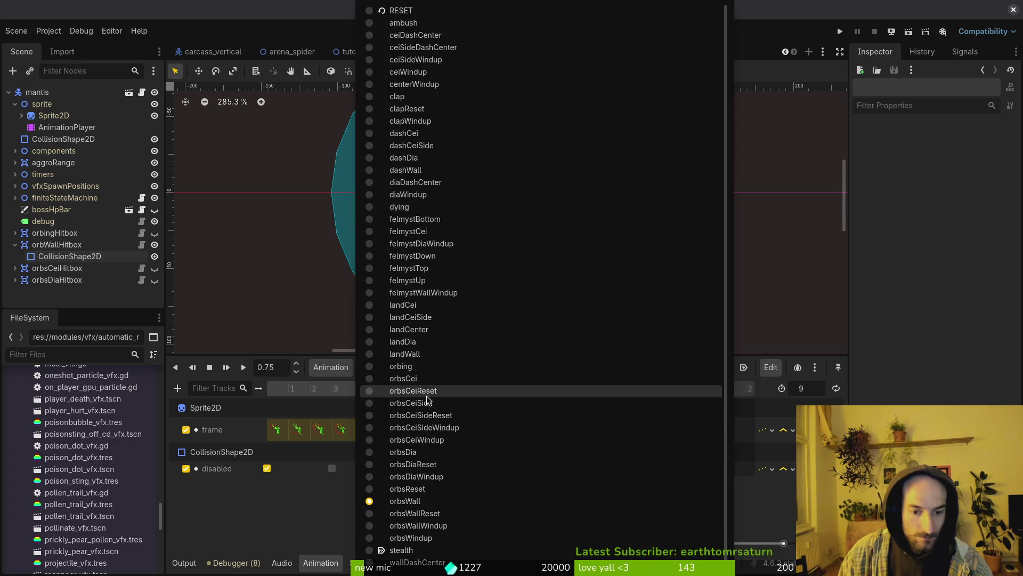
Switch to orbsCei, select orbsCeiHitbox's collision shape, show it and hide orbWallHitbox
click(421, 381)
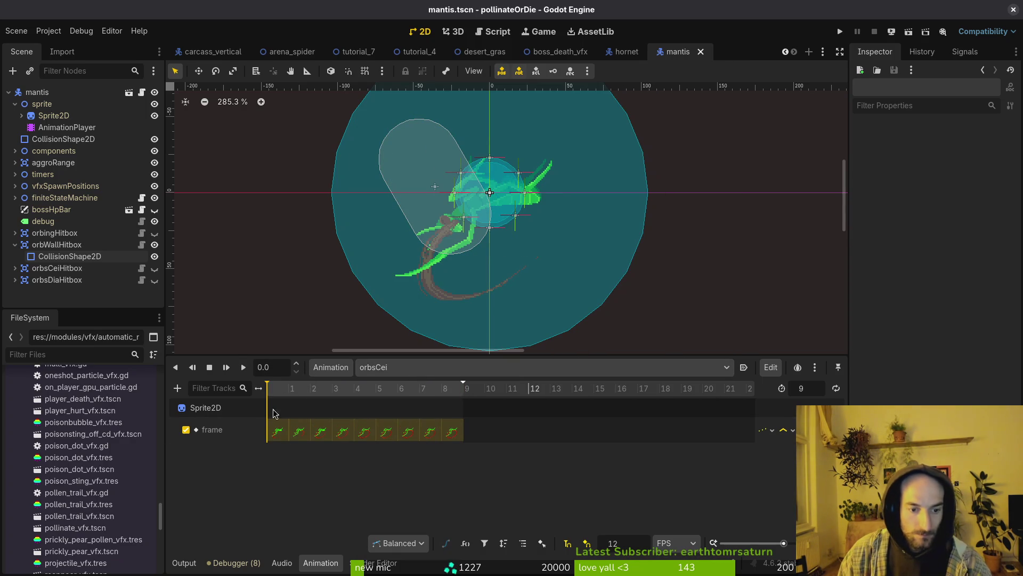
click(15, 245)
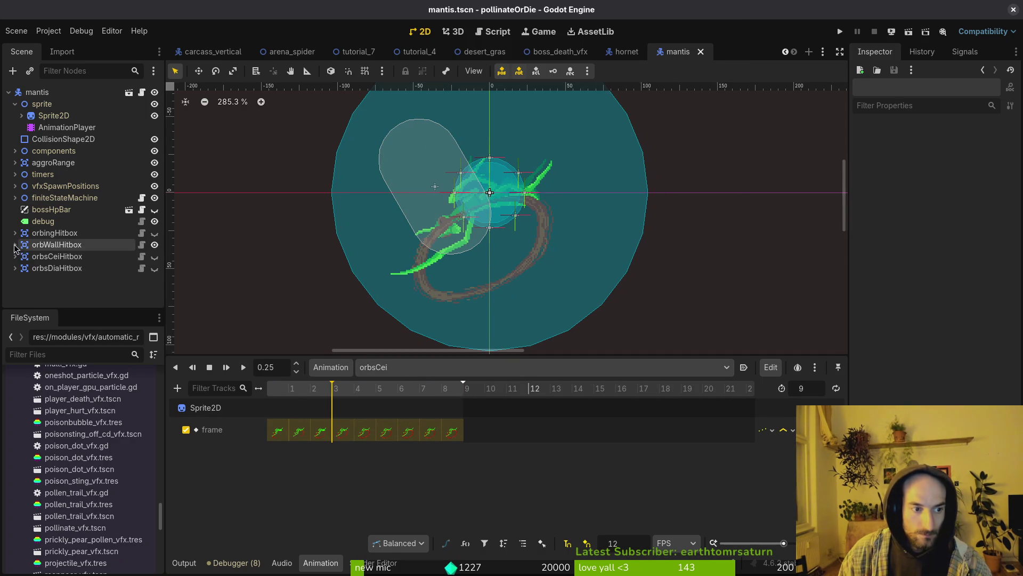
click(15, 257)
click(70, 268)
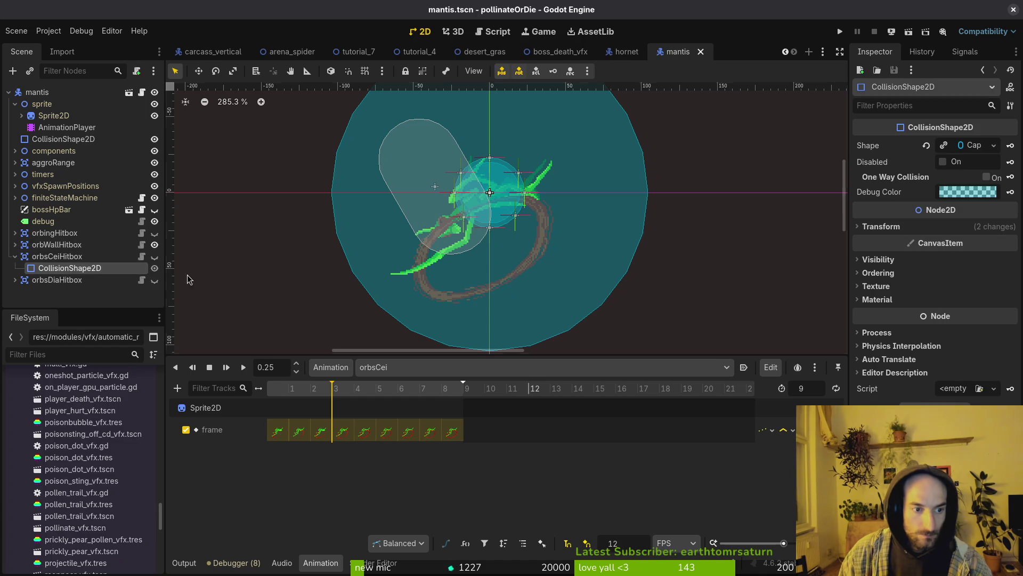
click(155, 256)
click(155, 245)
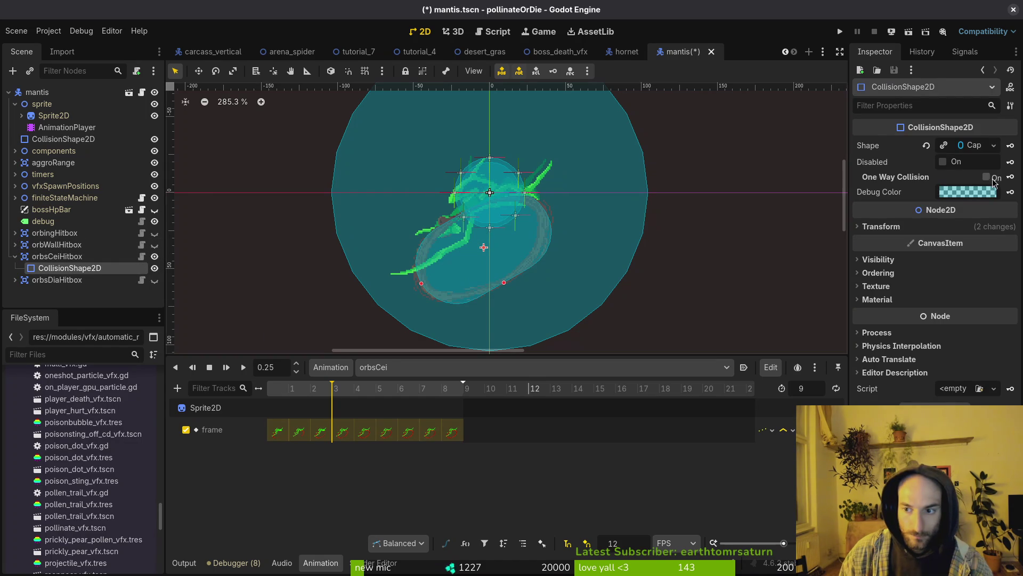
Key the ceiling shape's Disabled track on at frames 0 and 9, off at 3, save and preview
click(1010, 162)
click(587, 316)
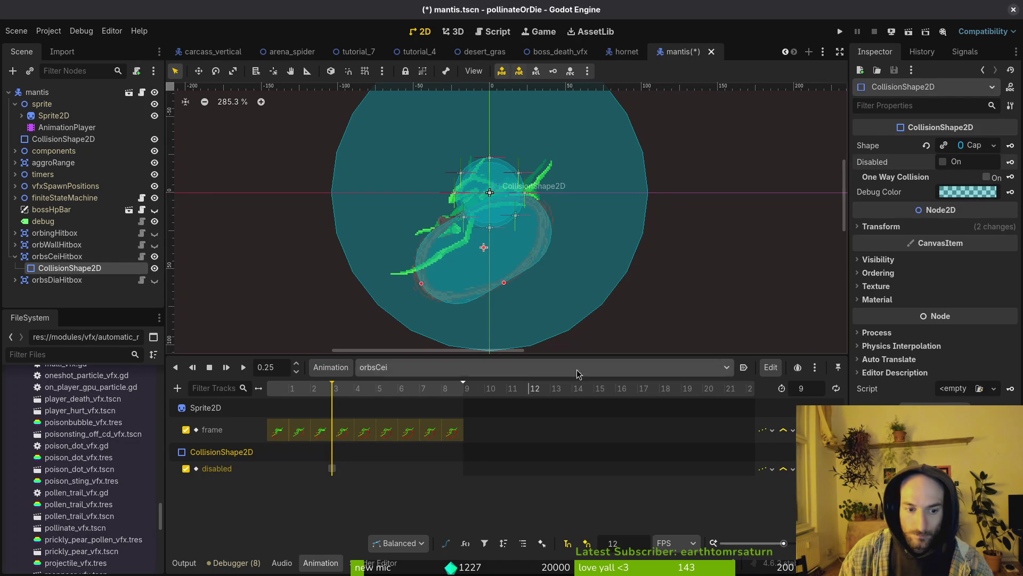
click(379, 393)
click(959, 163)
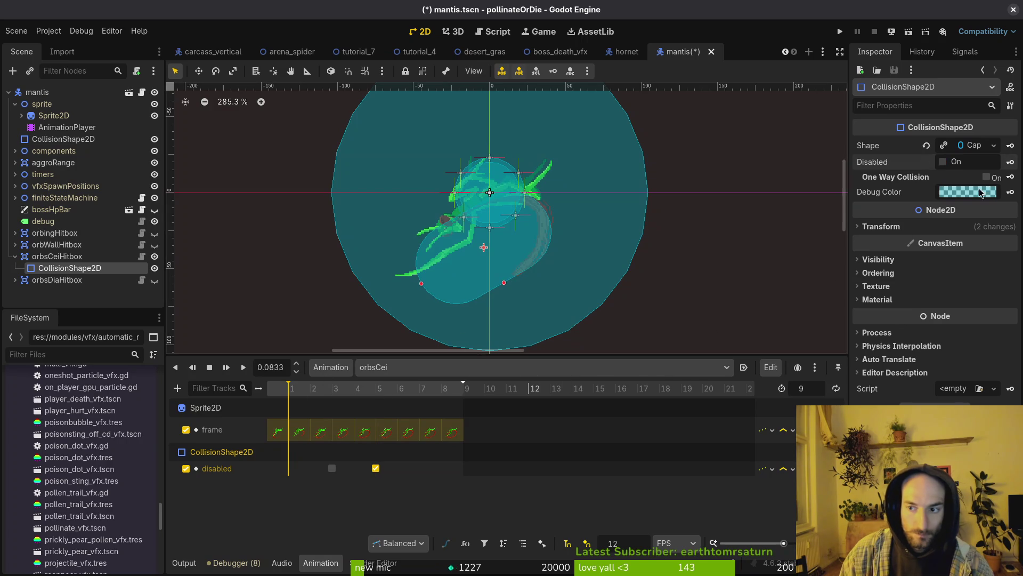
click(986, 165)
click(288, 467)
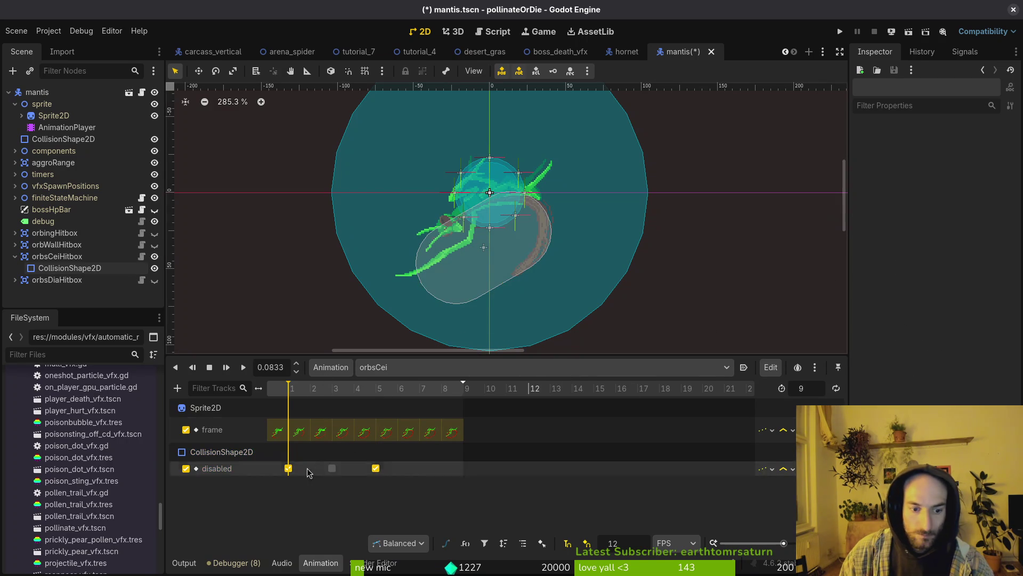
key(ctrl+s)
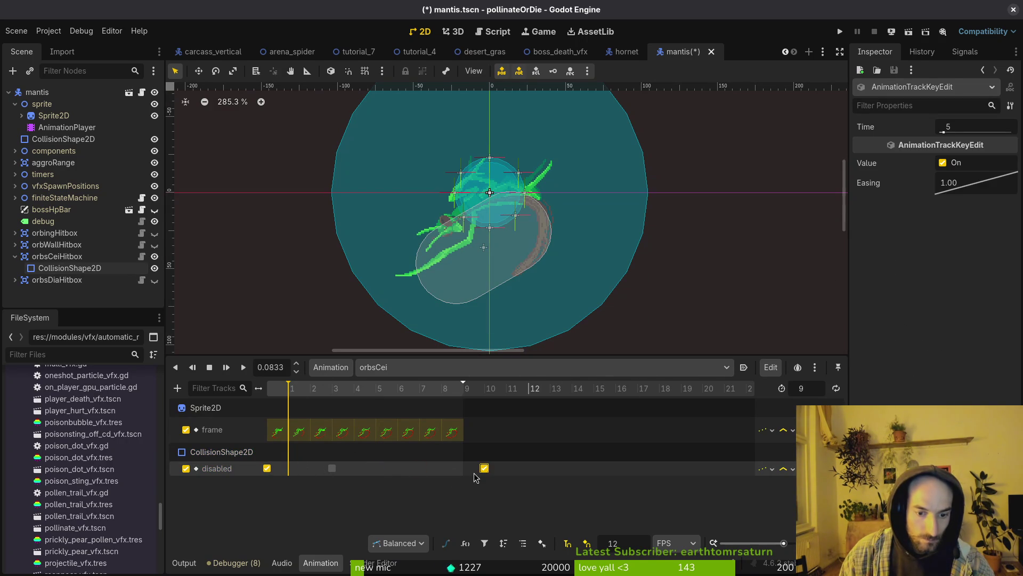
drag(476, 477, 456, 481)
key(d)
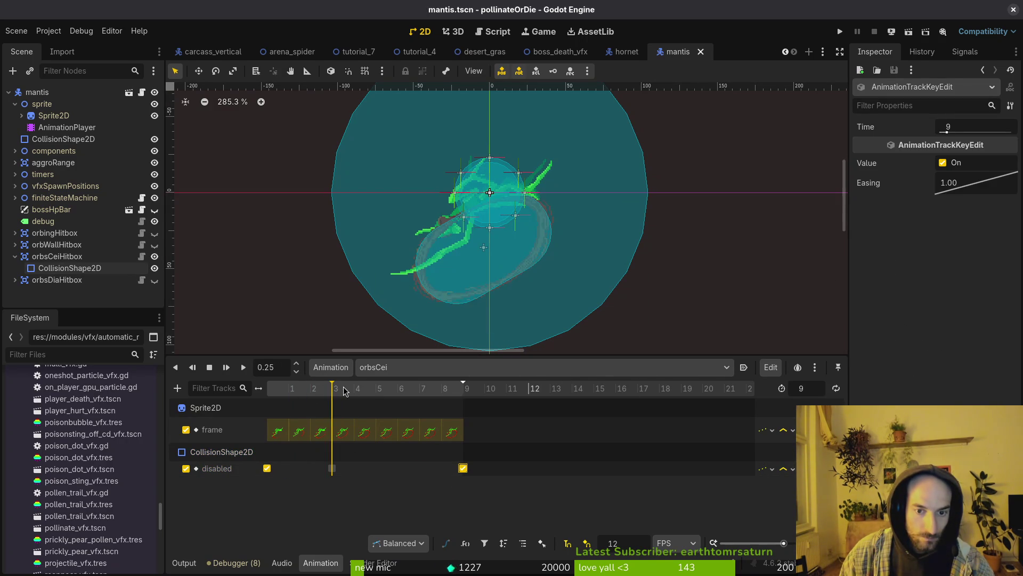
key(s)
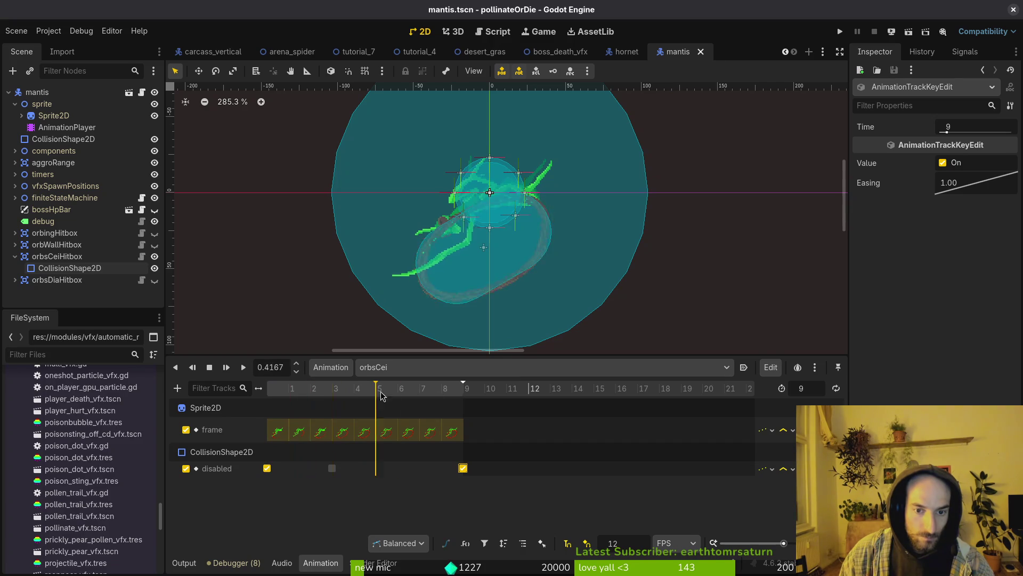
click(401, 367)
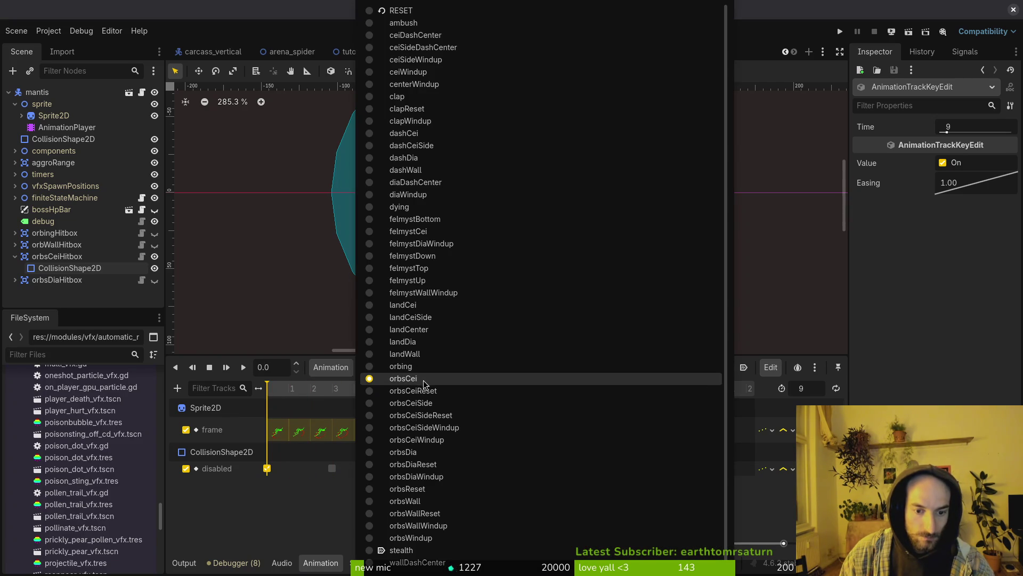
Switch to orbsCeiSide and add a Disabled track for orbsCeiHitbox's collision shape
click(436, 403)
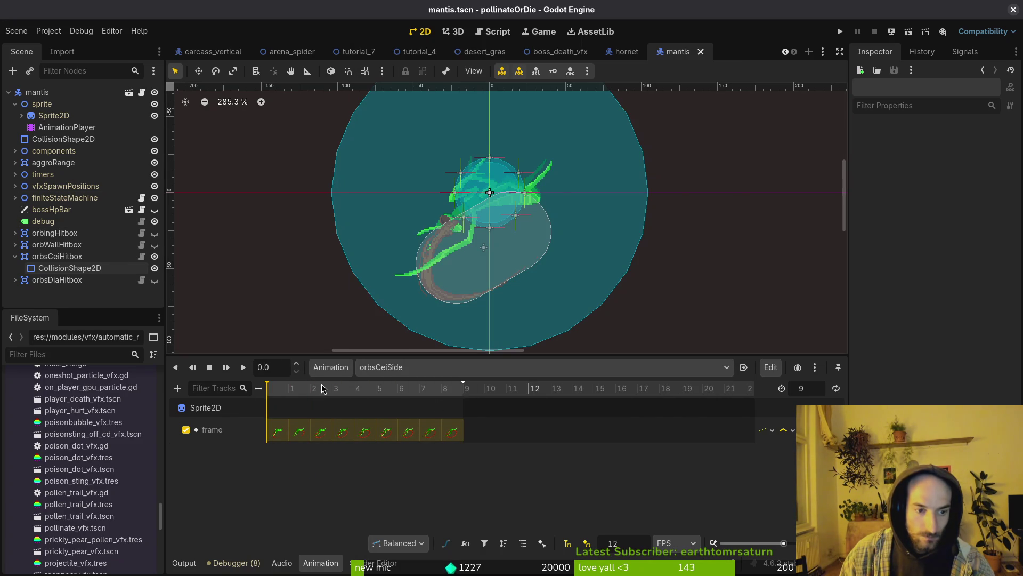
click(57, 269)
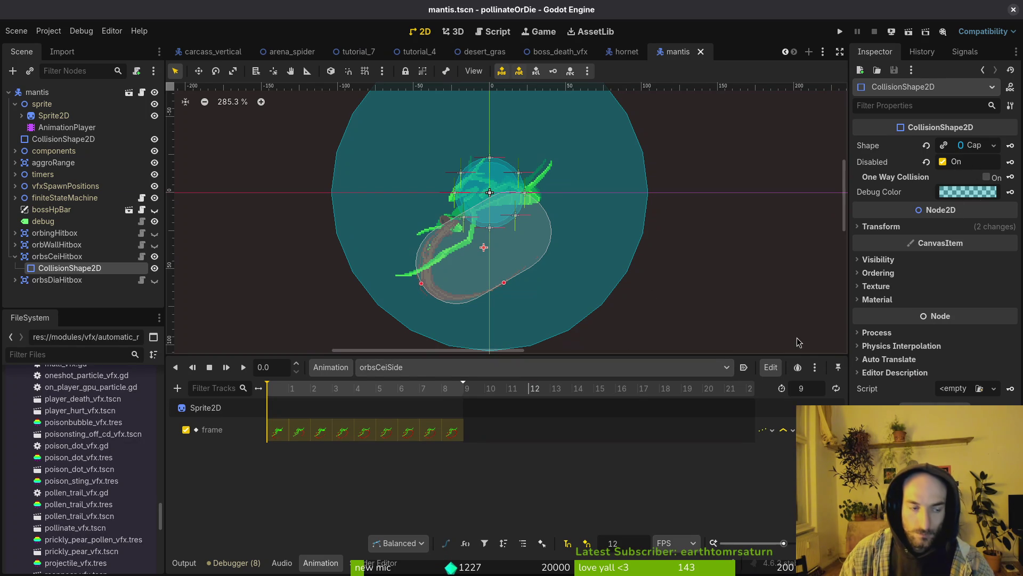
click(1008, 163)
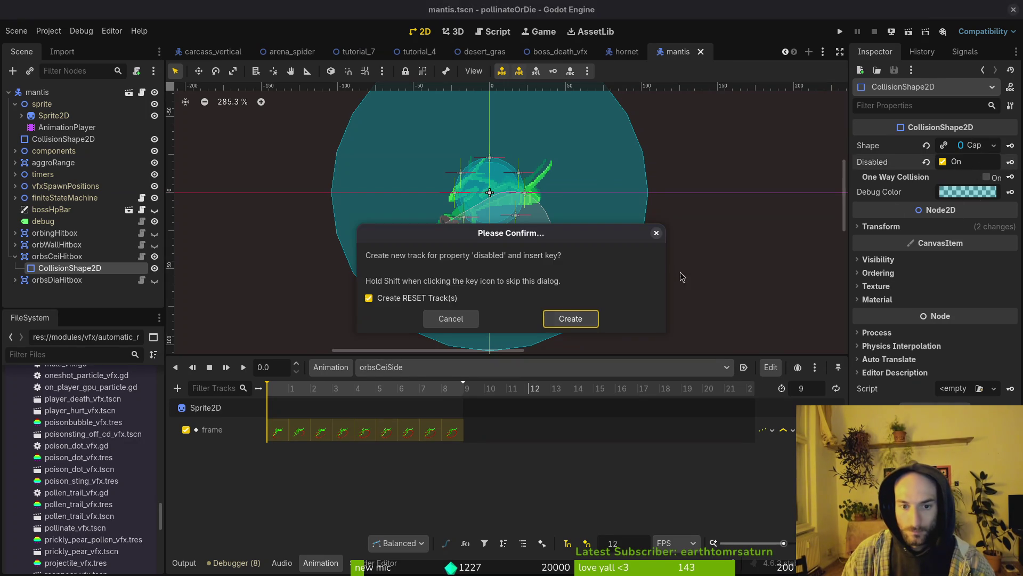
click(562, 322)
Key the shape enabled at frame 3 and disabled at 0 and 9, save, and play orbsCeiSide
click(300, 390)
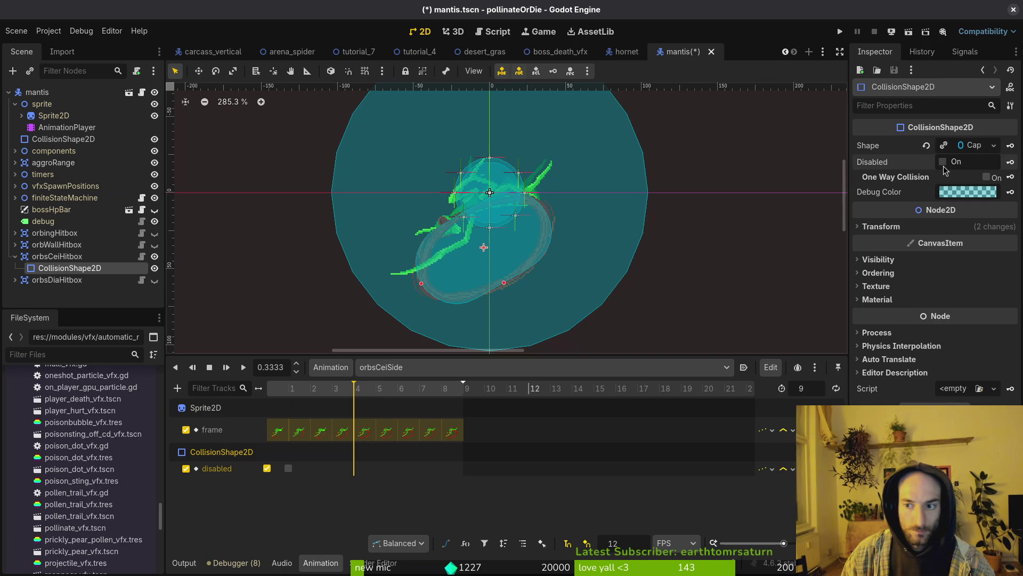
click(944, 163)
click(1011, 162)
key(ctrl+s)
drag(354, 469, 463, 469)
drag(289, 468, 311, 469)
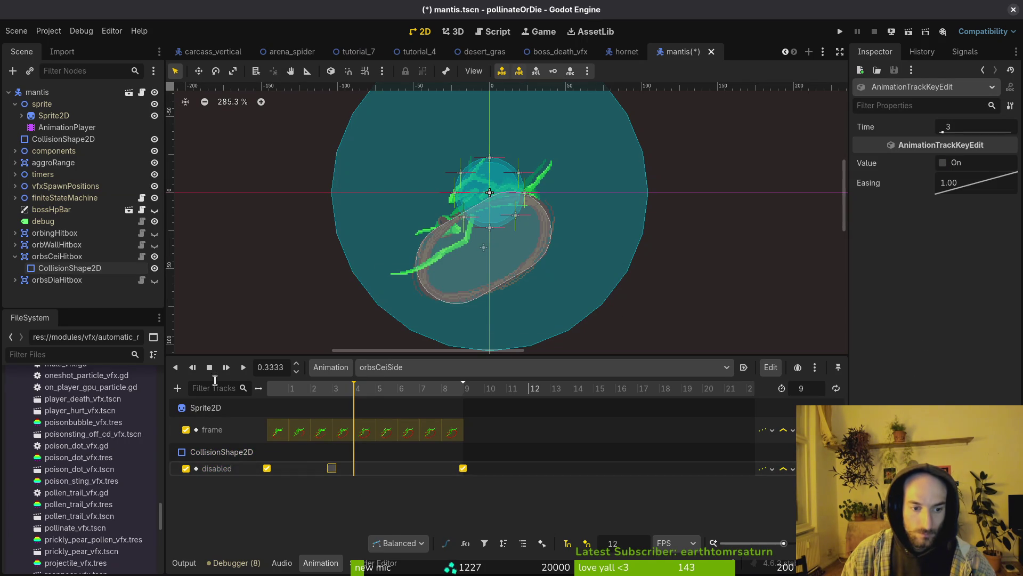
key(ctrl+s)
click(243, 367)
Preview orbing, scrub through the orbsWindup frames, then return to the orbing animation
click(419, 373)
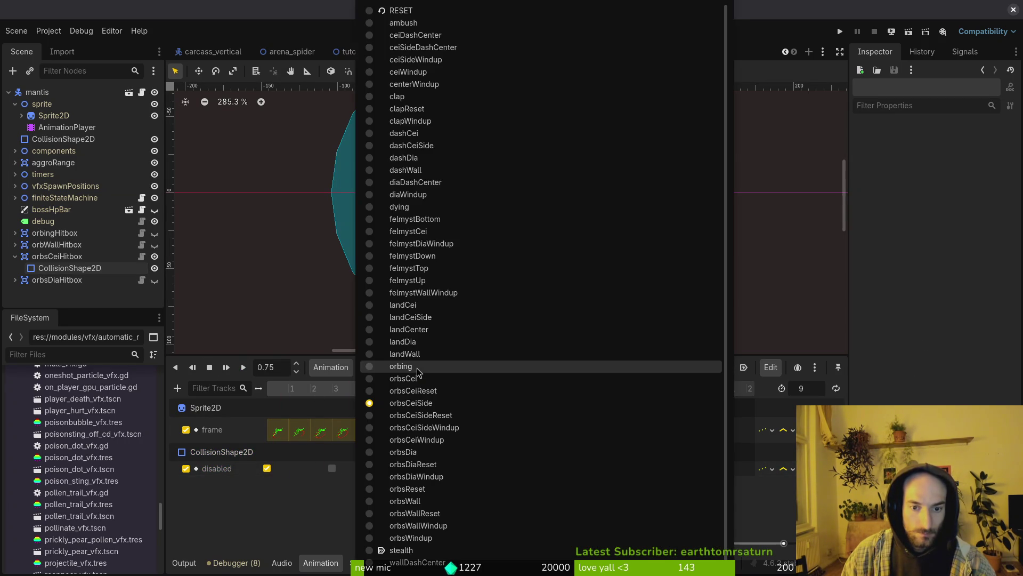
click(414, 356)
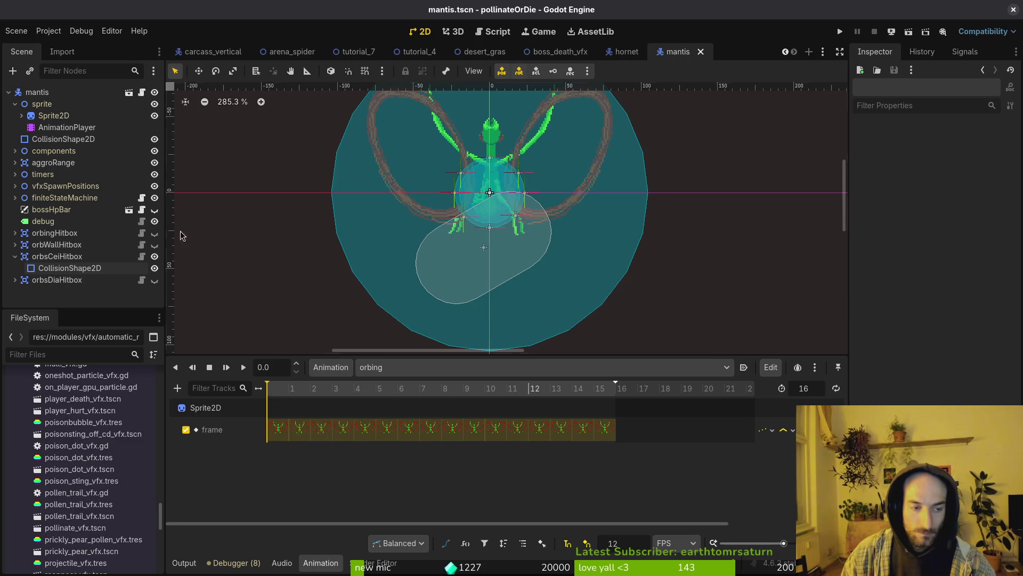
click(397, 369)
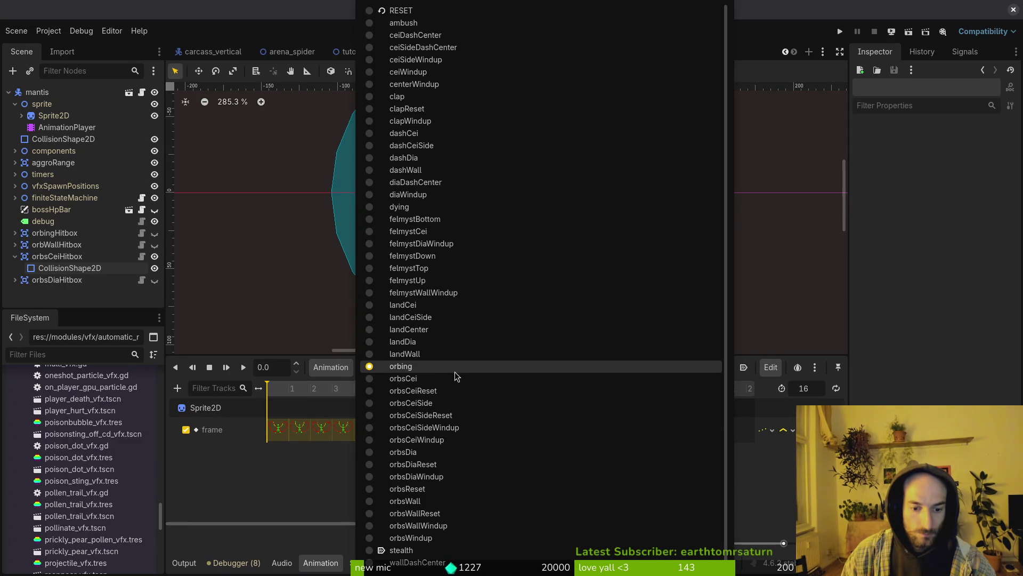
click(456, 537)
drag(284, 389, 544, 397)
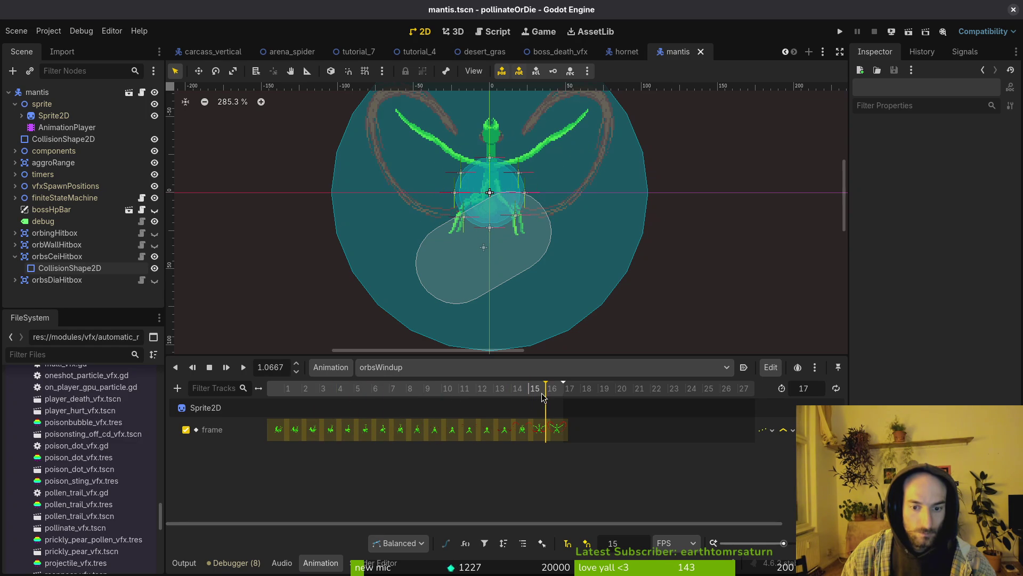
click(354, 393)
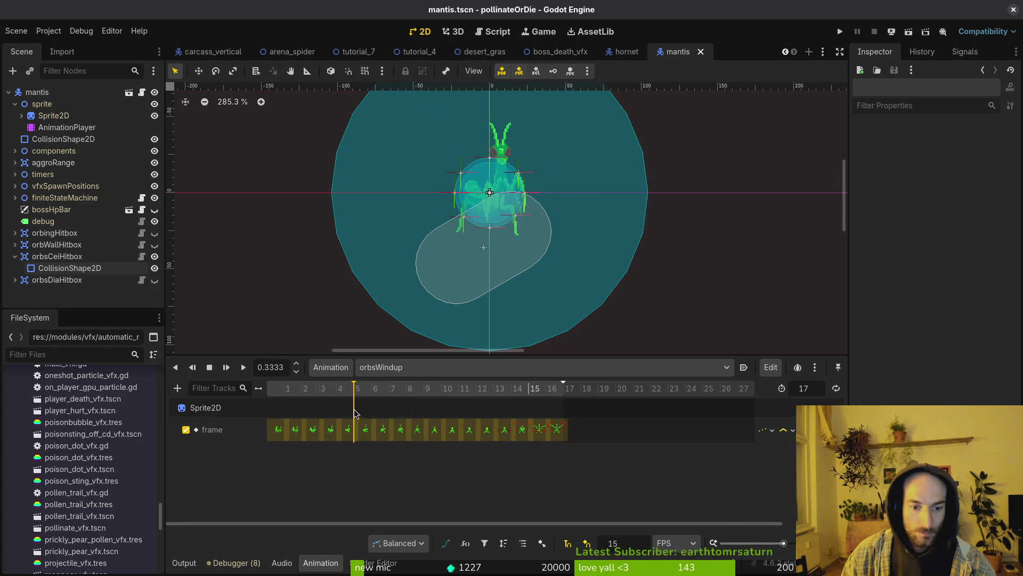
click(415, 368)
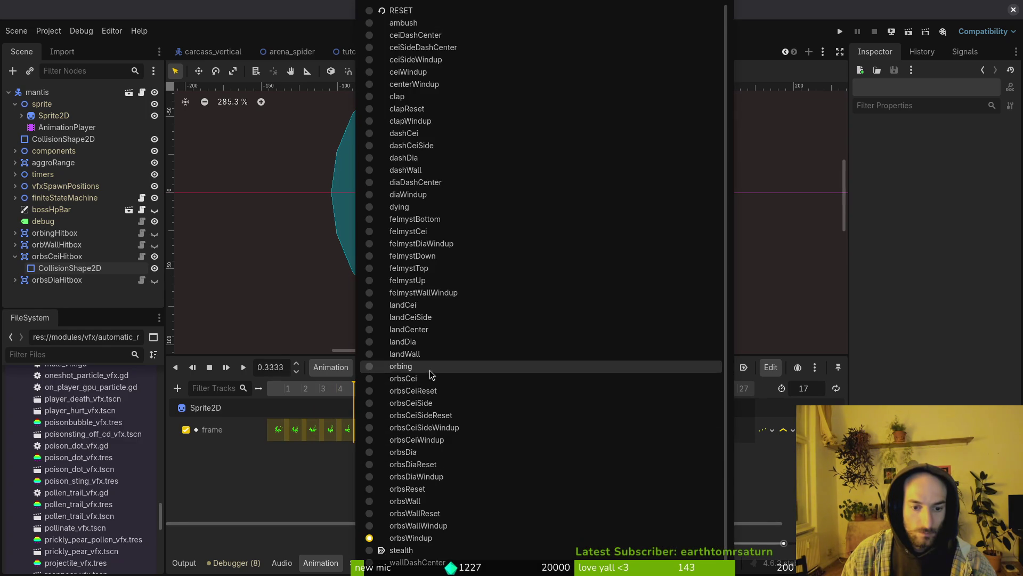
click(430, 368)
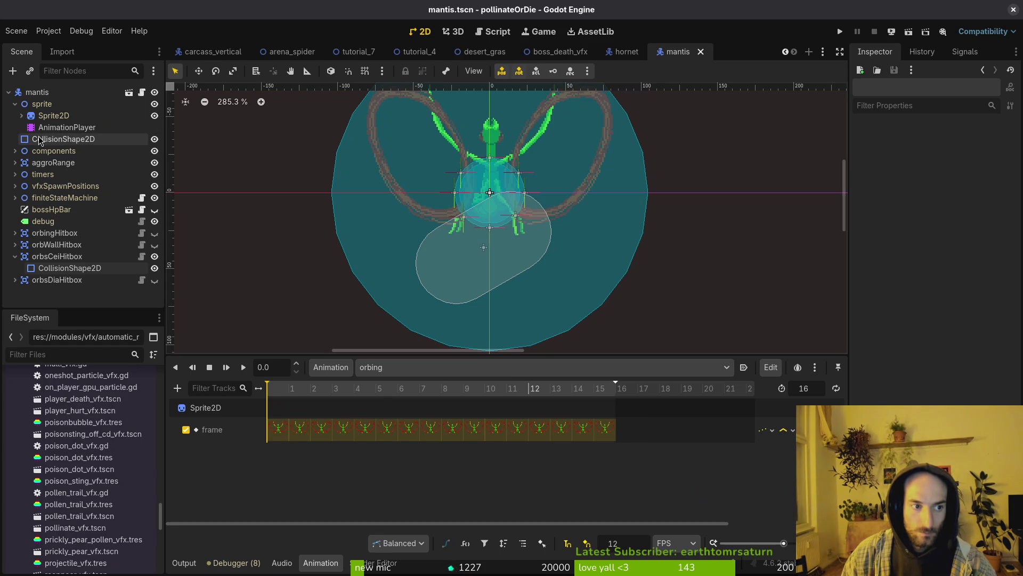
Show orbingHitbox and add Disabled tracks for CollisionShape2D and CollisionShape2D2 in orbing
click(15, 257)
click(15, 233)
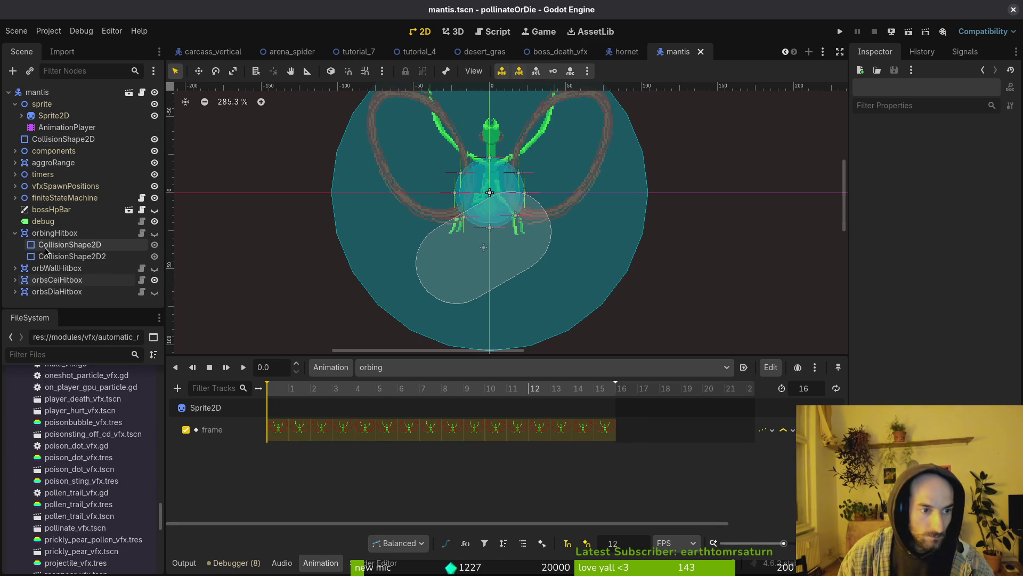
click(59, 246)
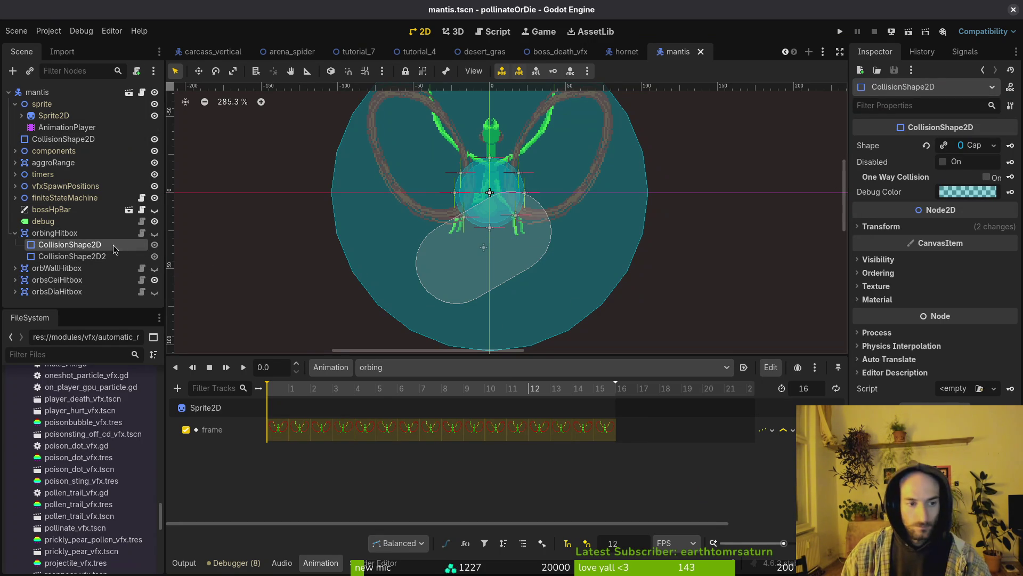
click(155, 235)
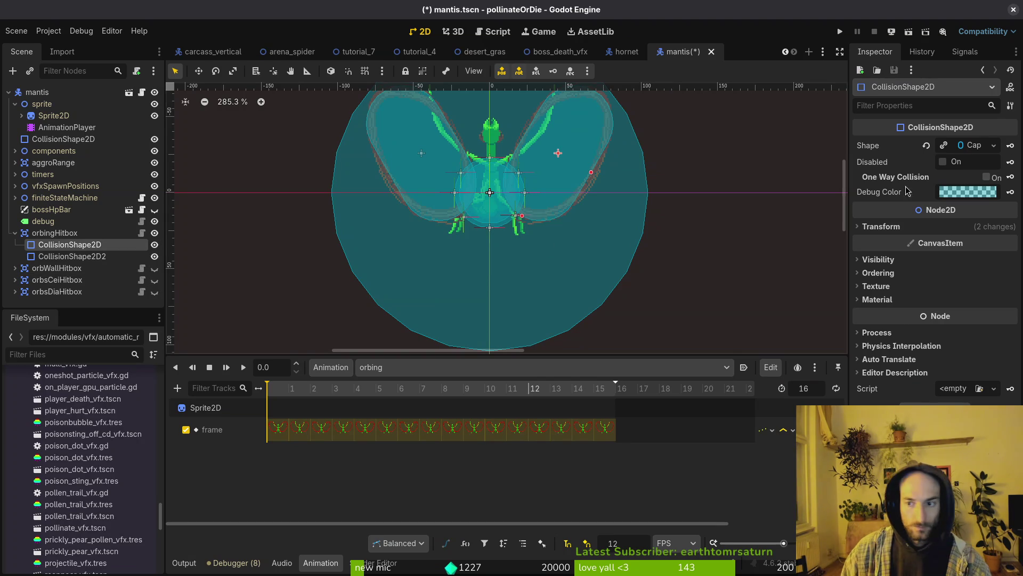
click(1011, 163)
click(569, 318)
click(72, 256)
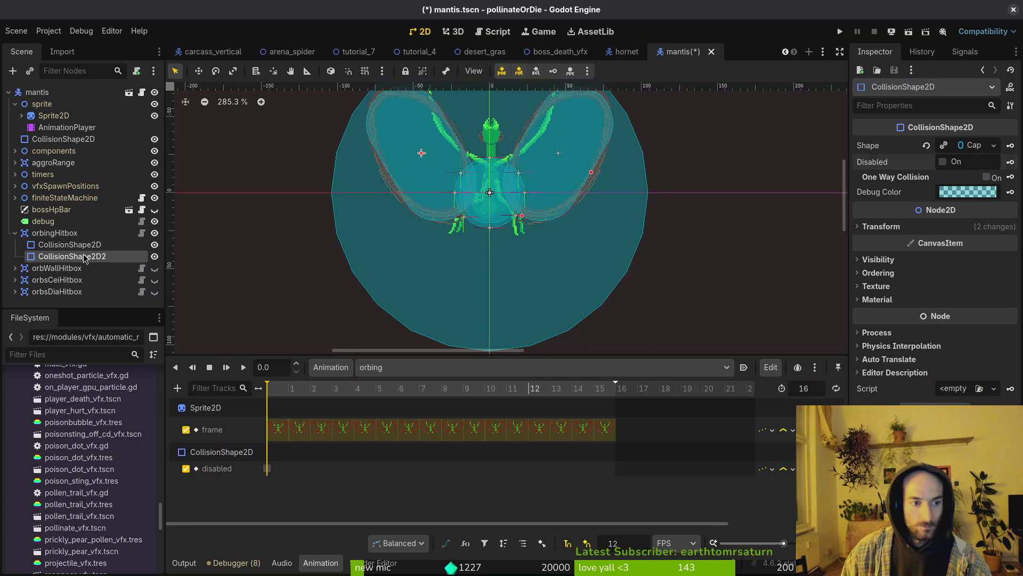
click(1011, 162)
click(568, 319)
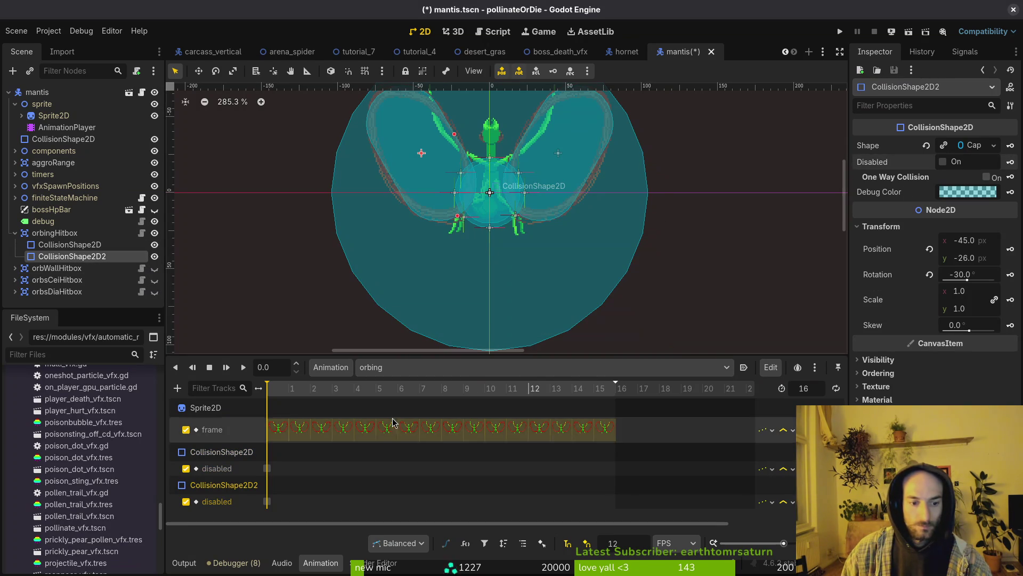
Set both shapes' frame-16 Disabled keys to On, save, and play orbing to check
click(268, 469)
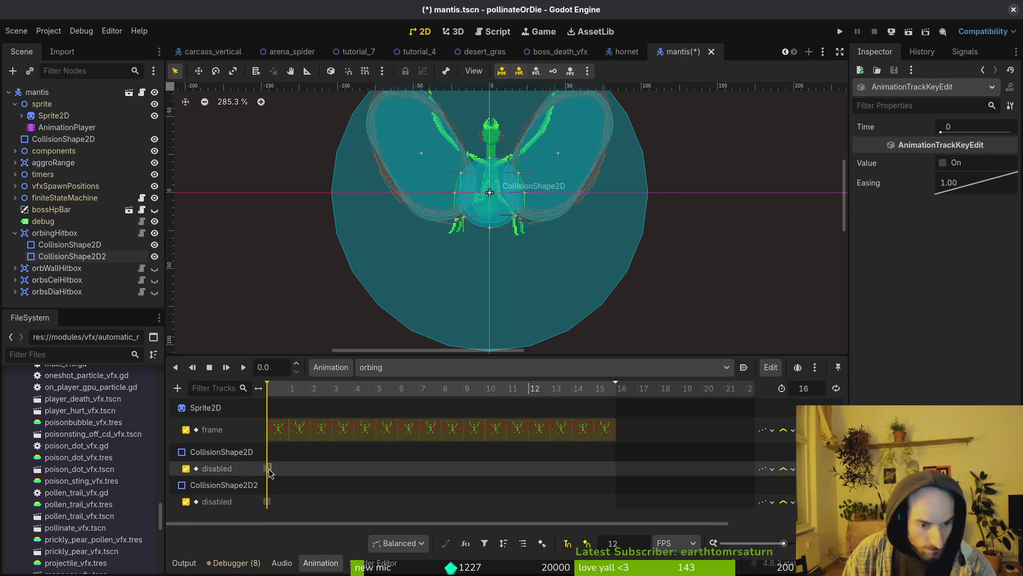
click(428, 395)
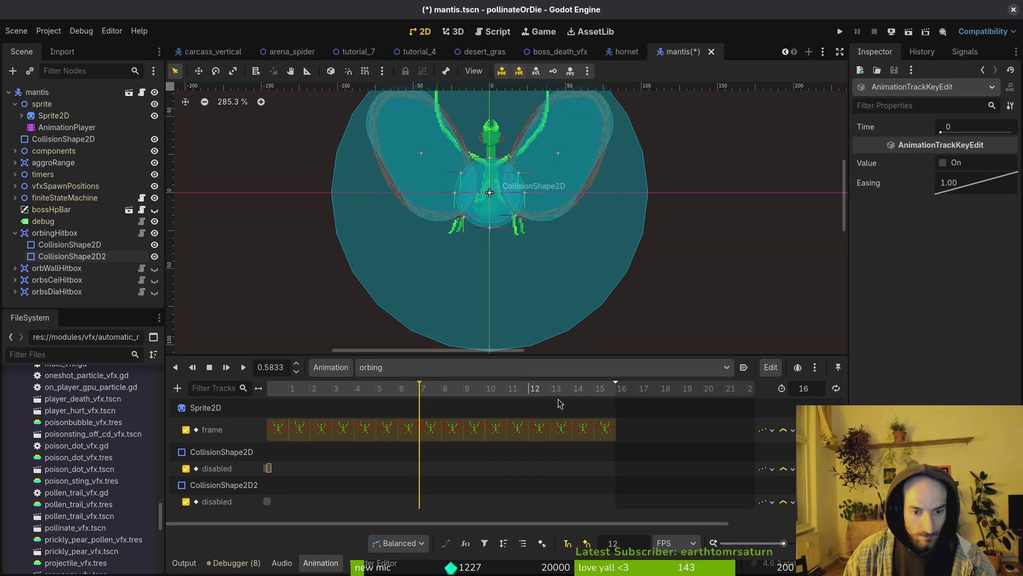
click(268, 501)
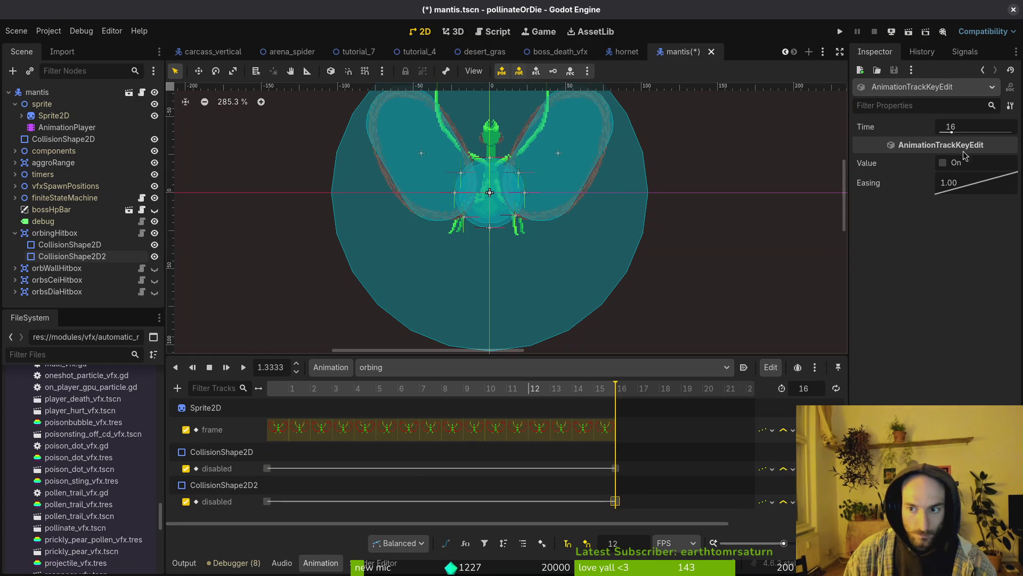
shift+click(615, 468)
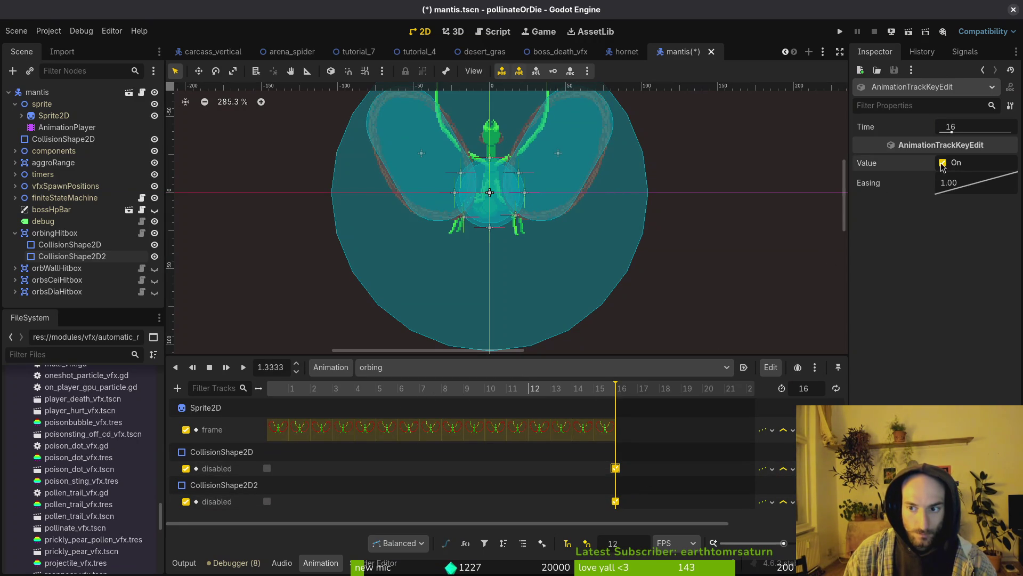
key(ctrl+s)
key(shift+d)
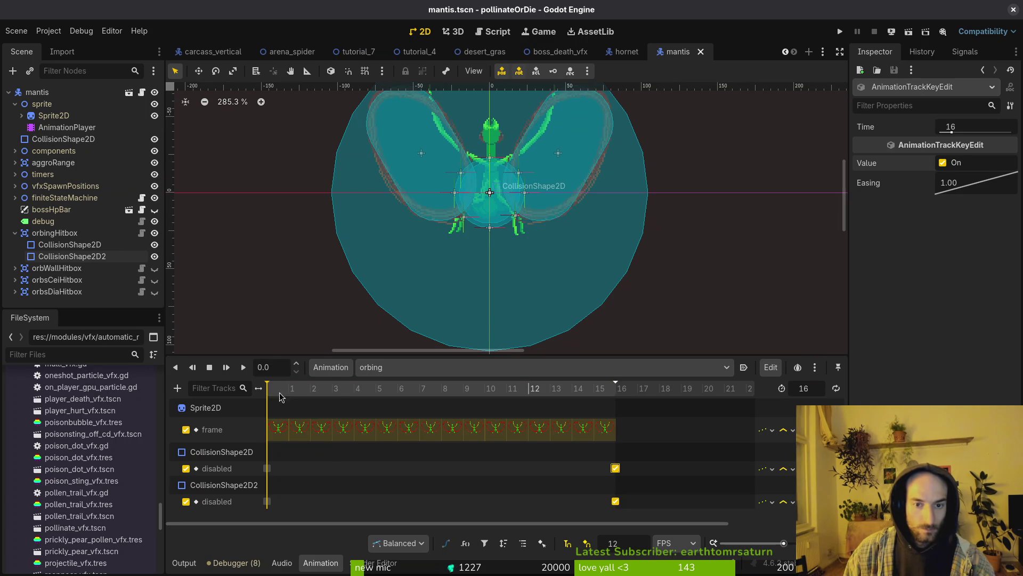
key(s)
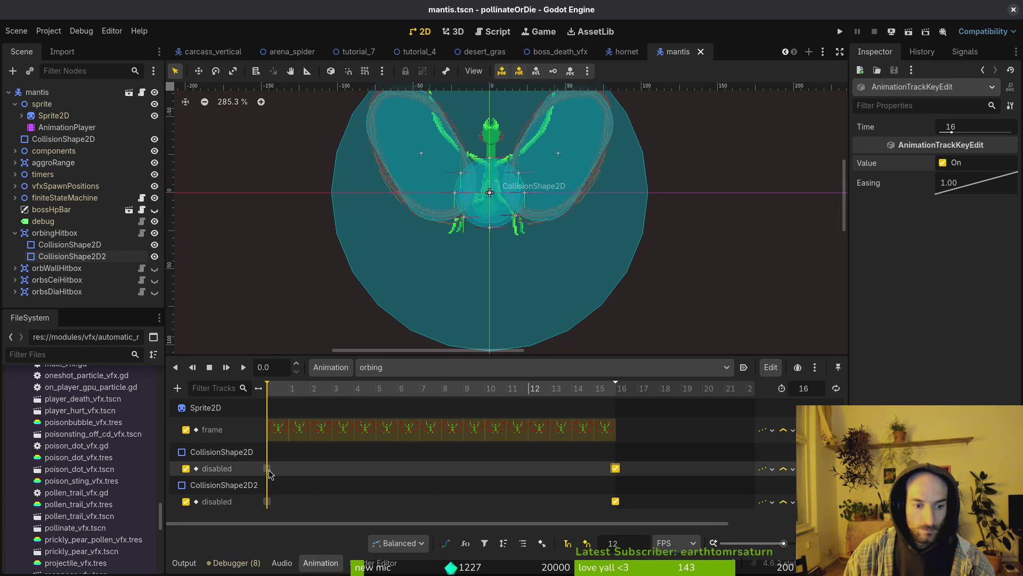
Shift a starting disabled key to frame 1, make the first orbing shape disabled by default, and save
click(15, 234)
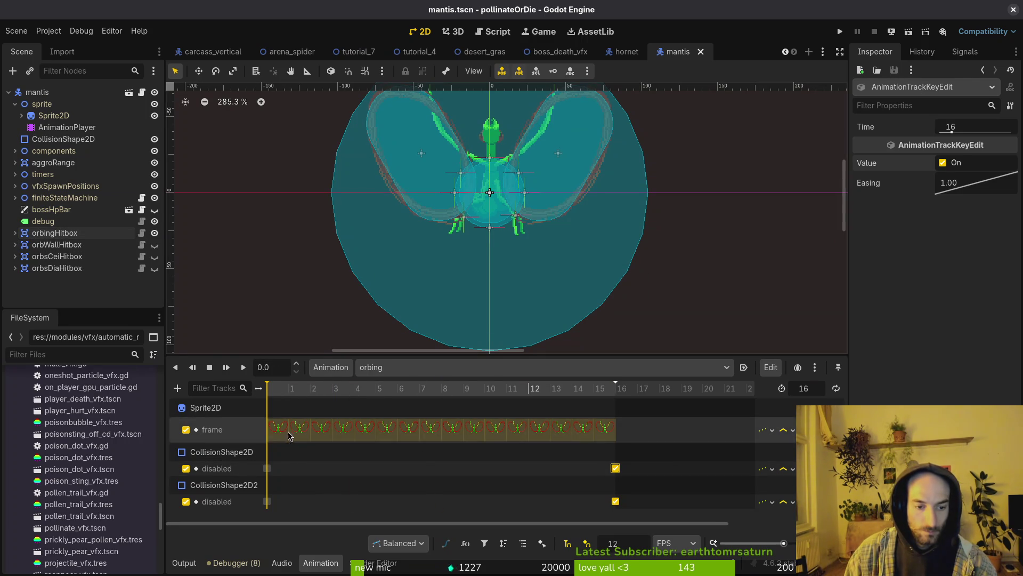
mouse_move(284, 473)
mouse_down()
mouse_move(266, 469)
mouse_move(266, 501)
mouse_up()
key(ctrl+s)
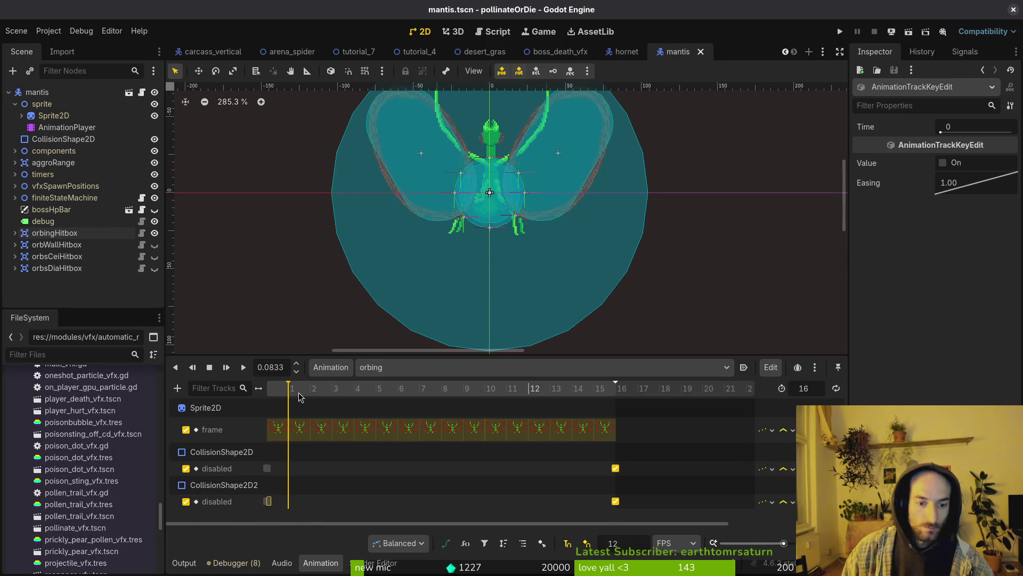
click(15, 233)
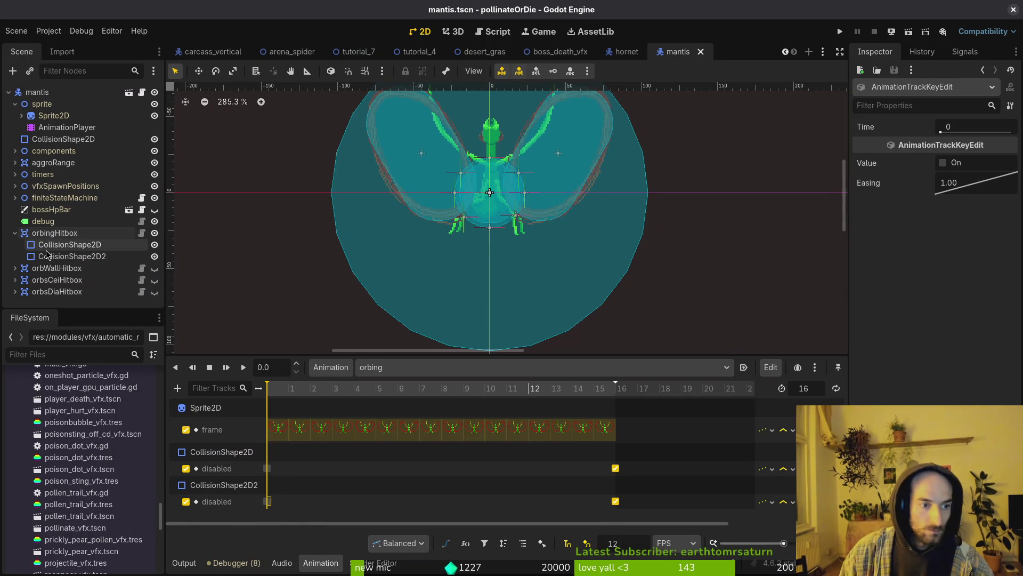
click(62, 246)
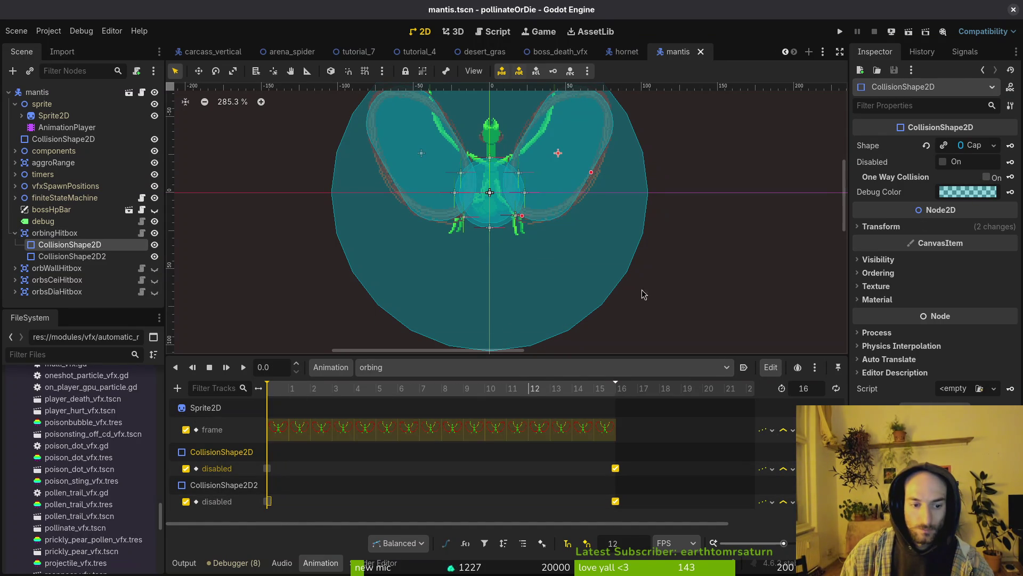
click(943, 162)
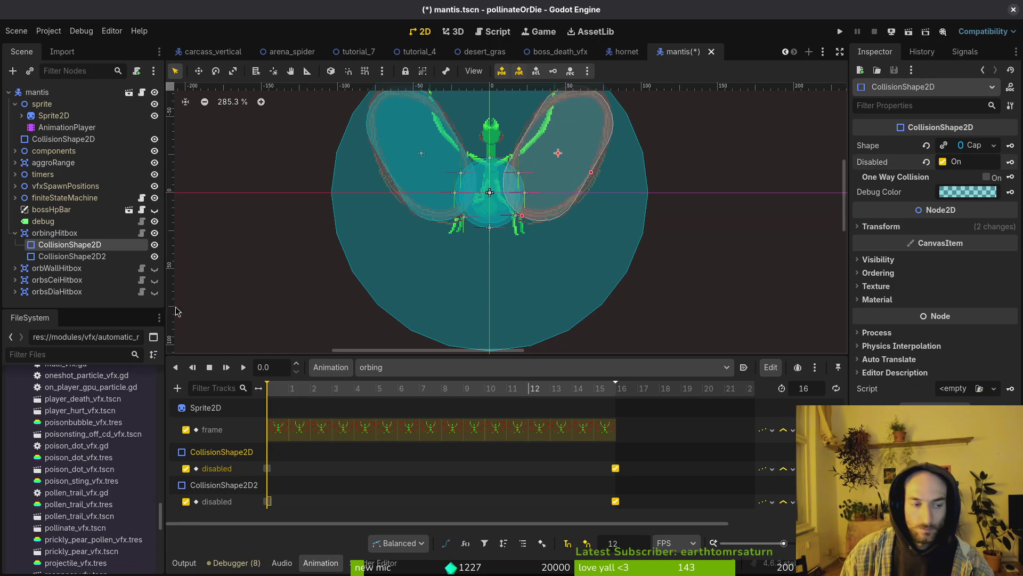
click(148, 257)
key(ctrl+s)
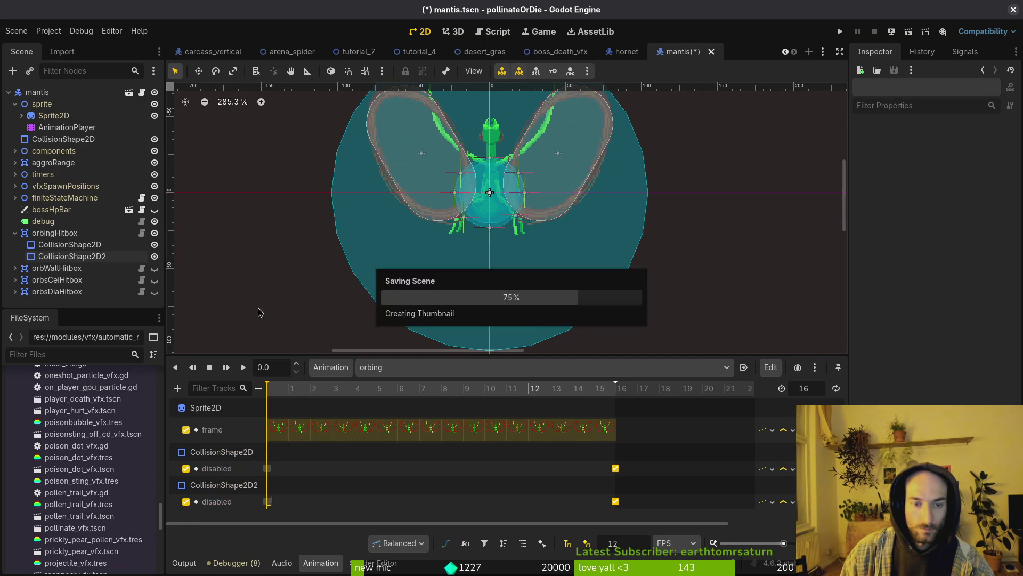
Inspect the orbWall, orbsCei, orbsDia and both orbing hitbox collision shapes in the Scene tree
click(13, 235)
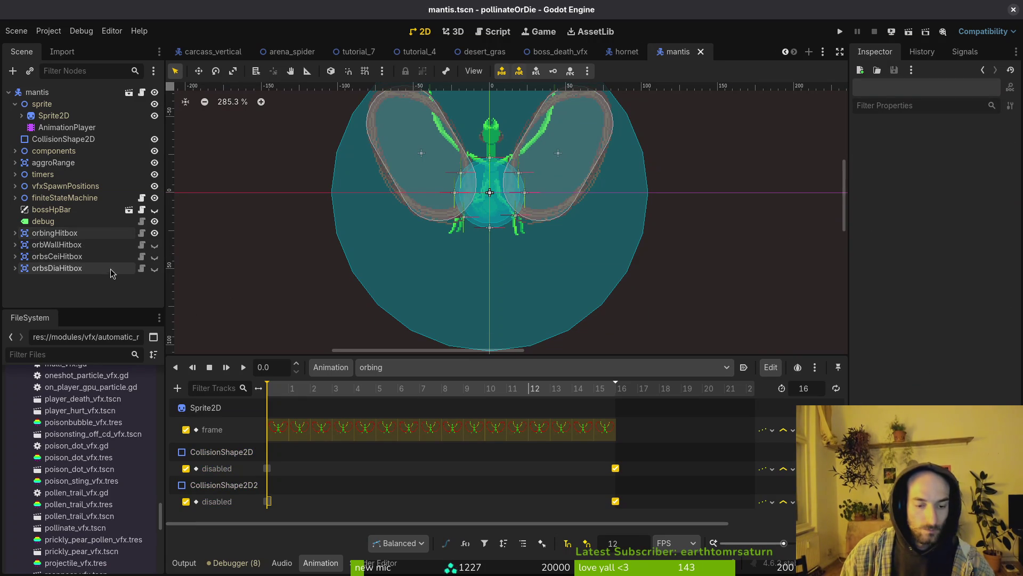
click(15, 104)
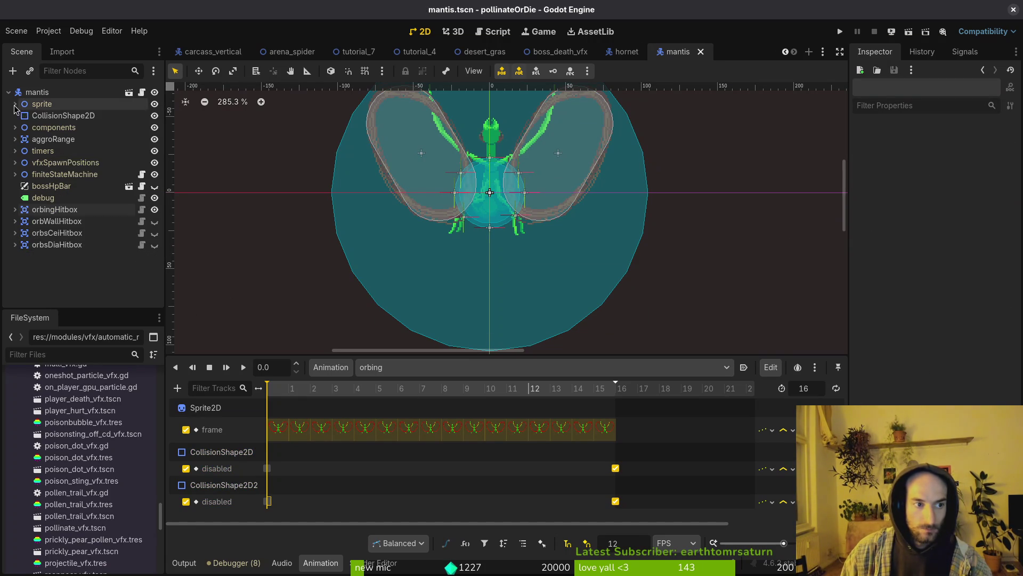
click(15, 221)
click(59, 233)
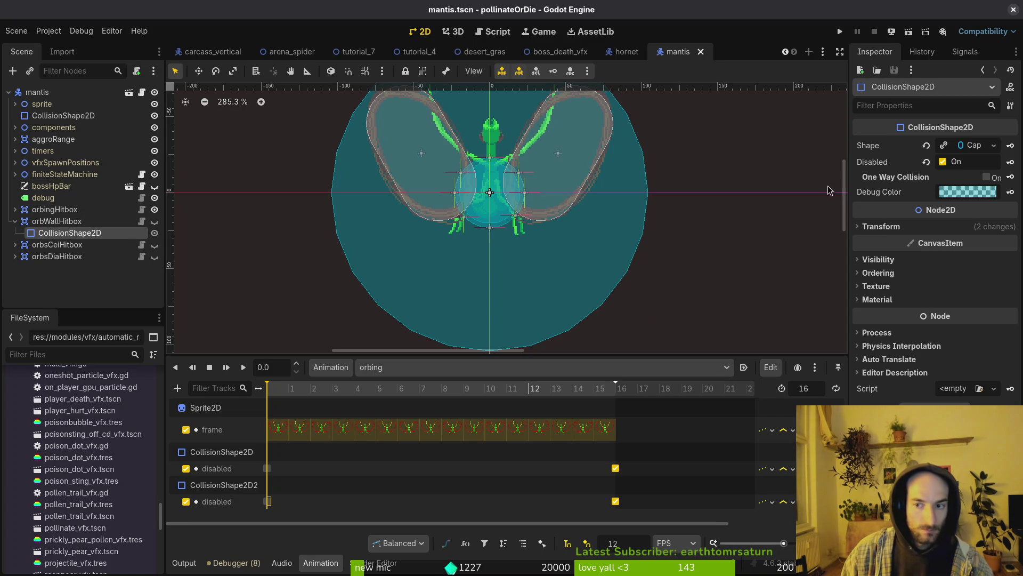
click(15, 245)
click(33, 257)
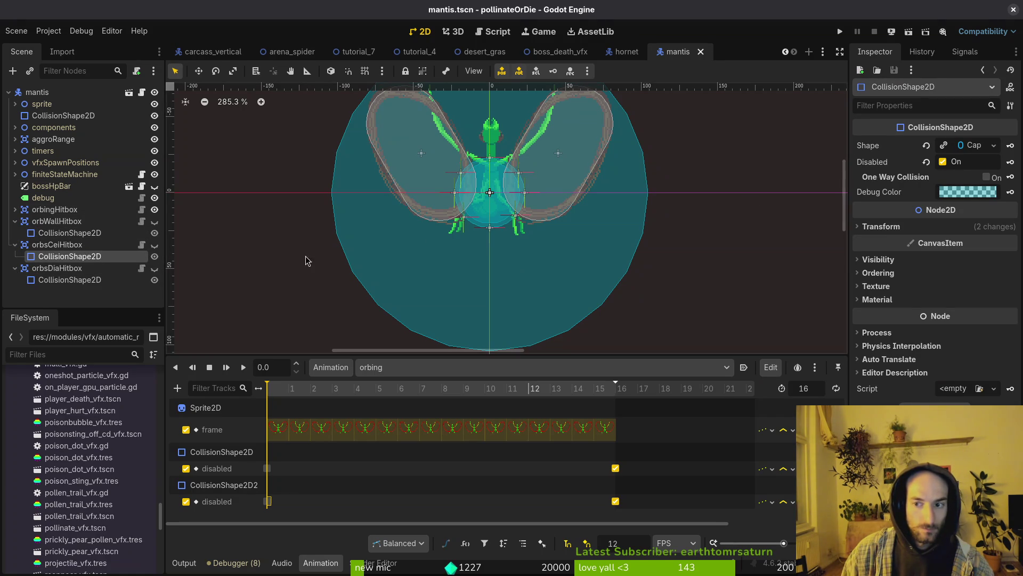
click(38, 282)
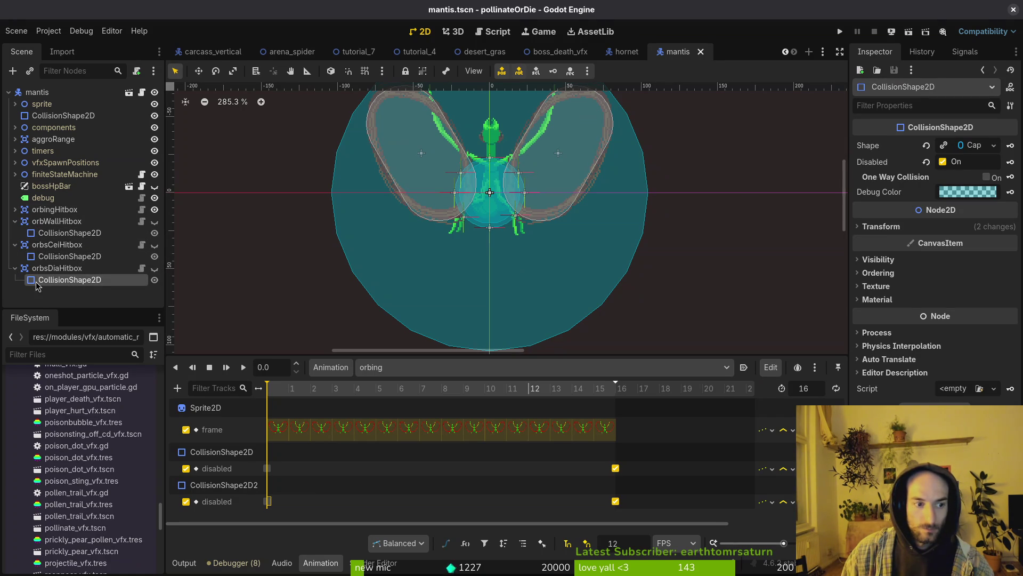
click(15, 209)
click(41, 221)
click(58, 234)
Switch to the RESET animation and check which node the first disabled track targets
click(384, 368)
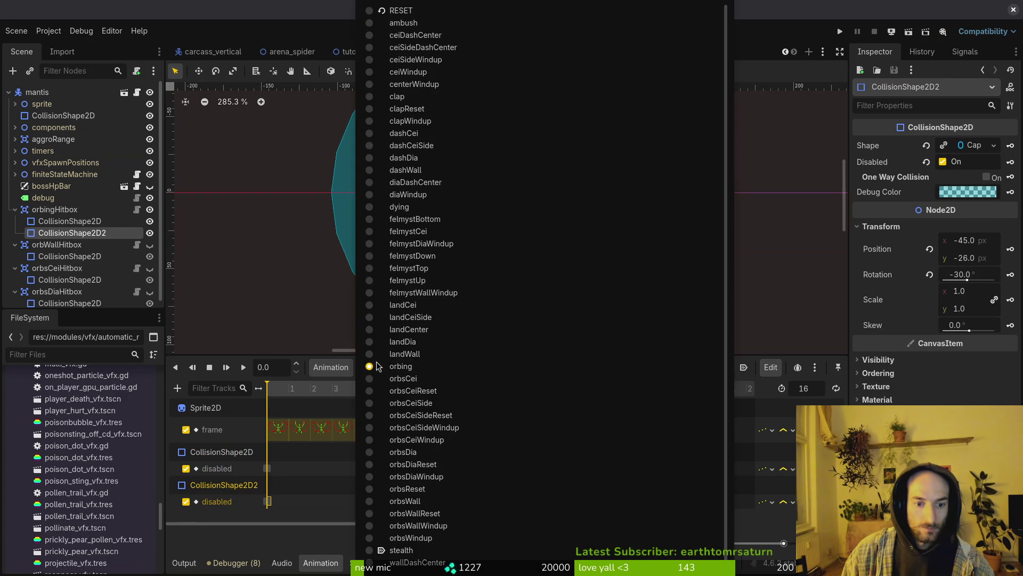
click(426, 11)
scroll(286, 467, down, 5)
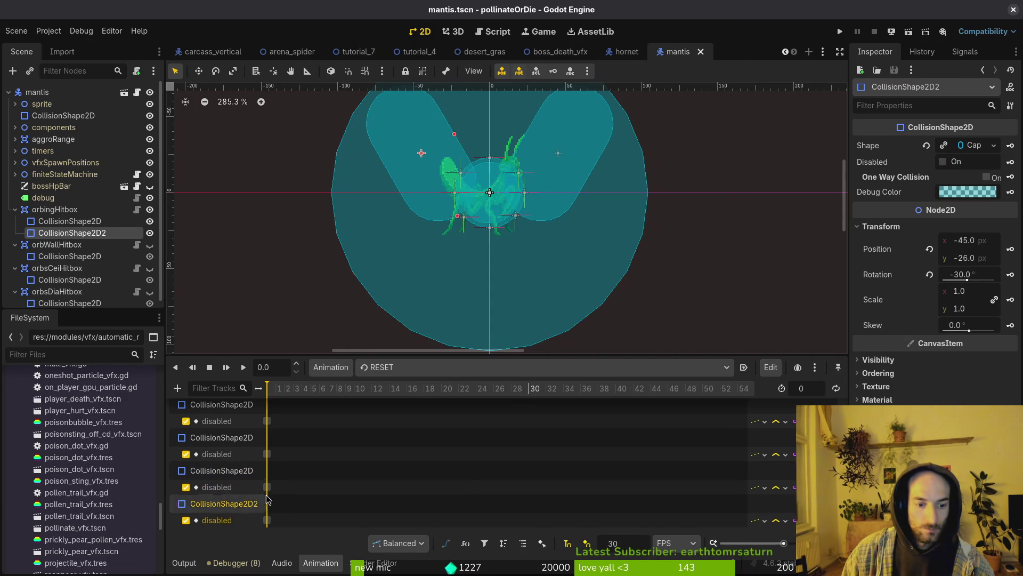
double_click(218, 420)
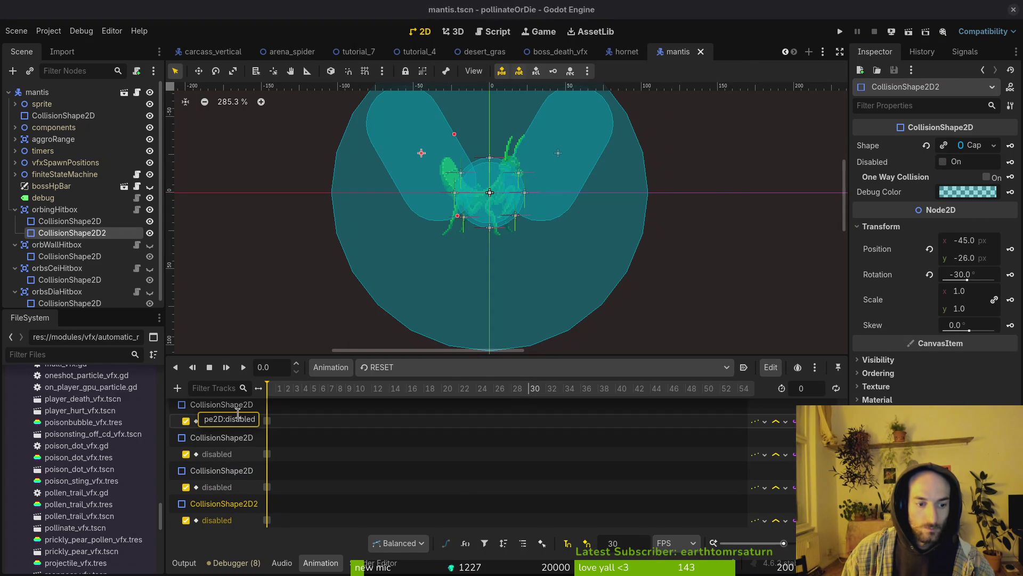
key(Escape)
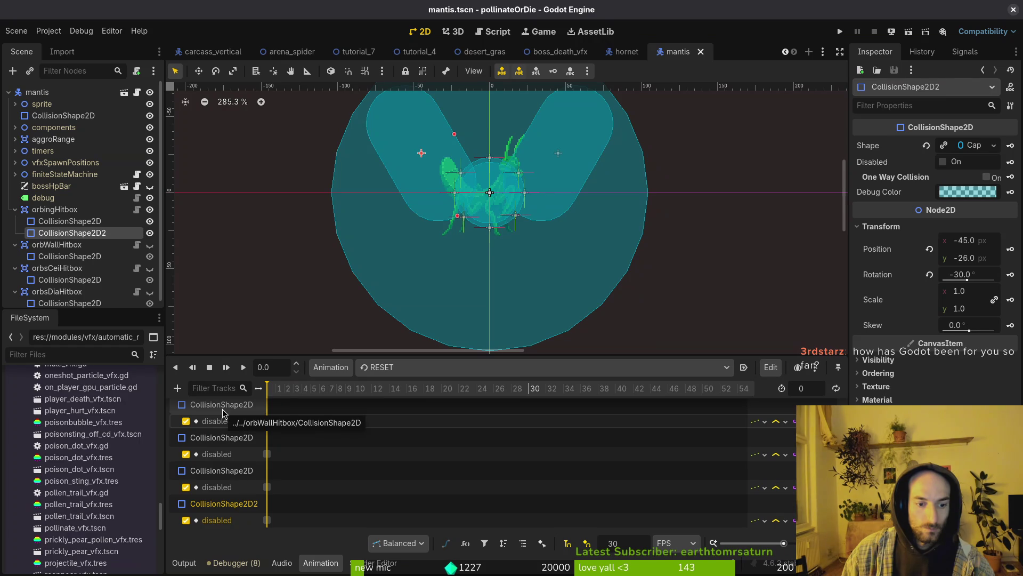
Set the frame-0 keys of the RESET disabled tracks to On for each hitbox shape
click(268, 420)
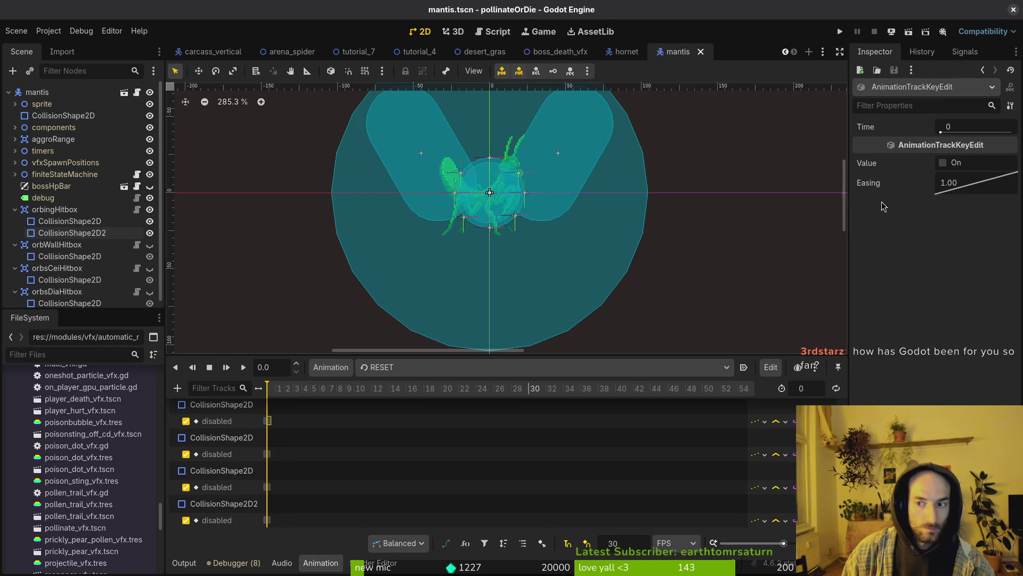
click(944, 163)
click(275, 455)
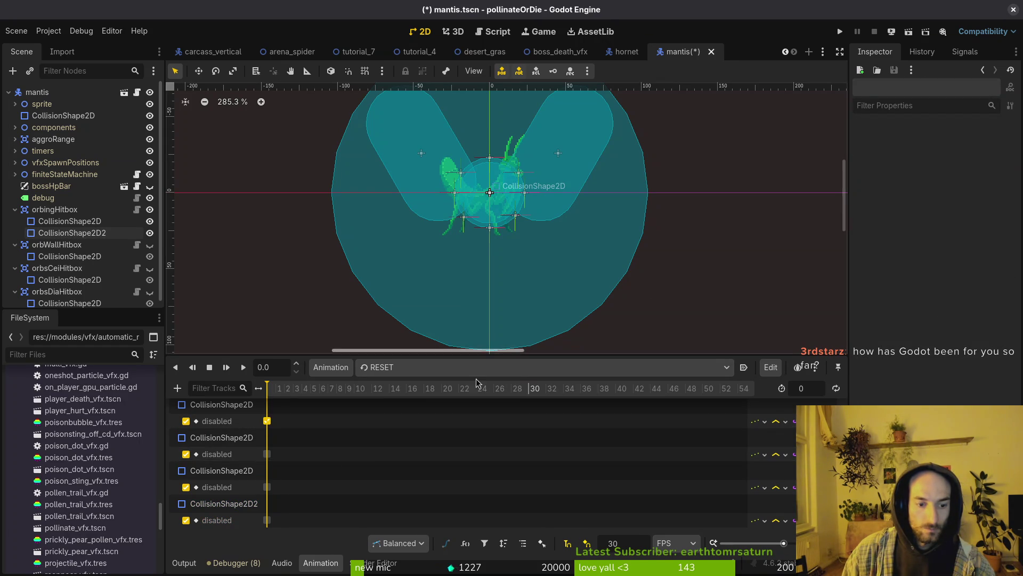
click(268, 454)
click(945, 162)
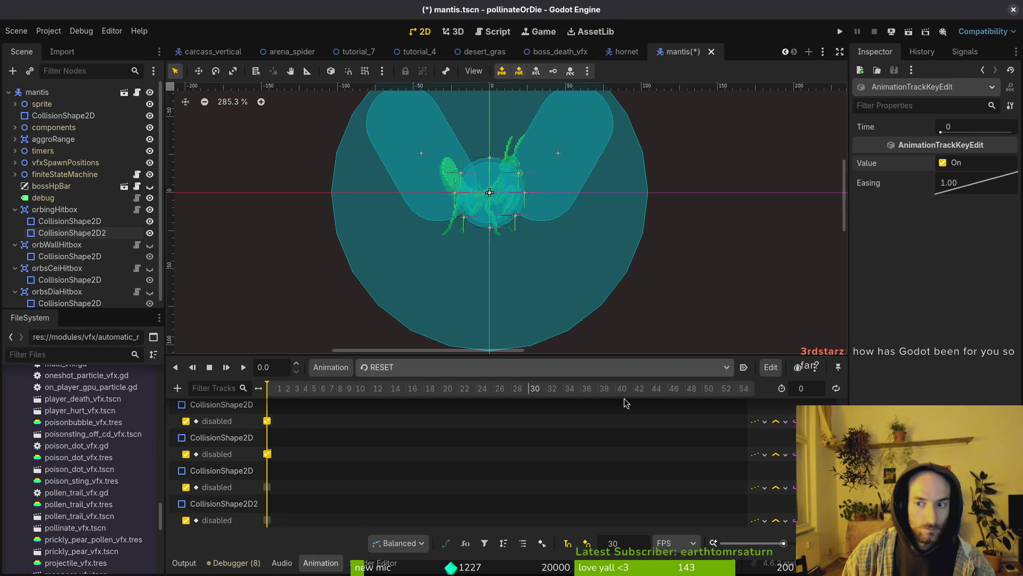
click(268, 487)
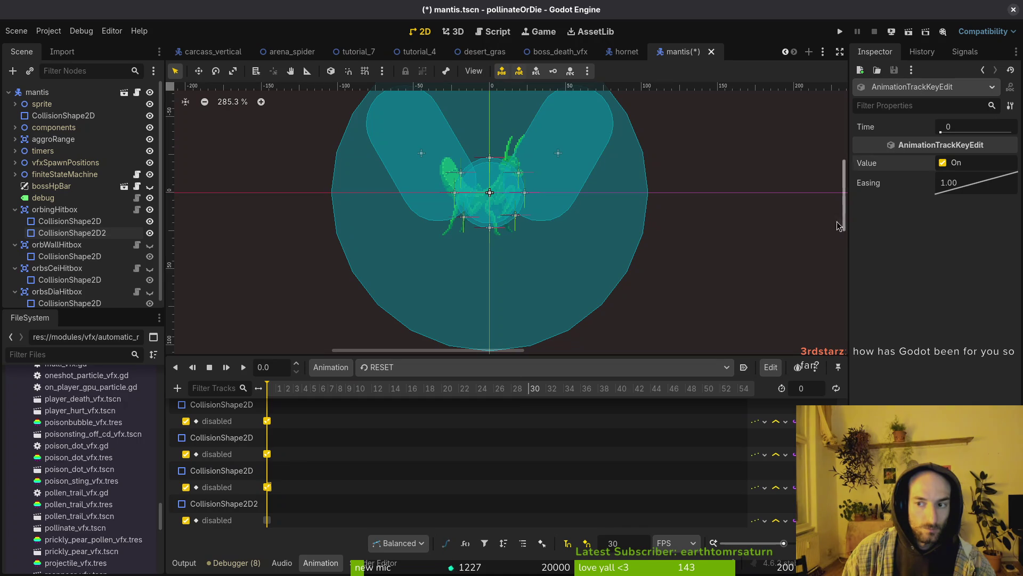
click(268, 520)
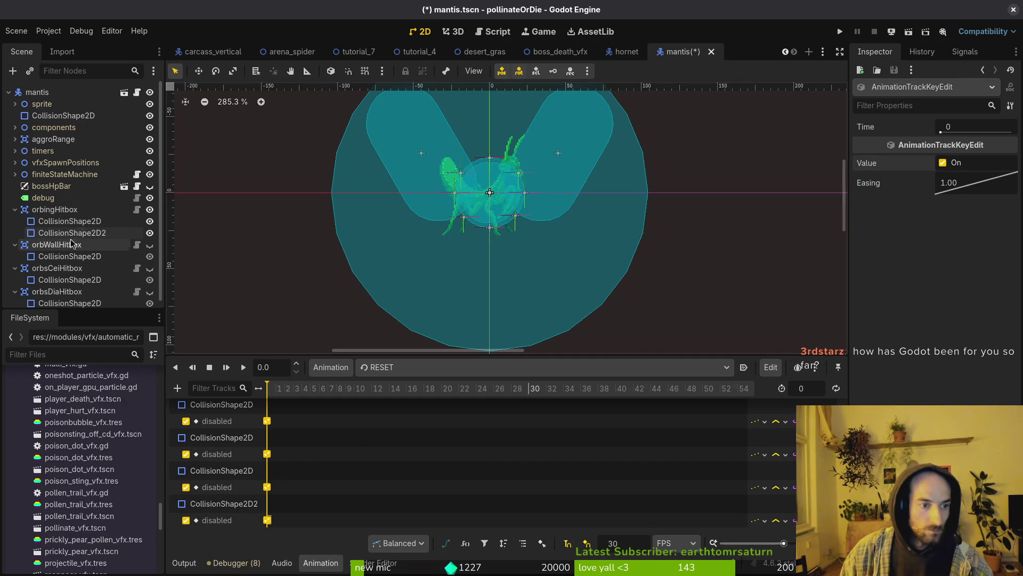
click(221, 470)
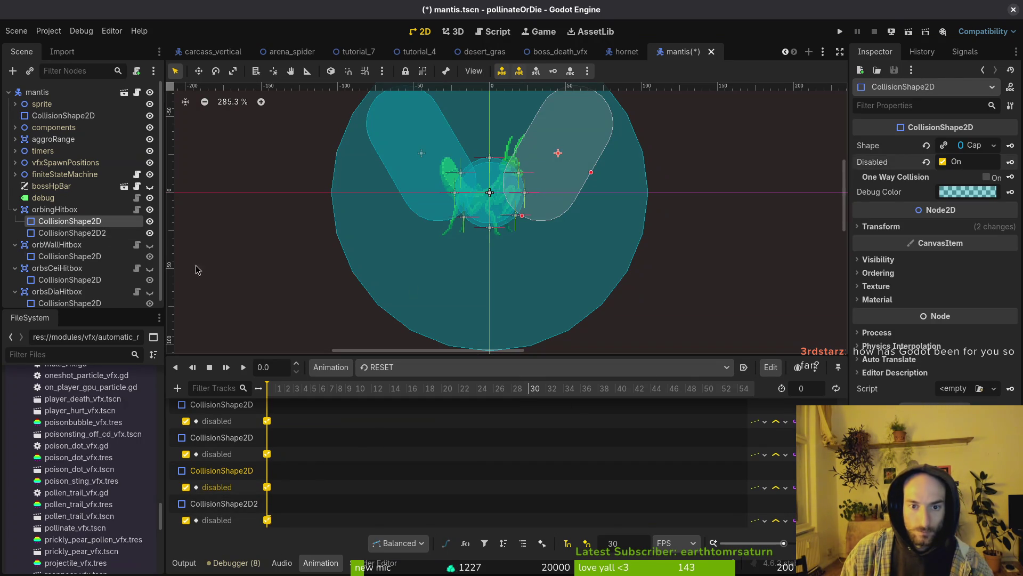
Disable the second orbing shape by default and show orbWall, orbsCei and orbsDia hitboxes
key(Down)
click(943, 162)
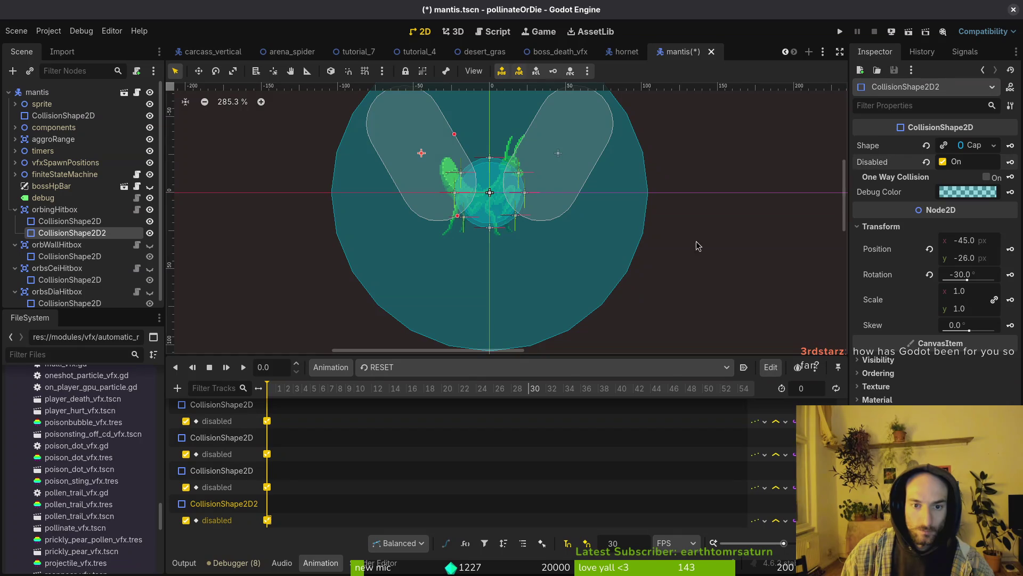
click(150, 245)
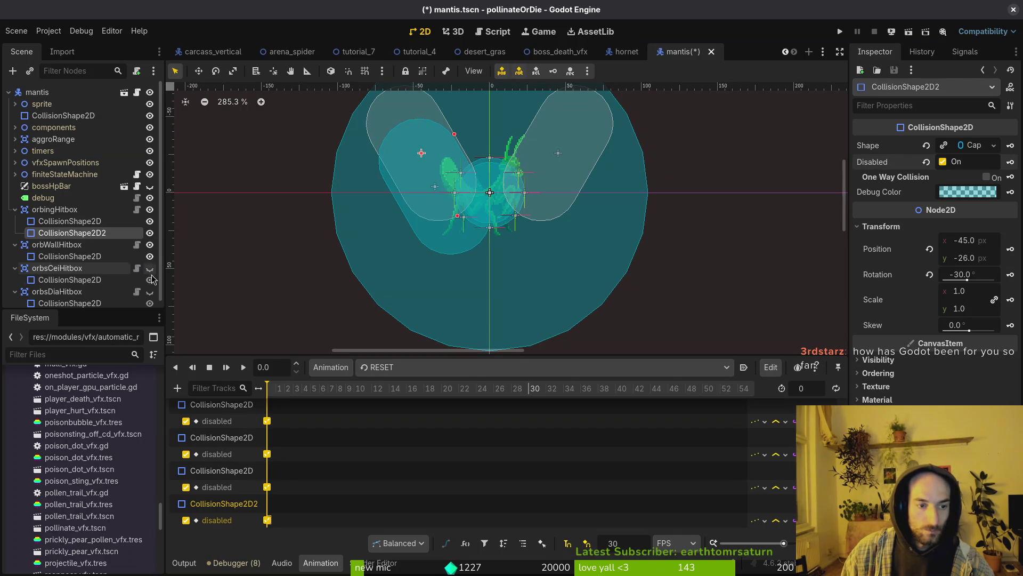
click(150, 268)
click(150, 292)
Disable the wall, ceiling and diagonal hitbox shapes by default, save, and collapse the hitbox nodes
key(Down)
key(Down)
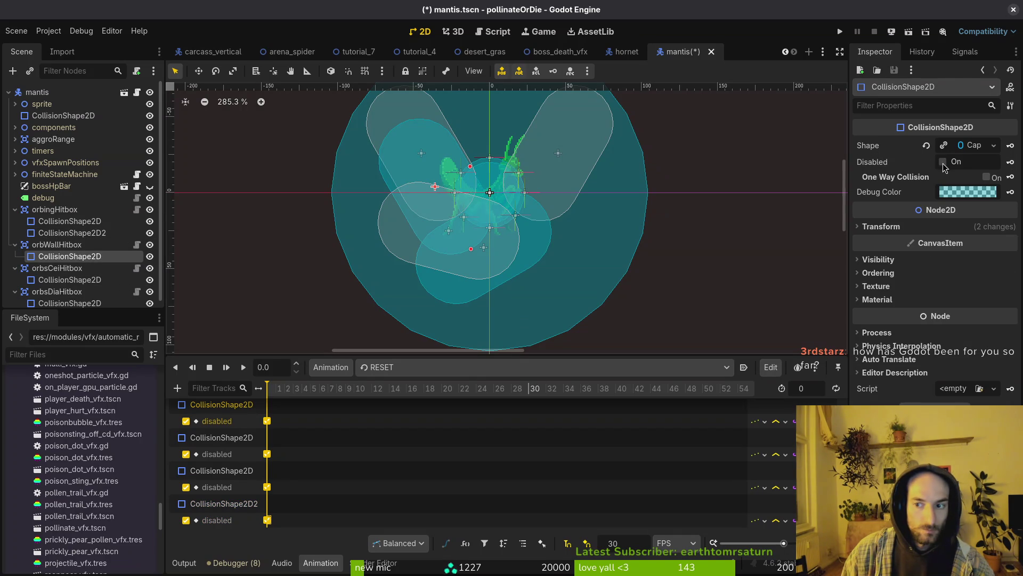
click(943, 162)
click(85, 281)
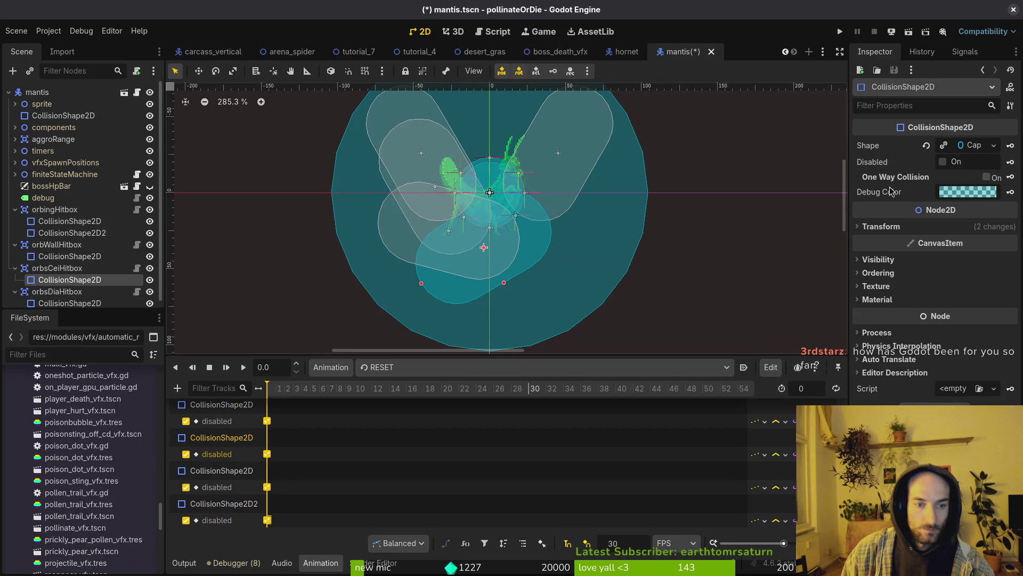
click(943, 162)
click(113, 302)
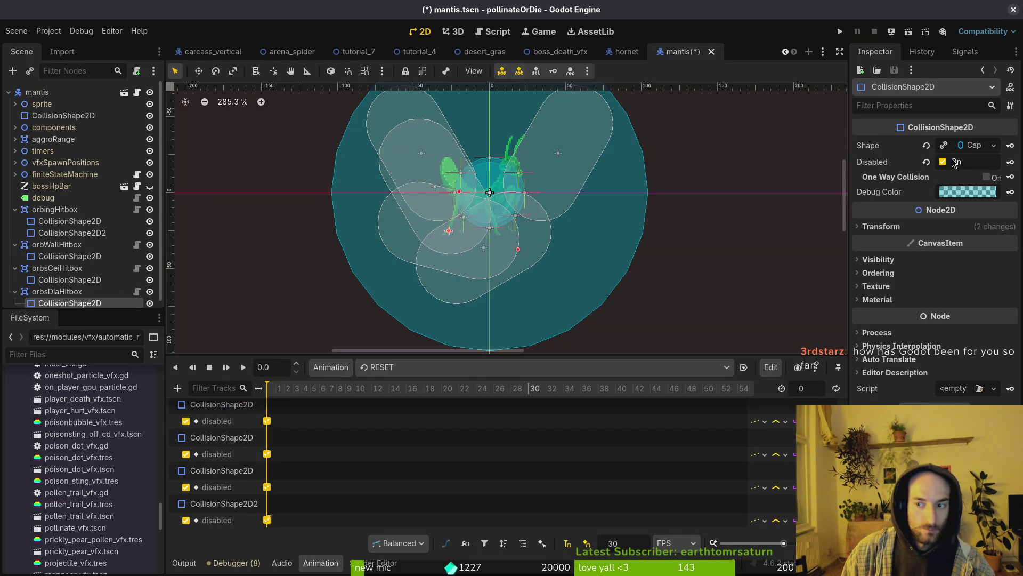
scroll(99, 266, down, 1)
scroll(453, 282, down, 5)
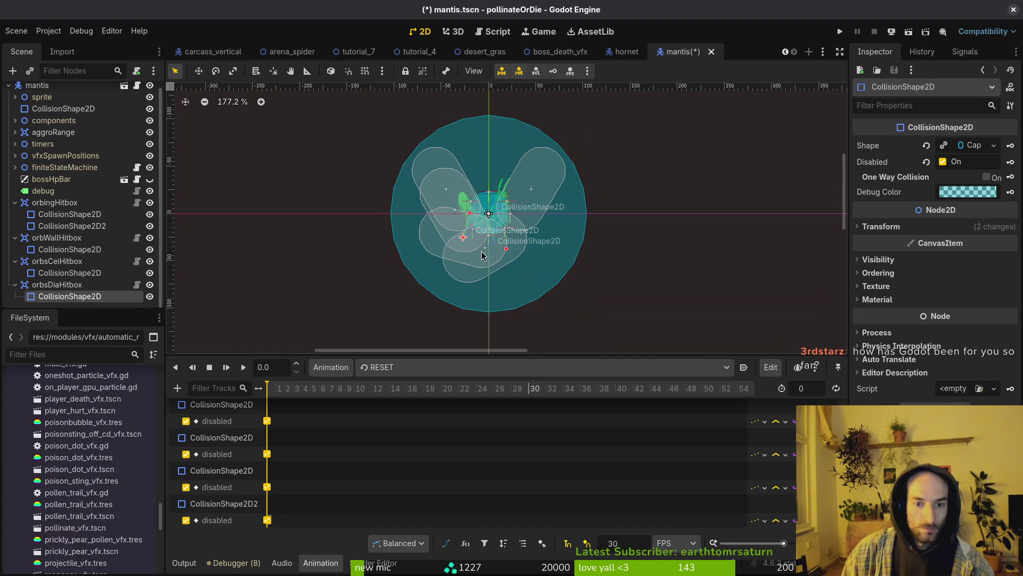
key(ctrl+s)
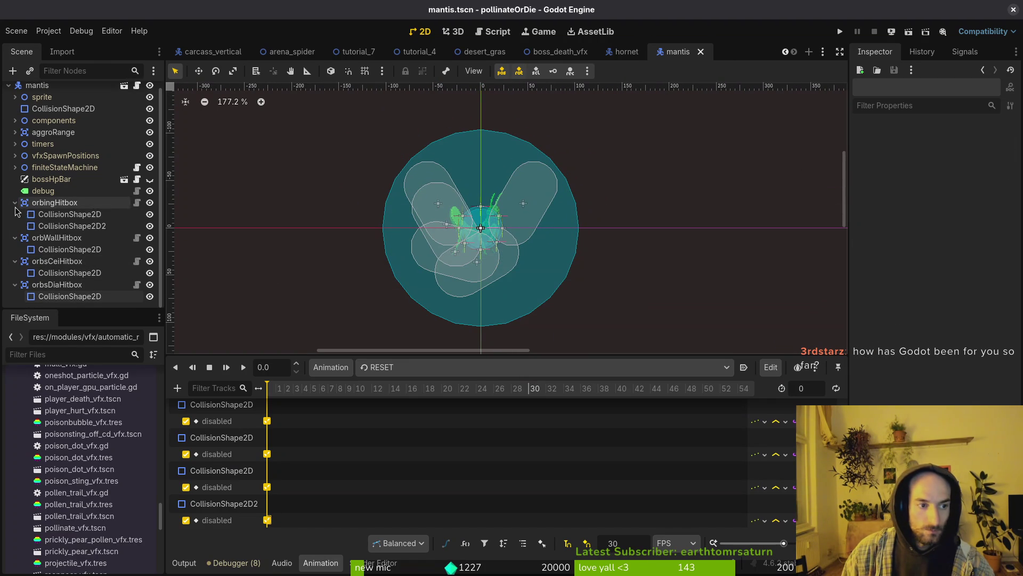
click(14, 221)
click(14, 234)
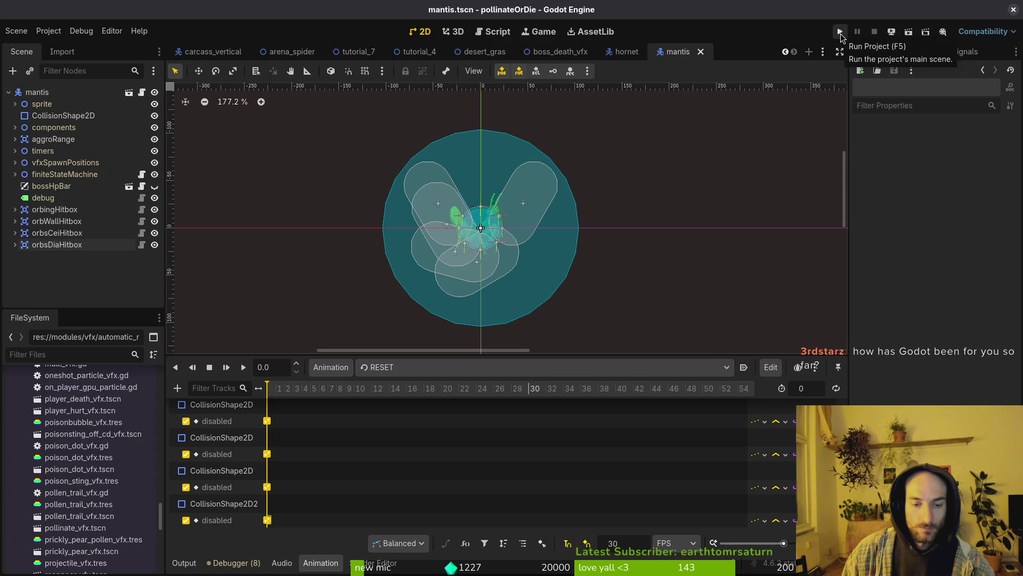
click(411, 367)
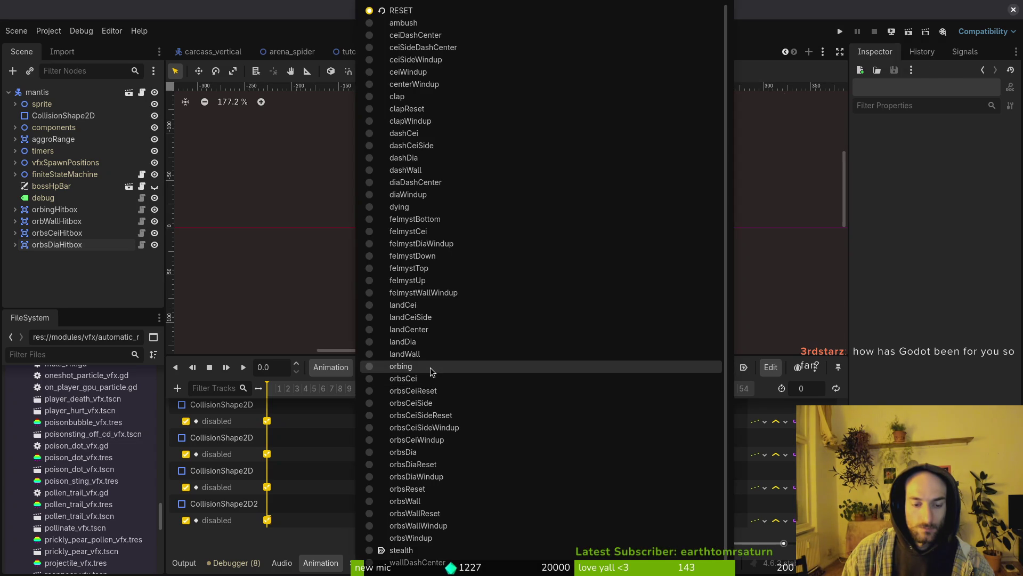
Run the game maximized and load the mantis level from the pause menu's debugging options
click(841, 32)
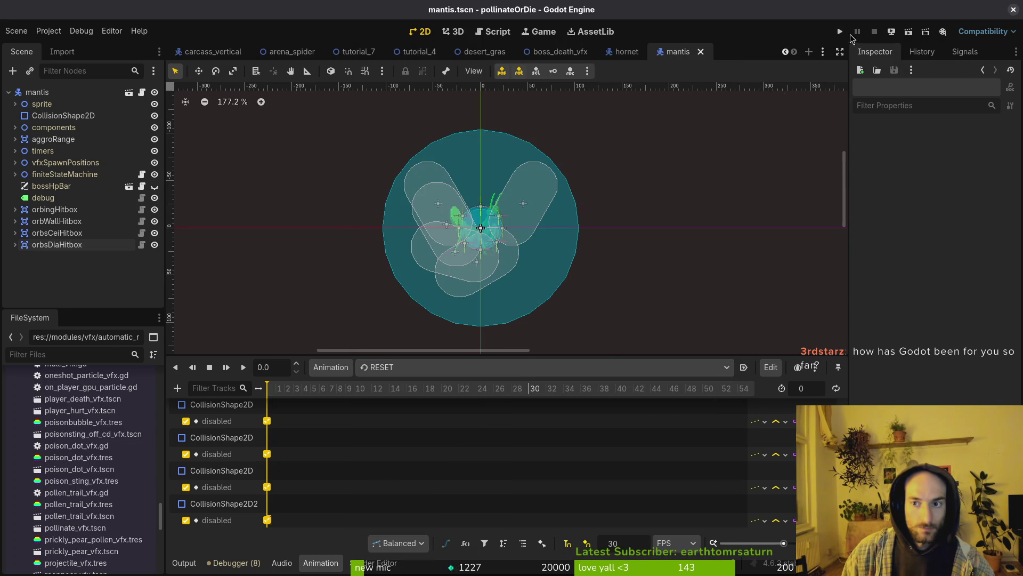
click(841, 32)
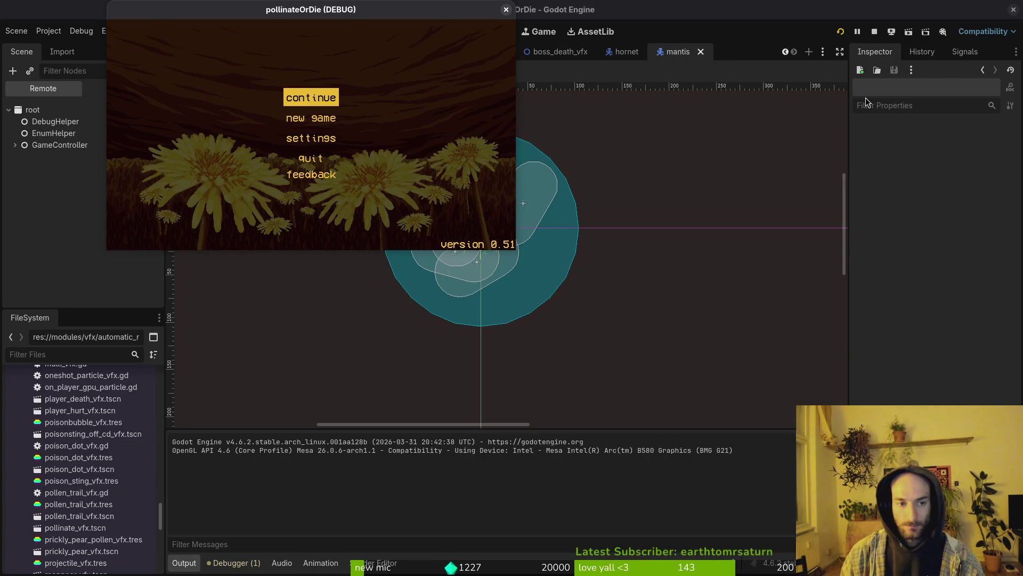
key(Return)
double_click(431, 9)
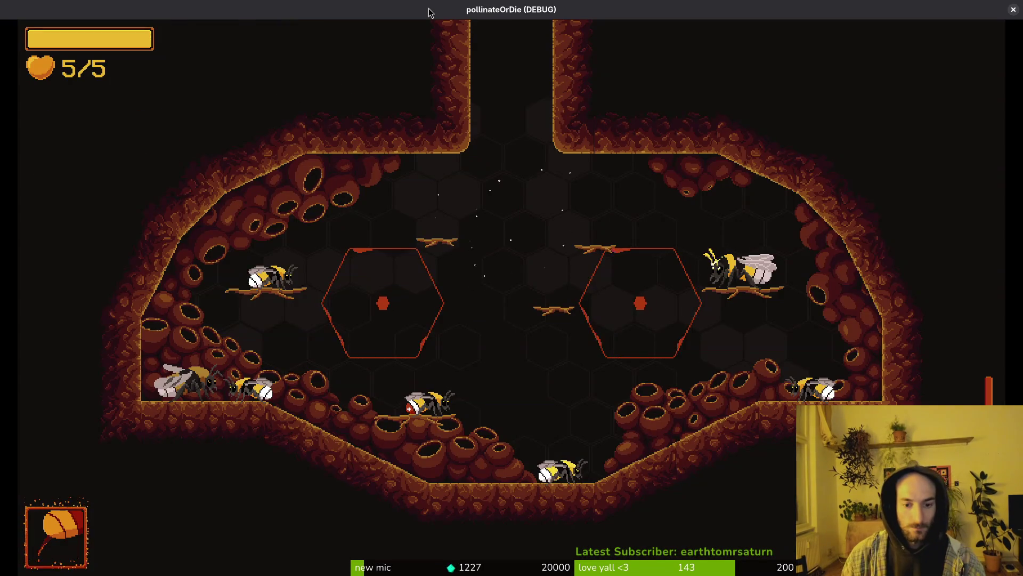
key(Escape)
key(Down)
key(Return)
key(Escape)
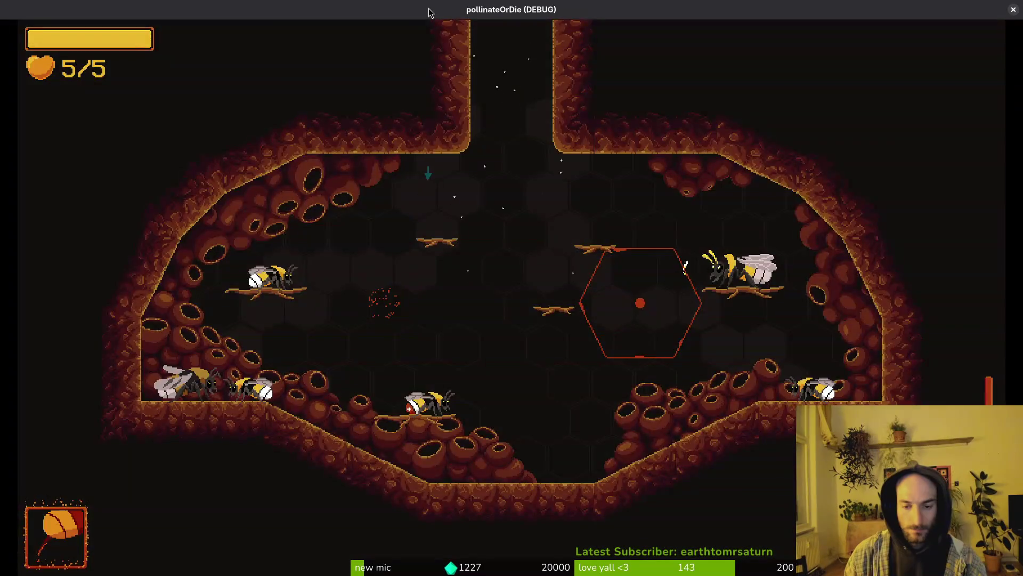
key(Escape)
key(Down)
key(Return)
key(Return)
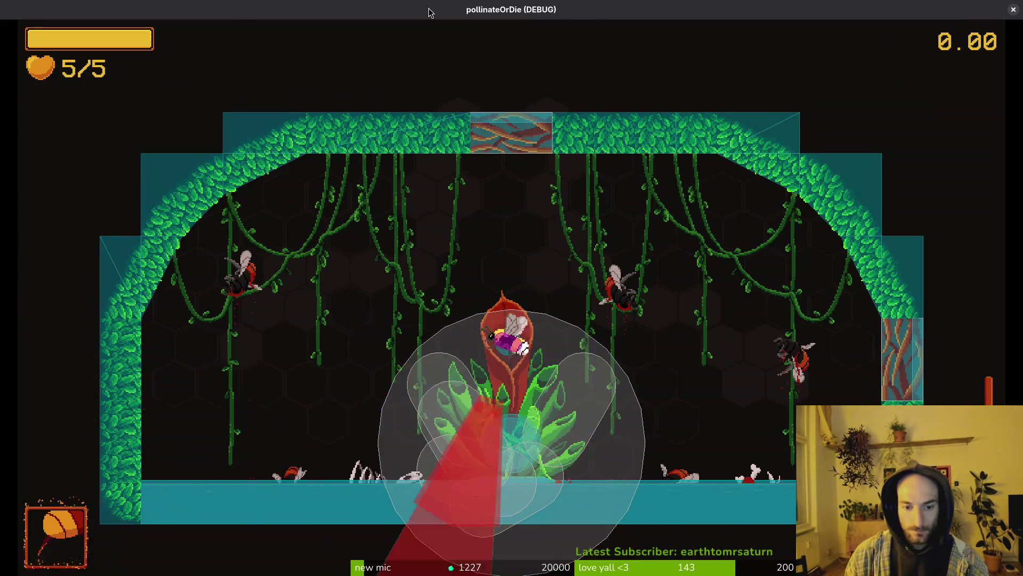
Fly the bee back and forth across the mantis arena, dodging orb attacks and the landing mantis
key(Right)
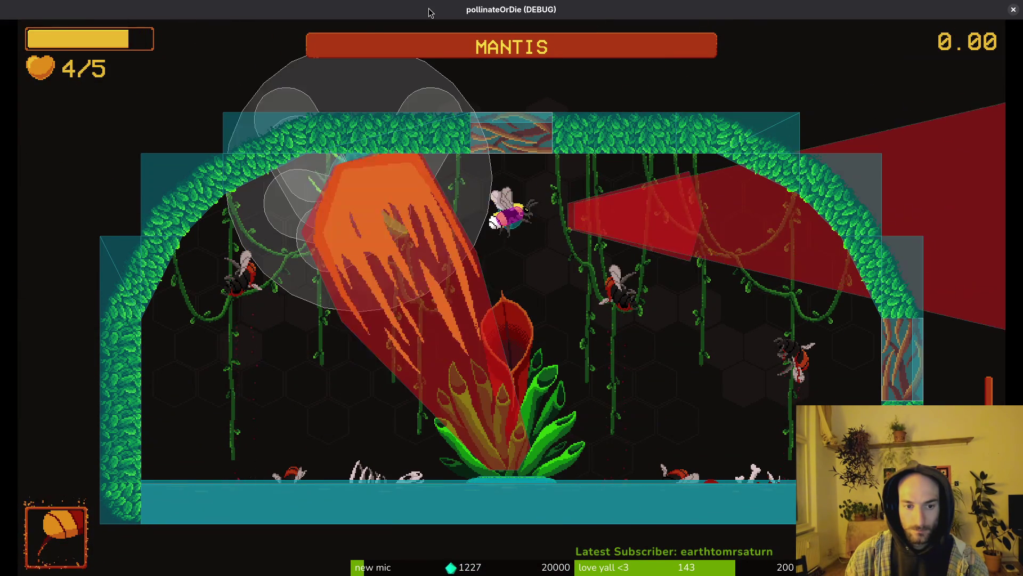
key(Right)
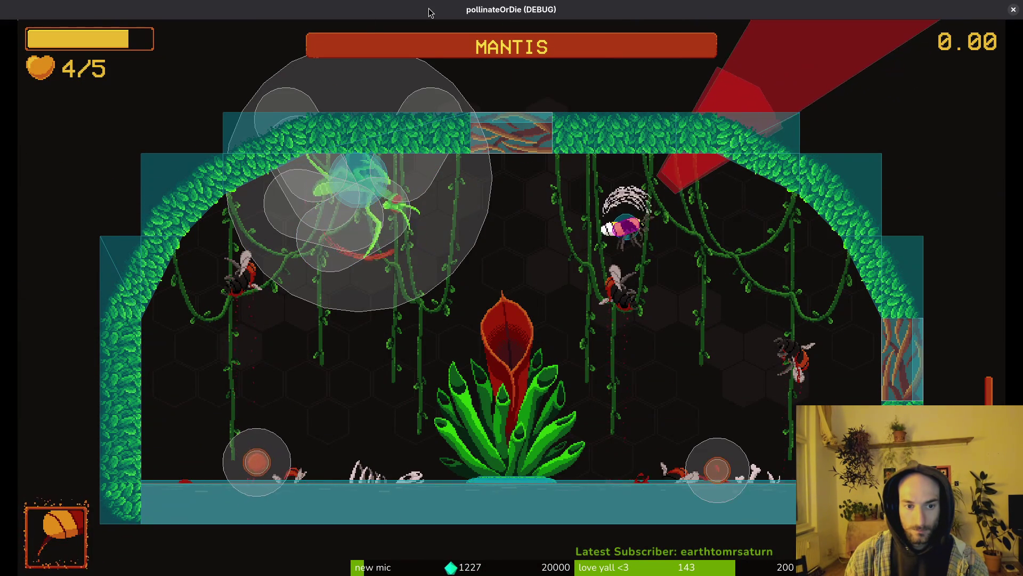
key(Left)
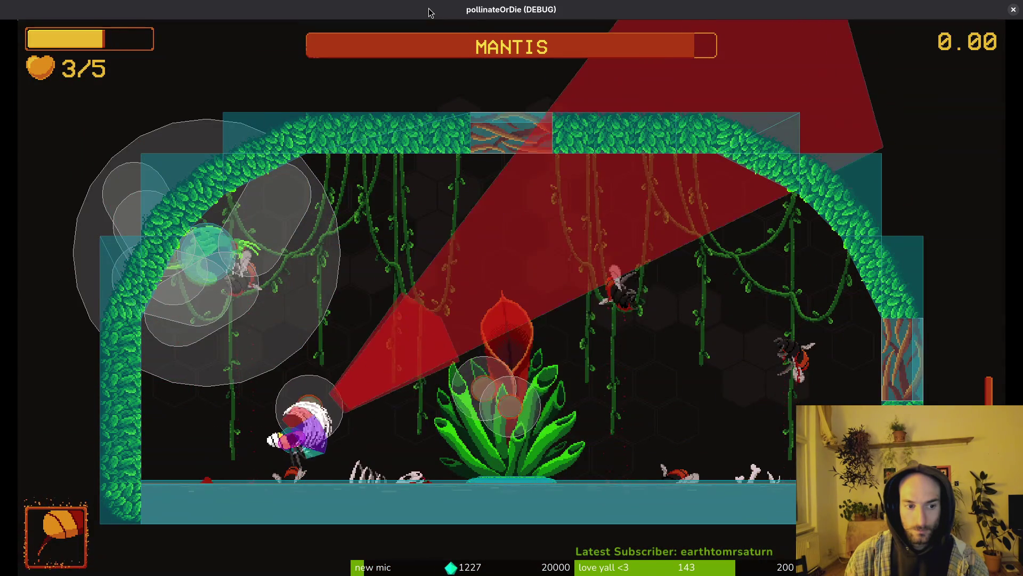
key(Up)
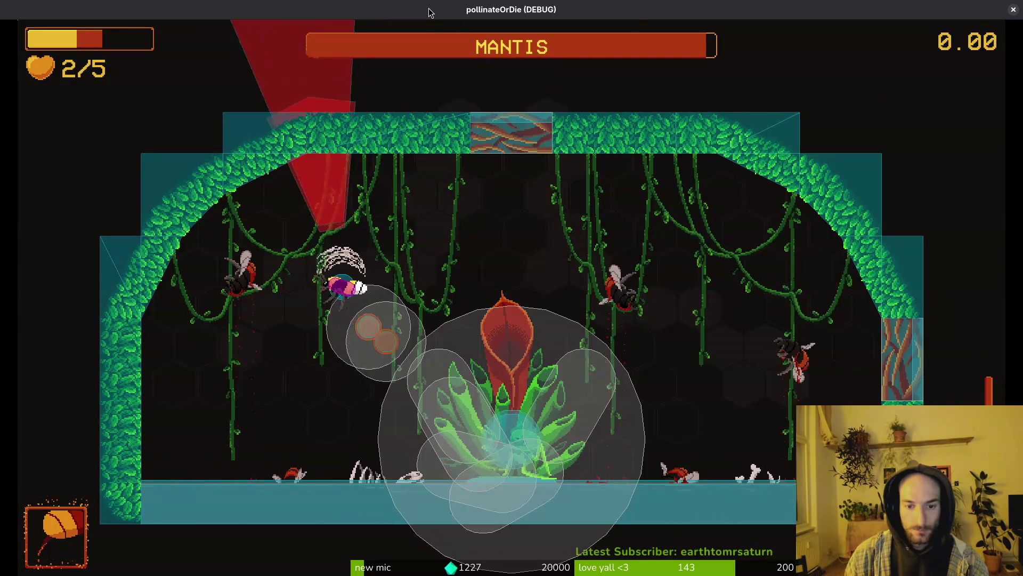
key(Right)
key(Right)
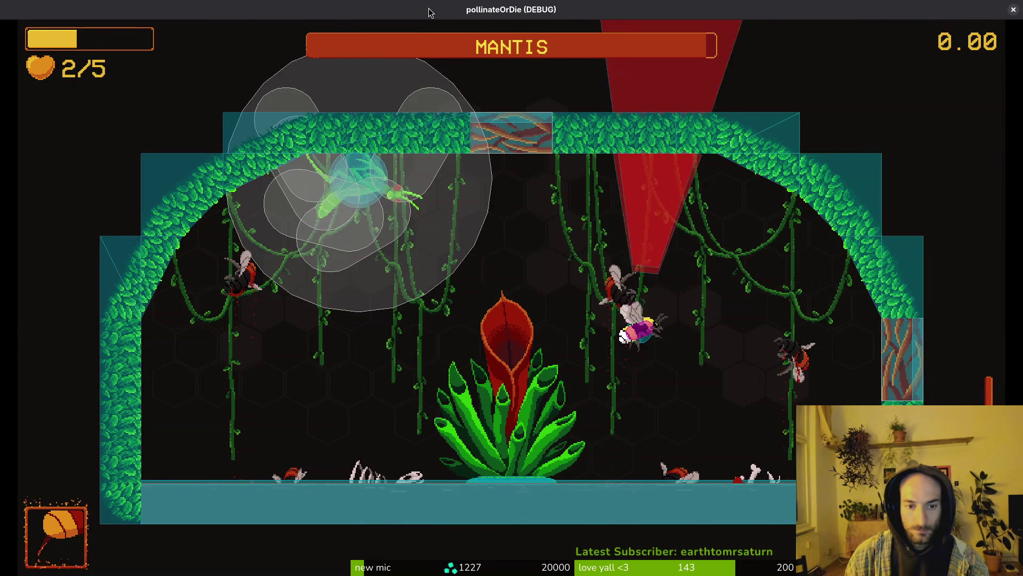
key(Up)
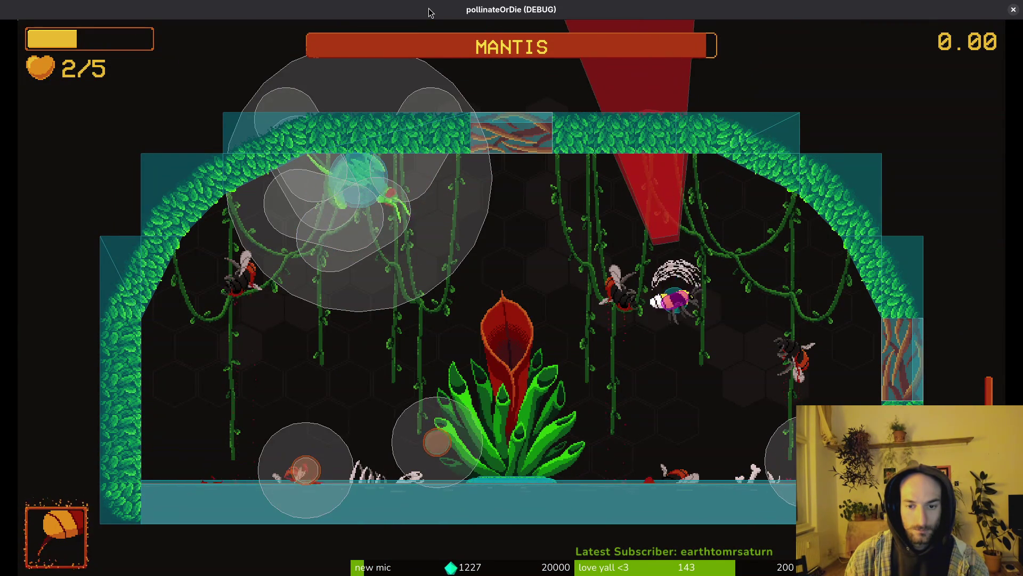
key(Left)
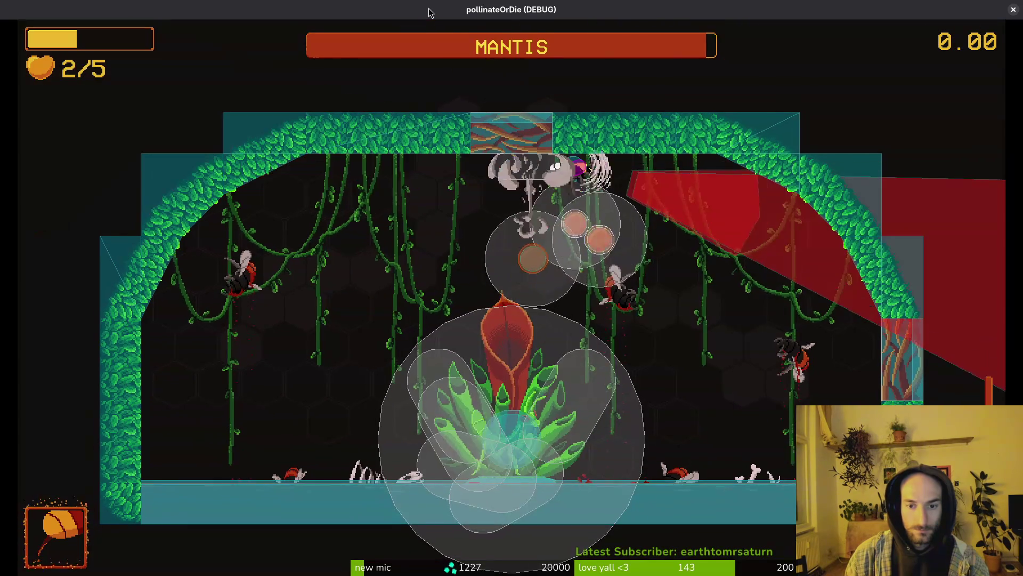
key(Right)
Keep dodging projectiles side to side until the bee drops to 0/5 and the hive reloads
key(Up)
key(Left)
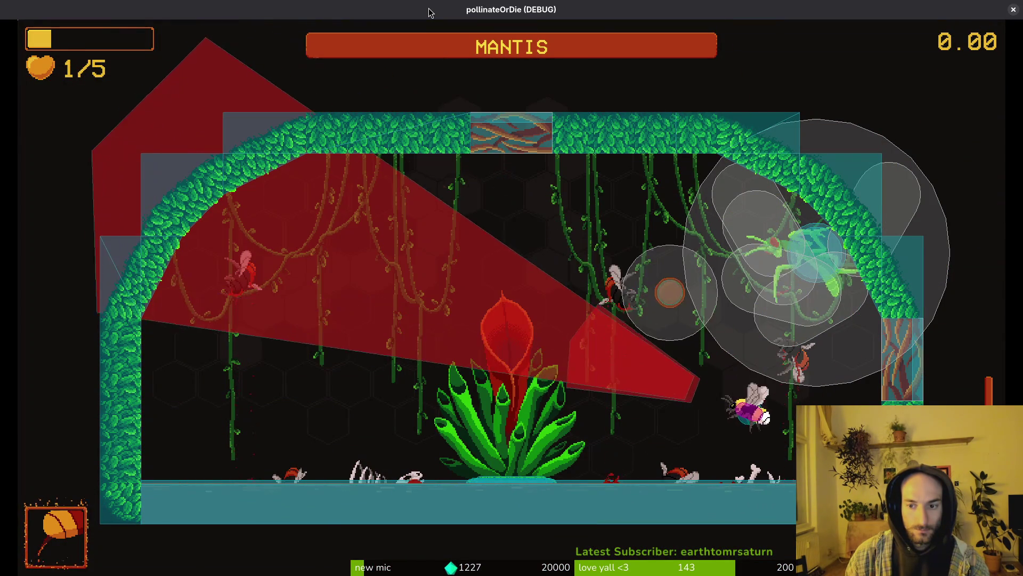
key(Left)
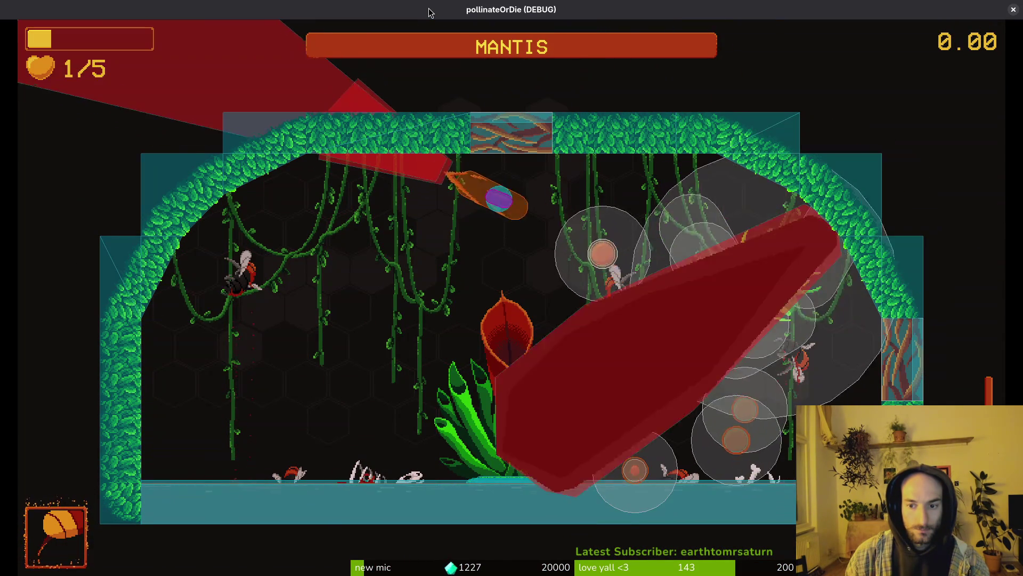
key(Down)
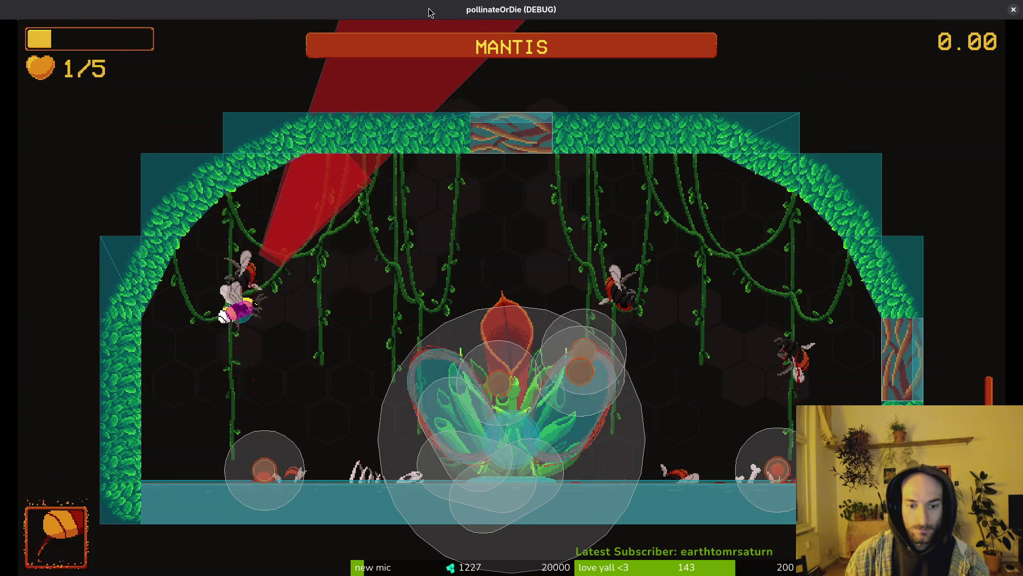
key(Right)
key(Up)
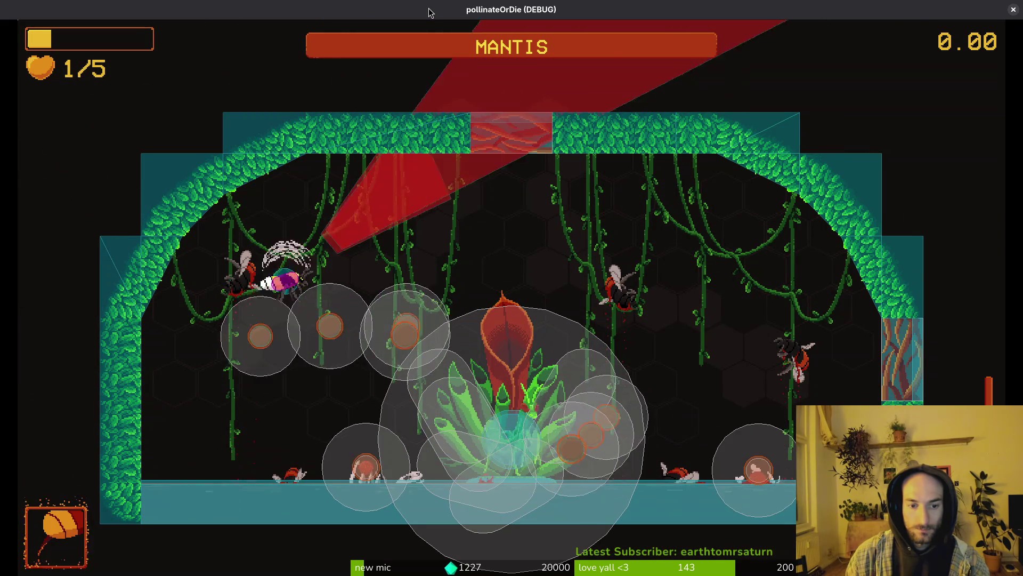
key(Right)
key(Down)
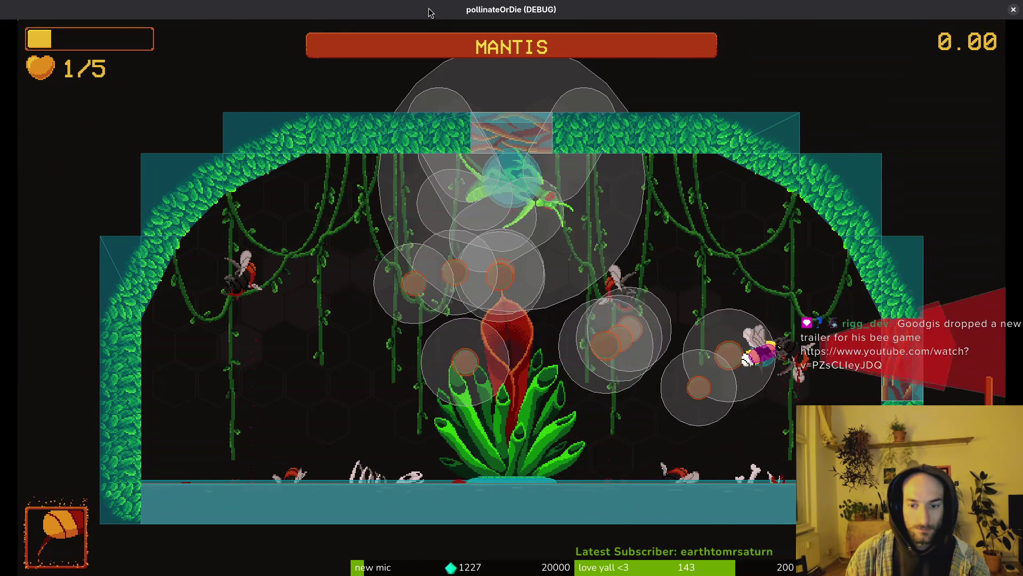
key(Left)
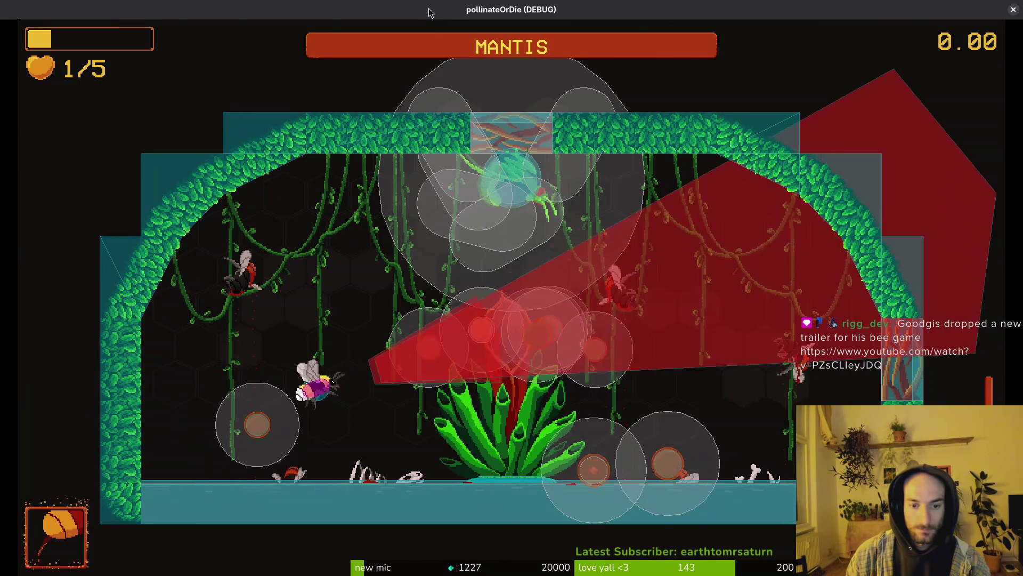
key(Right)
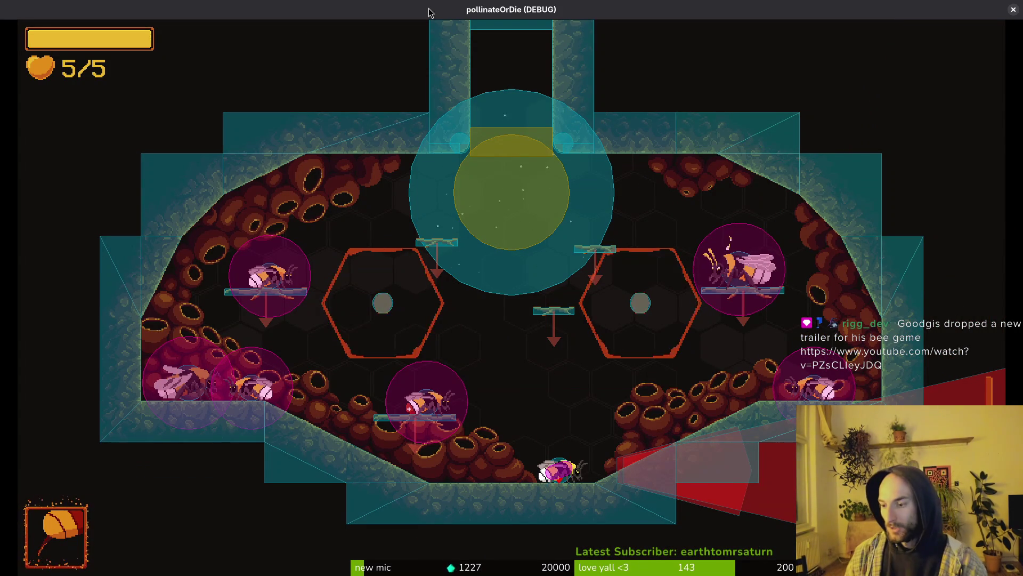
Lift off in the hive, then pick 'mantis' from the debug level select to reload the boss arena
key(space)
key(a)
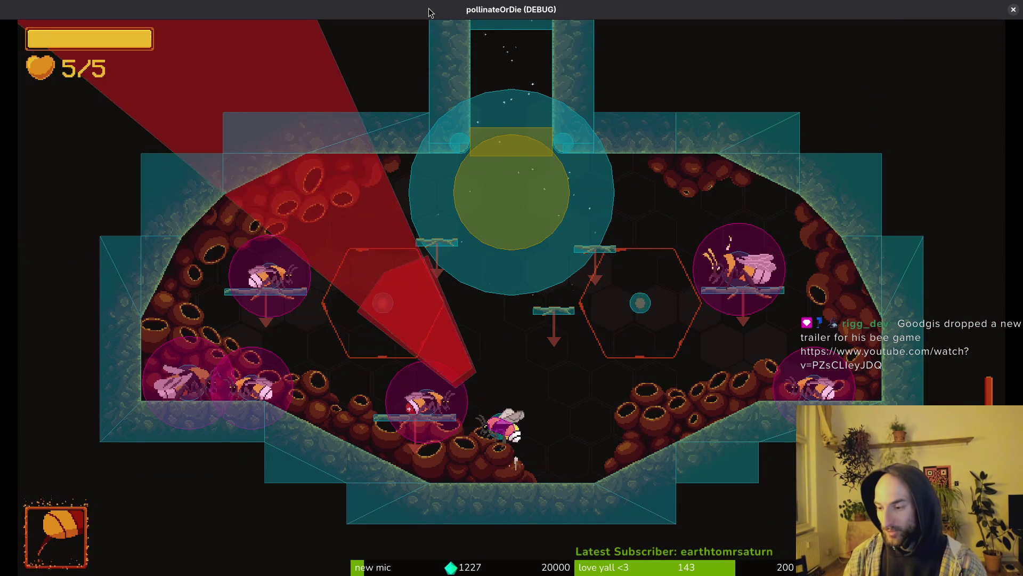
key(Escape)
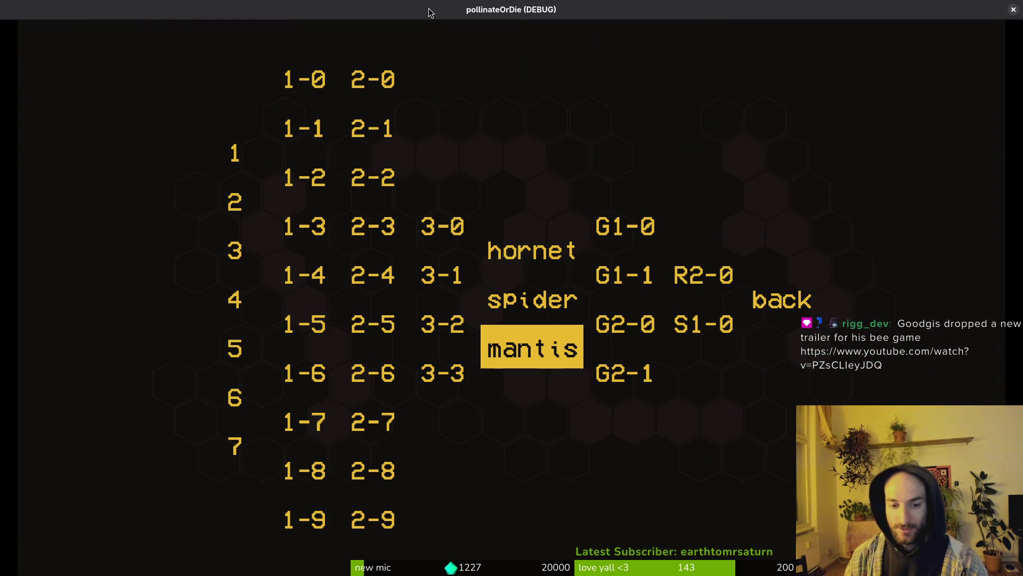
key(Return)
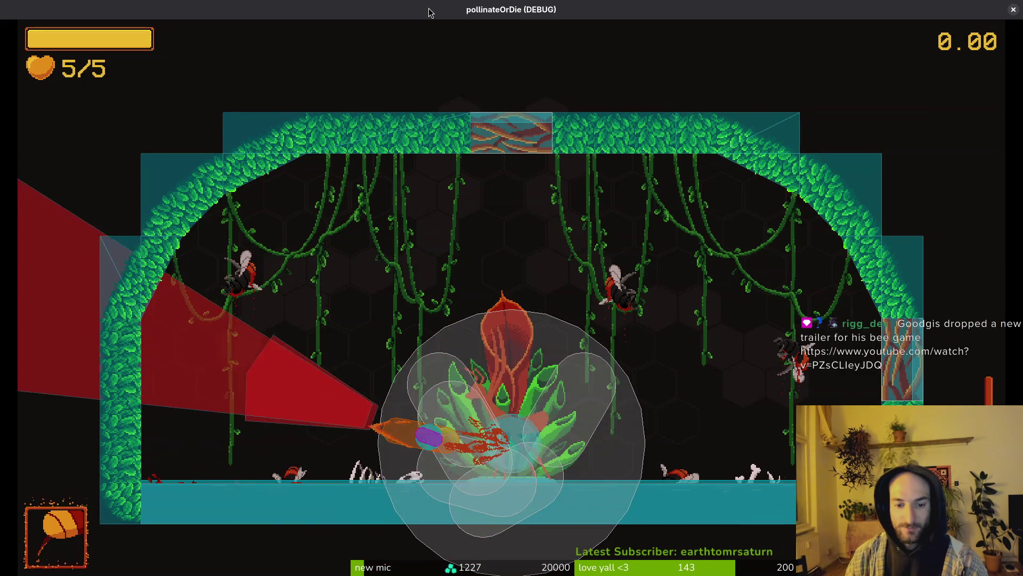
Open the mantis fight flying up to the right wall, then across the arena and back
key(Up)
key(Right)
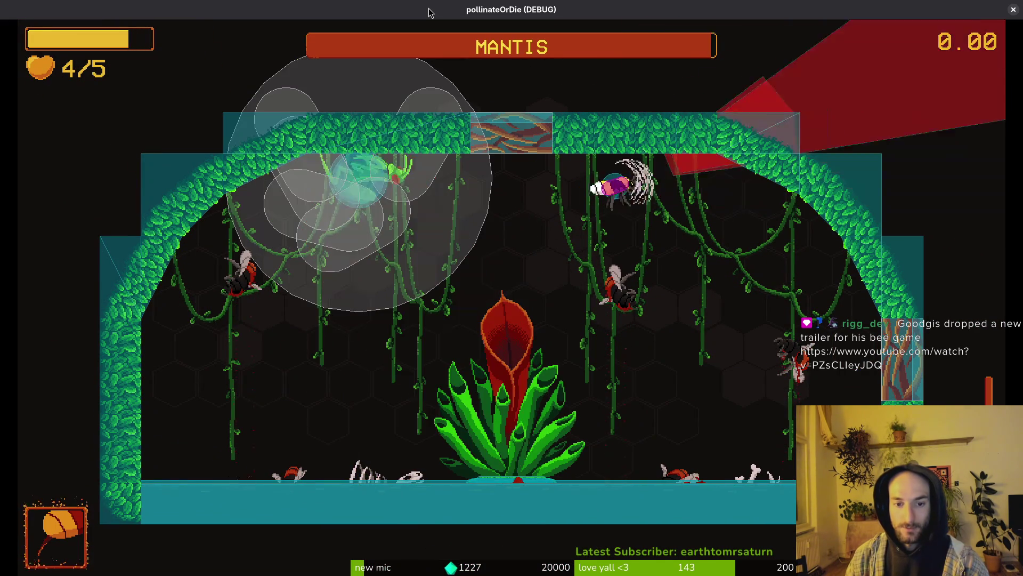
key(Right)
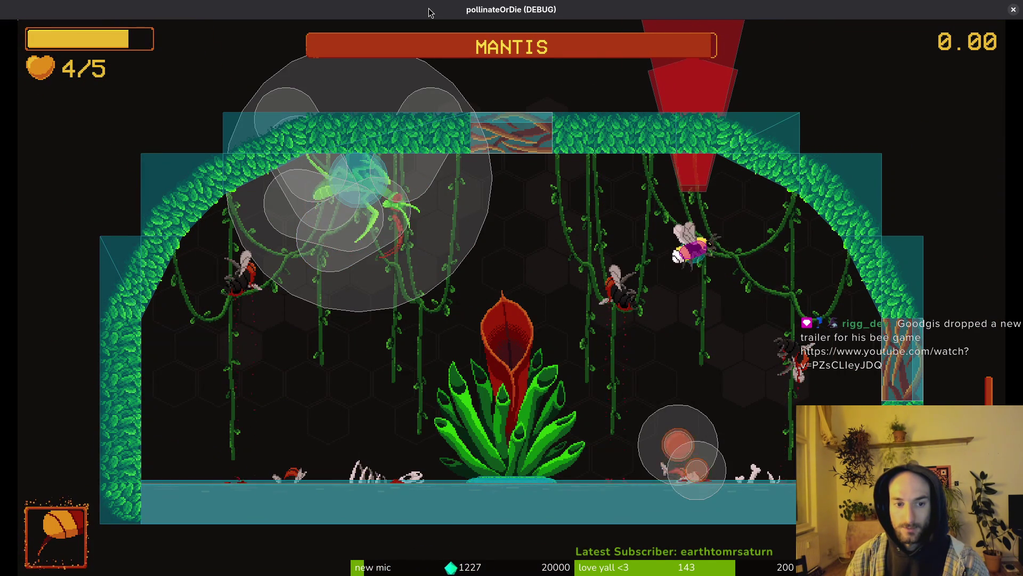
key(Up)
key(Down)
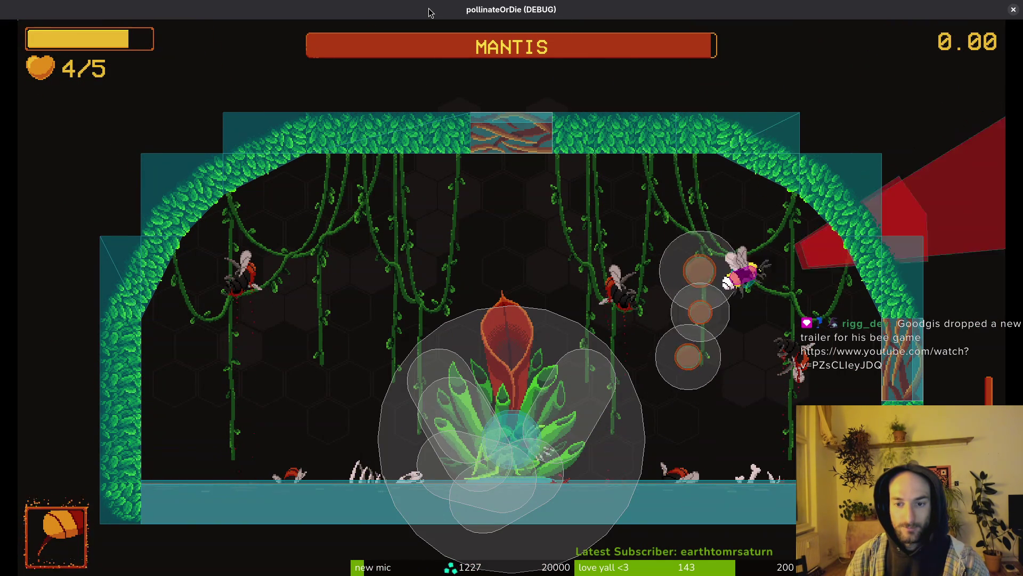
key(Right)
key(Left)
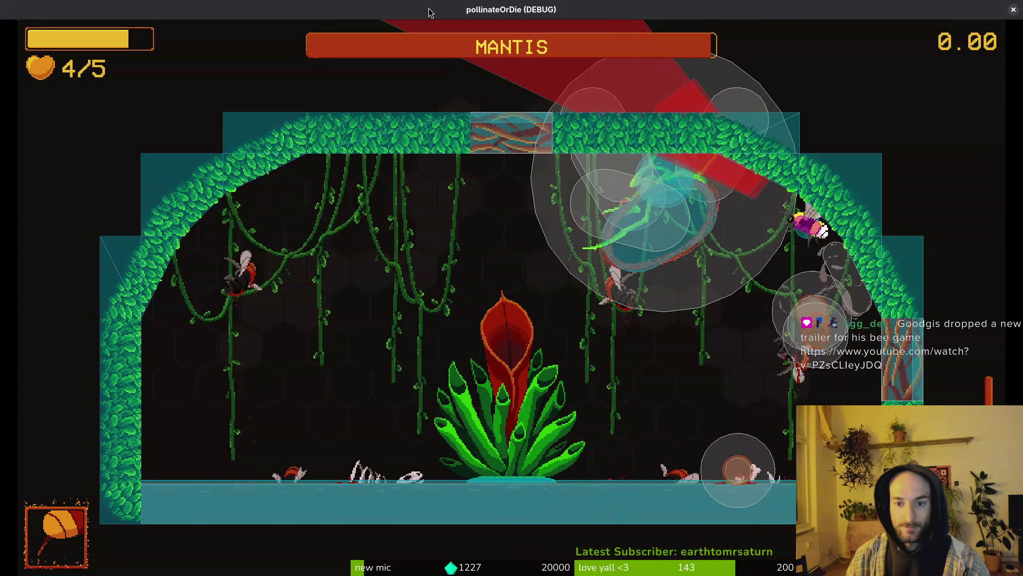
key(Left)
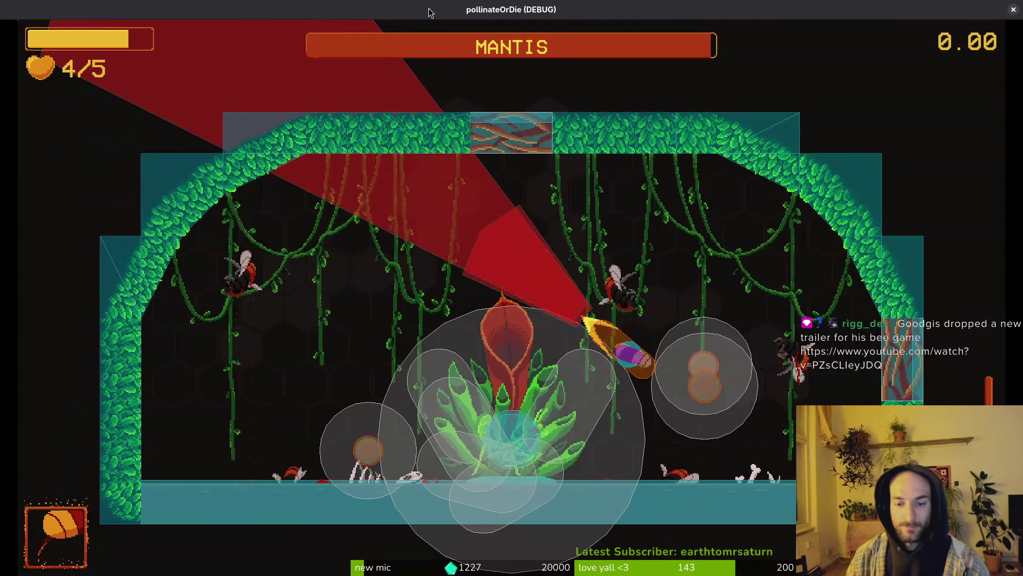
key(Left)
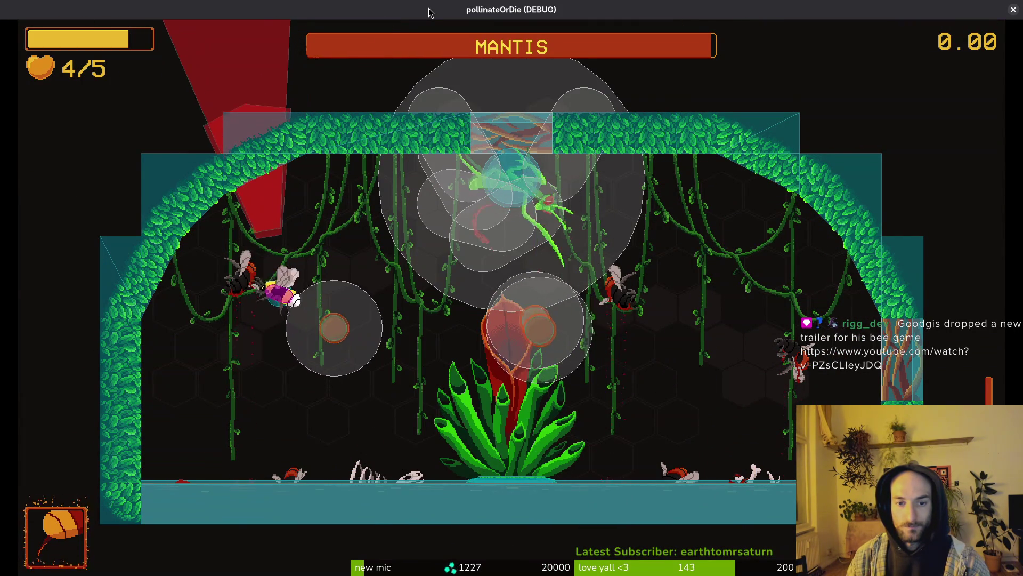
key(Right)
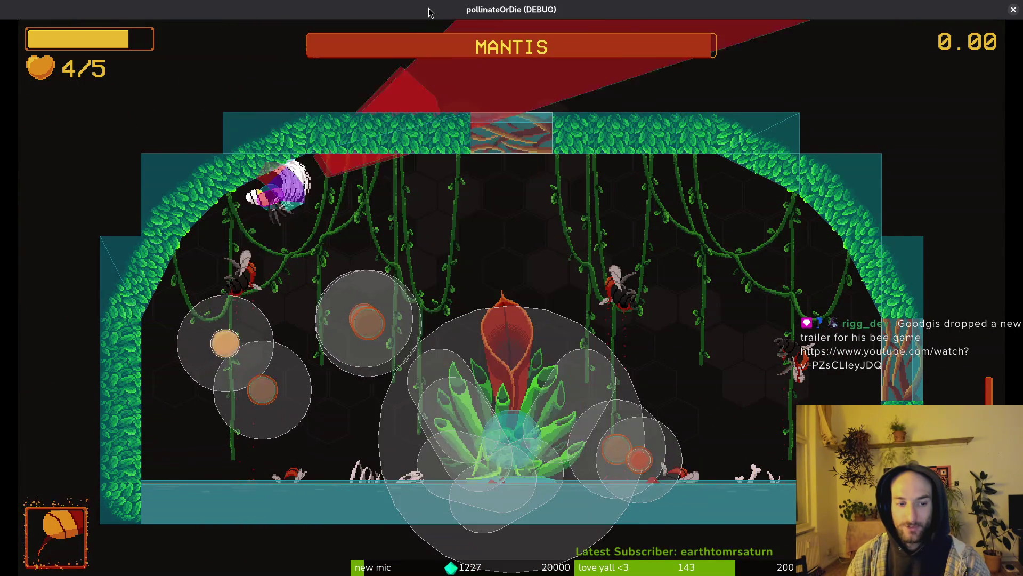
key(Right)
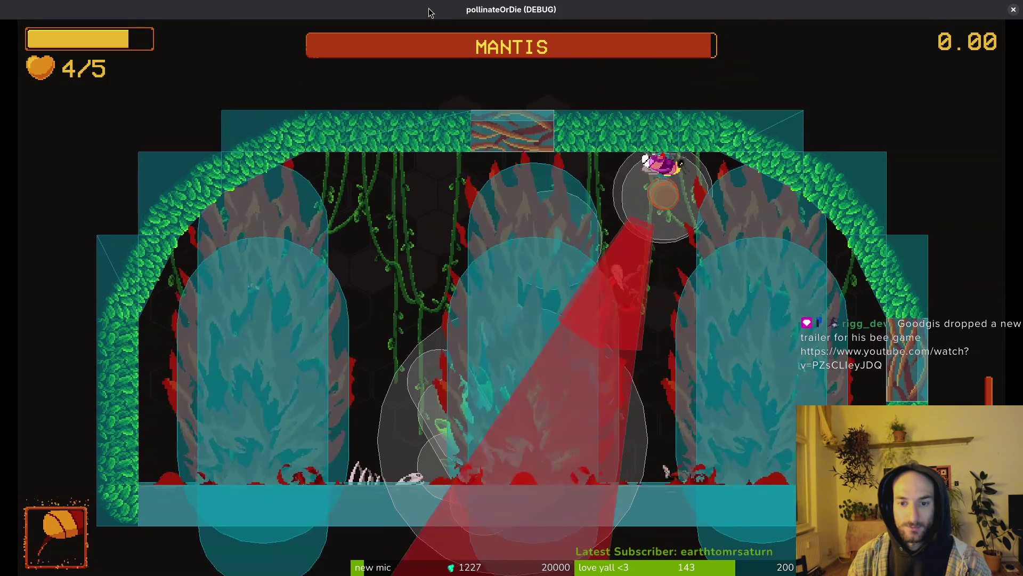
Dodge orb hitboxes by darting around the flower, walls and floor of the arena
key(Down)
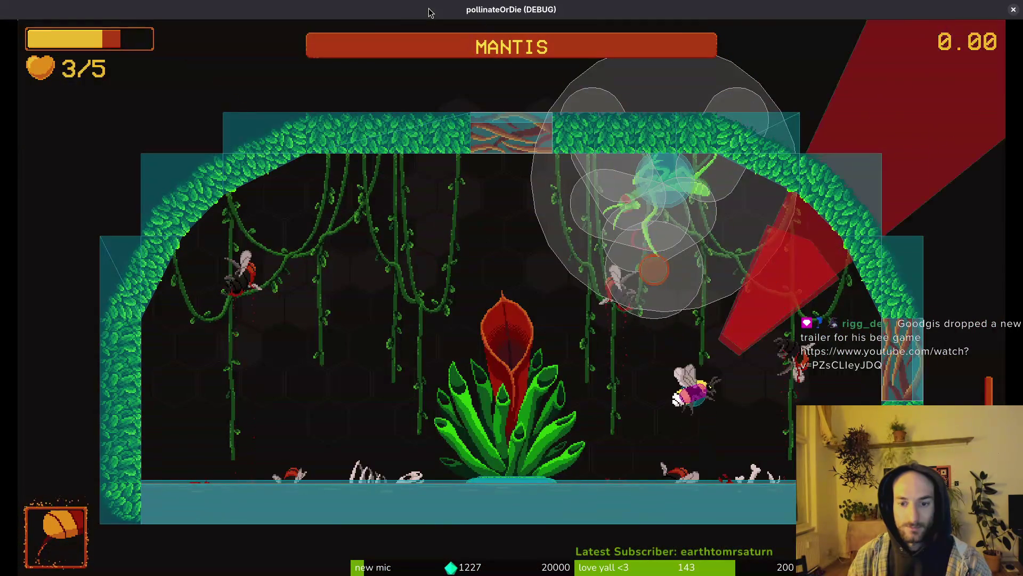
key(Left)
key(Left)
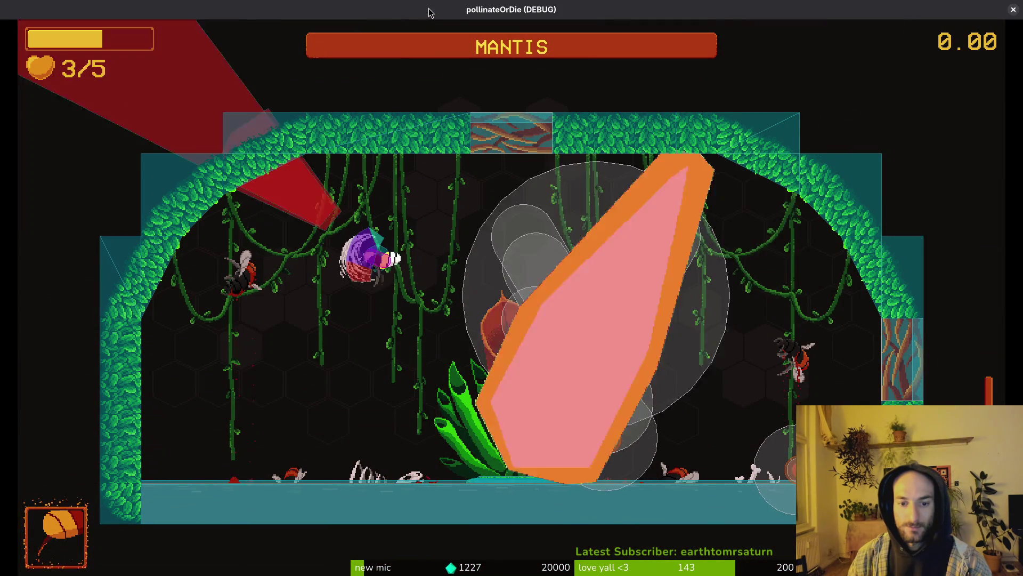
key(Down)
key(Up)
key(Left)
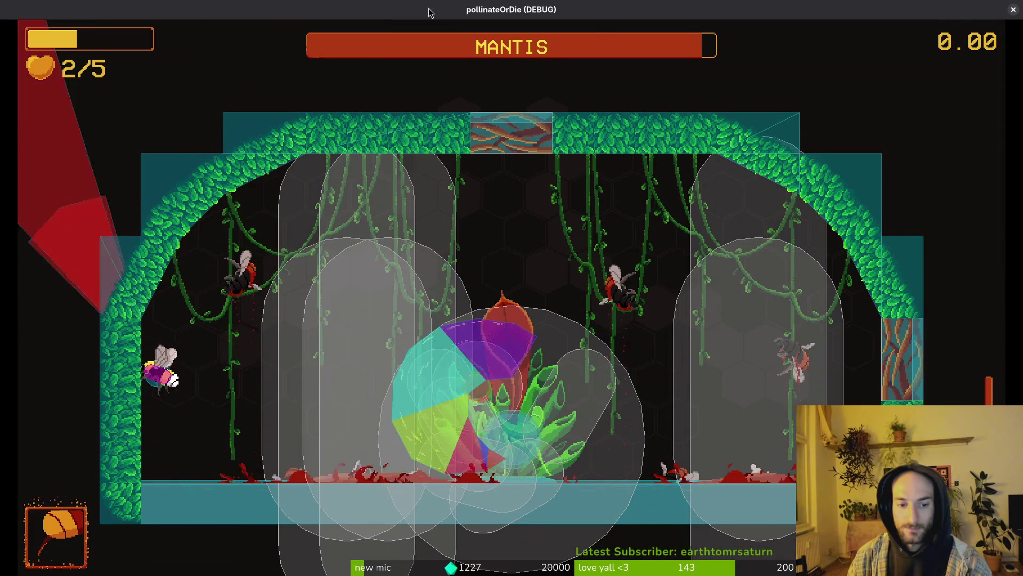
key(Up)
key(Right)
key(Down)
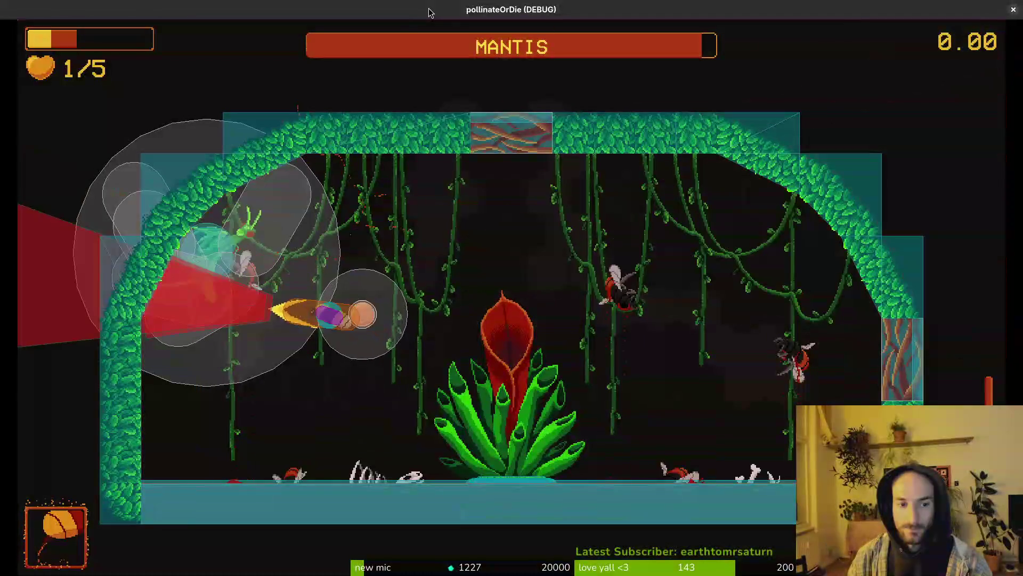
key(Down)
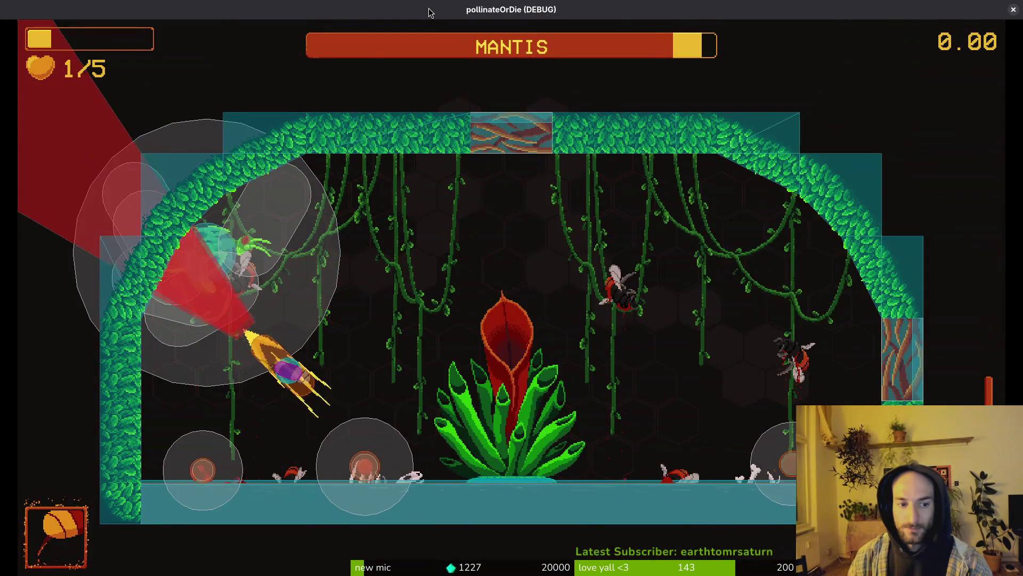
key(Right)
key(Up)
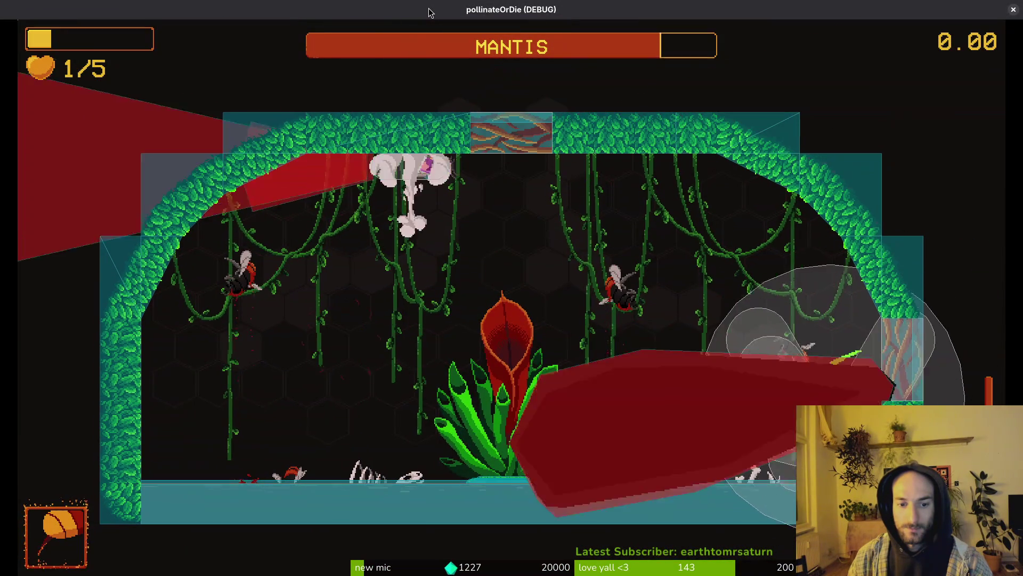
Strike the mantis and dip away until the bee dies at 23.4 damage on attempt 16
key(Left)
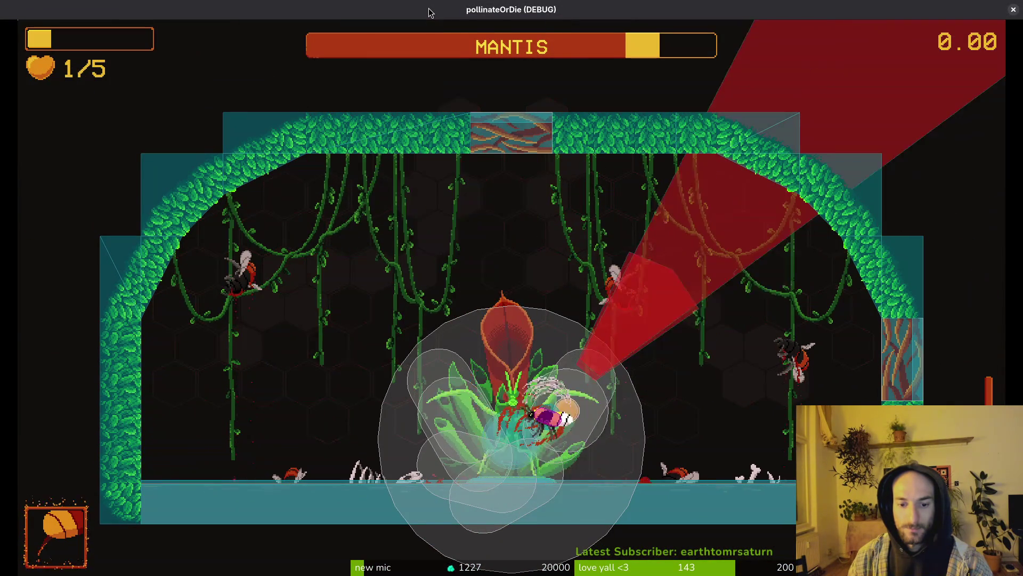
key(Up)
key(Right)
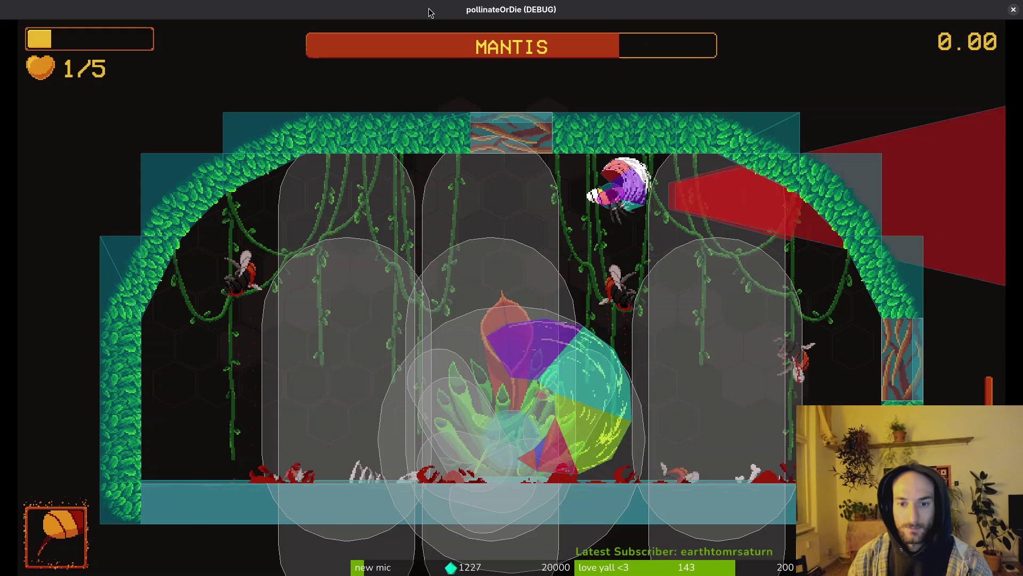
key(Down)
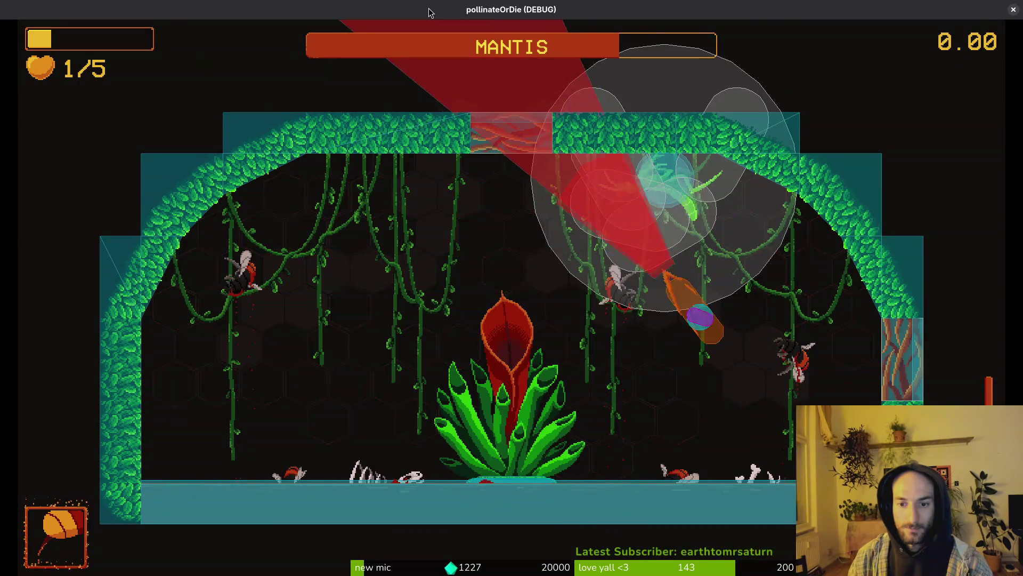
key(Up)
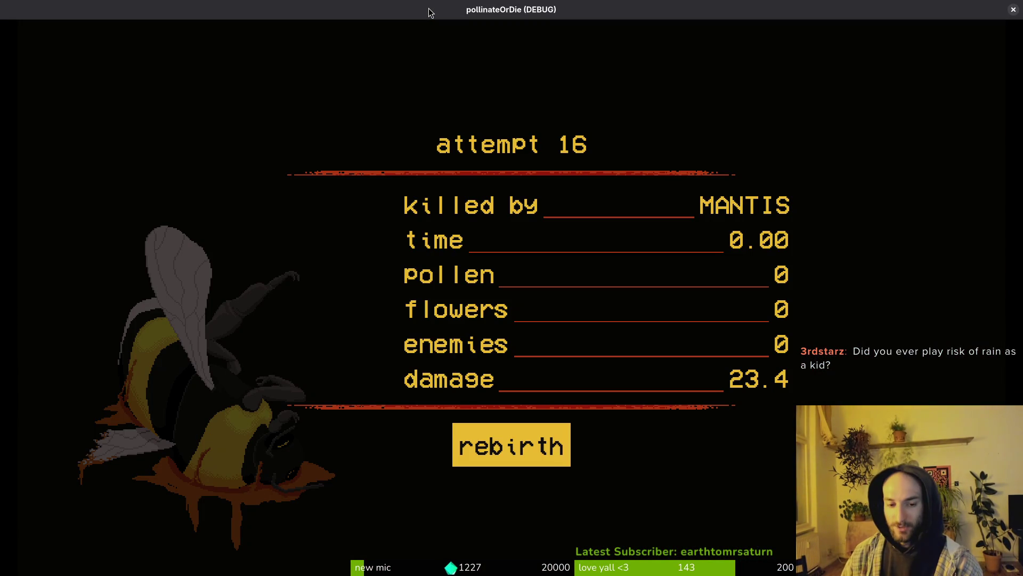
Confirm rebirth on the death screen and close the debug game window to stop the run
key(Return)
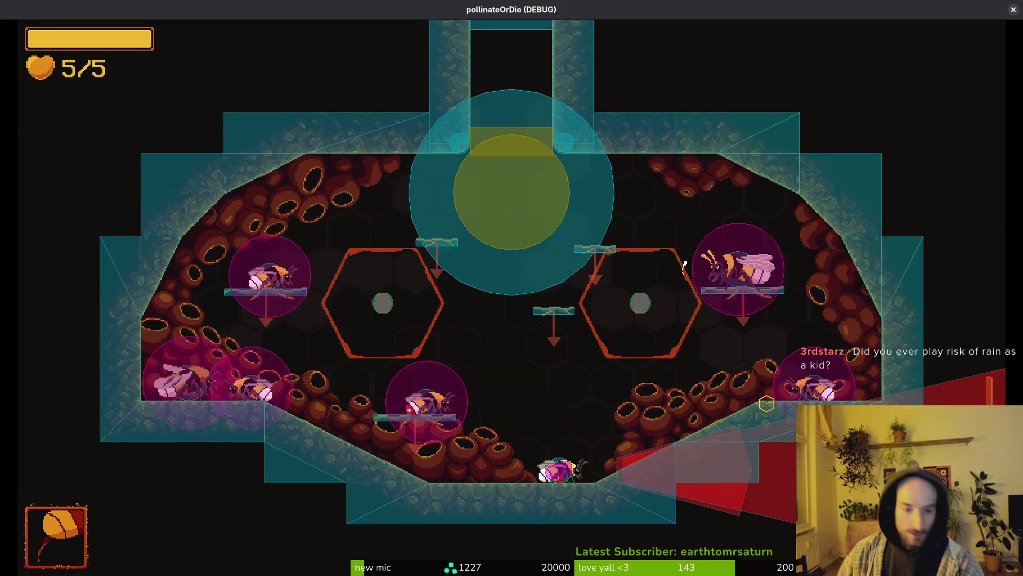
click(1013, 10)
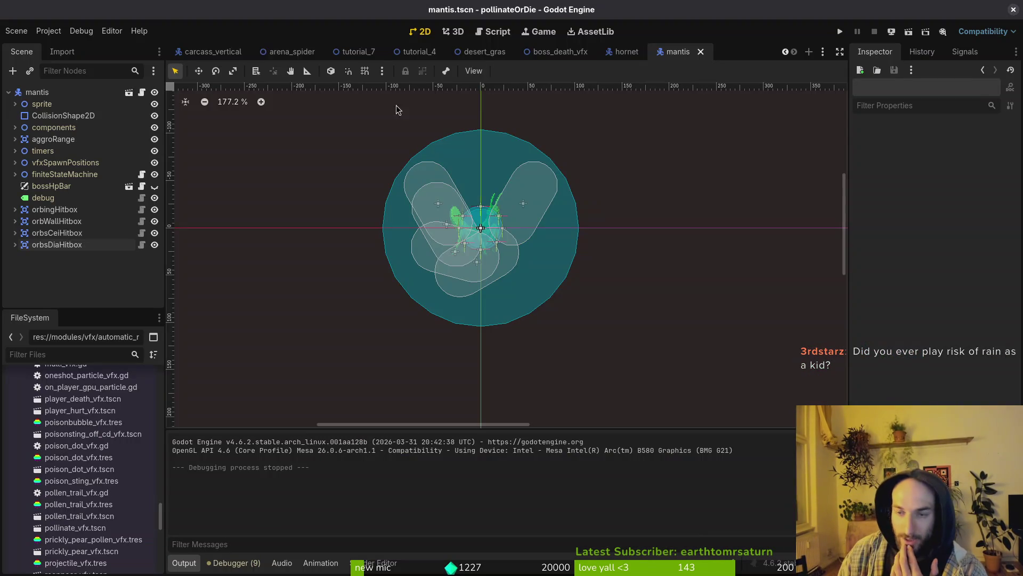